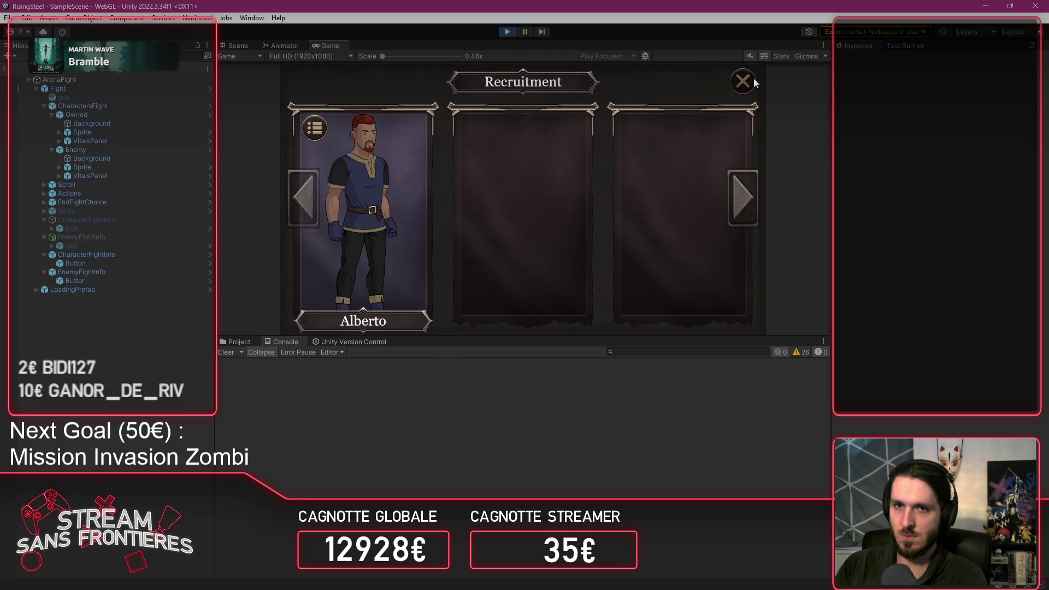
{"action": "left_click", "coordinate": [754, 79]}
Step: Return to camp and start an Arena fight against Maelis
{"action": "left_click", "coordinate": [335, 108]}
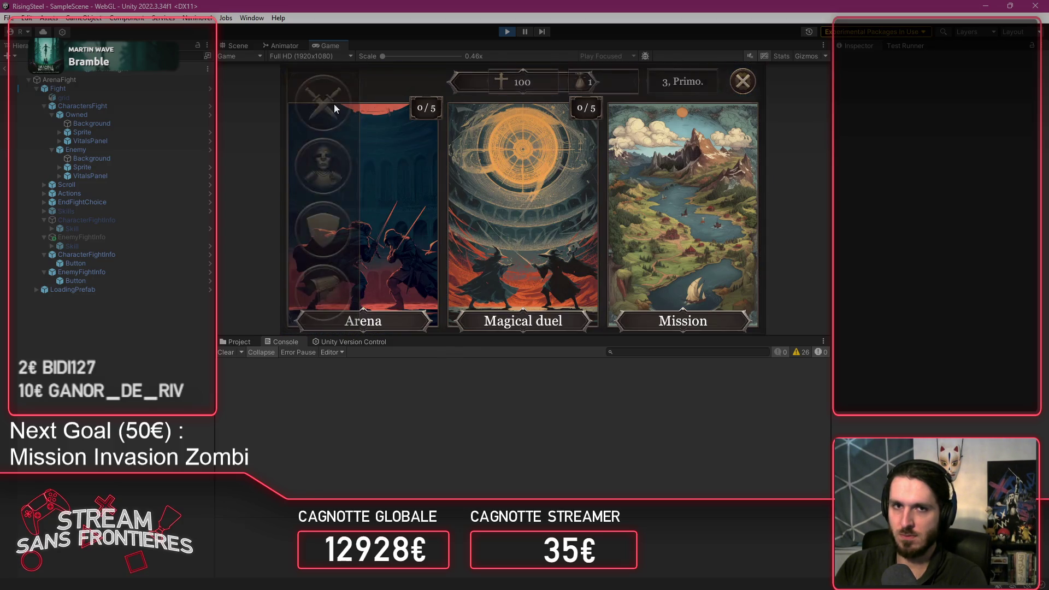
{"action": "left_click", "coordinate": [366, 155]}
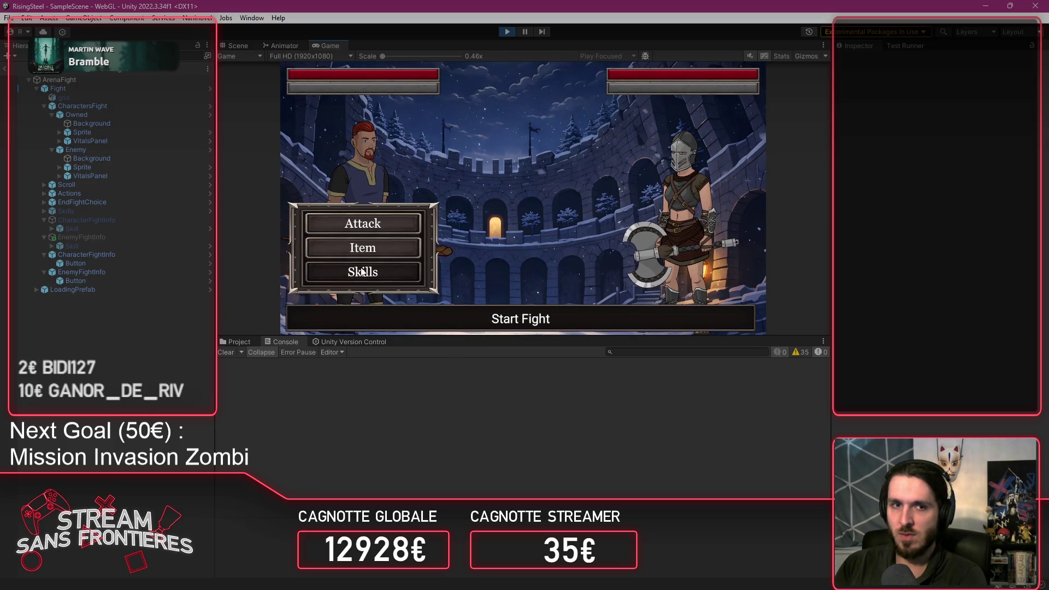
Step: Cast Inferno on Maelis, drink a Beer, then stop play mode
{"action": "left_click", "coordinate": [367, 269]}
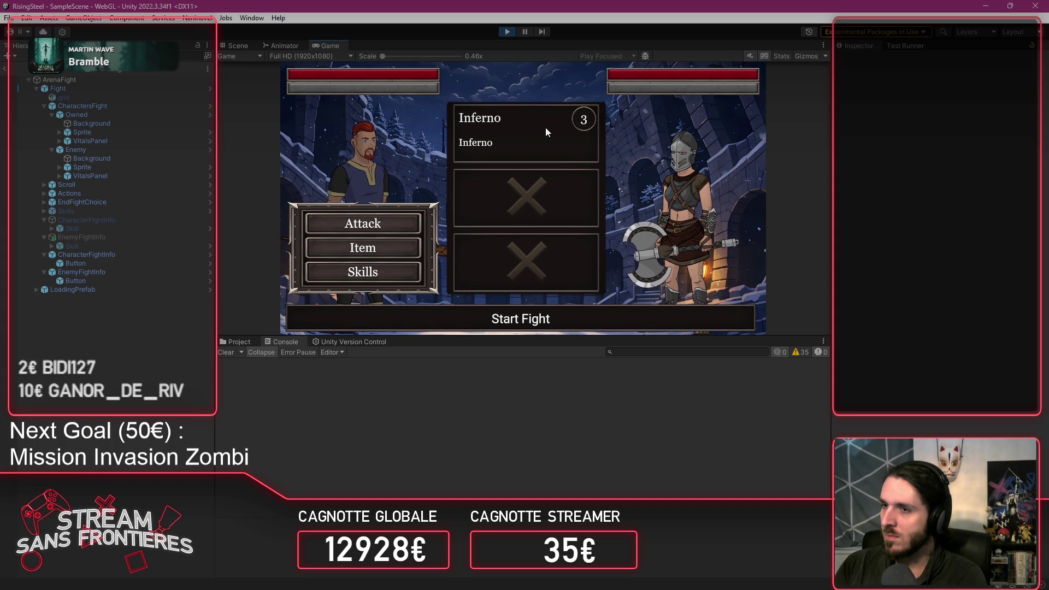
{"action": "left_click", "coordinate": [545, 128]}
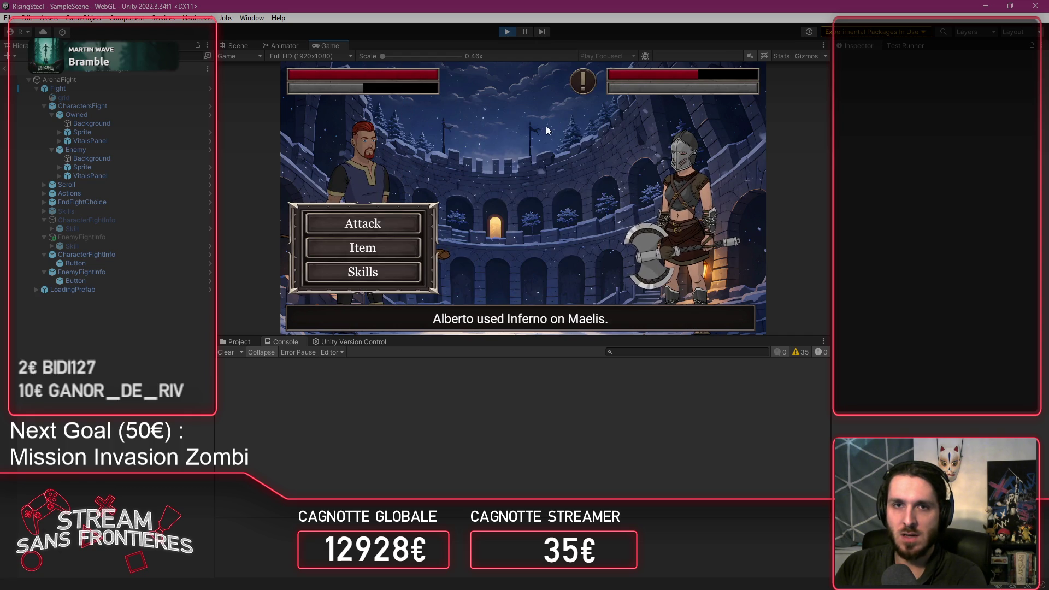
{"action": "mouse_move", "coordinate": [581, 97]}
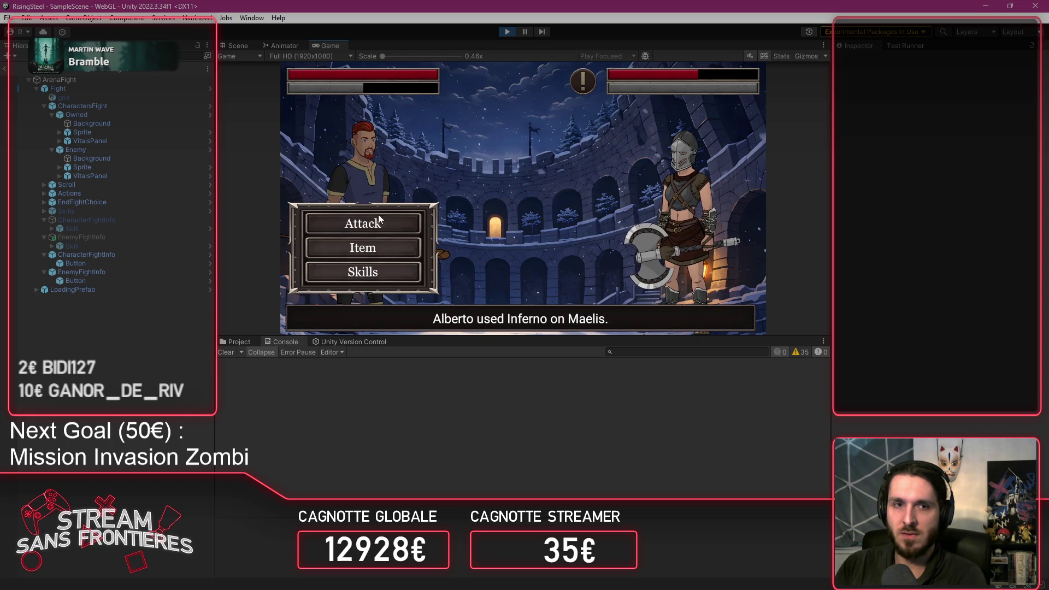
{"action": "left_click", "coordinate": [362, 247]}
{"action": "left_click", "coordinate": [499, 229]}
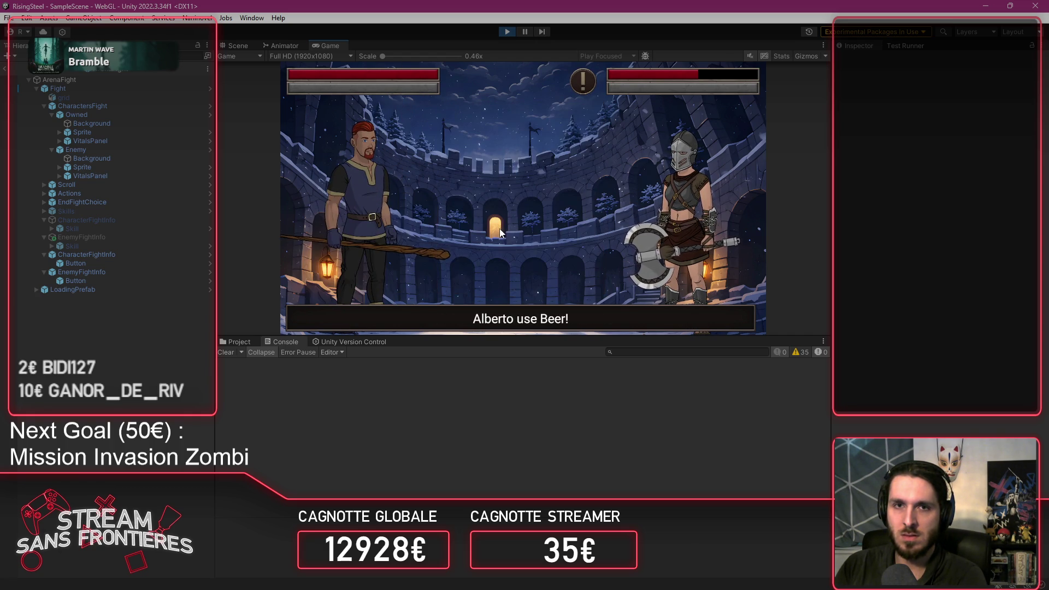
{"action": "mouse_move", "coordinate": [587, 94]}
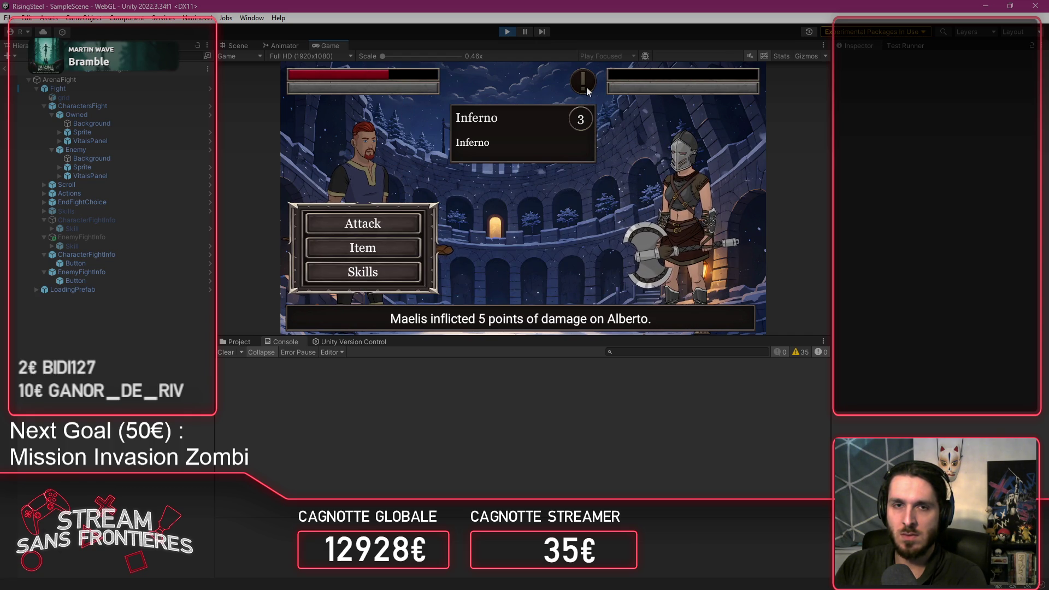
{"action": "left_click", "coordinate": [507, 33]}
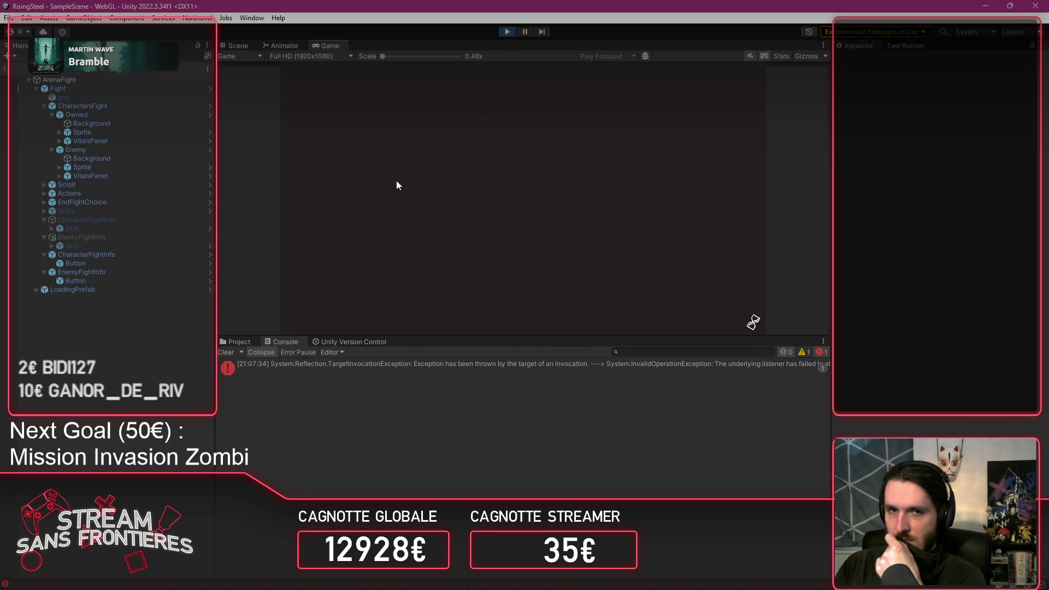
Step: Clear the console, load the saved game, and restore Alberto's life and stamina with a potion
{"action": "left_click", "coordinate": [225, 353]}
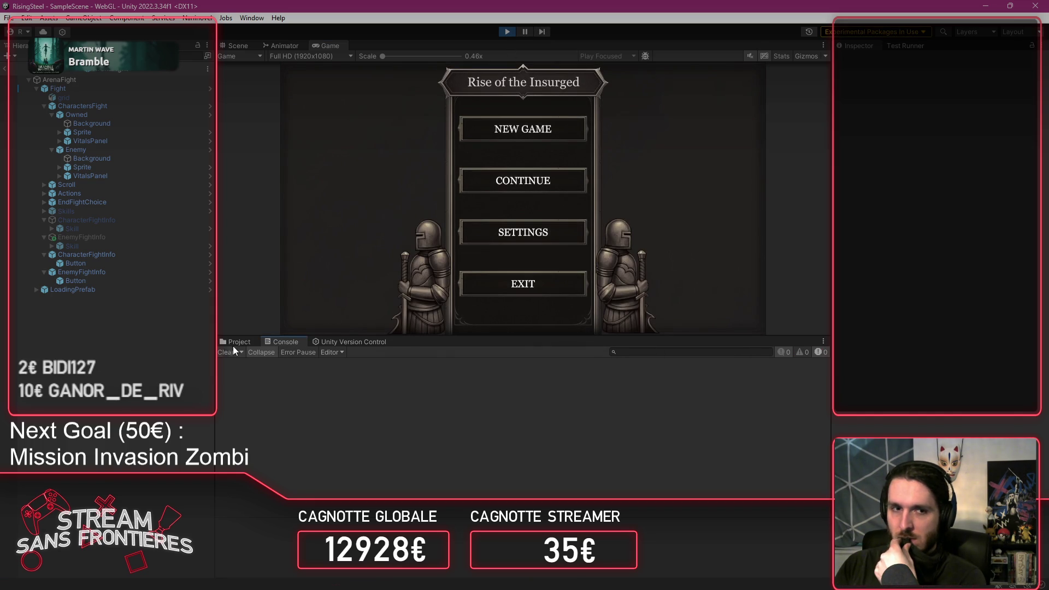
{"action": "left_click", "coordinate": [543, 183]}
{"action": "left_click", "coordinate": [458, 160]}
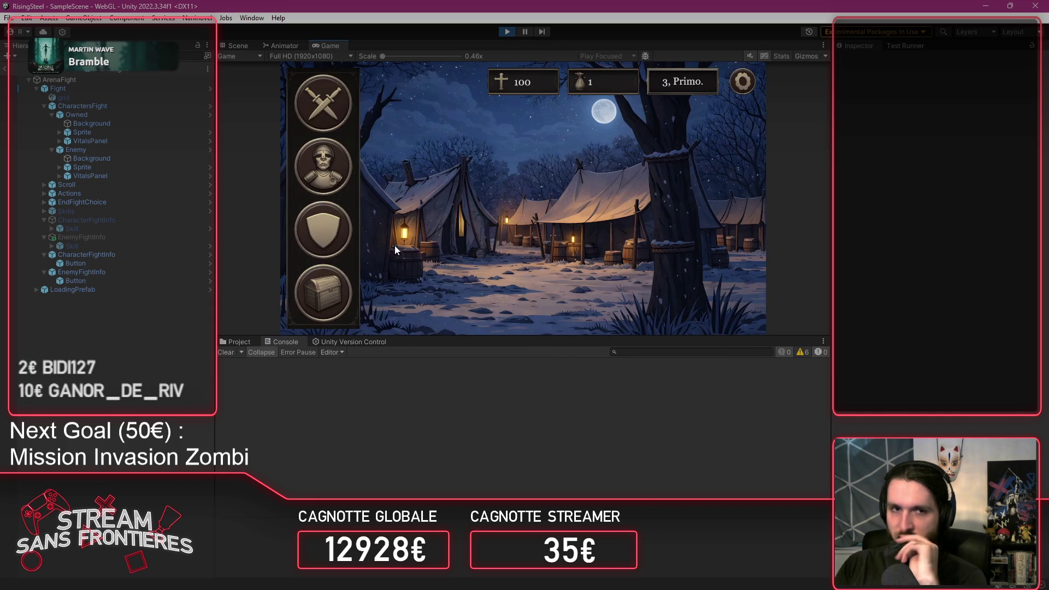
{"action": "left_click", "coordinate": [326, 227]}
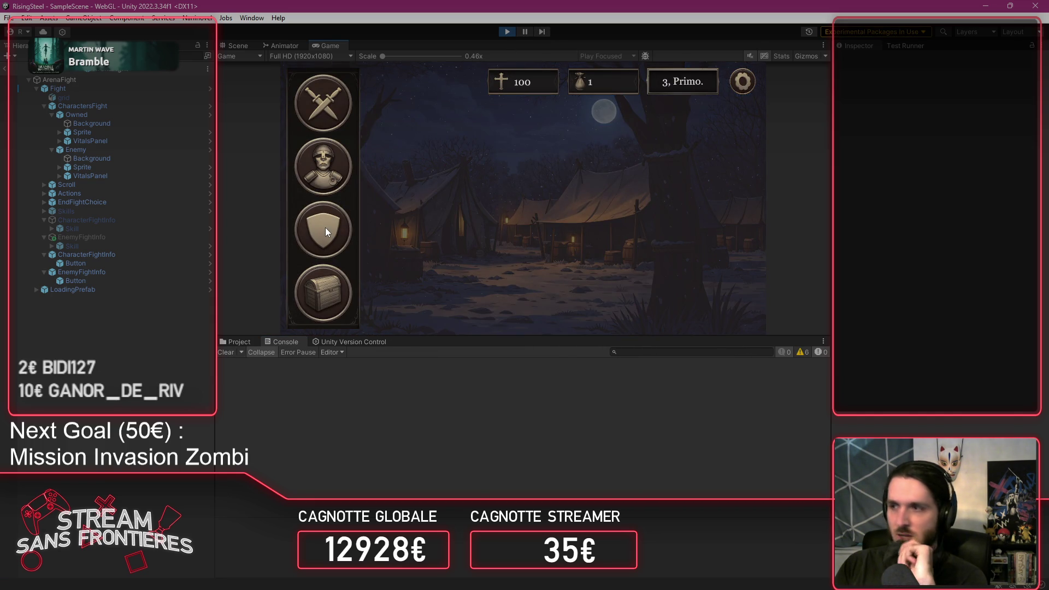
{"action": "left_click", "coordinate": [329, 222]}
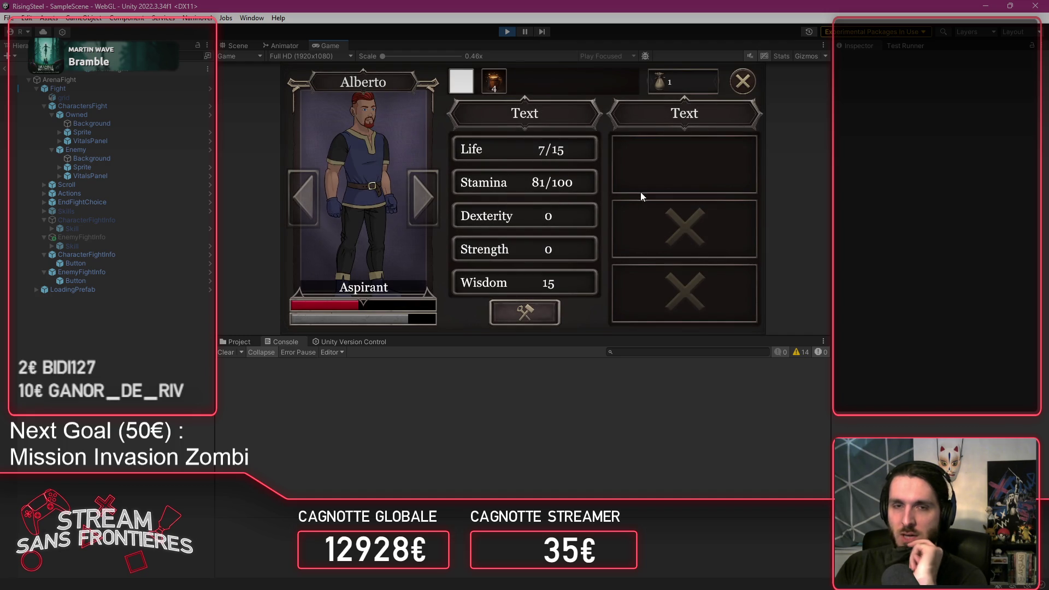
{"action": "left_click", "coordinate": [465, 86]}
{"action": "left_click", "coordinate": [492, 87]}
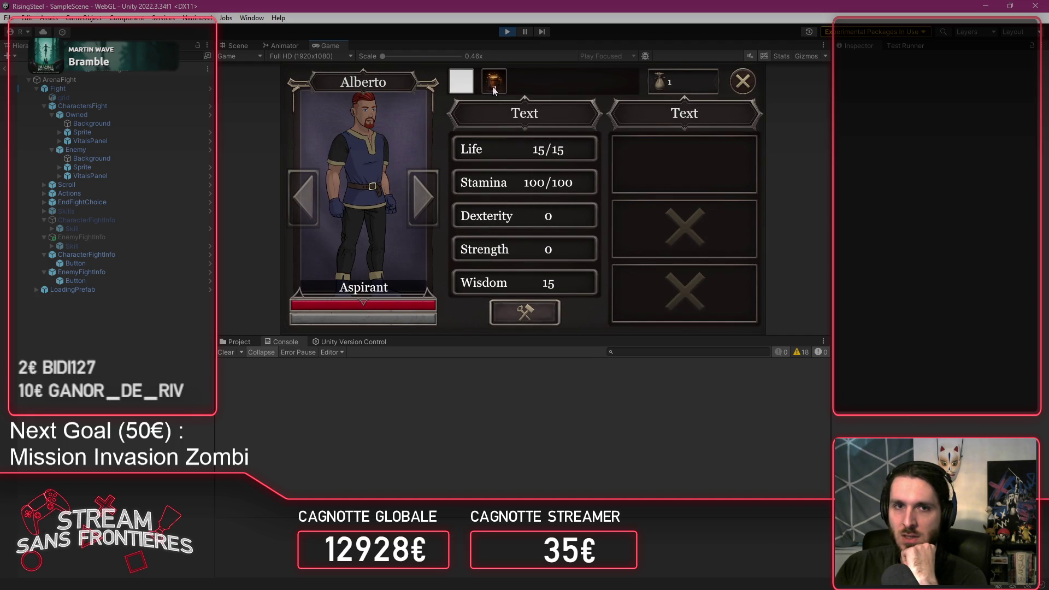
Step: Craft a Burn skill from the Fire element in Alberto's empty skill slot
{"action": "left_click", "coordinate": [632, 149]}
{"action": "left_click", "coordinate": [660, 171]}
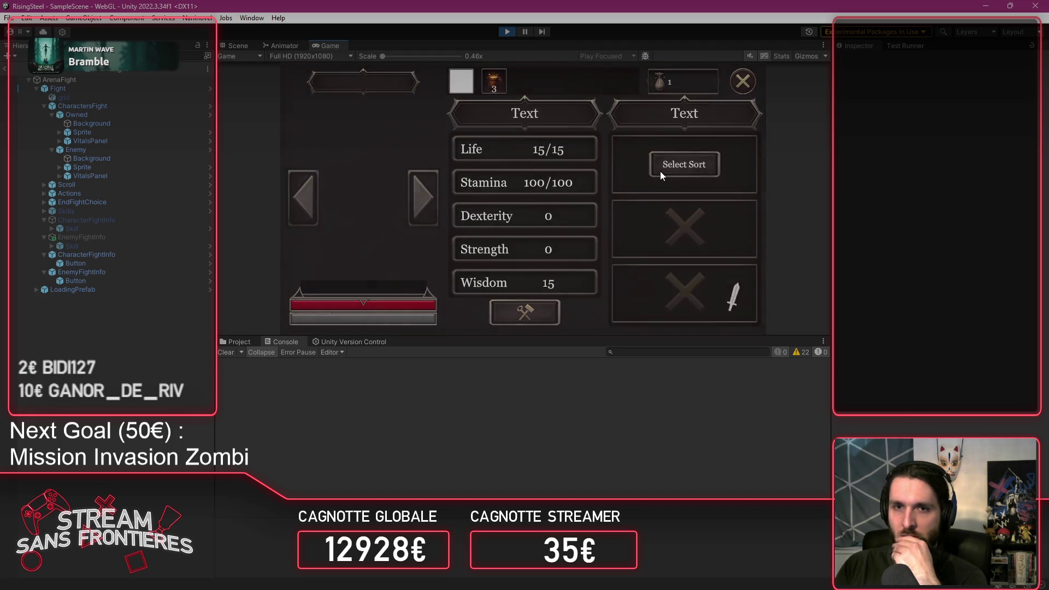
{"action": "left_click", "coordinate": [326, 131]}
{"action": "left_click", "coordinate": [483, 314]}
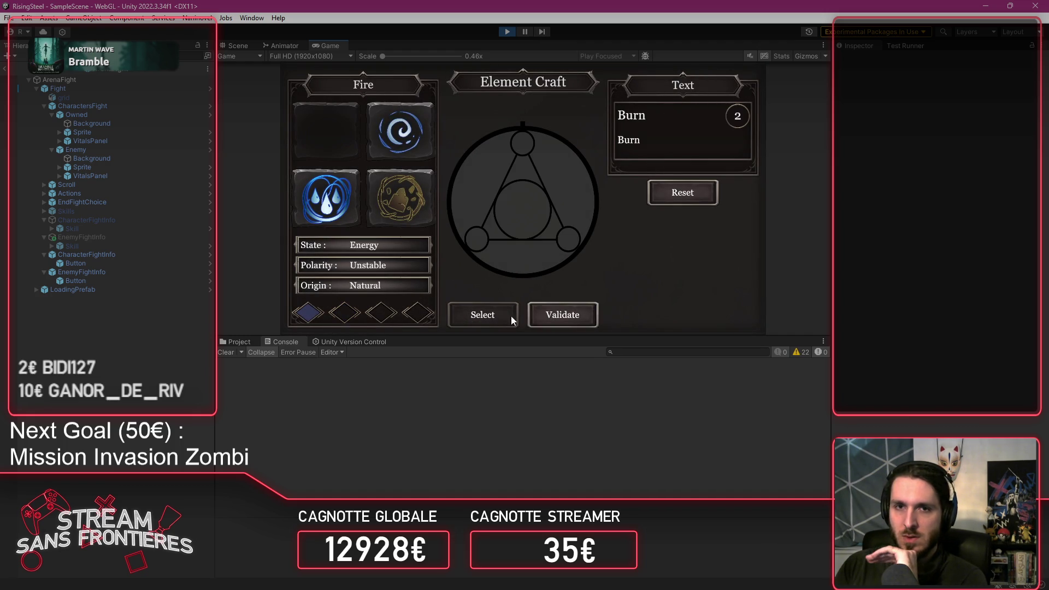
{"action": "left_click", "coordinate": [565, 316]}
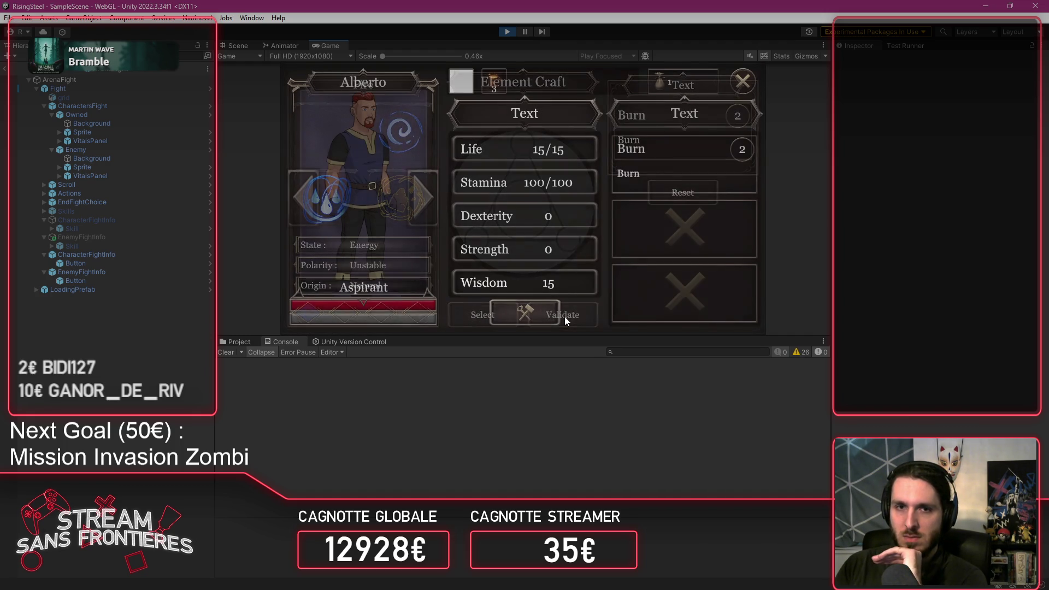
{"action": "left_click", "coordinate": [752, 80]}
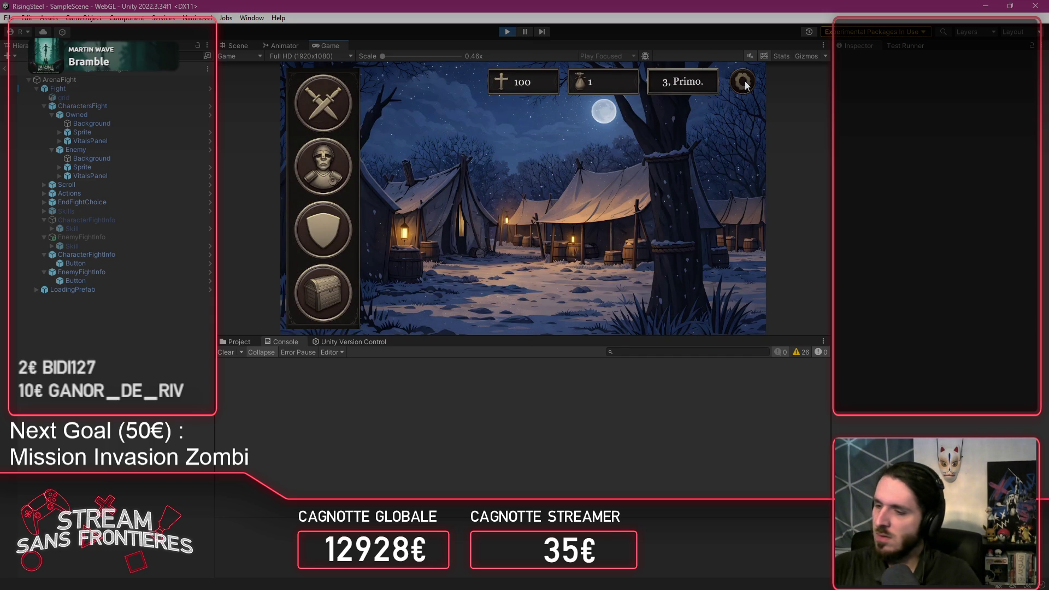
Step: Switch to VS Code and scroll through ownedCharacter's suggested members on line 21 of ApplyEffectUseCase.cs
{"action": "key", "text": "alt+Tab"}
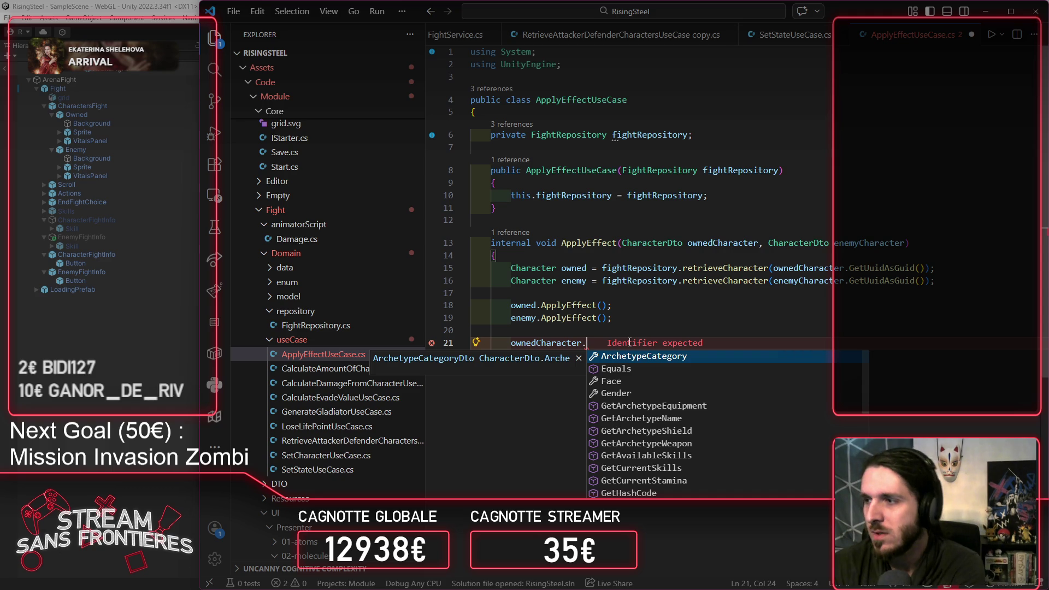
{"action": "scroll", "coordinate": [697, 399], "scroll_direction": "down", "scroll_amount": 4}
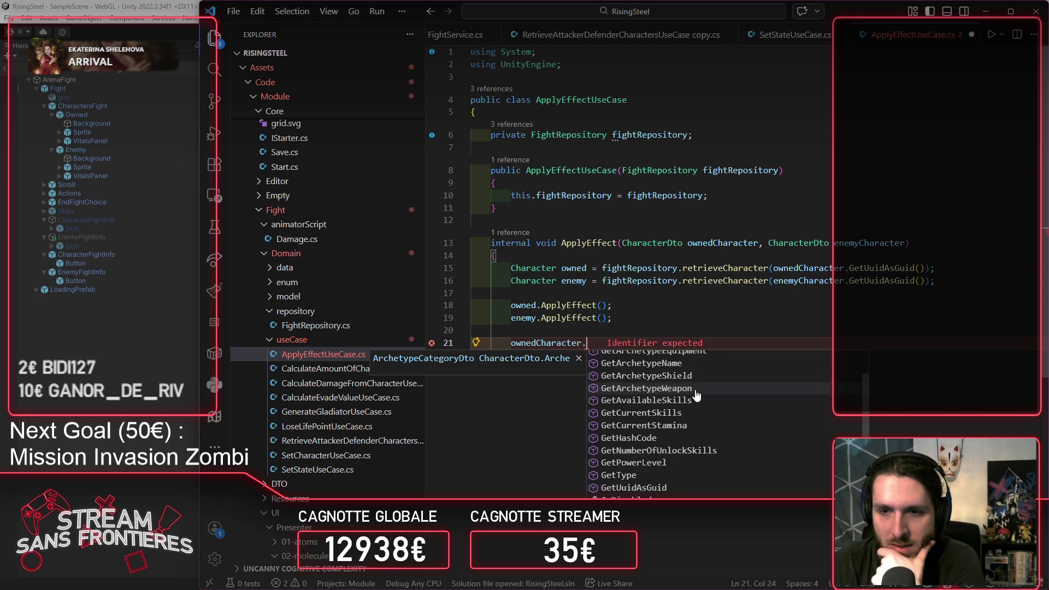
{"action": "scroll", "coordinate": [697, 399], "scroll_direction": "up", "scroll_amount": 4}
{"action": "scroll", "coordinate": [737, 399], "scroll_direction": "down", "scroll_amount": 3}
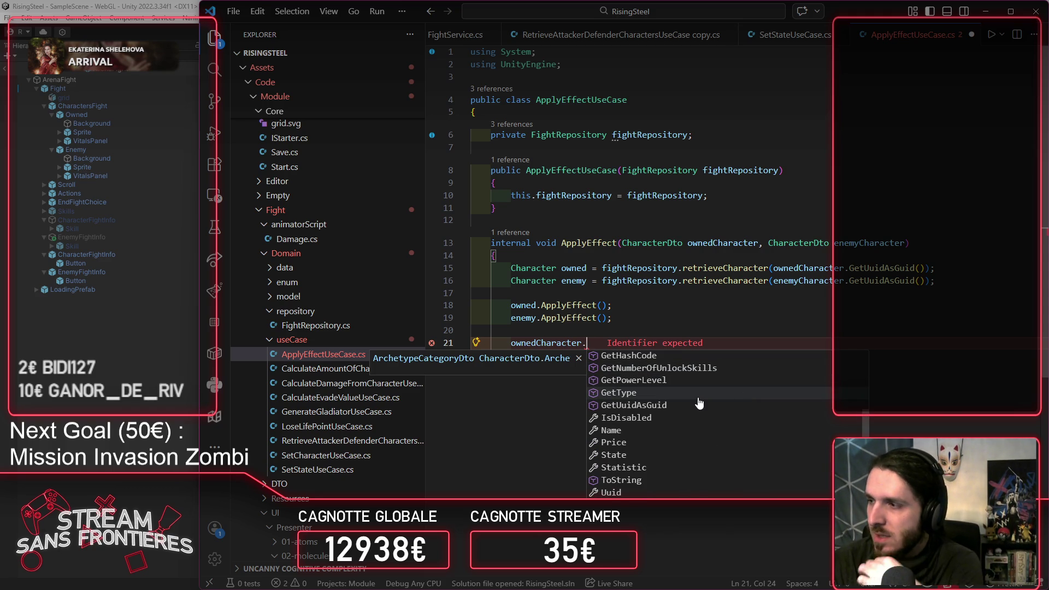
{"action": "scroll", "coordinate": [698, 403], "scroll_direction": "down", "scroll_amount": 2}
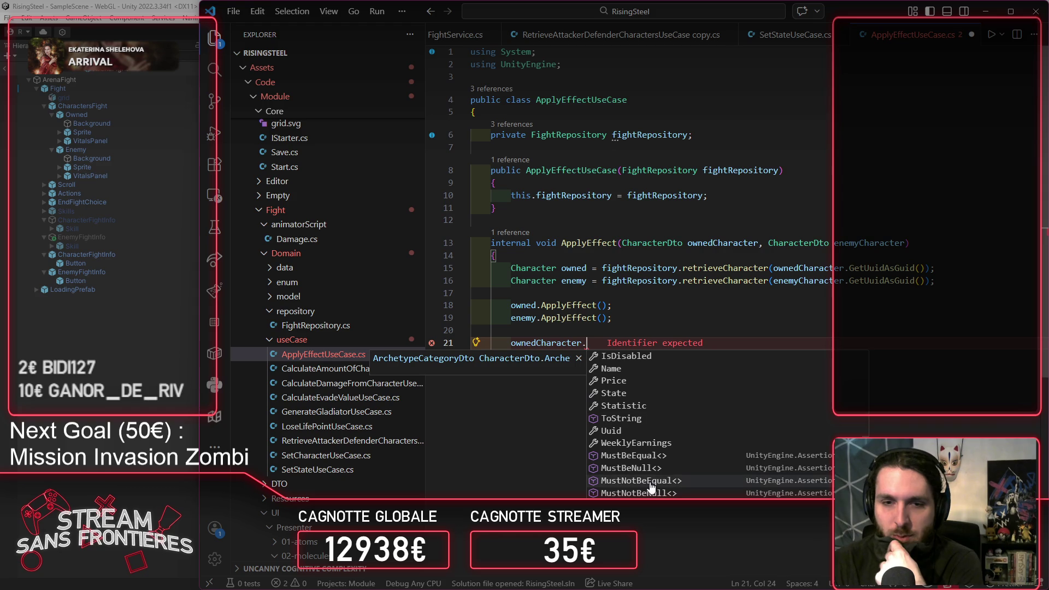
{"action": "scroll", "coordinate": [664, 481], "scroll_direction": "up", "scroll_amount": 2}
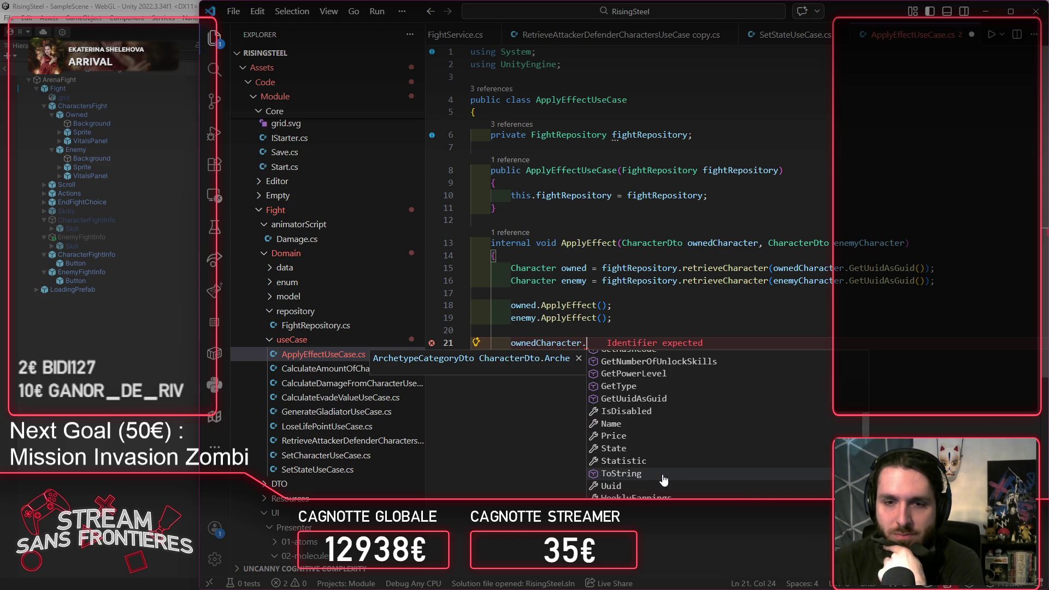
{"action": "scroll", "coordinate": [710, 448], "scroll_direction": "down", "scroll_amount": 2}
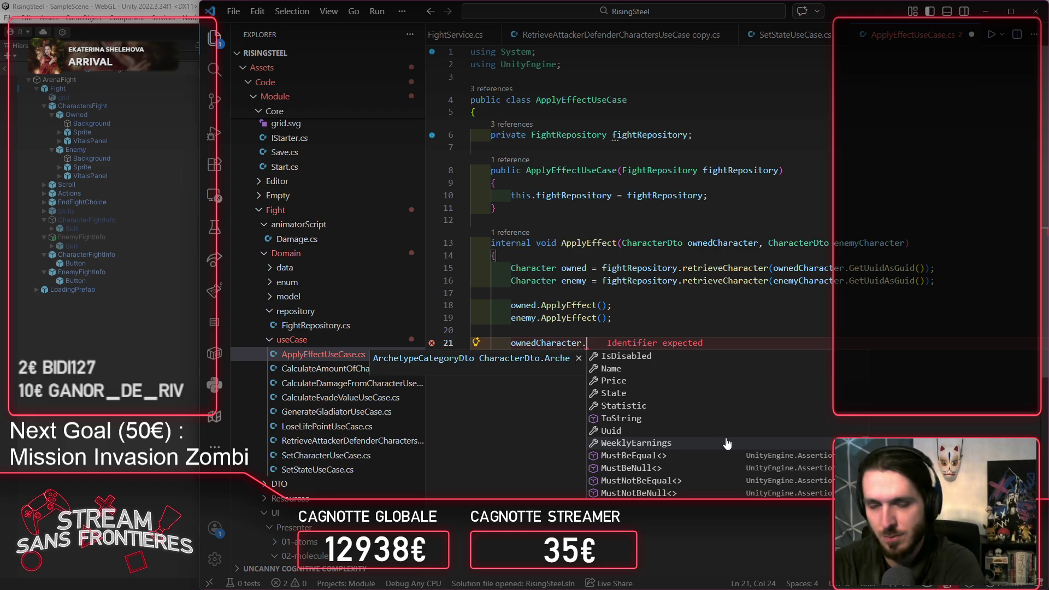
{"action": "scroll", "coordinate": [726, 441], "scroll_direction": "up", "scroll_amount": 1}
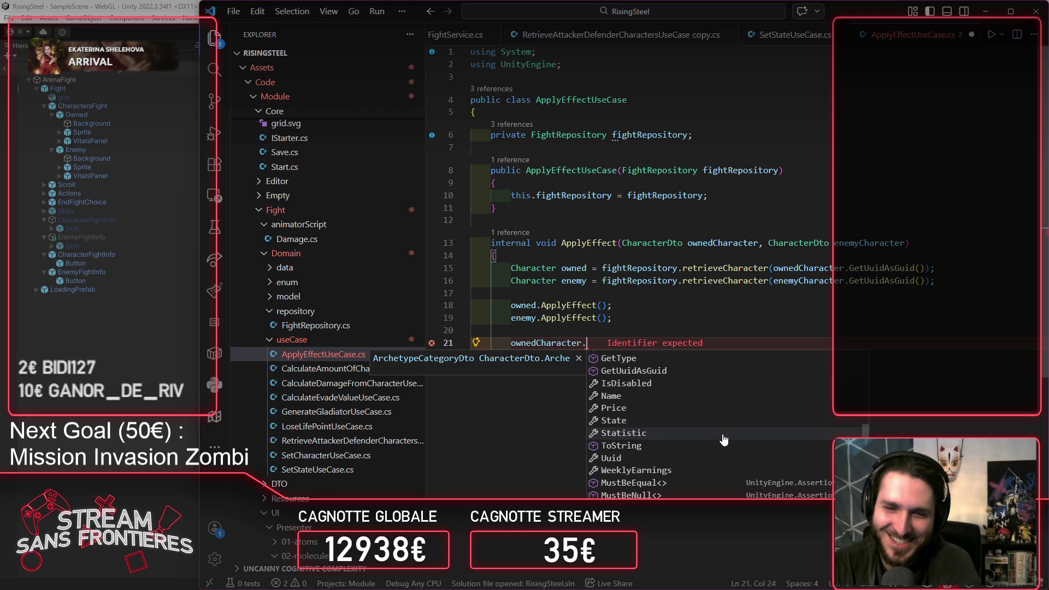
{"action": "scroll", "coordinate": [703, 433], "scroll_direction": "up", "scroll_amount": 1}
{"action": "scroll", "coordinate": [704, 433], "scroll_direction": "up", "scroll_amount": 5}
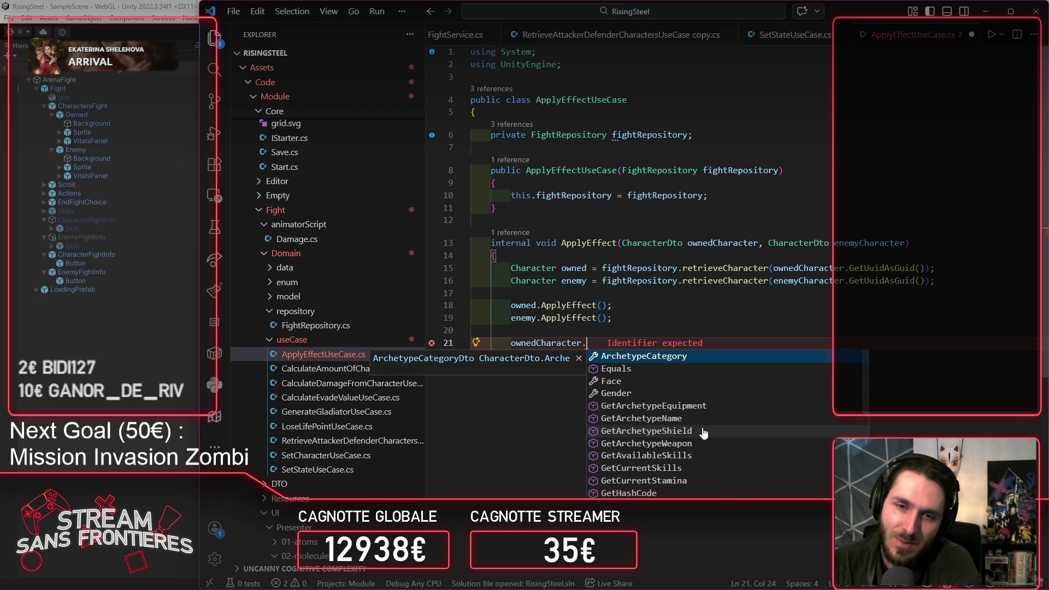
{"action": "scroll", "coordinate": [704, 433], "scroll_direction": "down", "scroll_amount": 4}
{"action": "scroll", "coordinate": [704, 433], "scroll_direction": "up", "scroll_amount": 5}
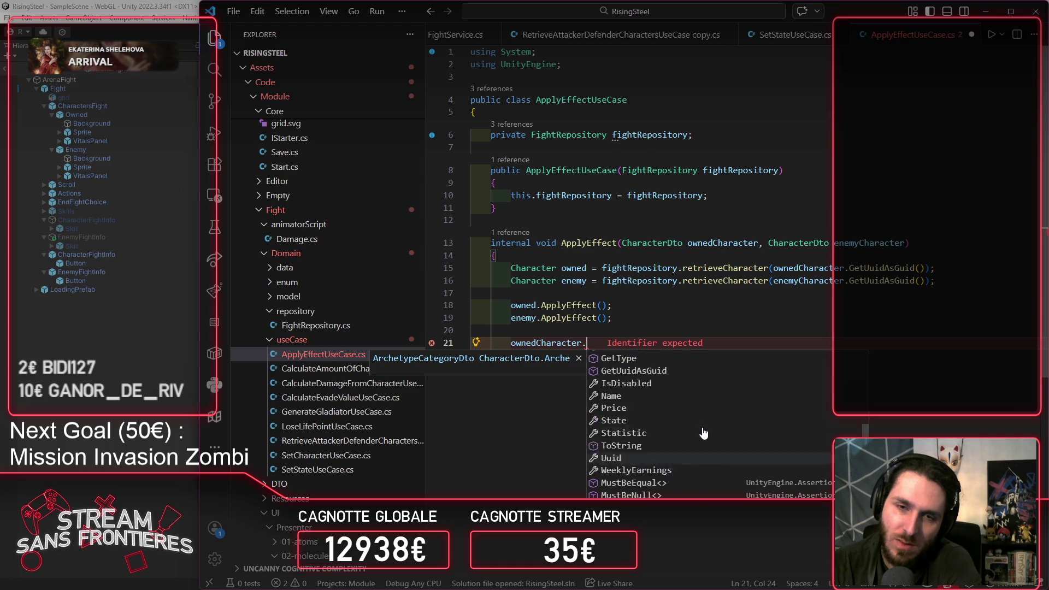
{"action": "scroll", "coordinate": [703, 434], "scroll_direction": "down", "scroll_amount": 5}
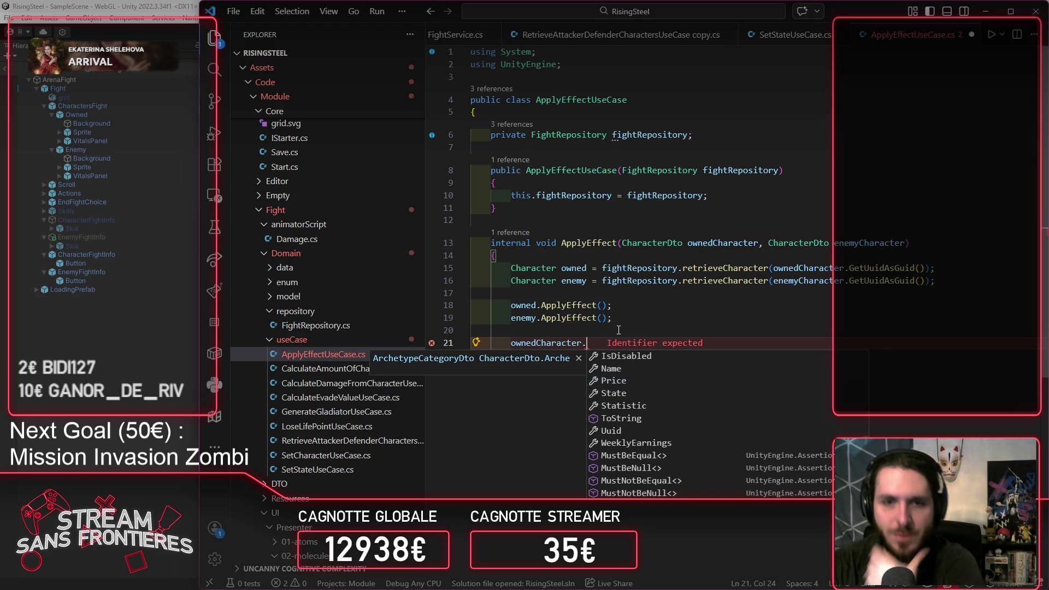
Step: Check the member suggestions for owned, then erase the unfinished owned. line
{"action": "key", "text": "Escape"}
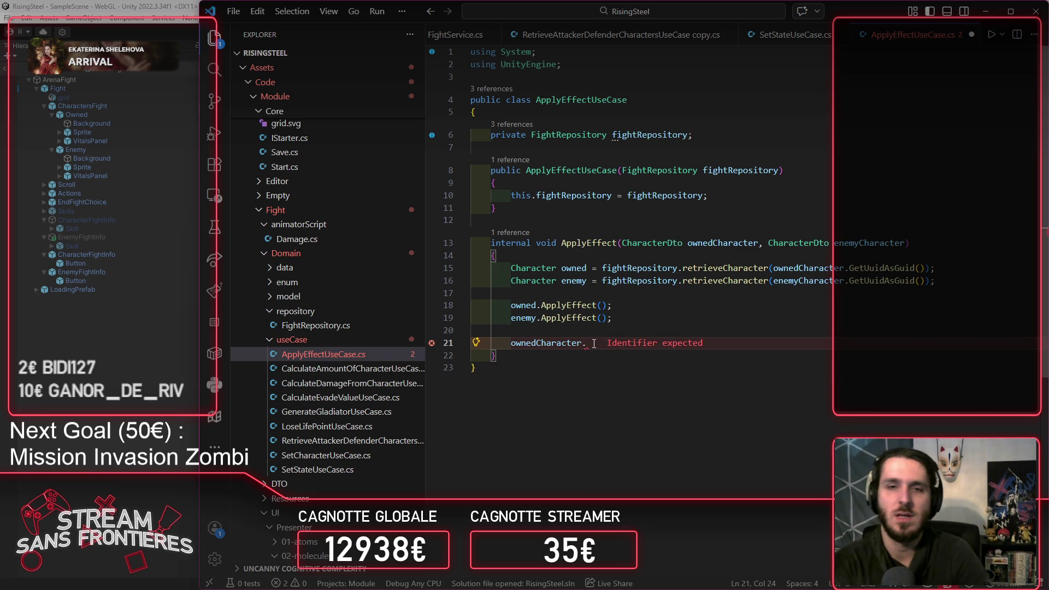
{"action": "key", "text": "ctrl+BackSpace"}
{"action": "key", "text": "ctrl+BackSpace"}
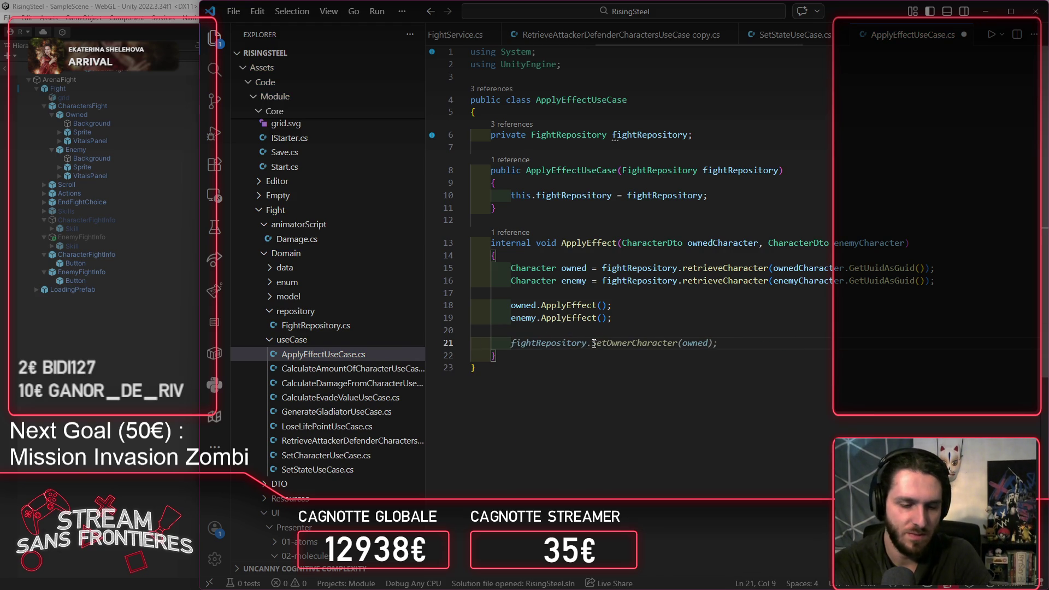
{"action": "type", "text": "ow"}
{"action": "key", "text": "Tab"}
{"action": "type", "text": "."}
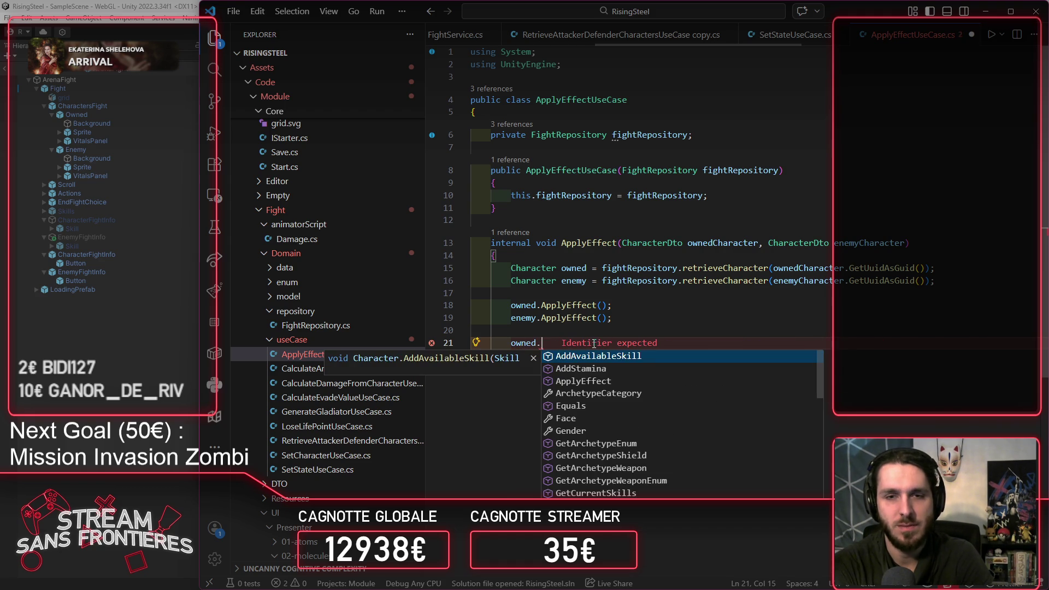
{"action": "key", "text": "Down"}
{"action": "key", "text": "Down"}
{"action": "key", "text": "Down"}
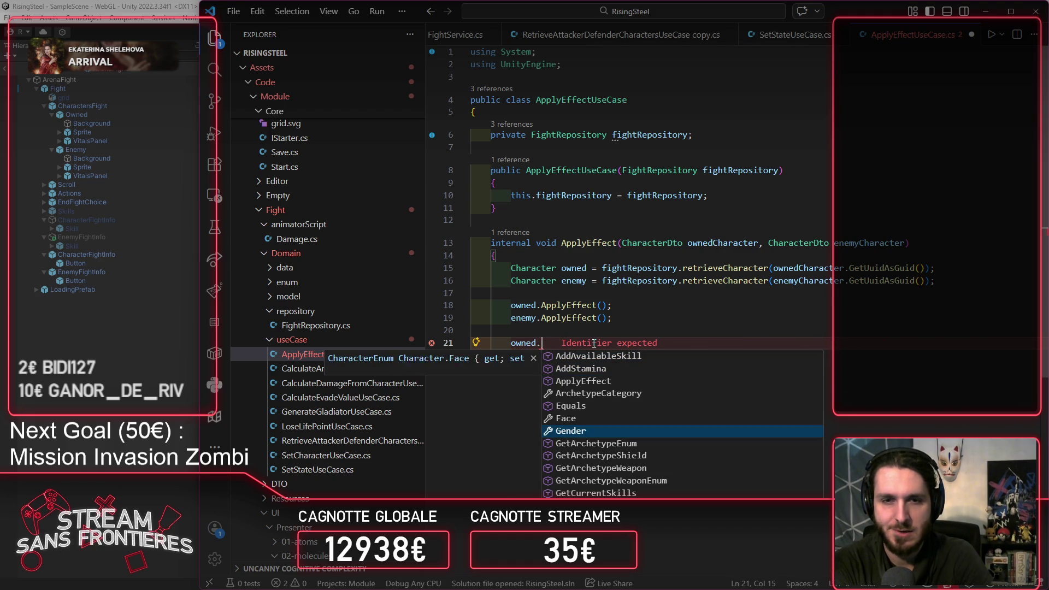
{"action": "key", "text": "Escape"}
{"action": "key", "text": "ctrl+BackSpace"}
{"action": "key", "text": "ctrl+BackSpace"}
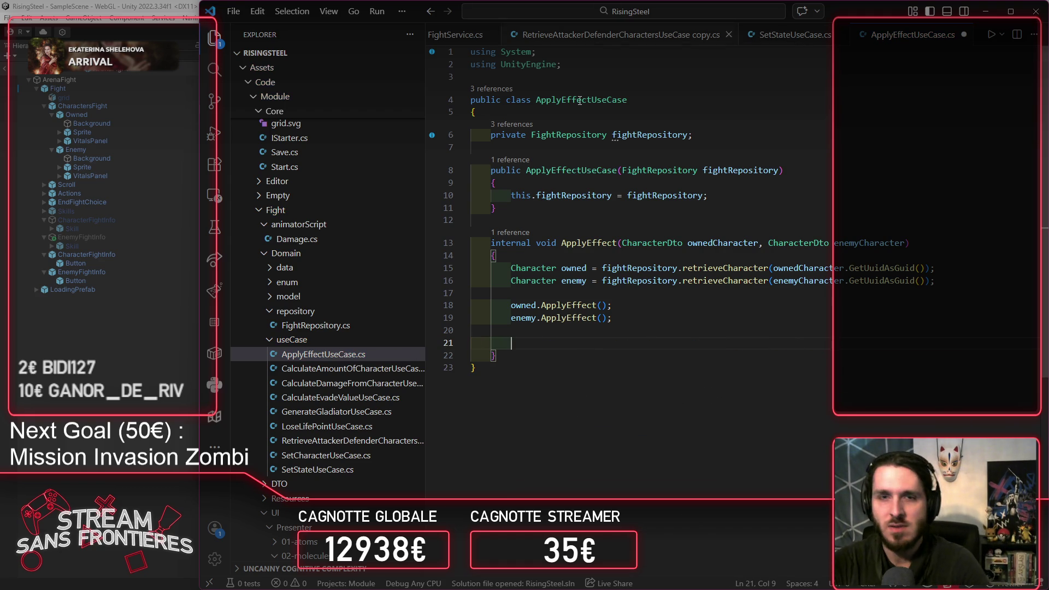
Step: Remove the leftover blank line, save ApplyEffectUseCase.cs, and go to Character's ApplyEffect definition
{"action": "double_click", "coordinate": [533, 306]}
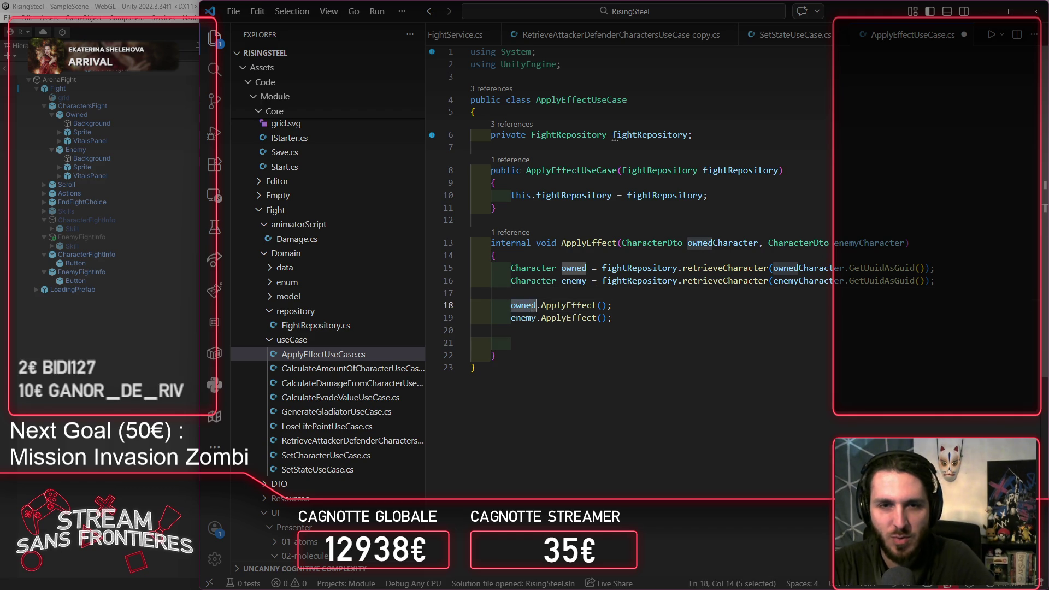
{"action": "left_click", "coordinate": [587, 342]}
{"action": "key", "text": "ctrl+BackSpace"}
{"action": "key", "text": "ctrl+BackSpace"}
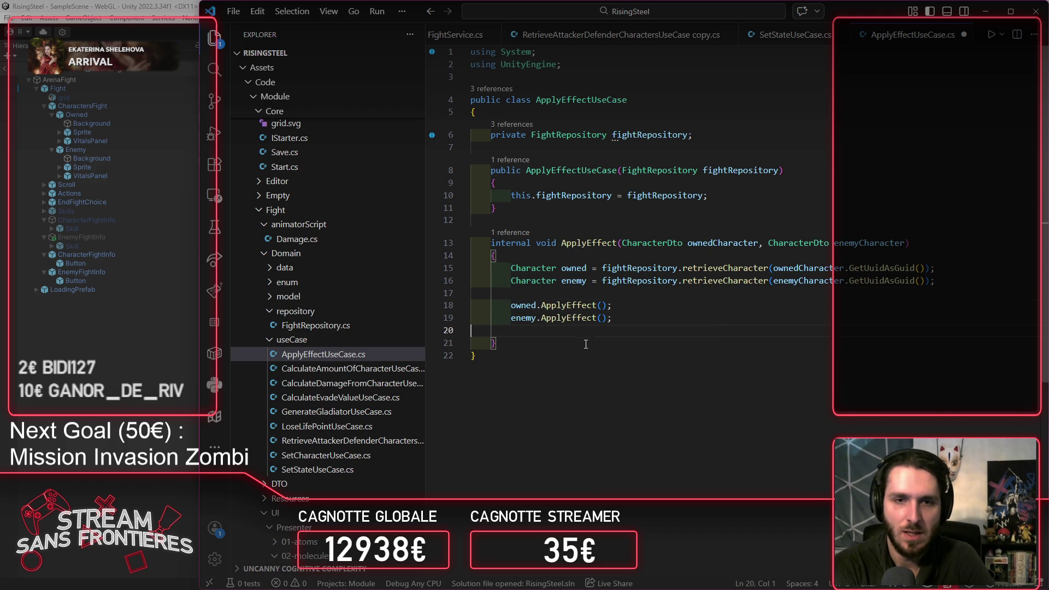
{"action": "key", "text": "BackSpace"}
{"action": "key", "text": "ctrl+s"}
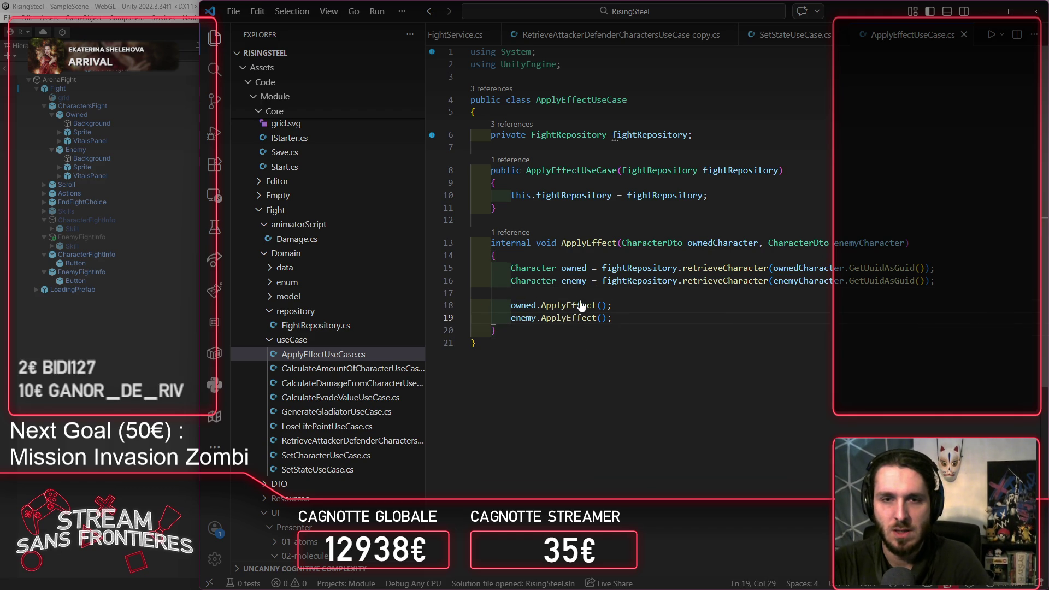
{"action": "left_click", "coordinate": [581, 305], "text": "ctrl"}
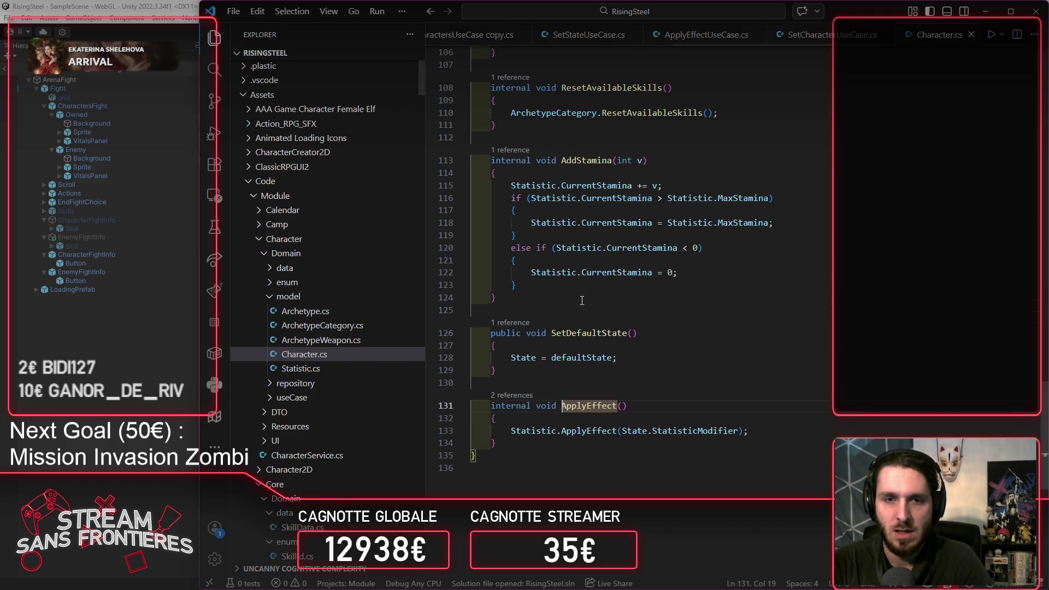
Step: Change the parameter type of Statistic's ApplyEffect to Skill and save Statistic.cs
{"action": "left_click", "coordinate": [701, 435]}
{"action": "left_click", "coordinate": [651, 435]}
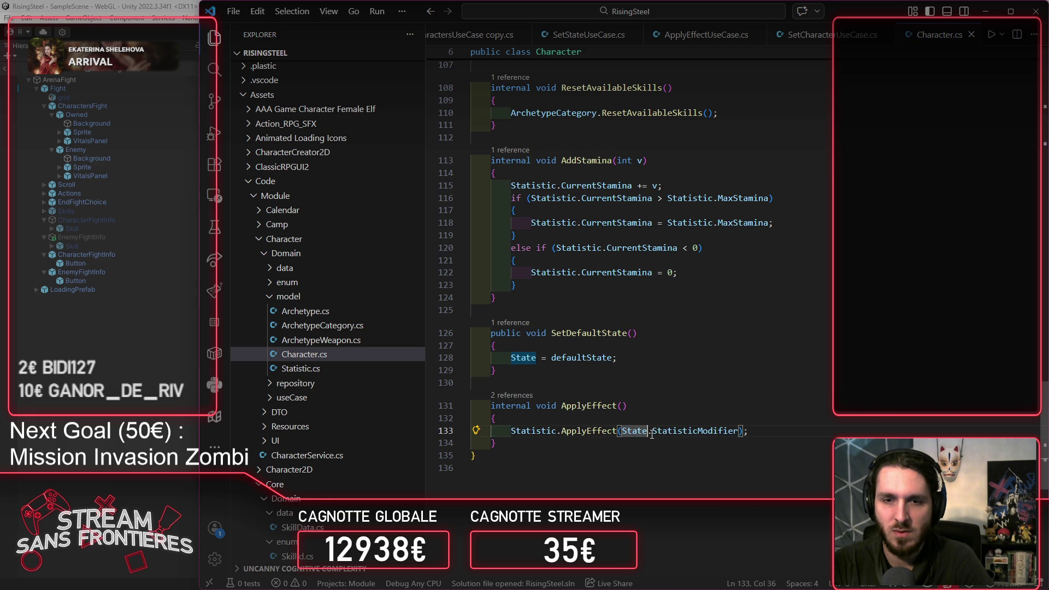
{"action": "type", "text": "."}
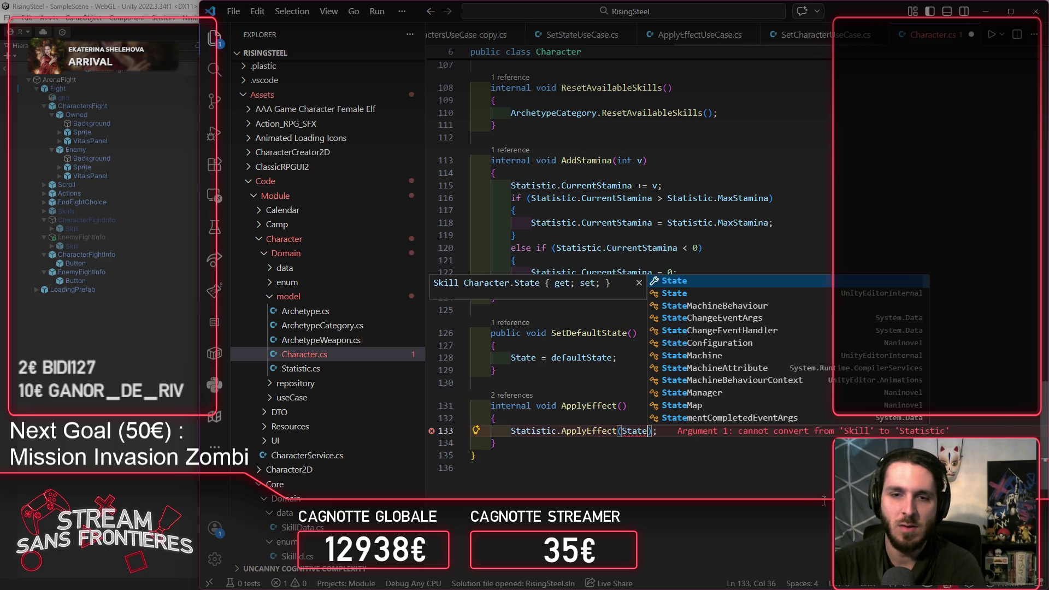
{"action": "left_click", "coordinate": [590, 430], "text": "ctrl"}
{"action": "double_click", "coordinate": [655, 359]}
{"action": "type", "text": "Ski"}
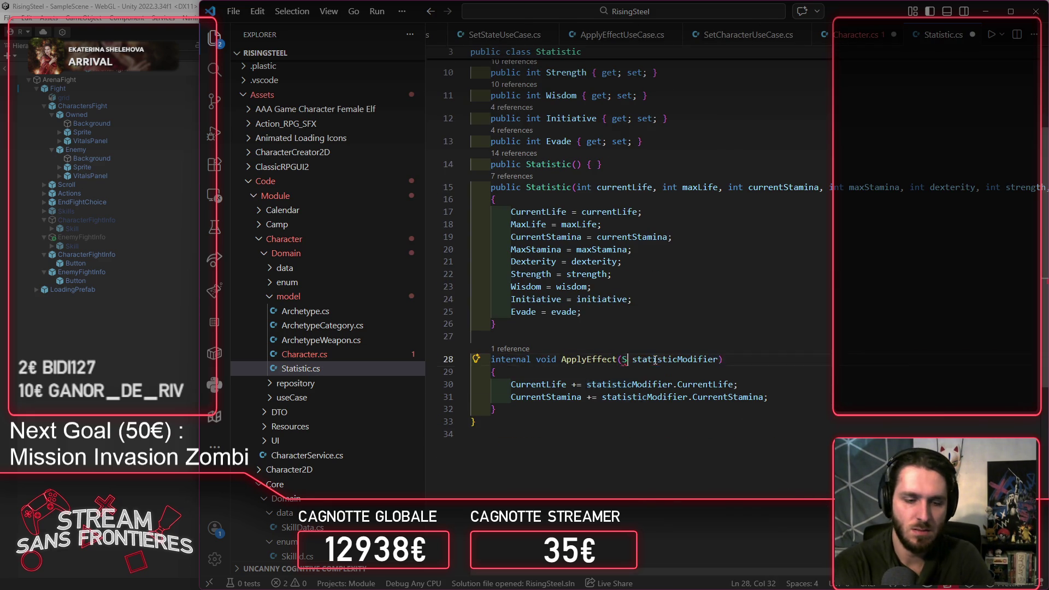
{"action": "type", "text": "ll"}
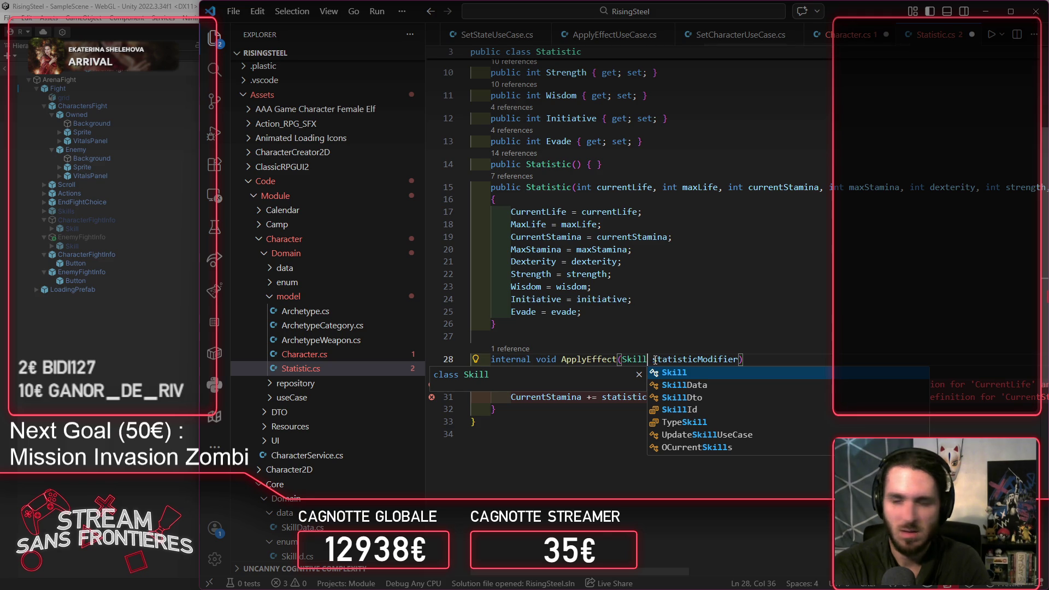
{"action": "key", "text": "ctrl+s"}
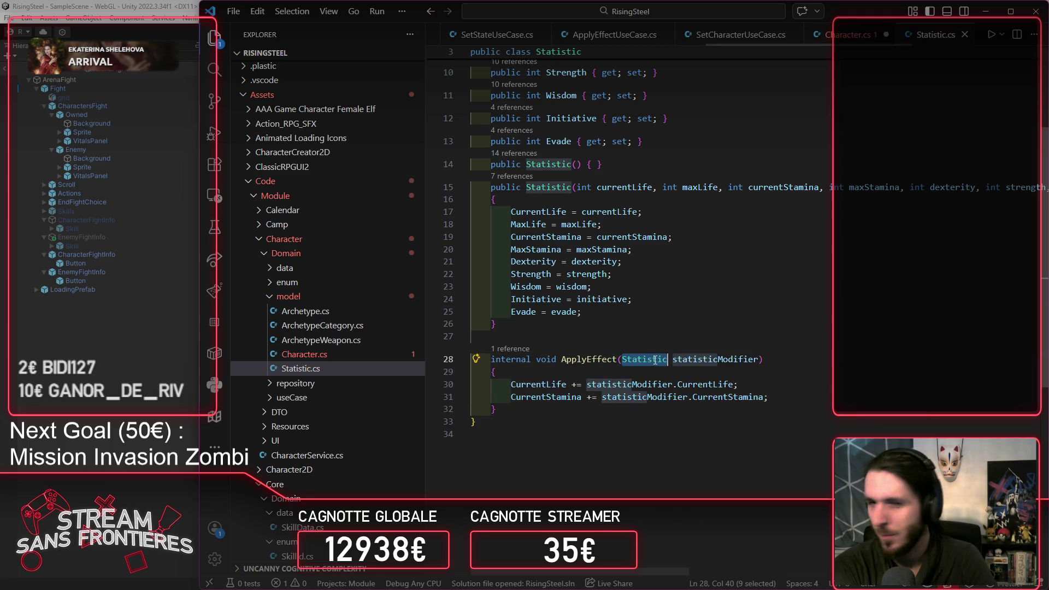
{"action": "key", "text": "F8"}
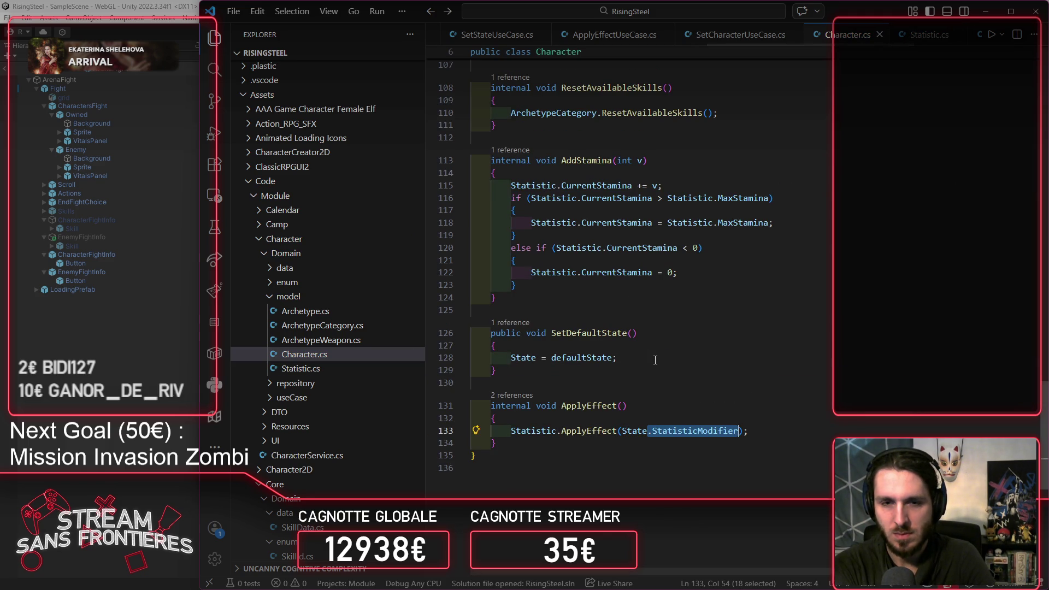
Step: Add 'State.Duration -= 1;' and a SetDefaultState() reset at Duration <= 0, then save Character.cs
{"action": "key", "text": "End"}
{"action": "key", "text": "Return"}
{"action": "type", "text": "S"}
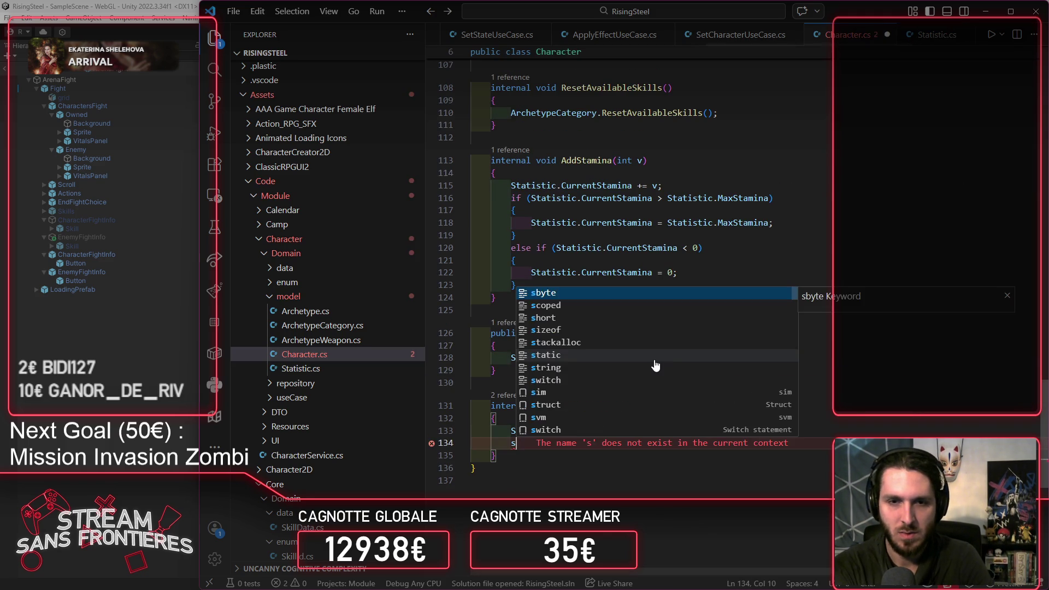
{"action": "type", "text": "ta"}
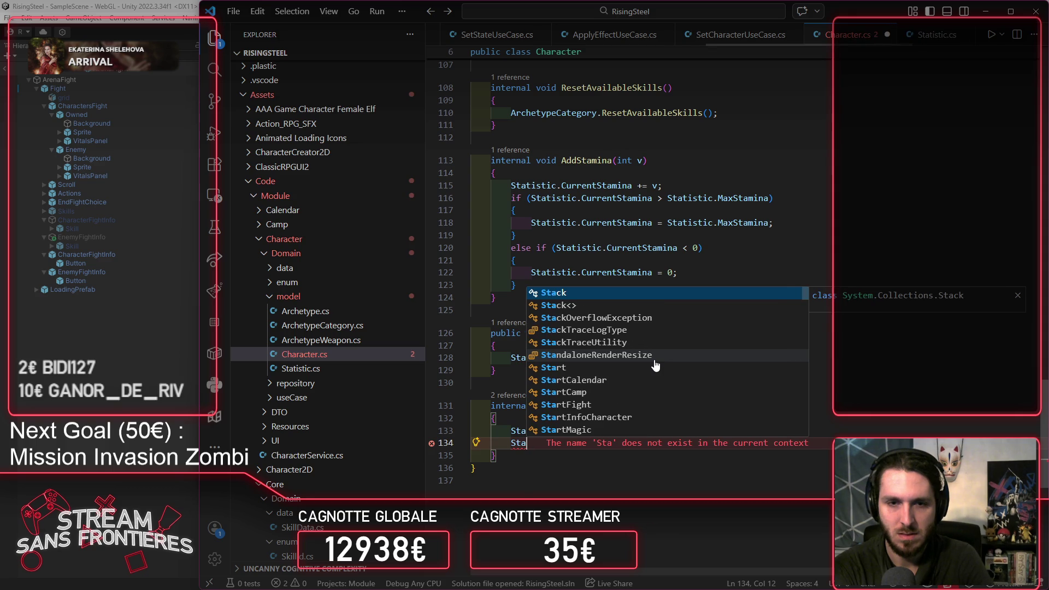
{"action": "type", "text": "te"}
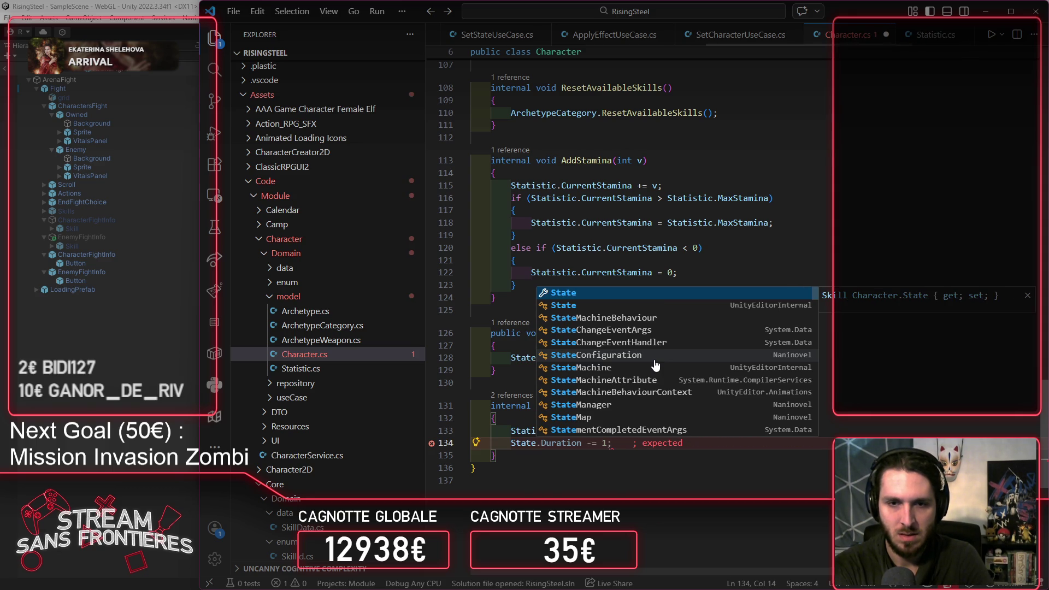
{"action": "key", "text": "Tab"}
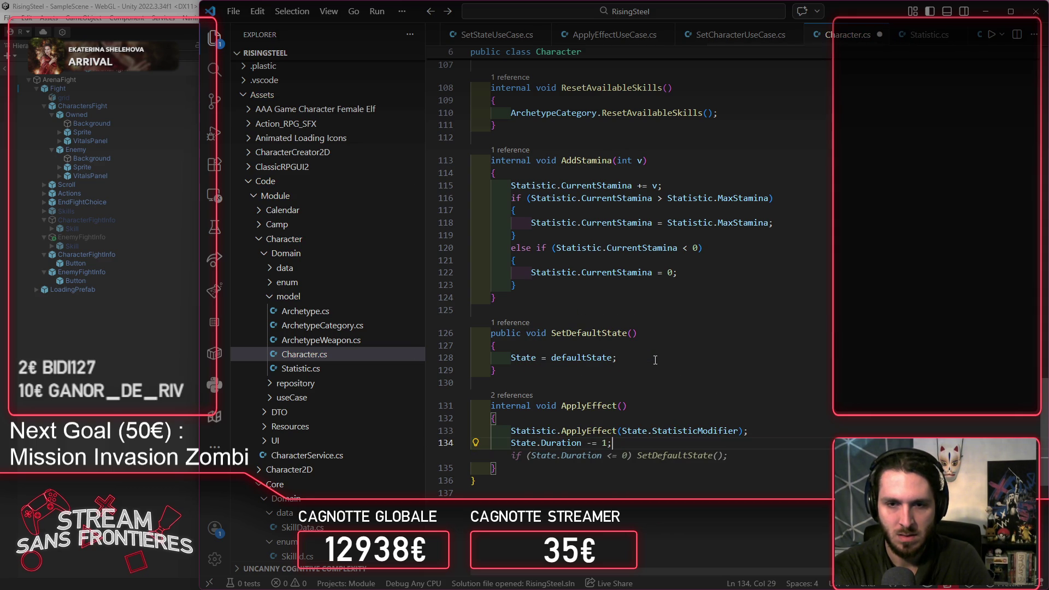
{"action": "key", "text": "Tab"}
{"action": "key", "text": "ctrl+s"}
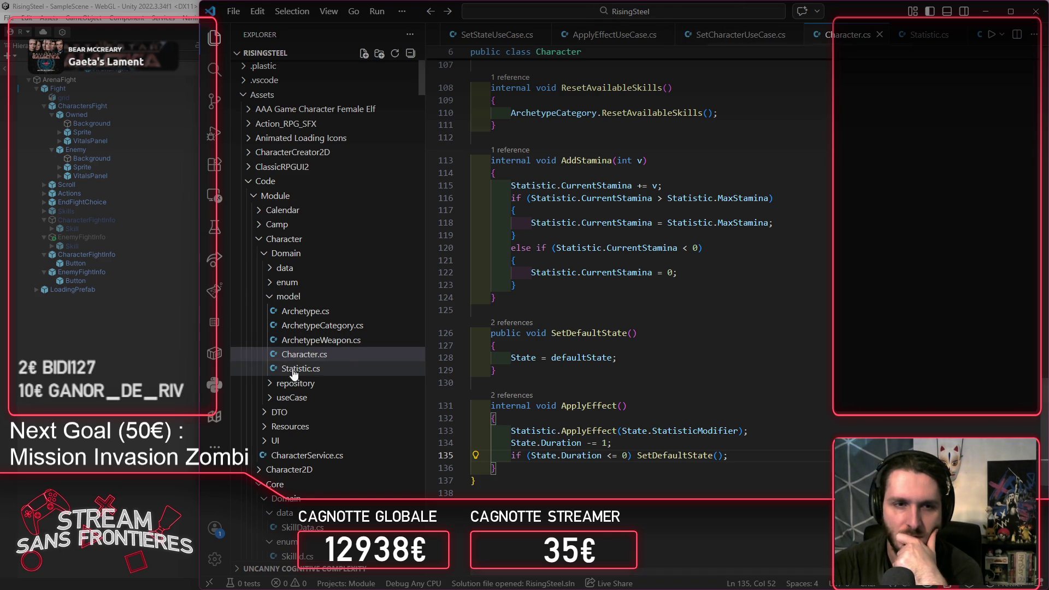
Step: Delete lines 126–131 (UpdateDurationState and both UpdateState calls) from PArenaFight.cs and save it
{"action": "scroll", "coordinate": [680, 38], "scroll_direction": "left", "scroll_amount": 5}
{"action": "scroll", "coordinate": [681, 38], "scroll_direction": "left", "scroll_amount": 5}
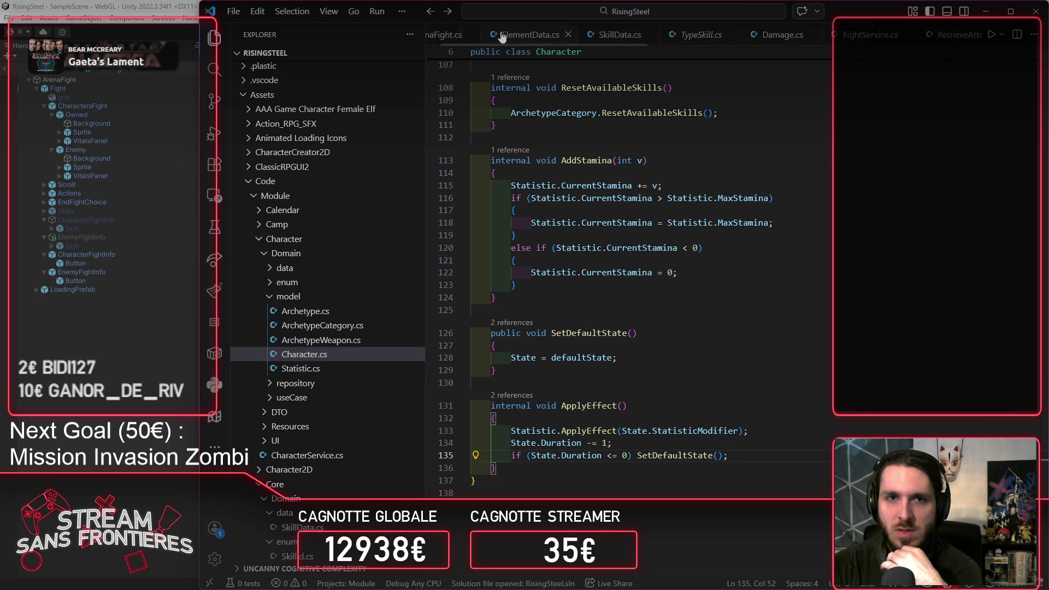
{"action": "left_click", "coordinate": [473, 34]}
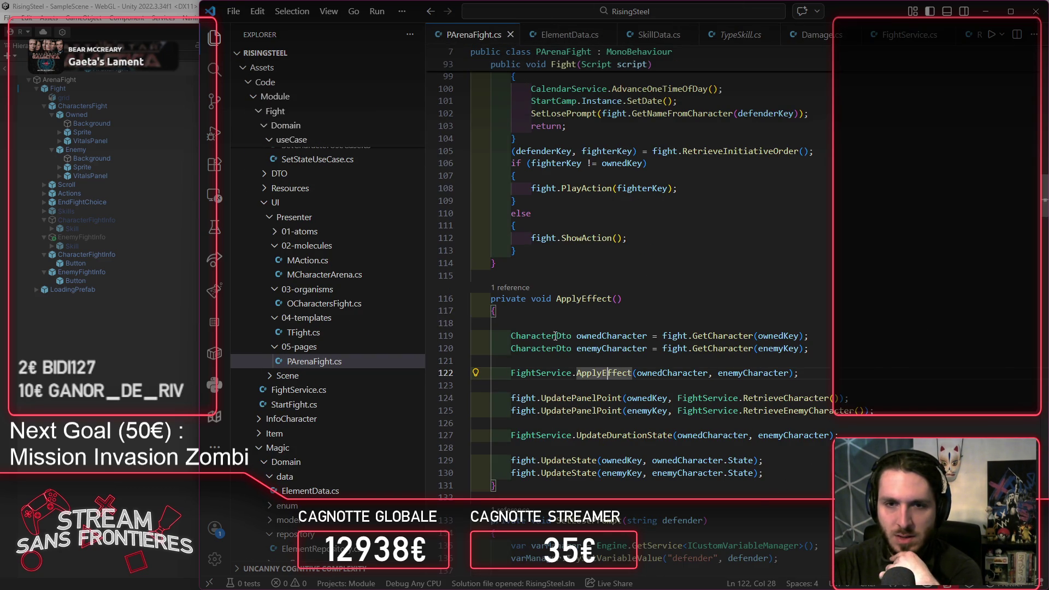
{"action": "mouse_move", "coordinate": [544, 335]}
{"action": "left_mouse_down"}
{"action": "mouse_move", "coordinate": [767, 321]}
{"action": "mouse_move", "coordinate": [814, 377]}
{"action": "left_mouse_up"}
{"action": "left_click", "coordinate": [509, 398]}
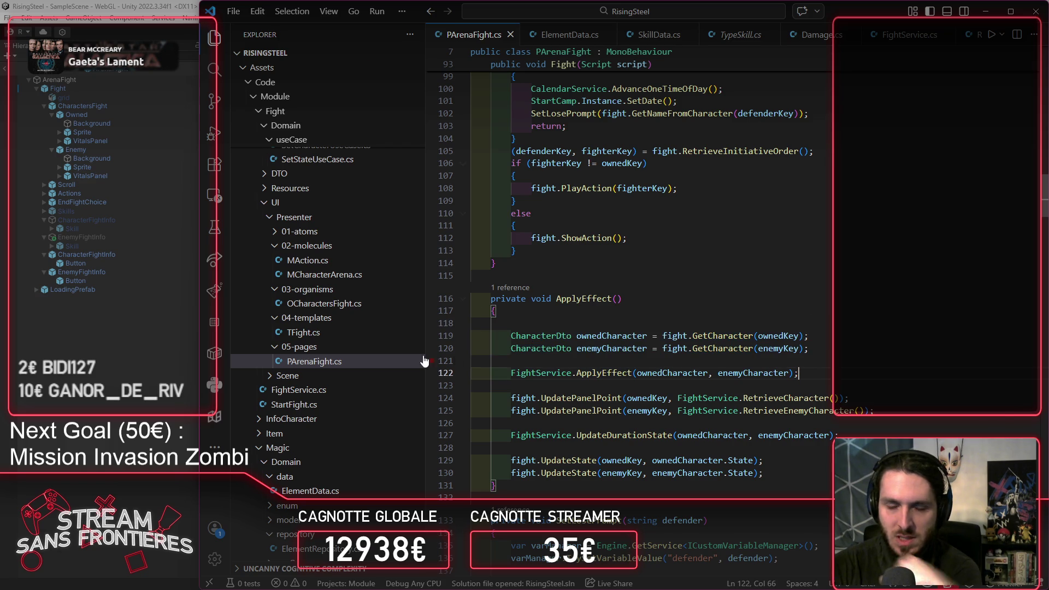
{"action": "left_click_drag", "start_coordinate": [519, 394], "coordinate": [495, 421]}
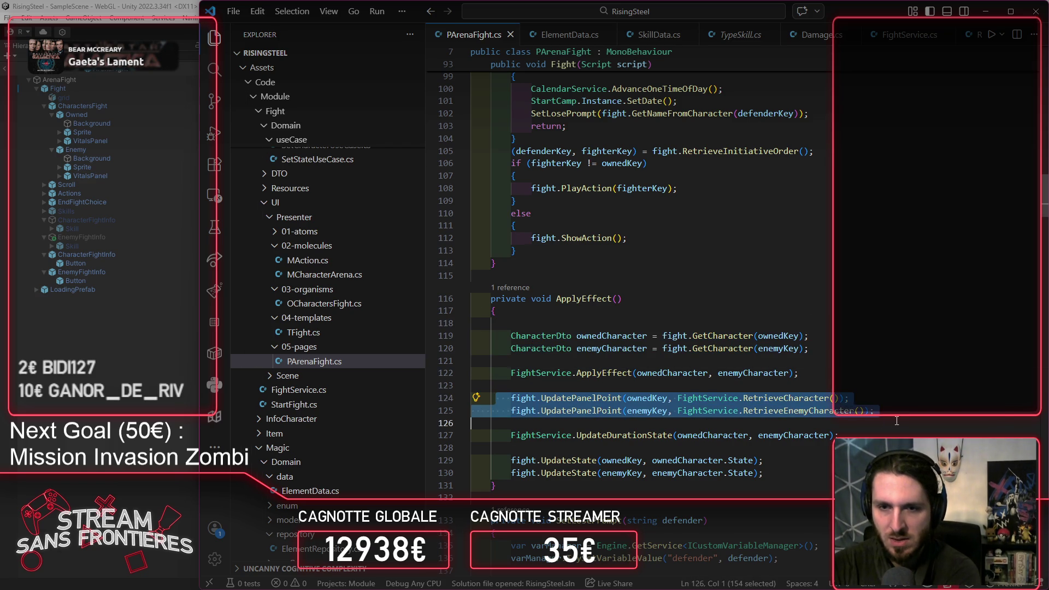
{"action": "left_click", "coordinate": [805, 477]}
{"action": "left_click", "coordinate": [874, 410], "text": "shift"}
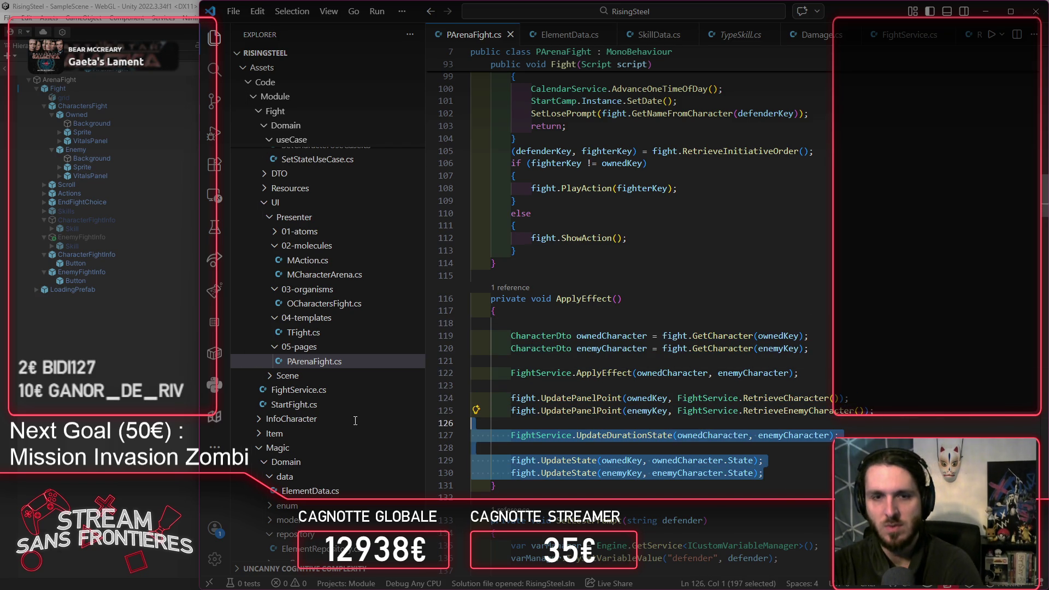
{"action": "key", "text": "BackSpace"}
{"action": "key", "text": "ctrl+s"}
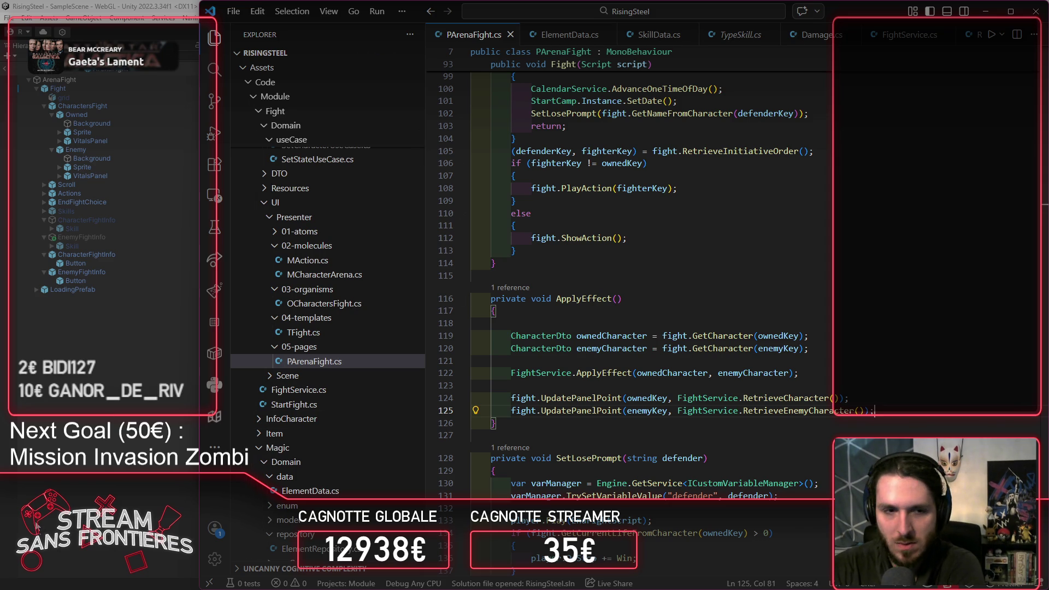
{"action": "key", "text": "alt+Tab"}
Step: Restart play mode with a cleared console, load the save, and open Alberto's details
{"action": "left_click", "coordinate": [506, 31]}
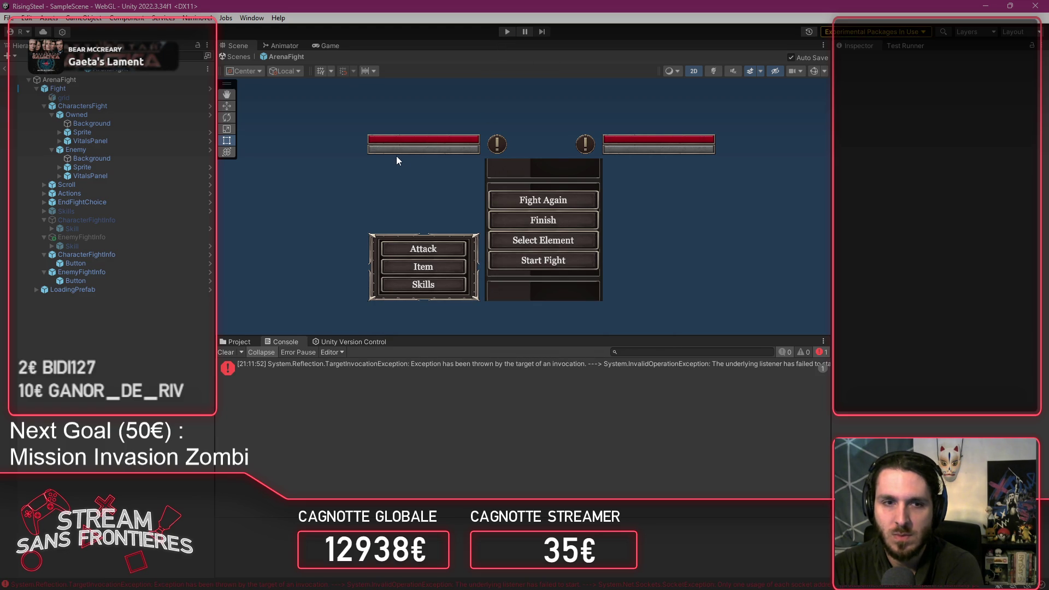
{"action": "left_click", "coordinate": [232, 353]}
{"action": "left_click", "coordinate": [507, 32]}
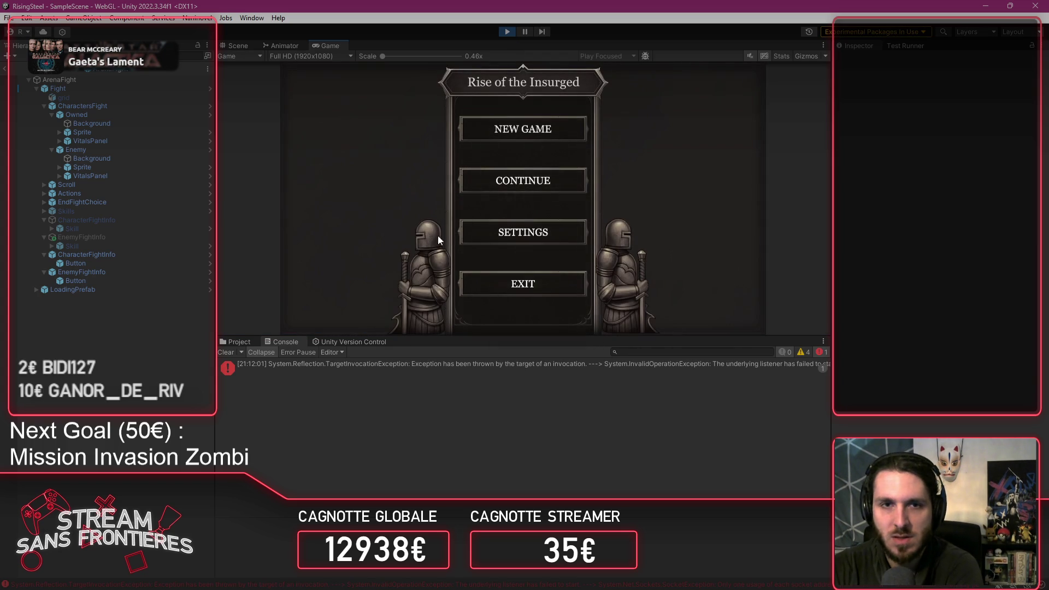
{"action": "left_click", "coordinate": [508, 182]}
{"action": "left_click", "coordinate": [475, 156]}
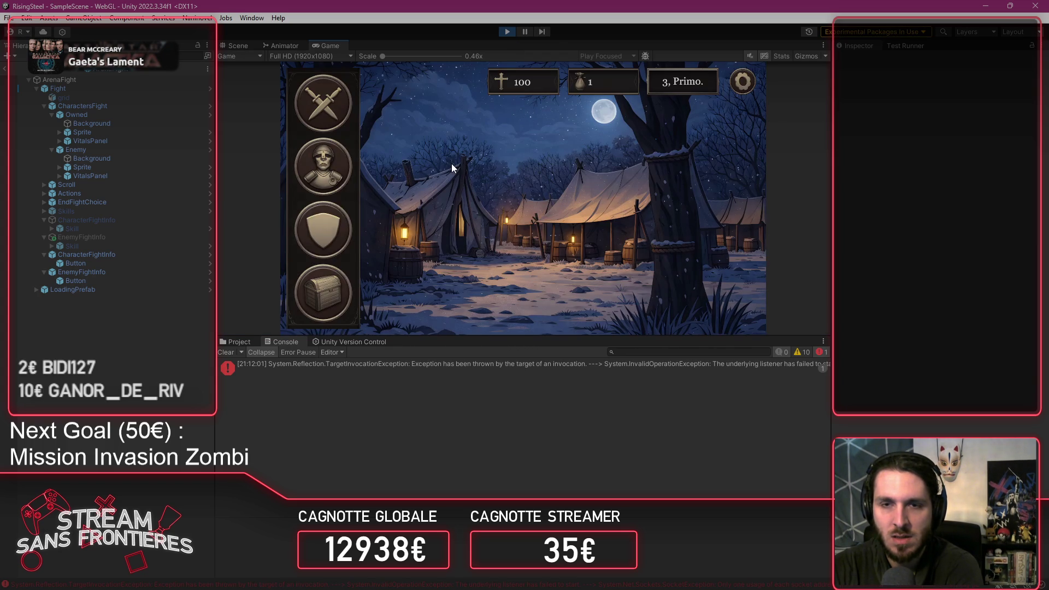
{"action": "left_click", "coordinate": [323, 223]}
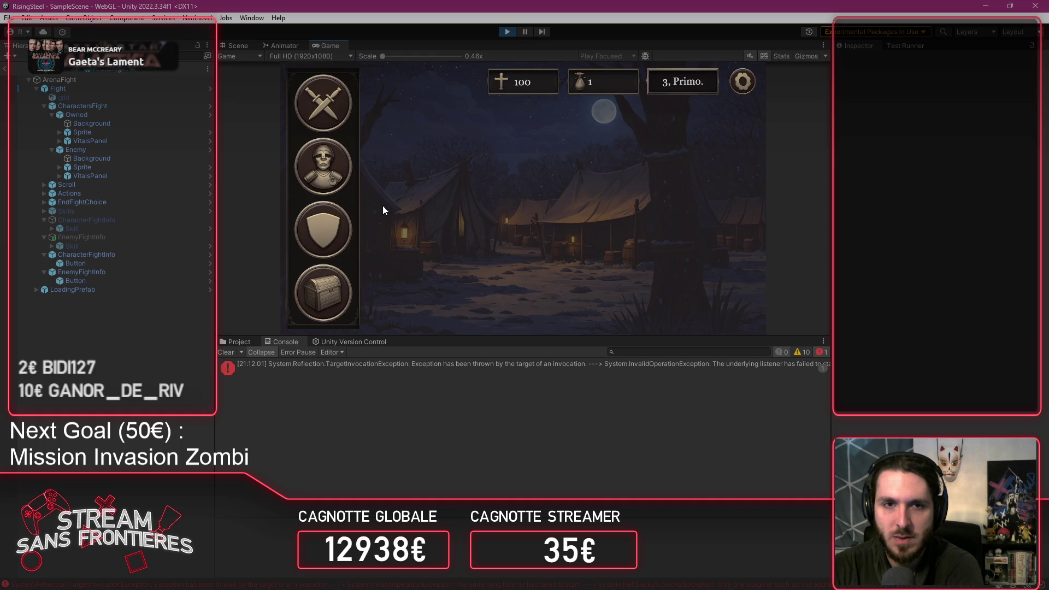
{"action": "left_click", "coordinate": [401, 219]}
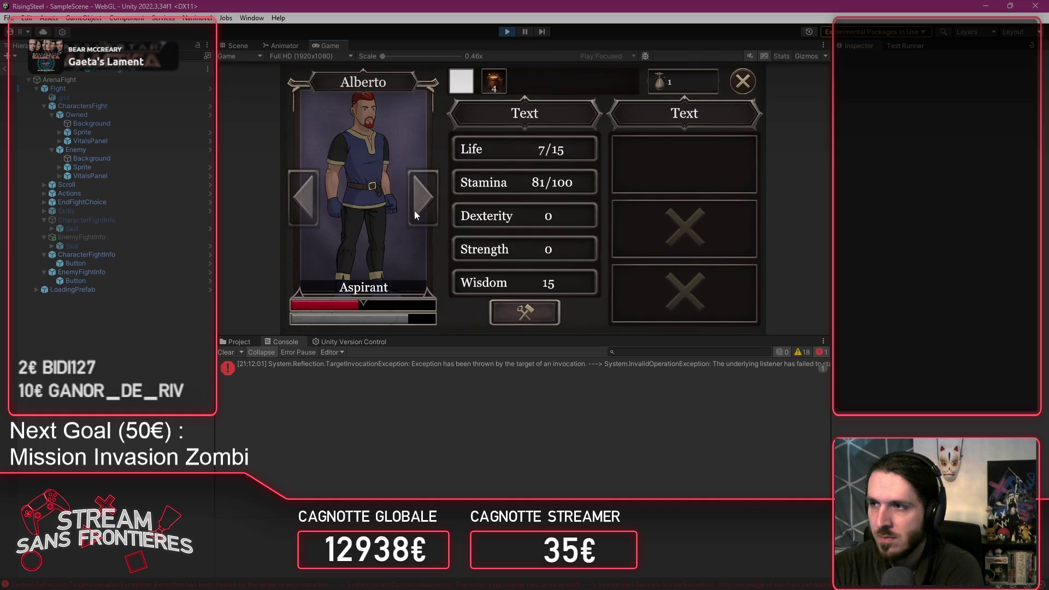
Step: Restore Alberto with a potion and craft the Burn skill from the Fire element
{"action": "left_click", "coordinate": [494, 83]}
{"action": "left_click", "coordinate": [679, 179]}
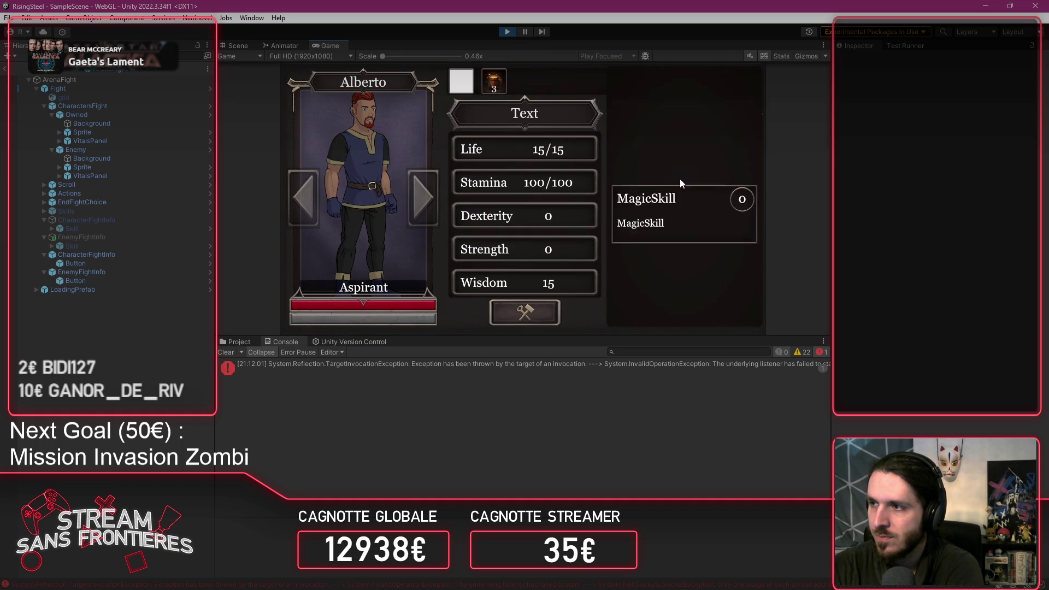
{"action": "left_click", "coordinate": [690, 181]}
{"action": "left_click", "coordinate": [684, 171]}
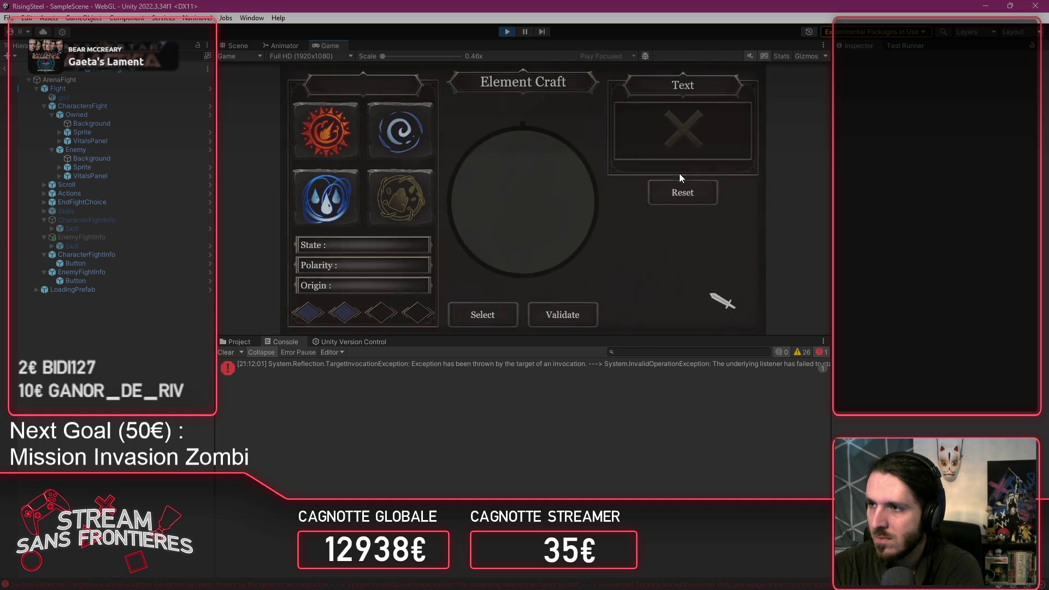
{"action": "left_click", "coordinate": [495, 316]}
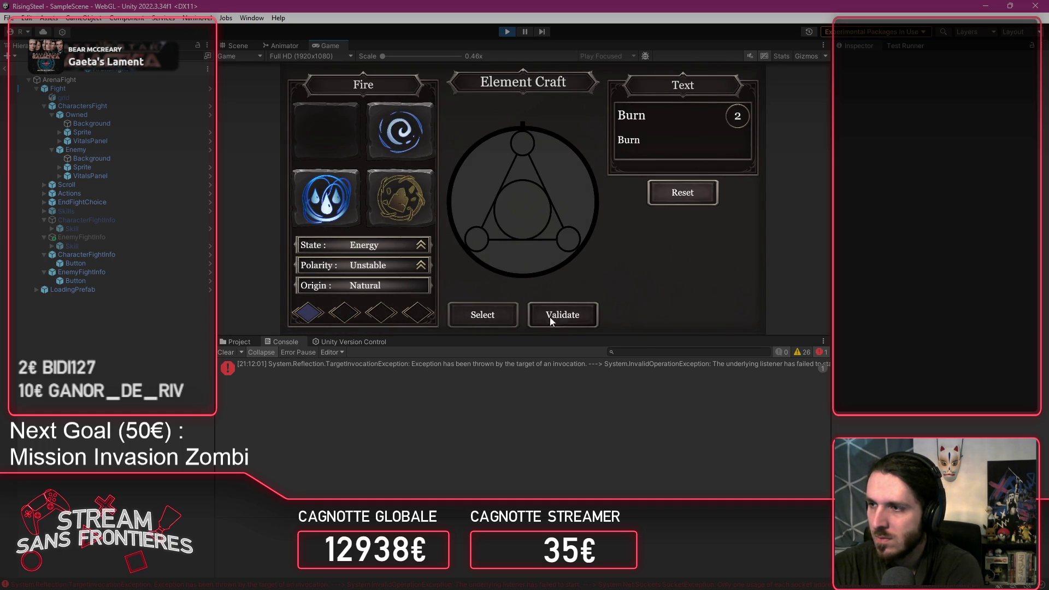
{"action": "left_click", "coordinate": [553, 317]}
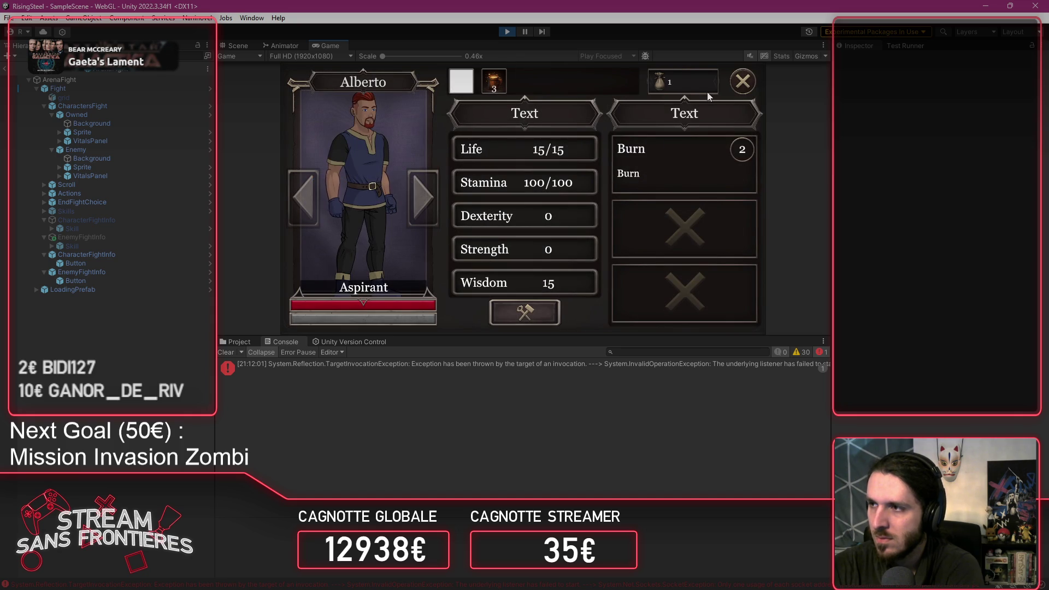
{"action": "left_click", "coordinate": [733, 87]}
Step: Start an arena fight with Alberto, cast Burn on Myron, and view the Burn 2 status details
{"action": "left_click", "coordinate": [733, 87]}
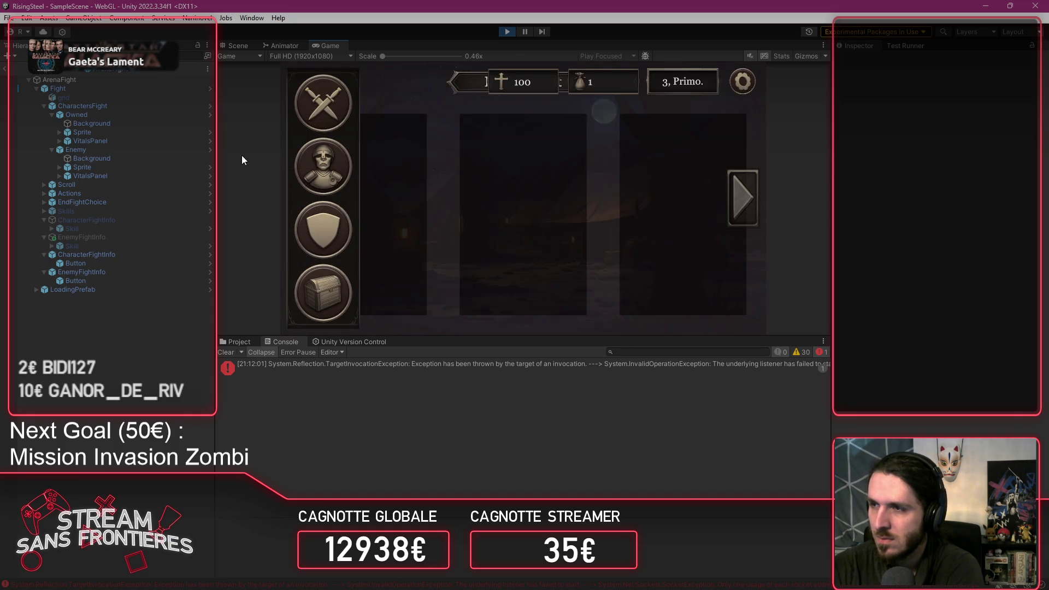
{"action": "left_click", "coordinate": [341, 113]}
{"action": "left_click", "coordinate": [383, 179]}
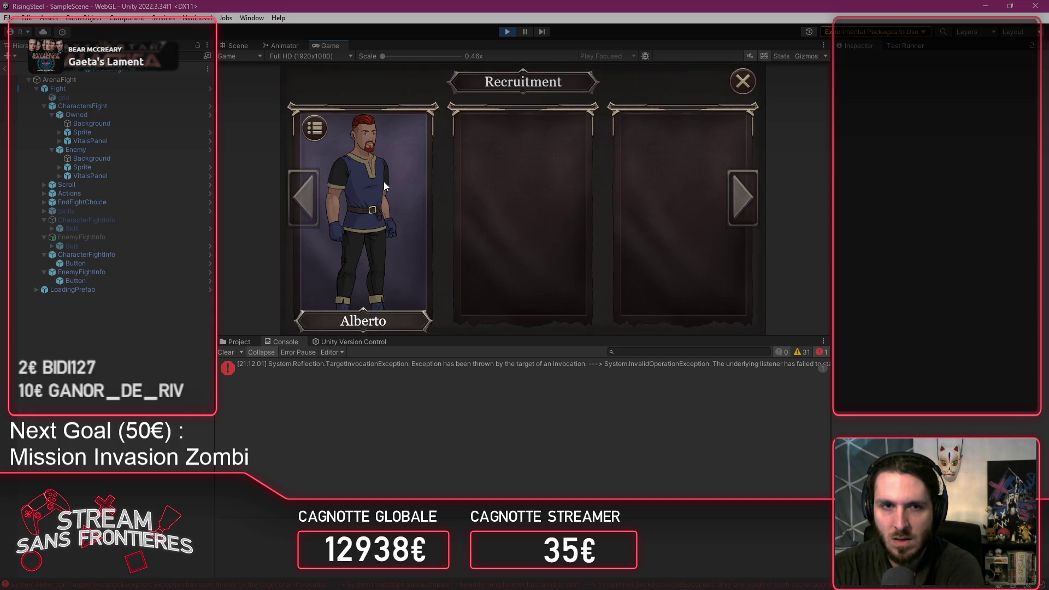
{"action": "left_click", "coordinate": [380, 183]}
{"action": "left_click", "coordinate": [516, 202]}
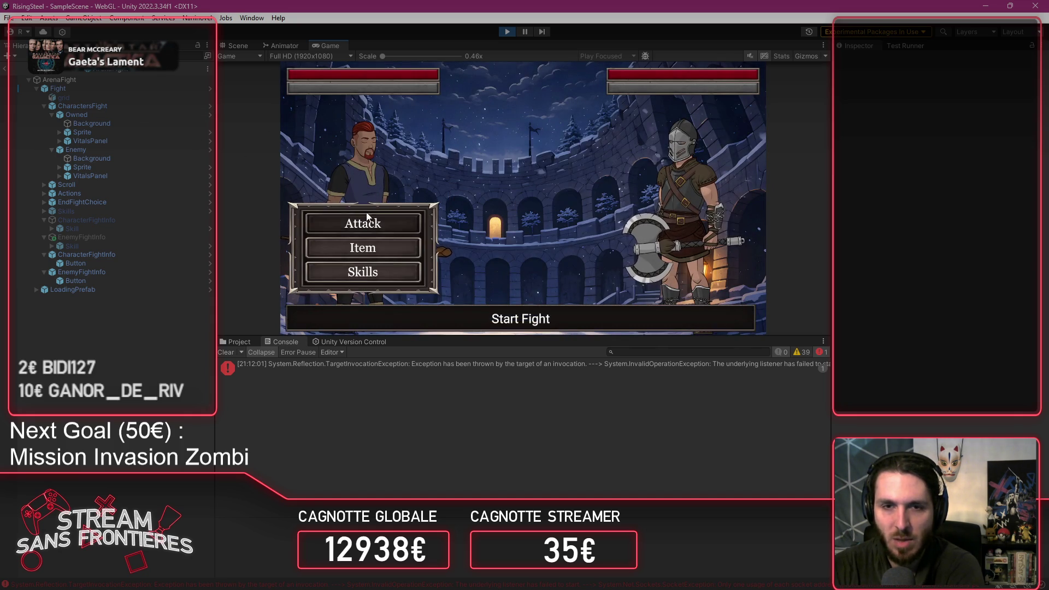
{"action": "left_click", "coordinate": [386, 268]}
{"action": "left_click", "coordinate": [503, 145]}
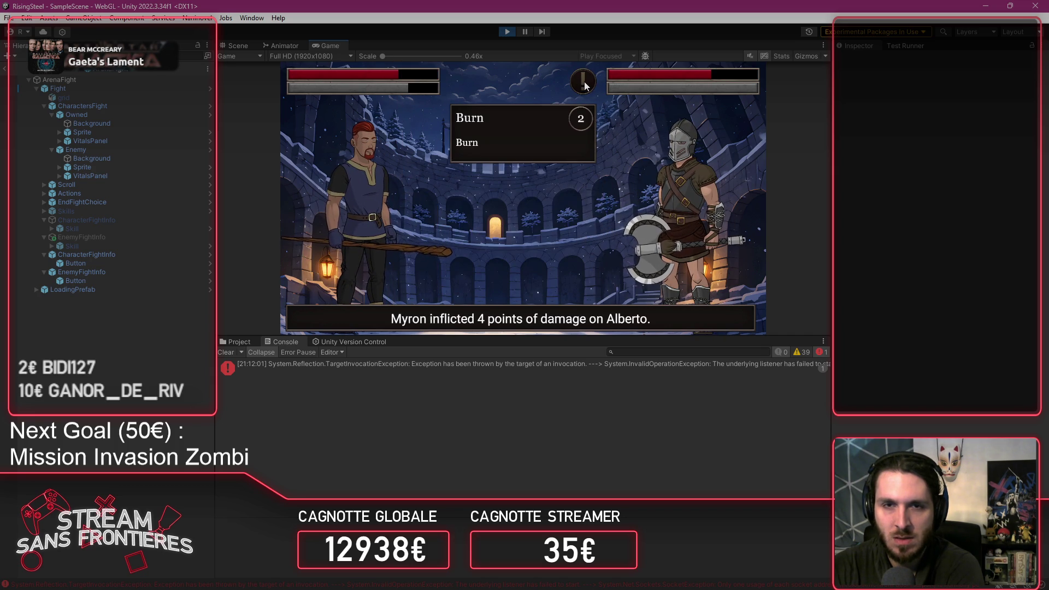
{"action": "mouse_move", "coordinate": [579, 85]}
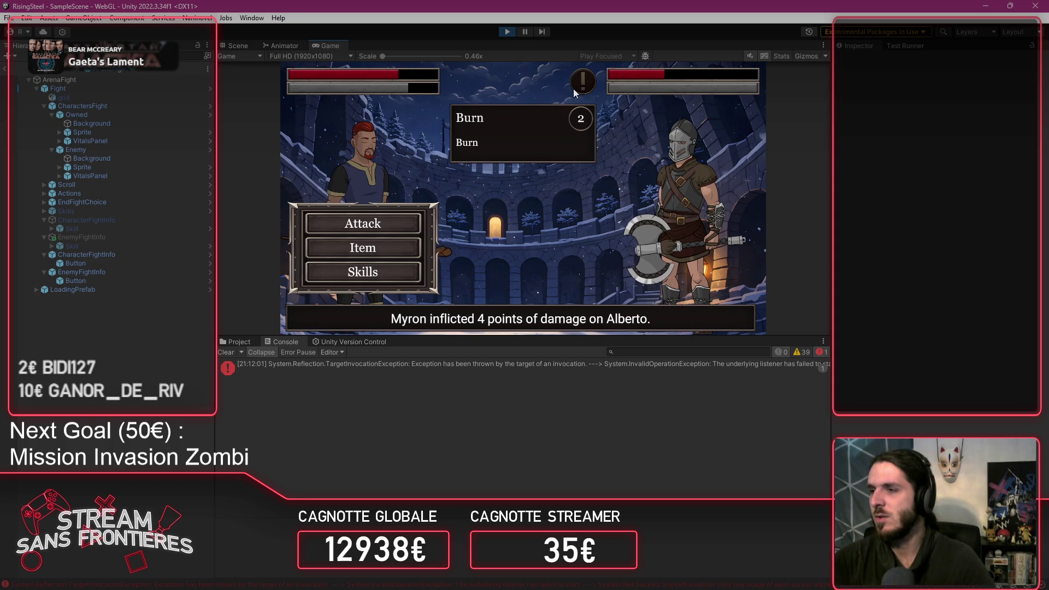
Step: Restore the state-update lines in PArenaFight.cs and delete only the UpdateDurationState call
{"action": "key", "text": "alt+Tab"}
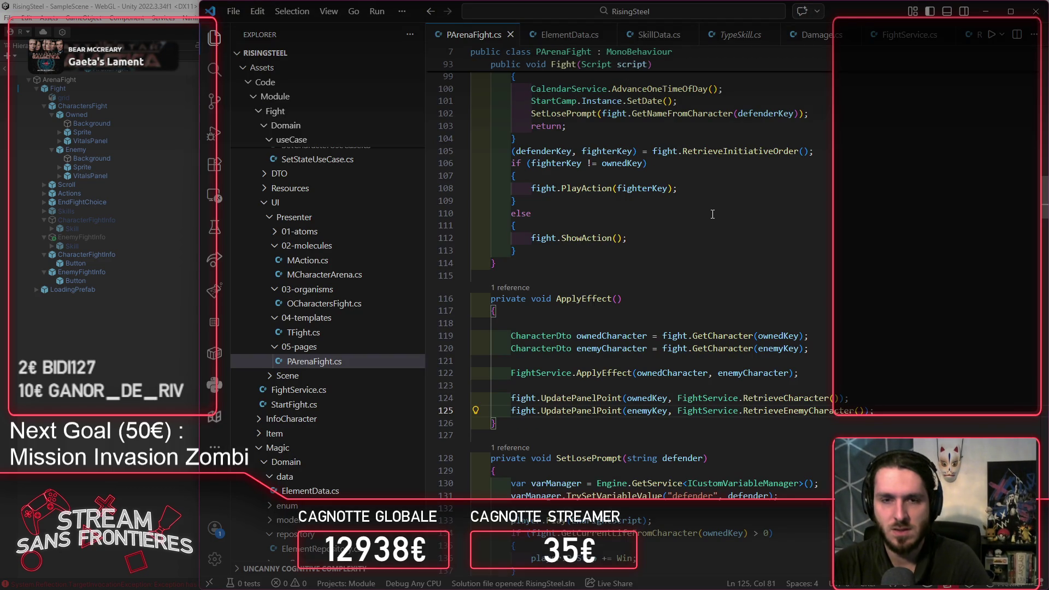
{"action": "key", "text": "ctrl+z"}
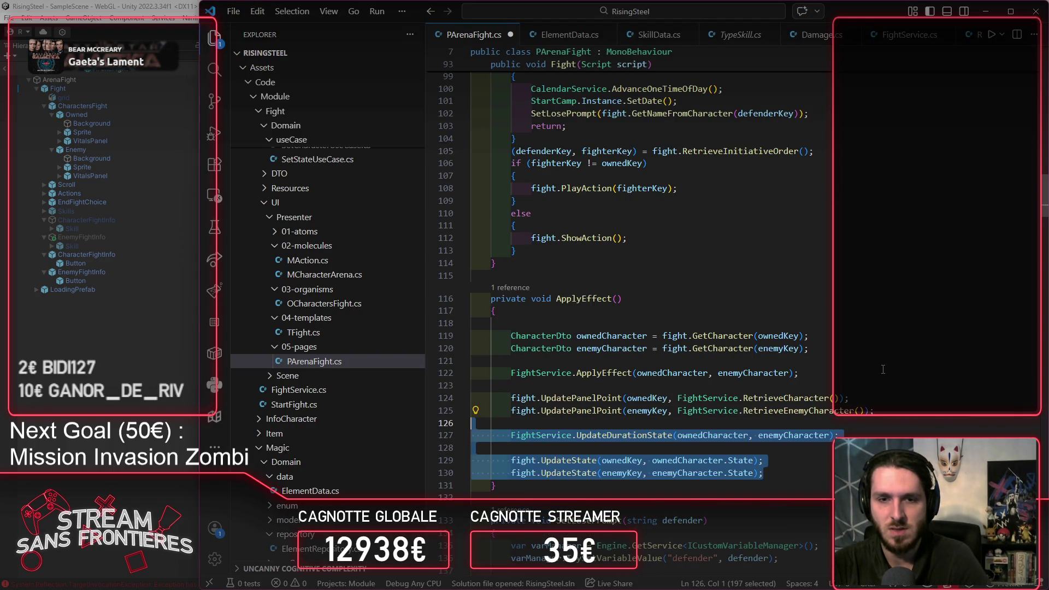
{"action": "left_click", "coordinate": [765, 473]}
{"action": "double_click", "coordinate": [556, 460]}
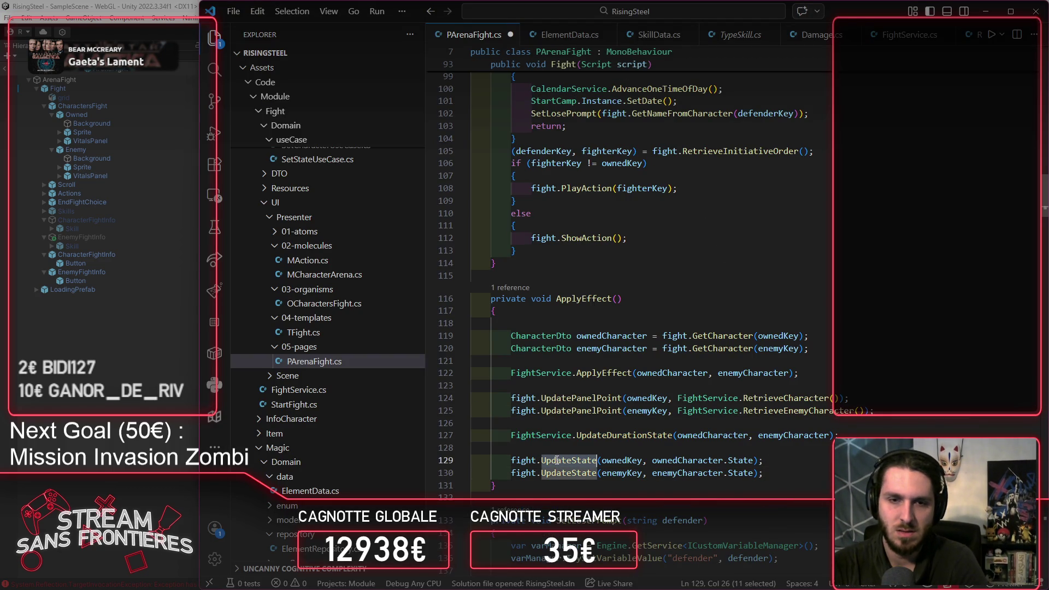
{"action": "left_click_drag", "start_coordinate": [473, 423], "coordinate": [924, 433]}
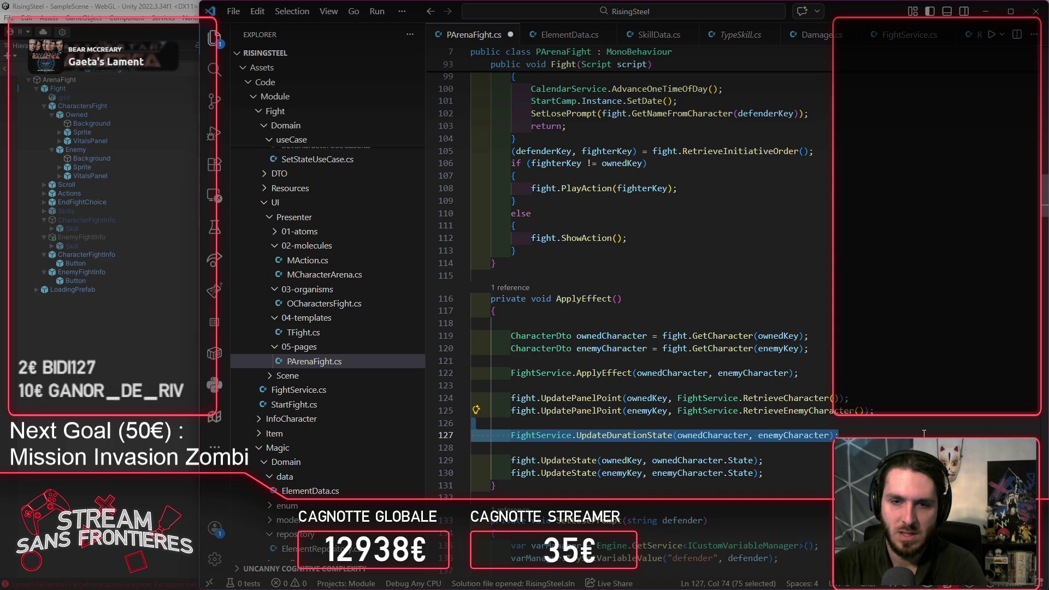
{"action": "key", "text": "BackSpace"}
{"action": "key", "text": "BackSpace"}
Step: Duplicate the two character lookup lines below ApplyEffect and strip their CharacterDto declarations
{"action": "double_click", "coordinate": [687, 436]}
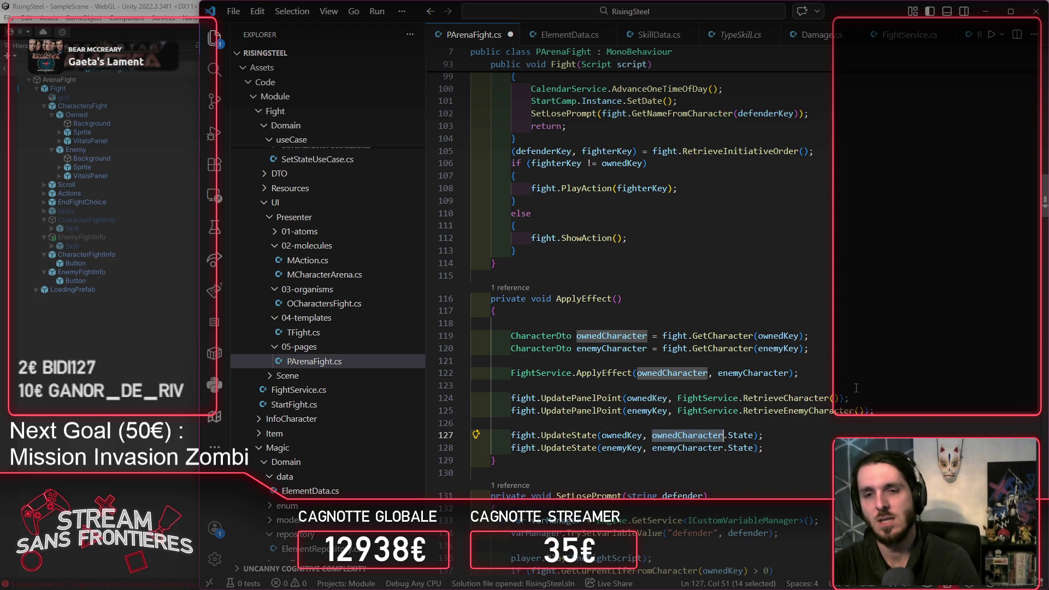
{"action": "left_click", "coordinate": [844, 370]}
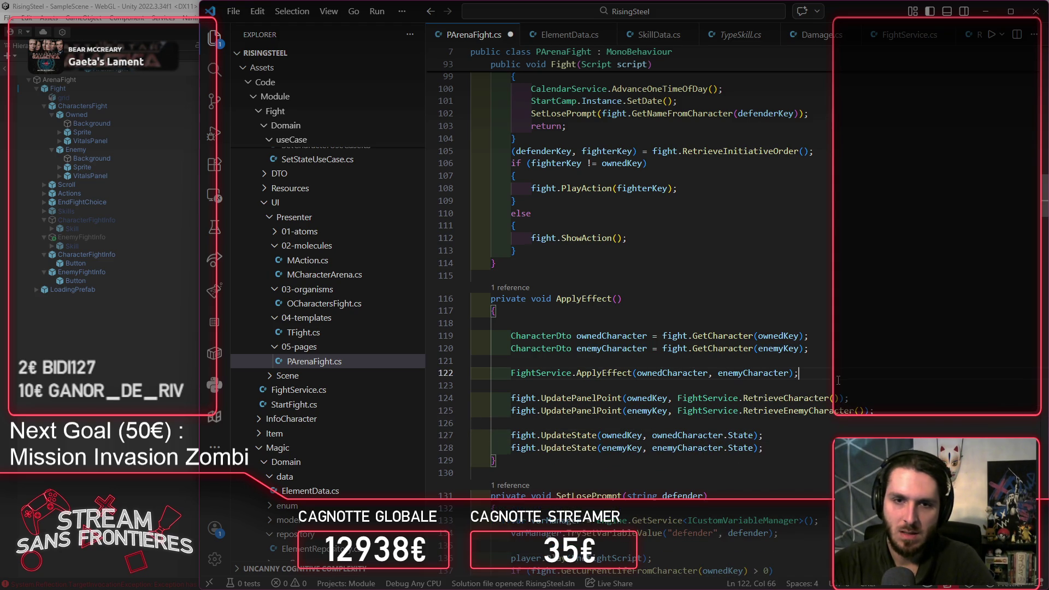
{"action": "left_click_drag", "start_coordinate": [814, 349], "coordinate": [471, 335]}
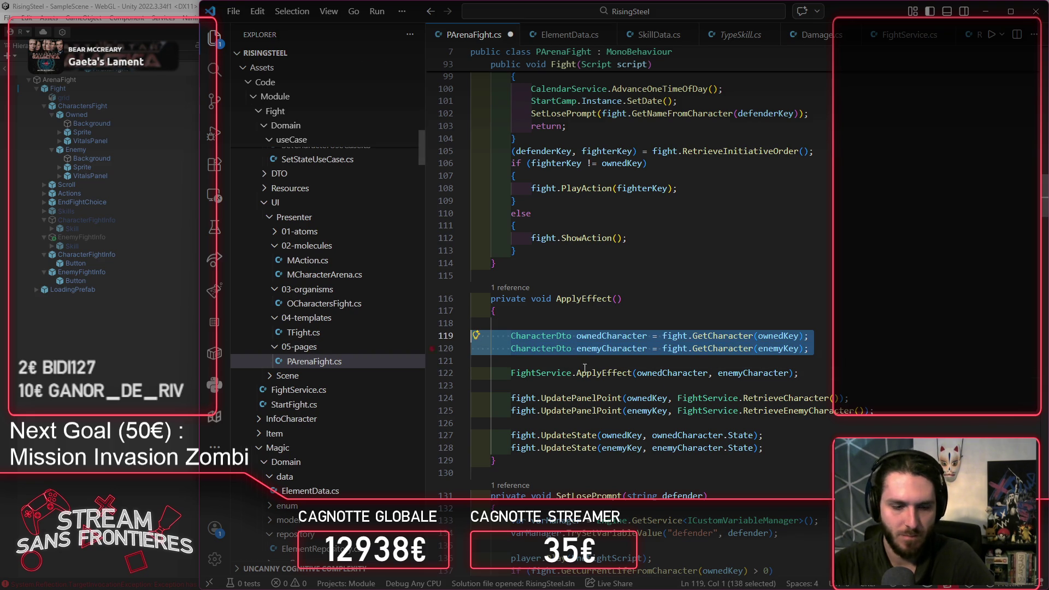
{"action": "key", "text": "ctrl+c"}
{"action": "key", "text": "Down"}
{"action": "key", "text": "Down"}
{"action": "key", "text": "Down"}
{"action": "key", "text": "Return"}
{"action": "key", "text": "Return"}
{"action": "key", "text": "ctrl+v"}
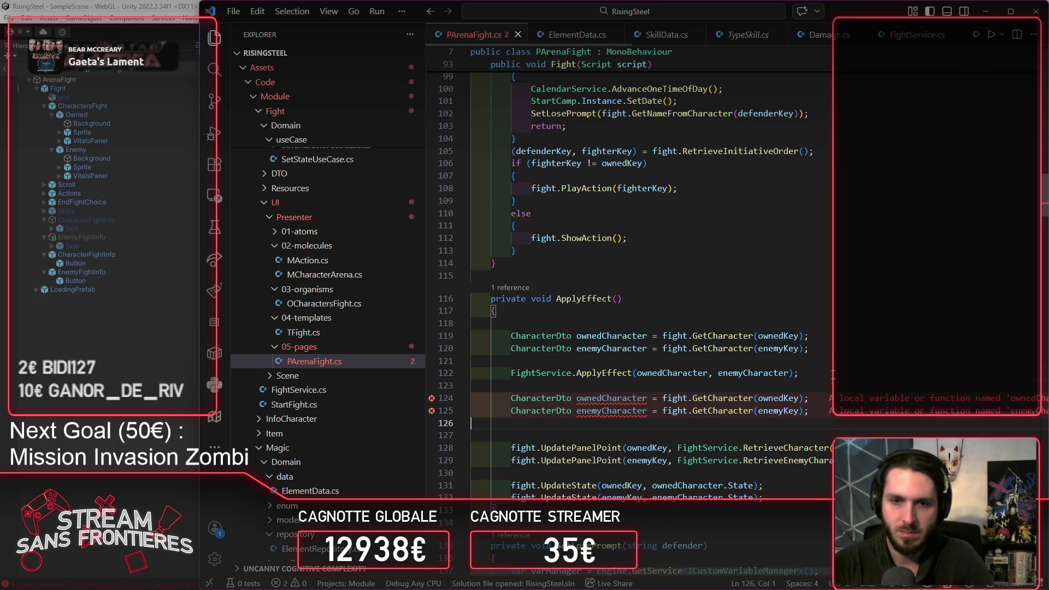
{"action": "mouse_move", "coordinate": [577, 397]}
{"action": "left_mouse_down"}
{"action": "mouse_move", "coordinate": [574, 411]}
{"action": "mouse_move", "coordinate": [512, 411]}
{"action": "left_mouse_up"}
{"action": "key", "text": "BackSpace"}
Step: Replace the pasted fight.GetCharacter calls with FightService.RetrieveCharacter()/RetrieveEnemyCharacter()
{"action": "key", "text": "Escape"}
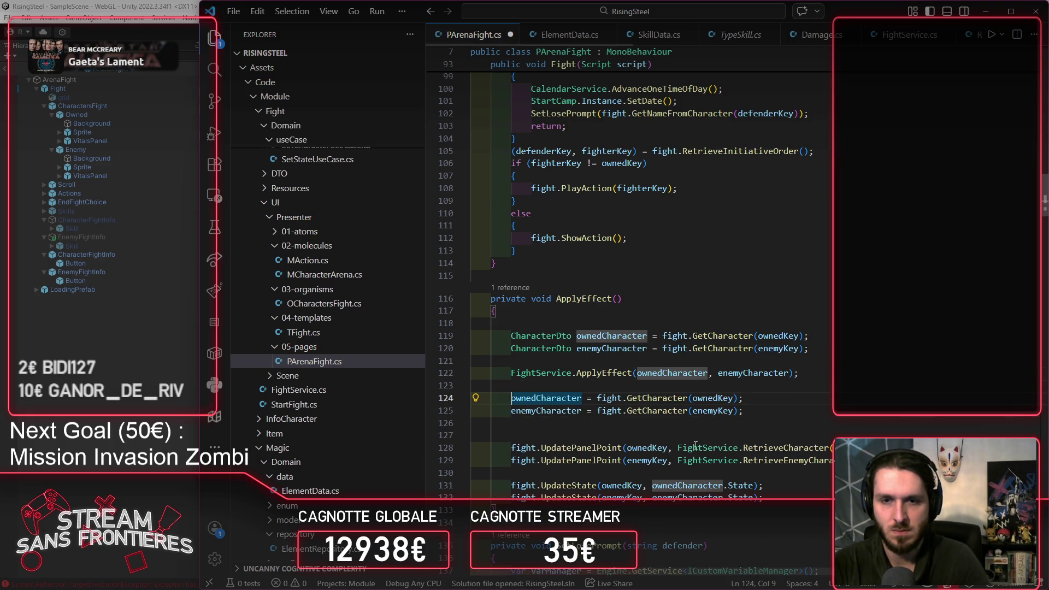
{"action": "left_click", "coordinate": [676, 448]}
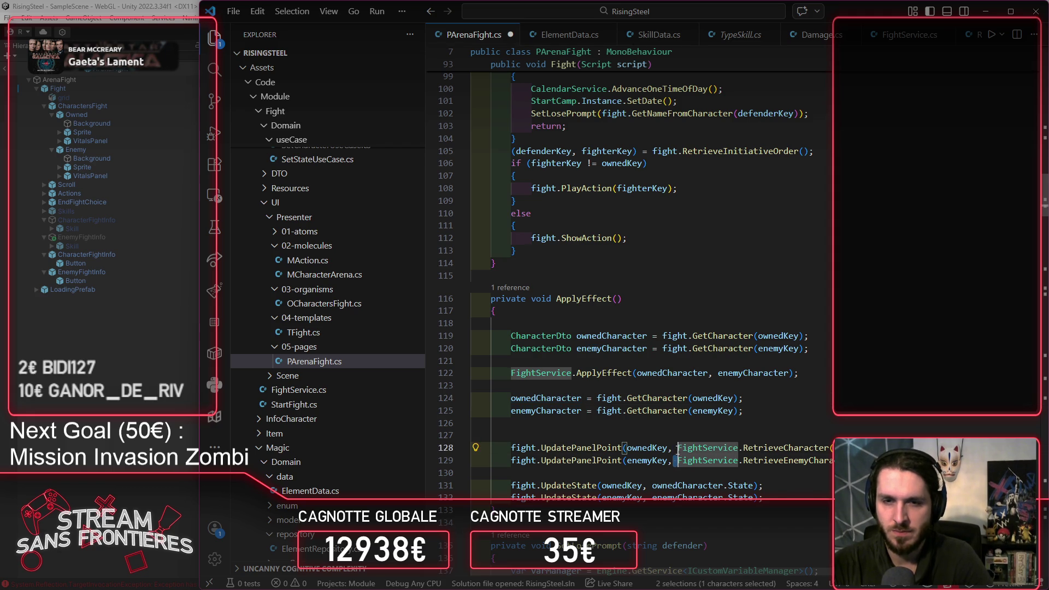
{"action": "left_click_drag", "start_coordinate": [678, 448], "coordinate": [682, 457]}
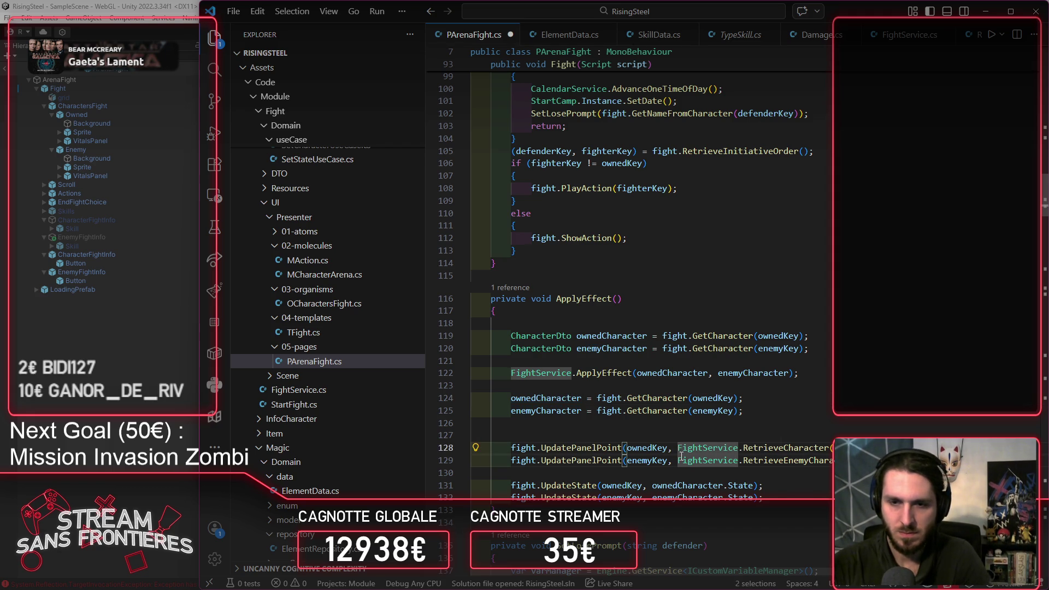
{"action": "key", "text": "ctrl+shift+Right"}
{"action": "key", "text": "ctrl+shift+Right"}
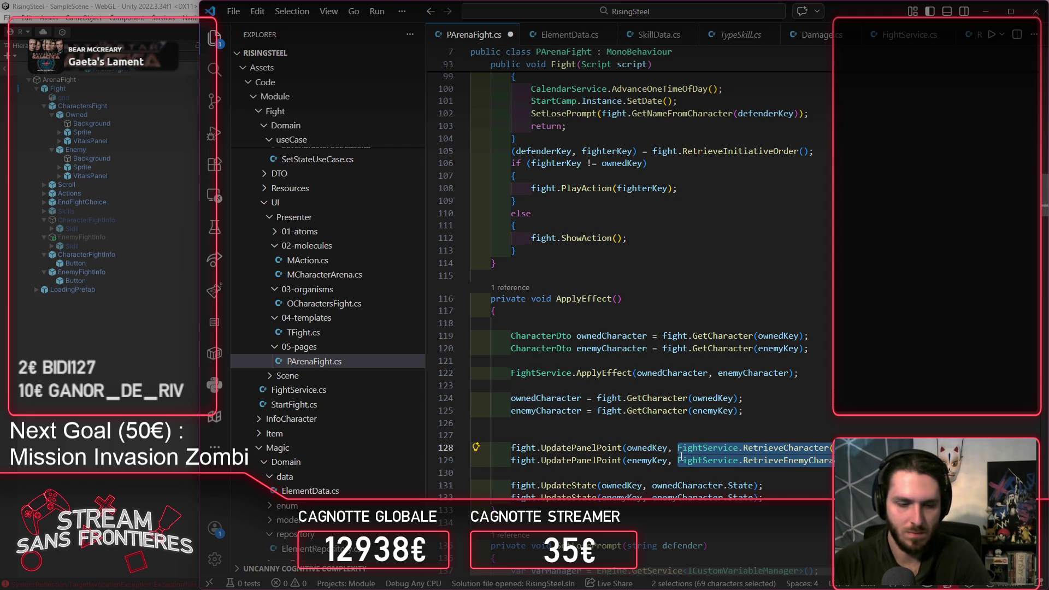
{"action": "mouse_move", "coordinate": [597, 398]}
{"action": "left_mouse_down"}
{"action": "mouse_move", "coordinate": [604, 411]}
{"action": "mouse_move", "coordinate": [738, 413]}
{"action": "left_mouse_up"}
{"action": "key", "text": "ctrl+v"}
{"action": "type", "text": "("}
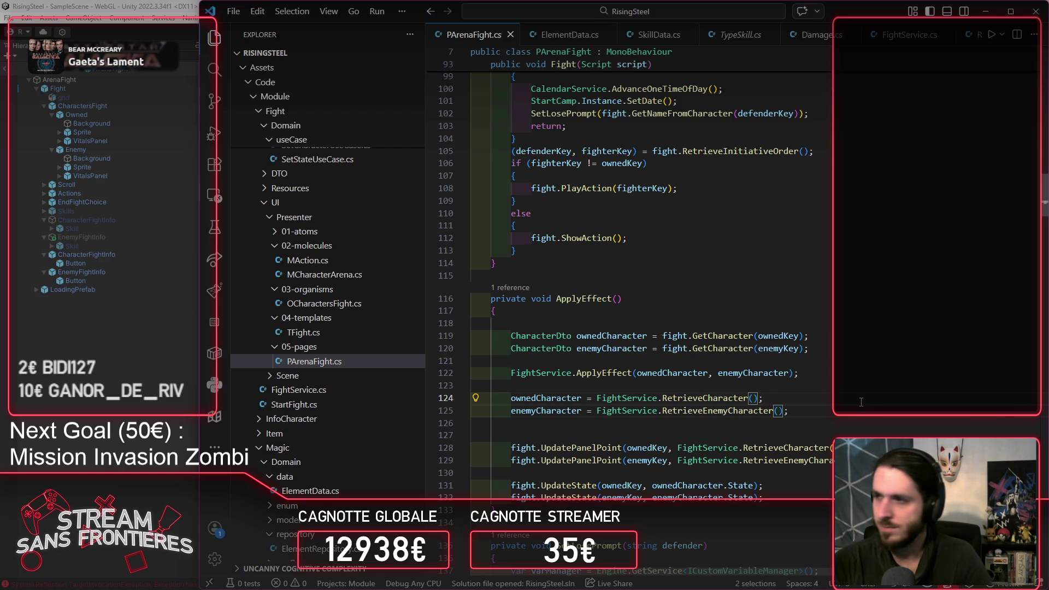
{"action": "left_click", "coordinate": [100, 431]}
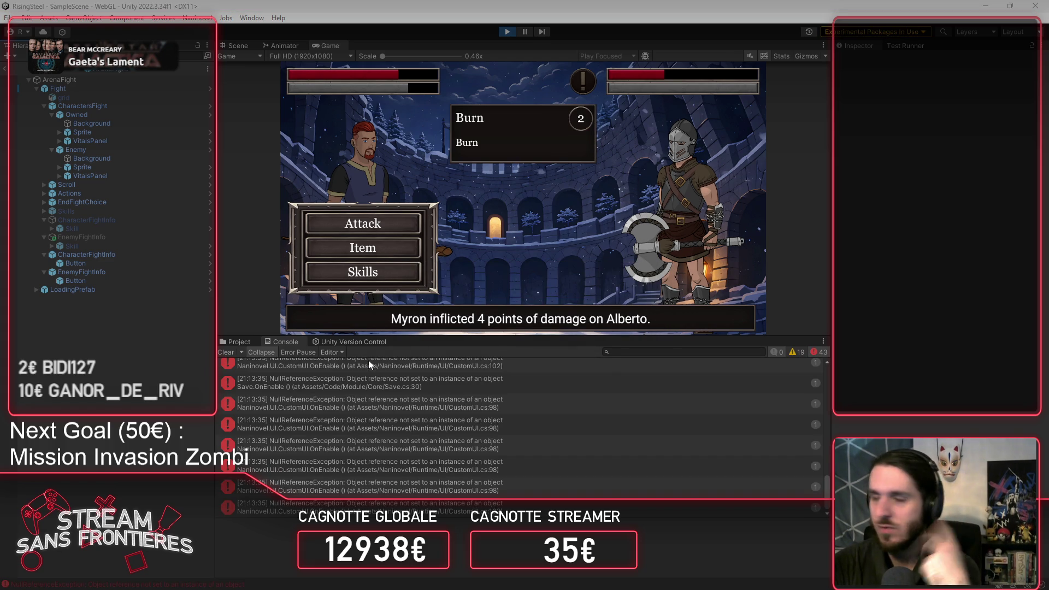
Step: Clear the NullReferenceException errors from Unity's console
{"action": "left_click", "coordinate": [234, 353]}
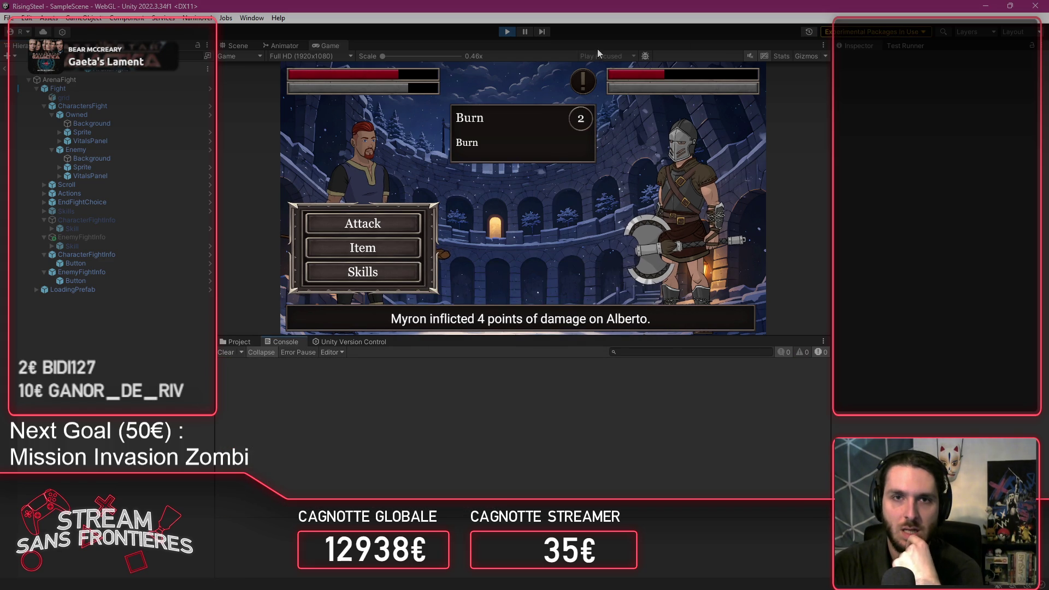
Step: Restart play mode and load save slot 1 from the main menu
{"action": "left_click", "coordinate": [506, 32]}
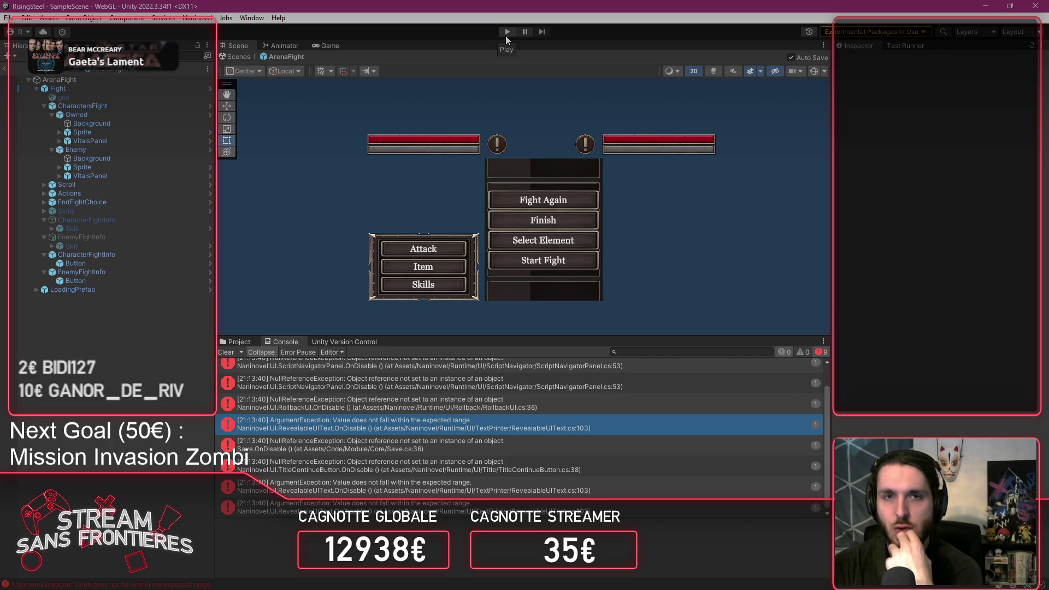
{"action": "left_click", "coordinate": [507, 33]}
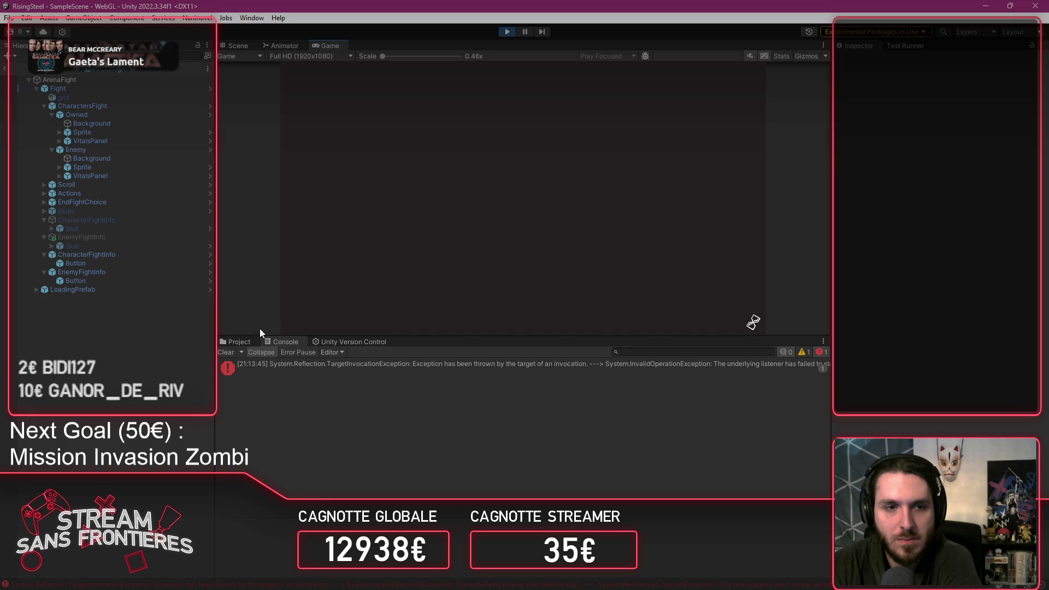
{"action": "left_click", "coordinate": [225, 351]}
{"action": "left_click", "coordinate": [483, 189]}
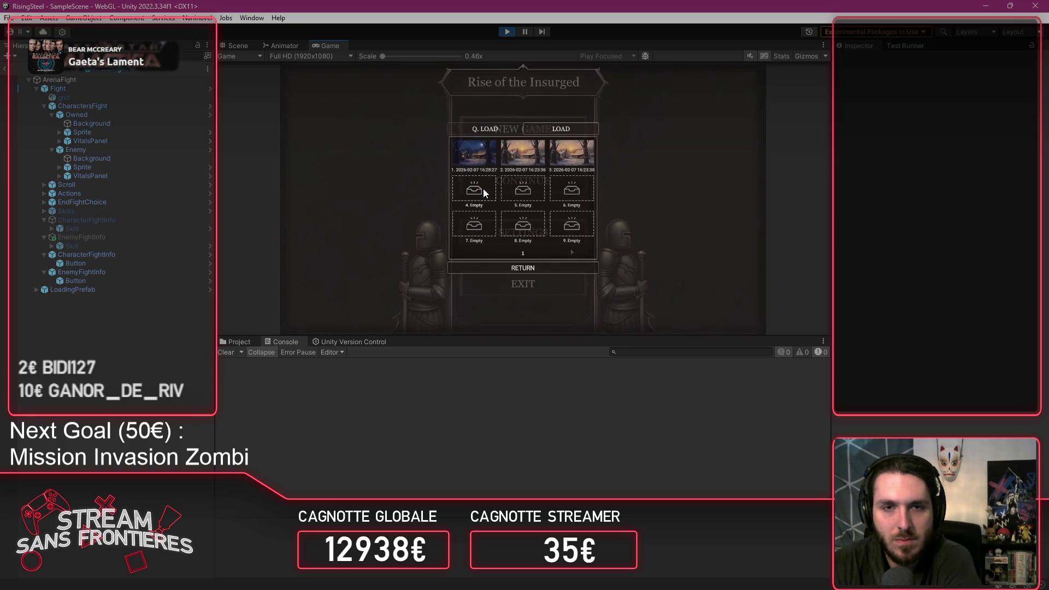
{"action": "left_click", "coordinate": [470, 149]}
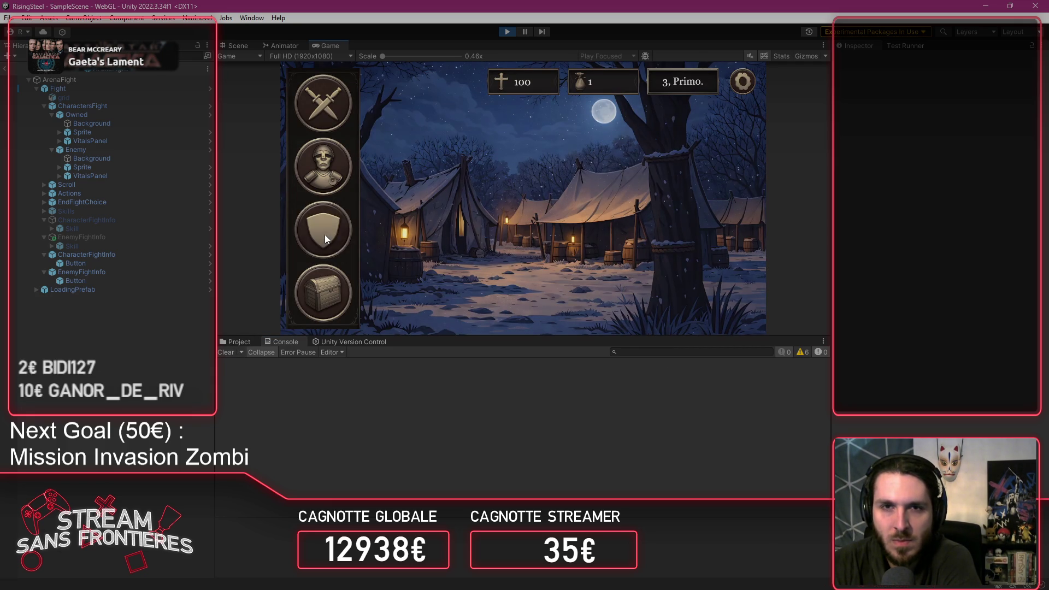
Step: Refill Alberto's Life and Stamina with a potion and craft a Fire-element Burn skill
{"action": "left_click", "coordinate": [325, 235]}
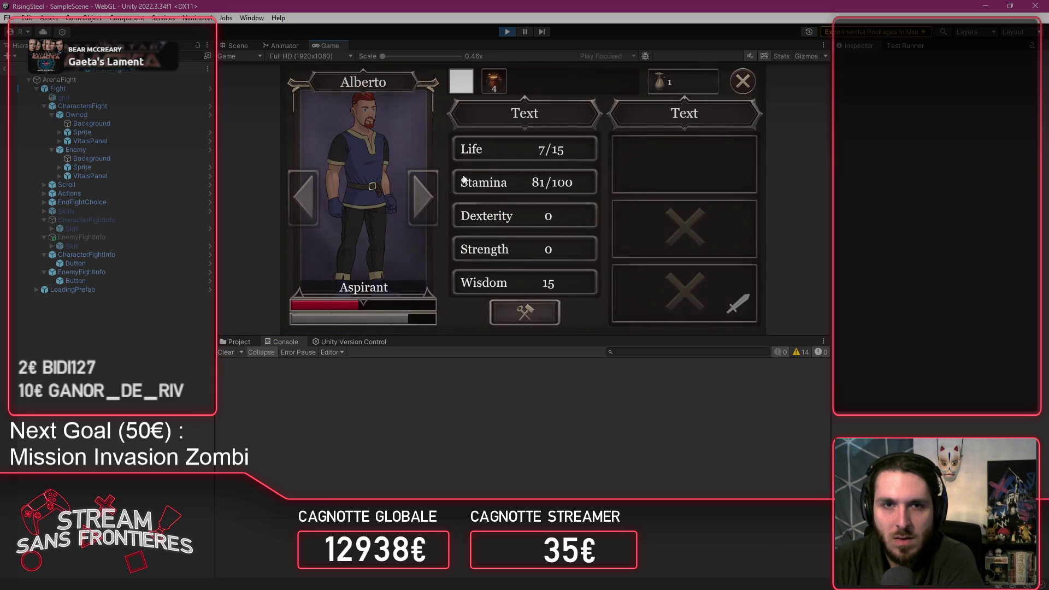
{"action": "left_click", "coordinate": [494, 82]}
{"action": "left_click", "coordinate": [684, 163]}
{"action": "left_click", "coordinate": [706, 211]}
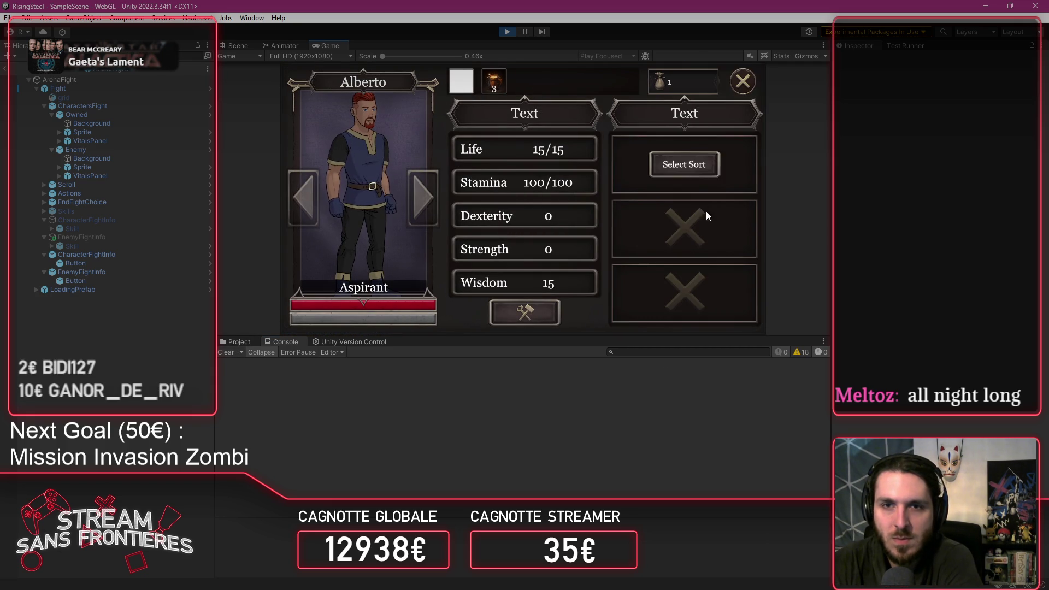
{"action": "left_click", "coordinate": [690, 164]}
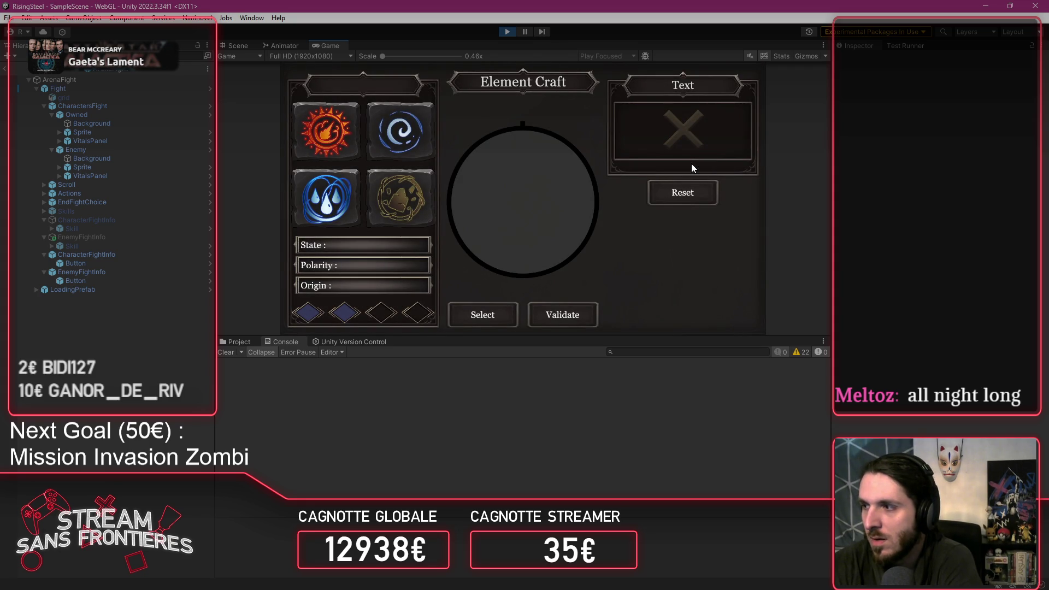
{"action": "left_click", "coordinate": [330, 132]}
{"action": "left_click", "coordinate": [483, 315]}
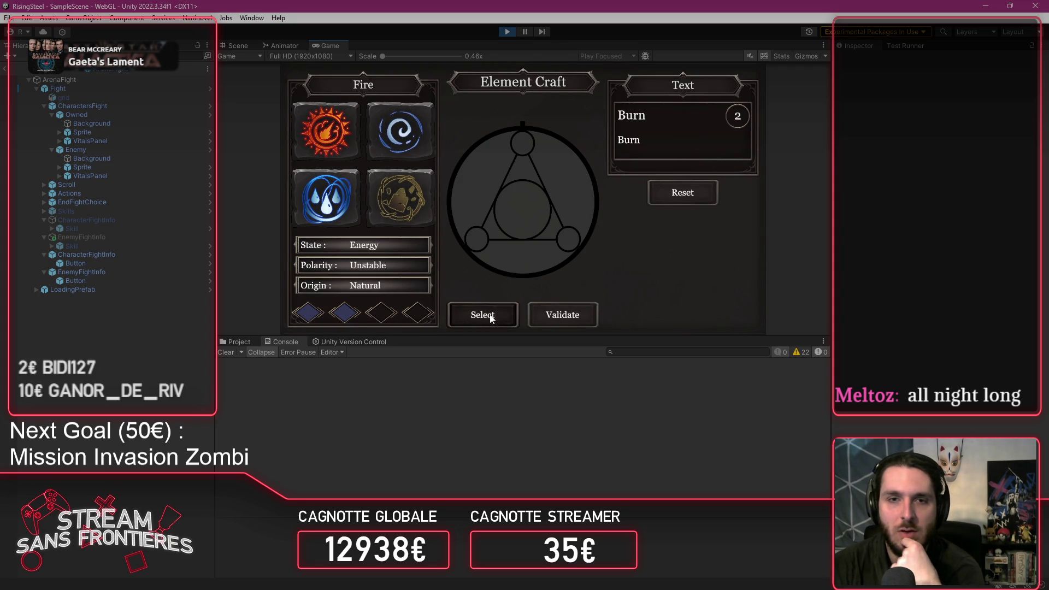
{"action": "left_click", "coordinate": [579, 317]}
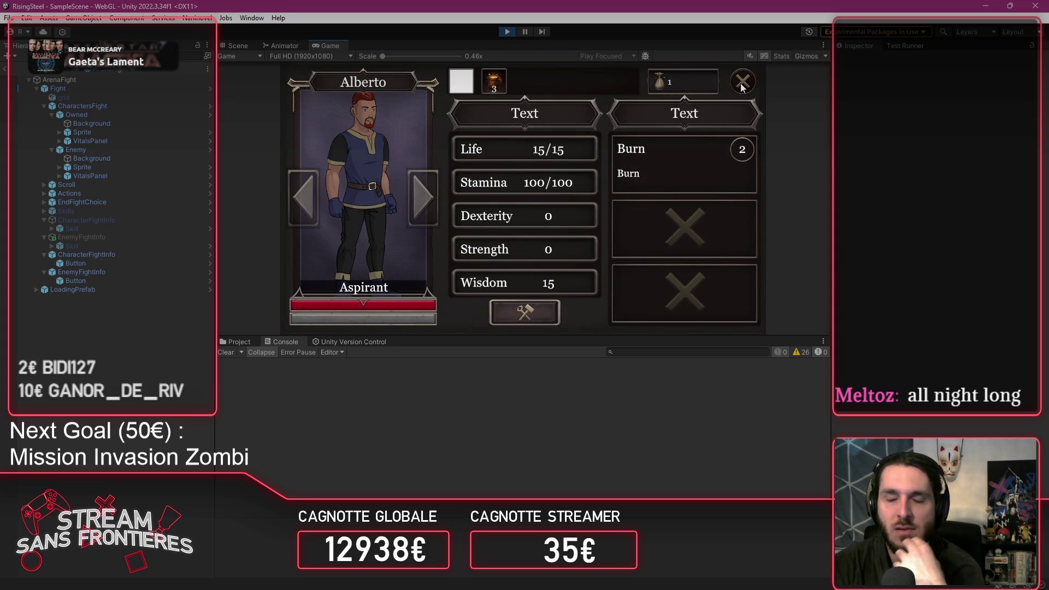
Step: Return to camp and send Alberto into an Arena fight
{"action": "left_click", "coordinate": [742, 83]}
{"action": "left_click", "coordinate": [742, 83]}
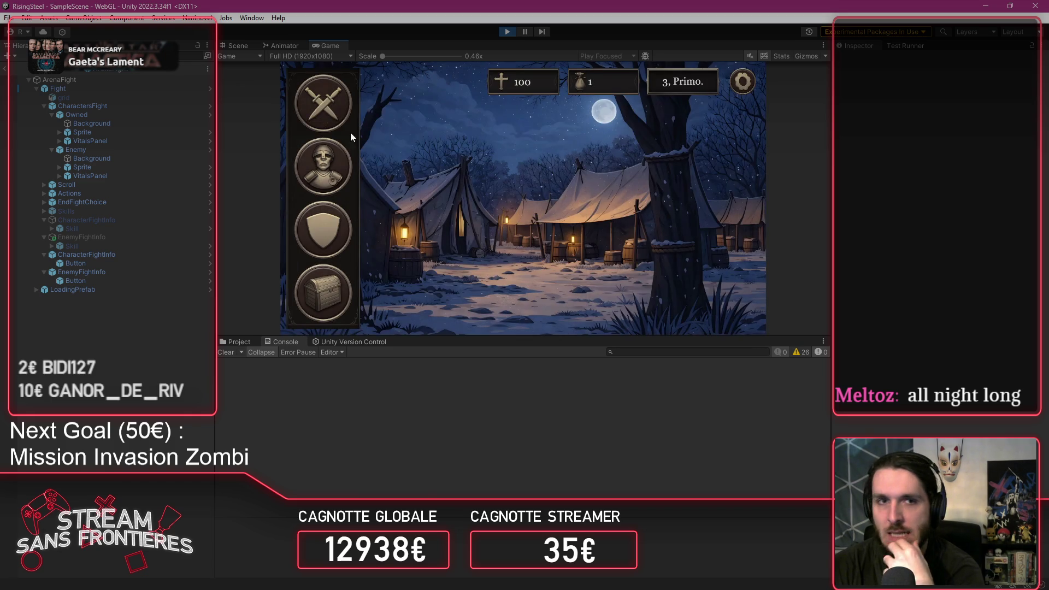
{"action": "left_click", "coordinate": [343, 131]}
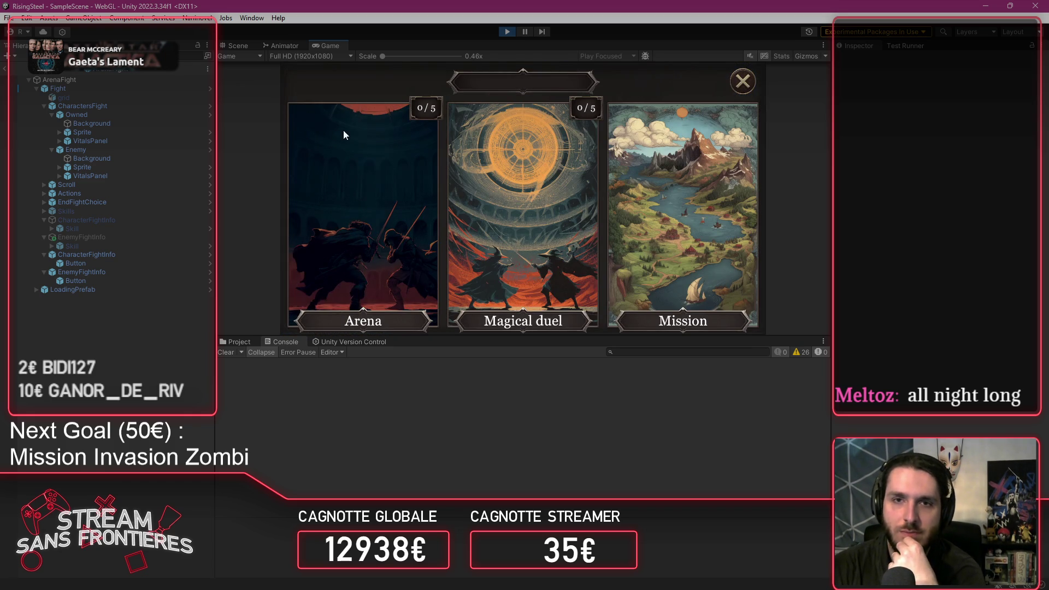
{"action": "left_click", "coordinate": [343, 130]}
{"action": "left_click", "coordinate": [343, 130]}
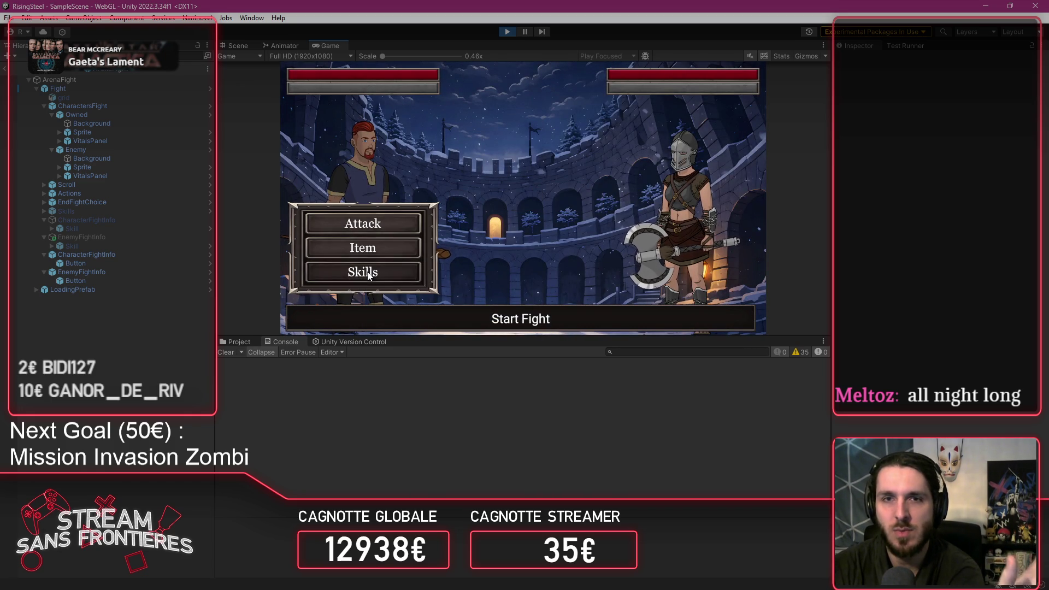
Step: Cast Burn on Miriel, have Alberto drink a Beer, then cast Burn on Miriel again
{"action": "left_click", "coordinate": [362, 271]}
{"action": "left_click", "coordinate": [500, 123]}
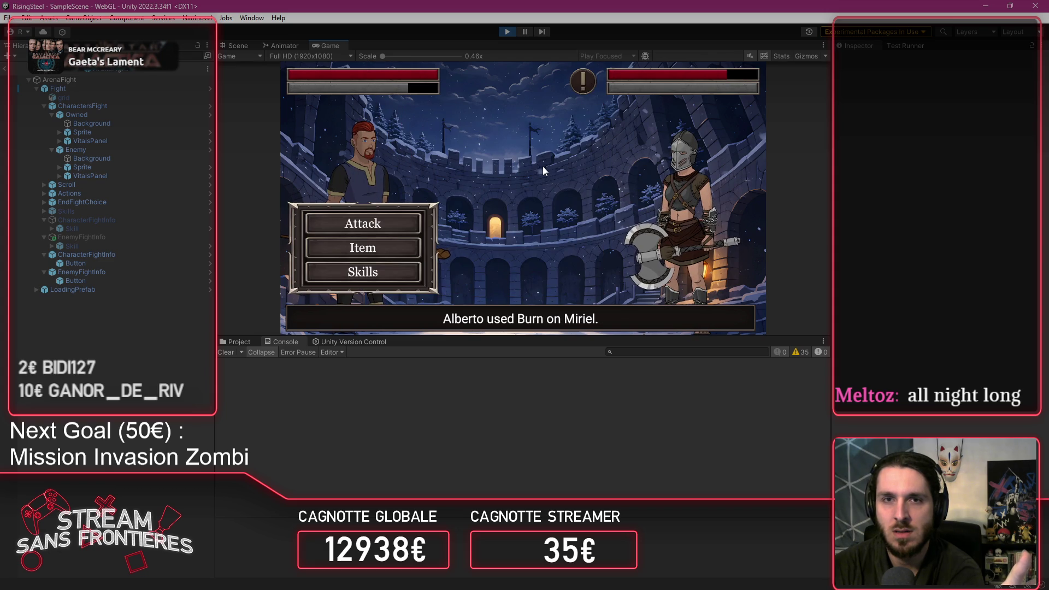
{"action": "mouse_move", "coordinate": [584, 87]}
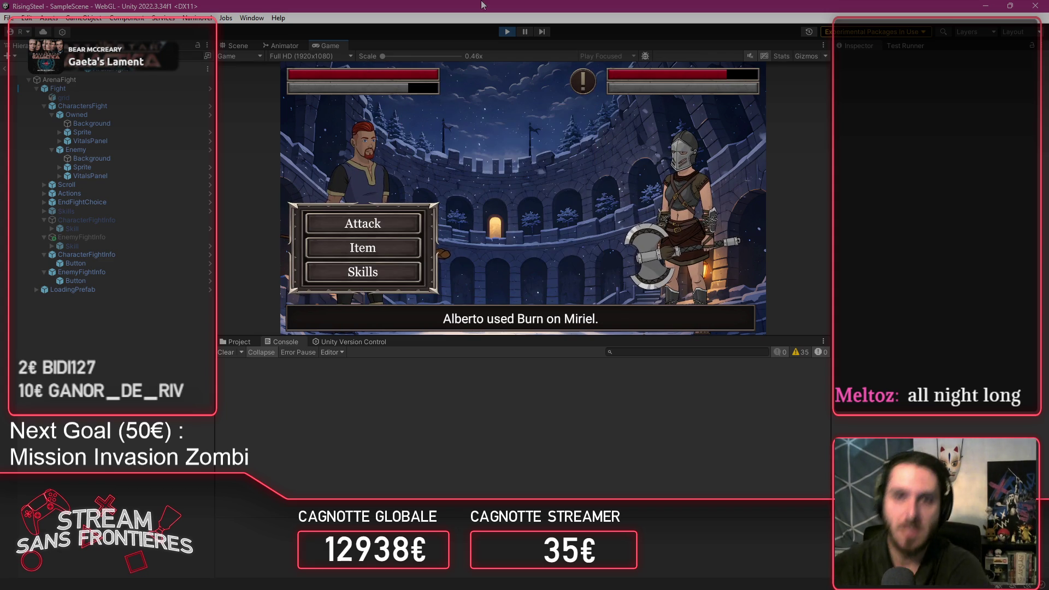
{"action": "left_click", "coordinate": [399, 245]}
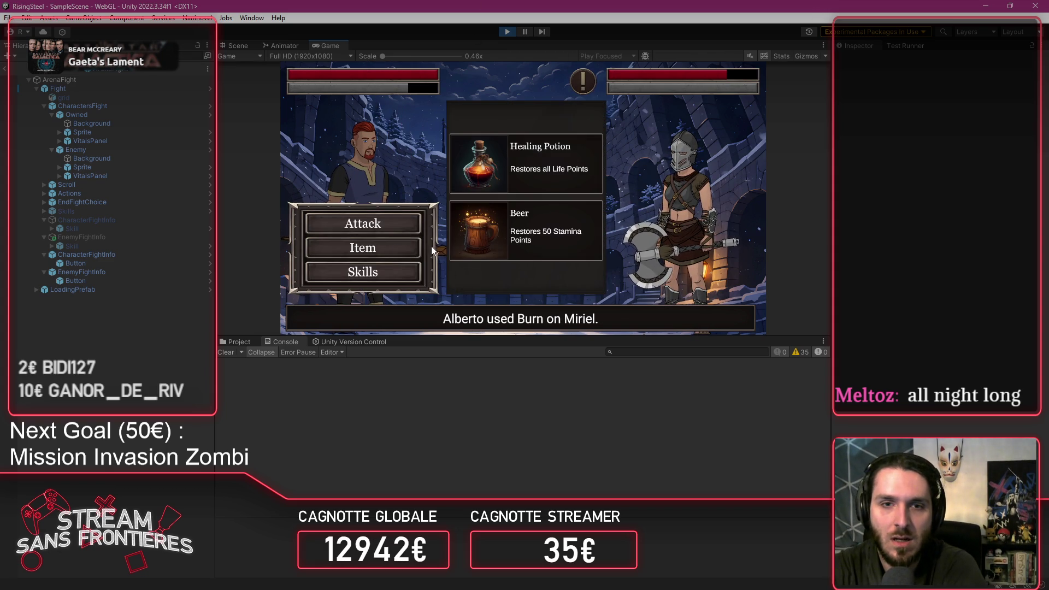
{"action": "left_click", "coordinate": [494, 241]}
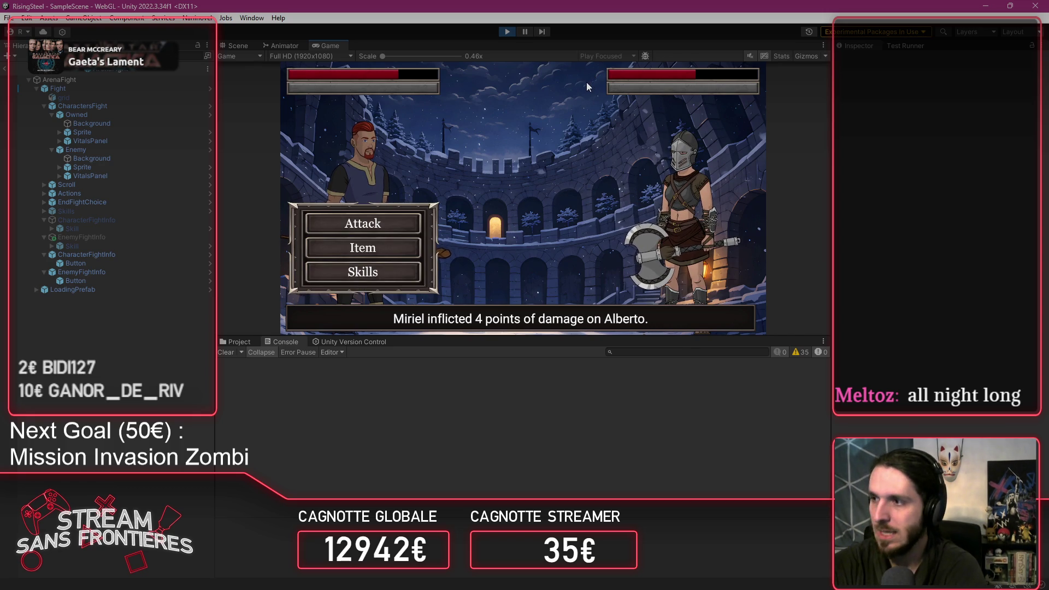
{"action": "left_click", "coordinate": [369, 278]}
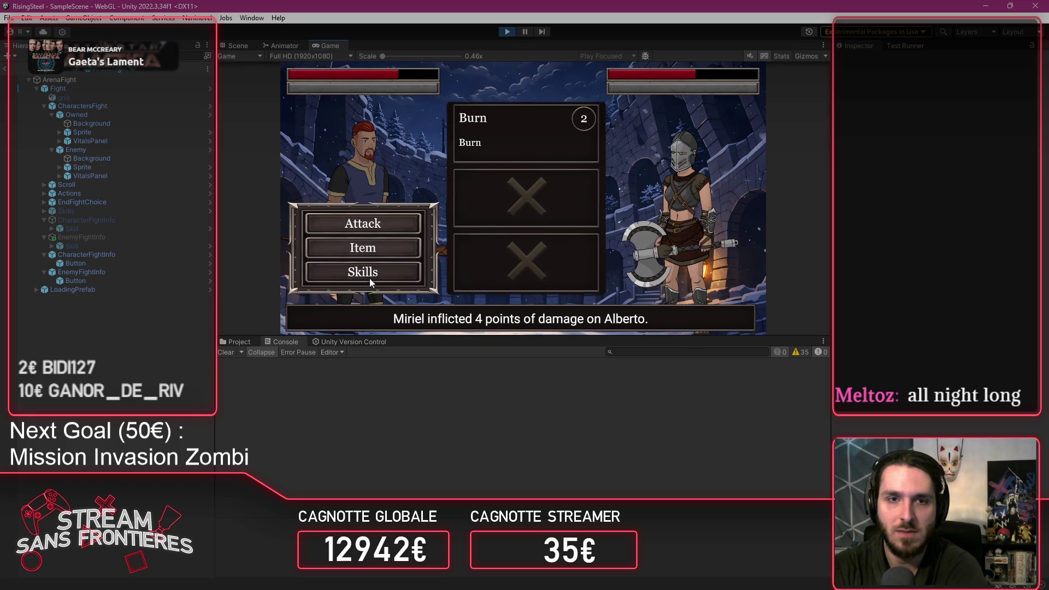
{"action": "left_click", "coordinate": [514, 133]}
{"action": "mouse_move", "coordinate": [586, 80]}
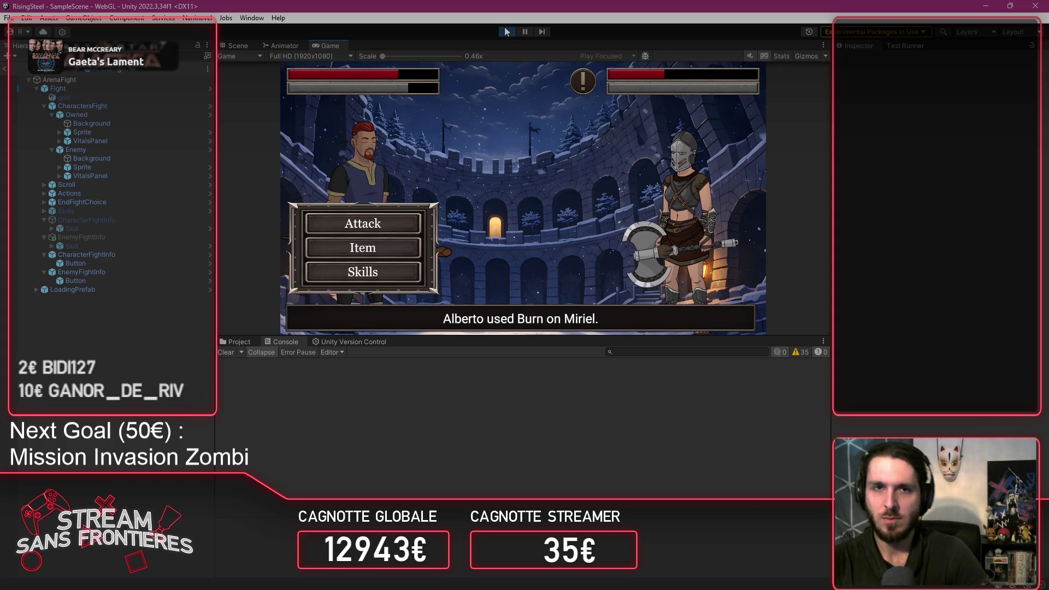
Step: Stop play mode to leave the arena fight
{"action": "left_click", "coordinate": [507, 31]}
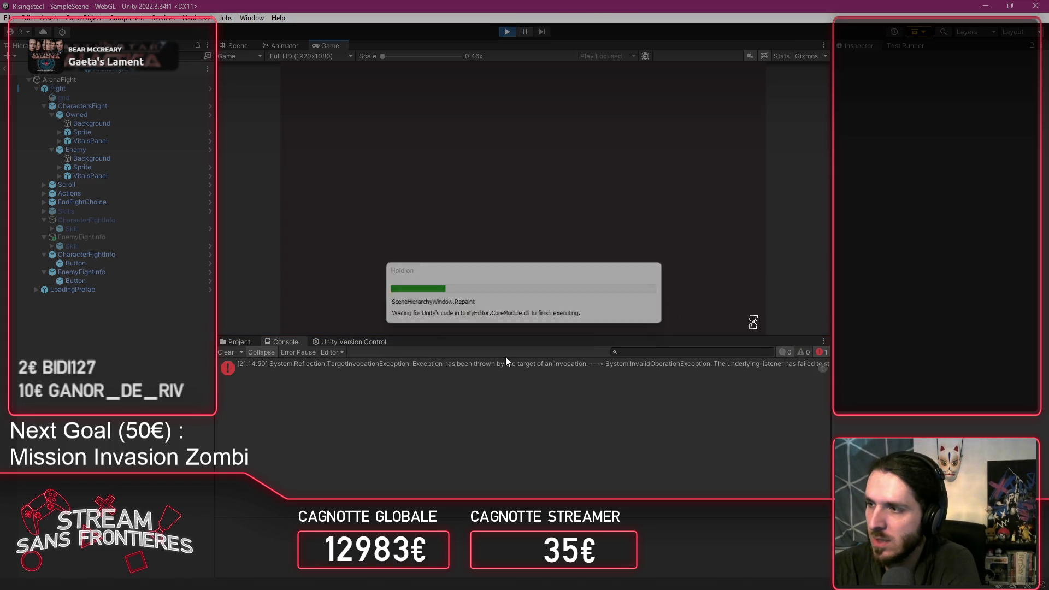
Step: Continue from the title menu and load save slot 1 into the camp
{"action": "left_click", "coordinate": [226, 351]}
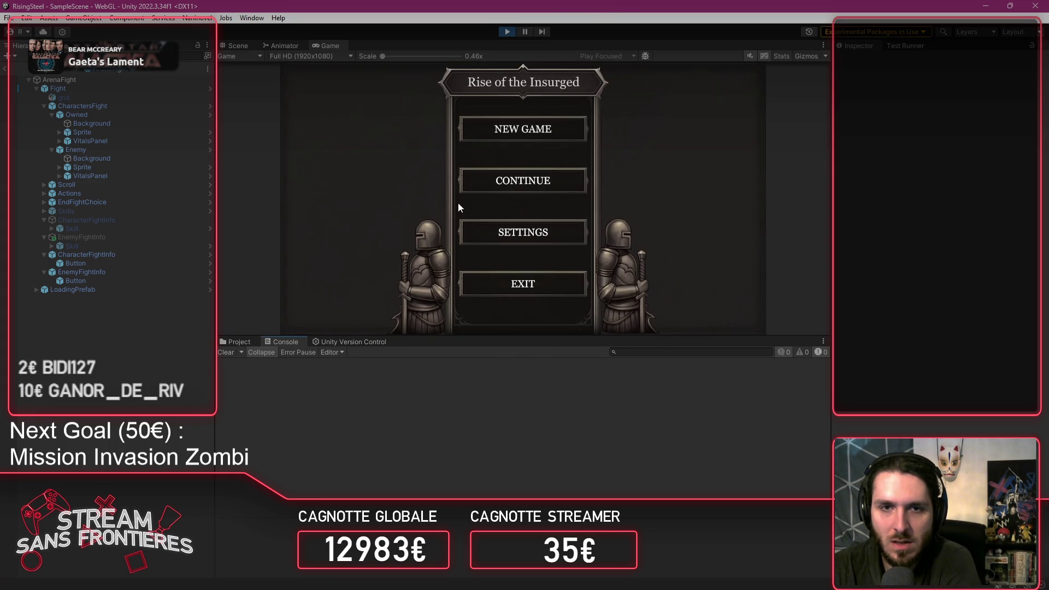
{"action": "left_click", "coordinate": [462, 178]}
{"action": "left_click", "coordinate": [465, 154]}
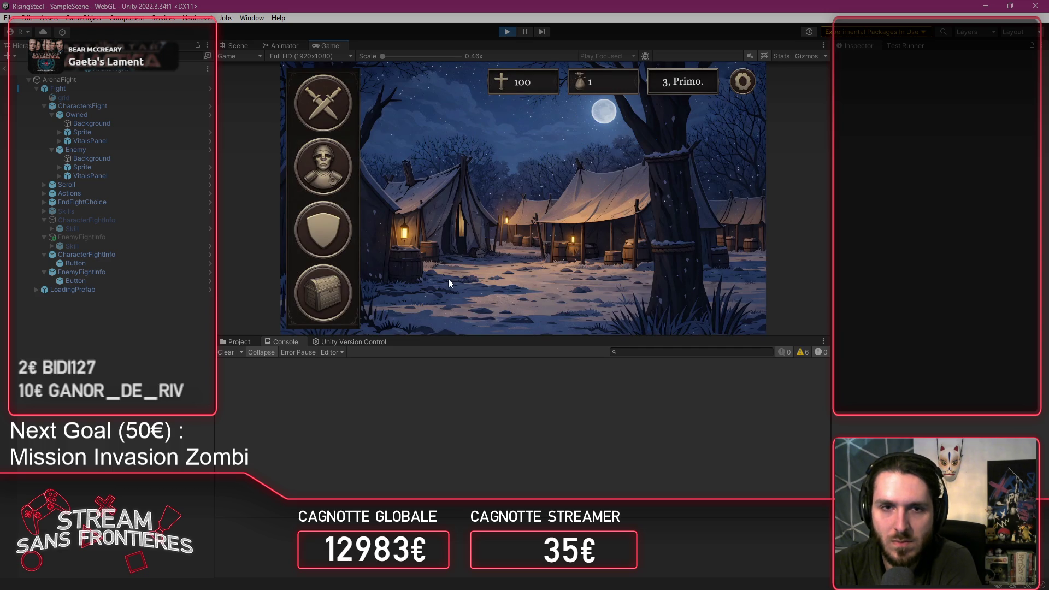
Step: Craft Brimstone for Alberto by transforming Fire into Sulfur, then heal him with a Healing Potion
{"action": "left_click", "coordinate": [323, 245]}
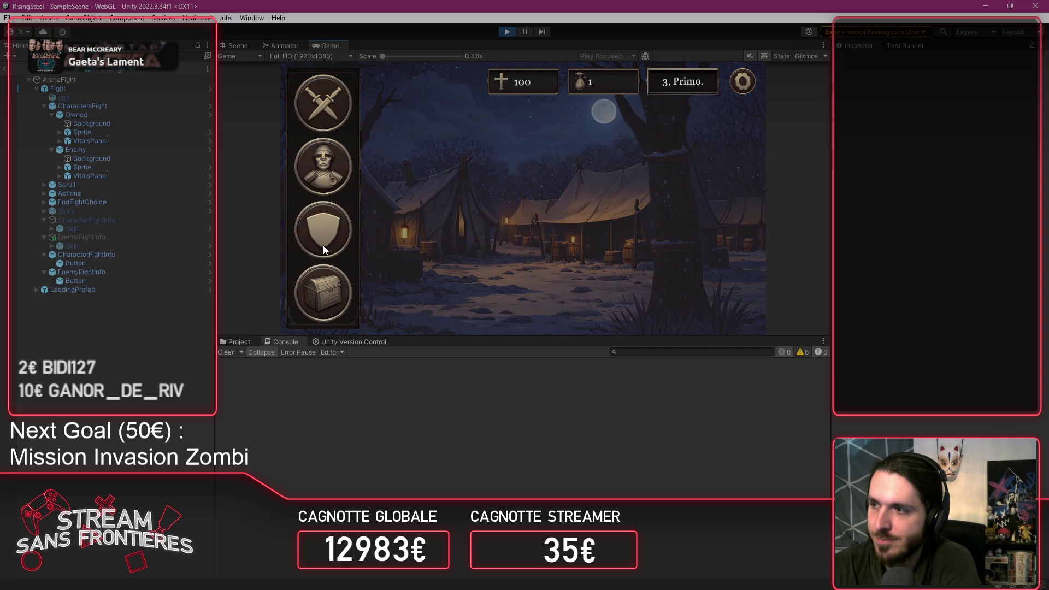
{"action": "left_click", "coordinate": [373, 202]}
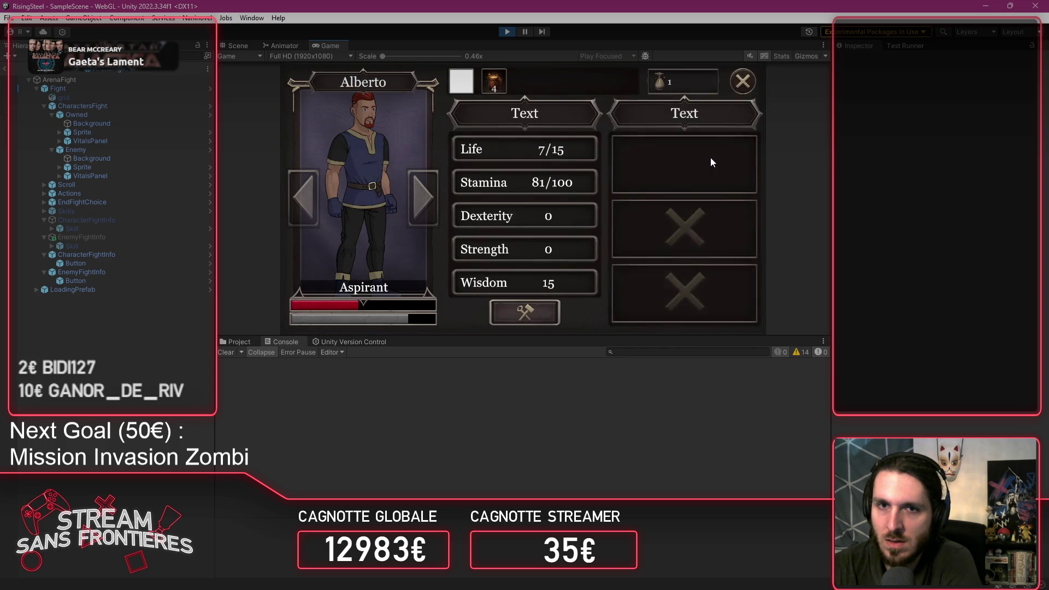
{"action": "left_click", "coordinate": [689, 167]}
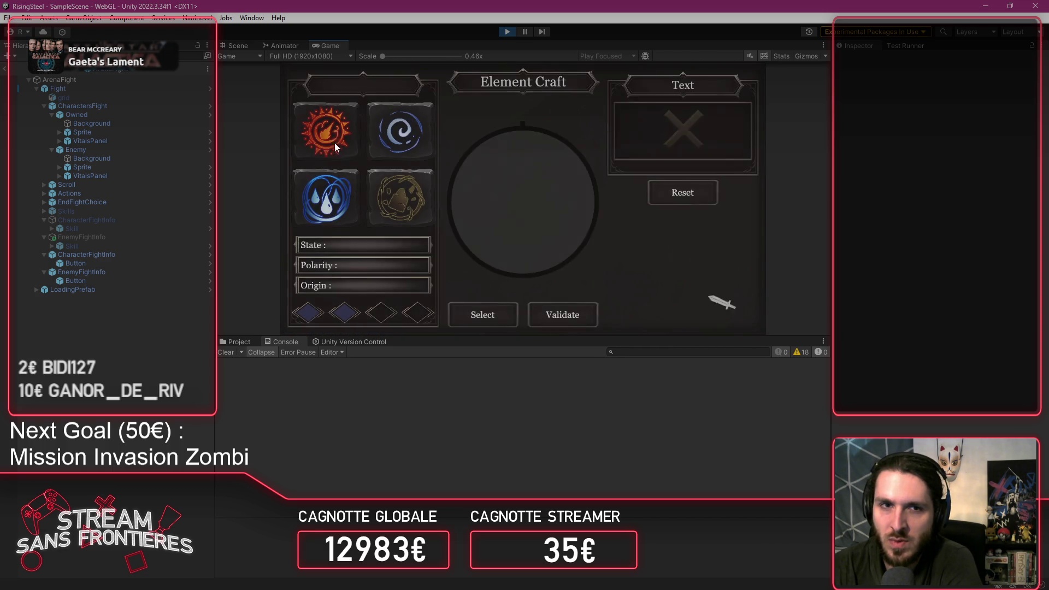
{"action": "left_click", "coordinate": [334, 141]}
{"action": "left_click", "coordinate": [496, 307]}
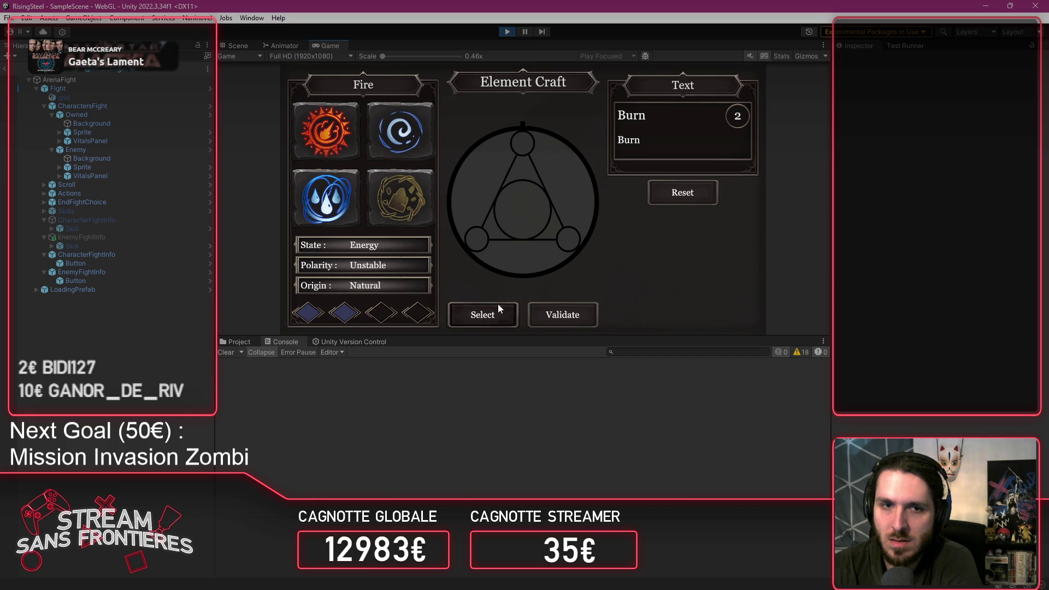
{"action": "left_click", "coordinate": [576, 320]}
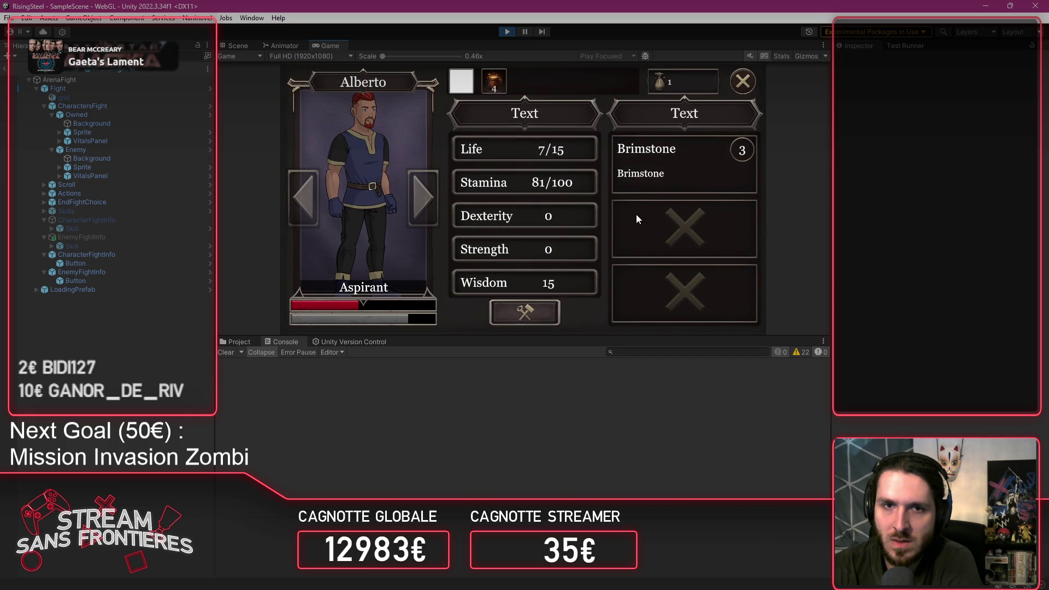
{"action": "left_click", "coordinate": [483, 92]}
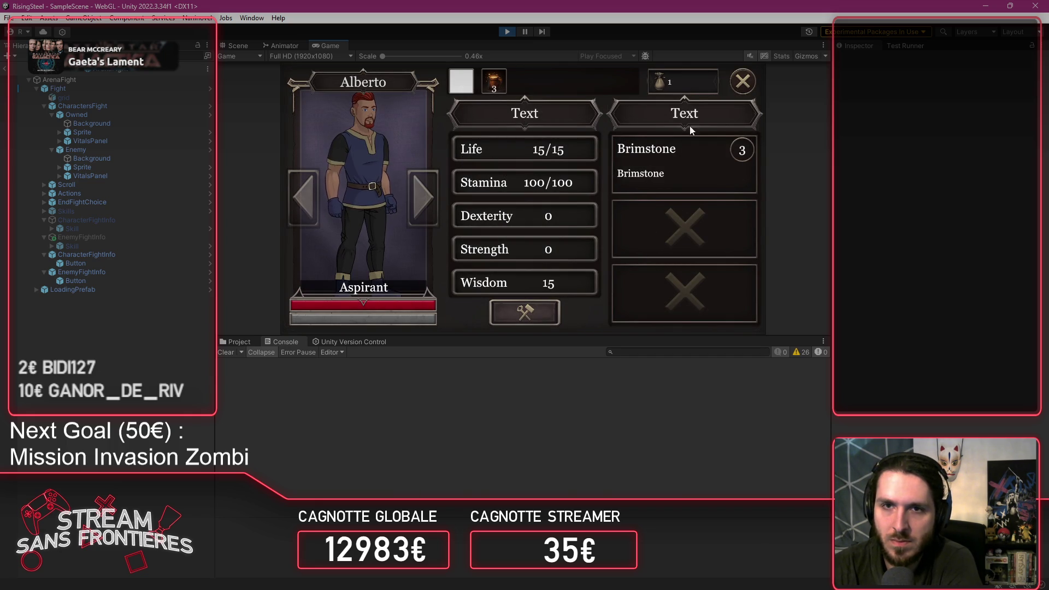
Step: Close Alberto's panel and send him into an Arena fight
{"action": "left_click", "coordinate": [744, 78]}
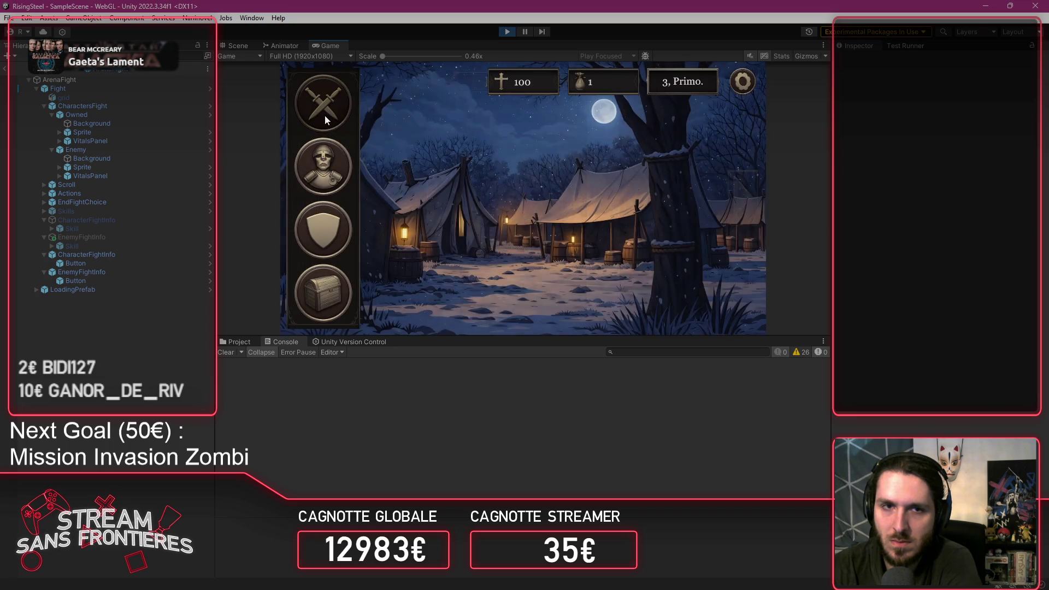
{"action": "left_click", "coordinate": [324, 114]}
{"action": "left_click", "coordinate": [395, 219]}
{"action": "left_click", "coordinate": [394, 224]}
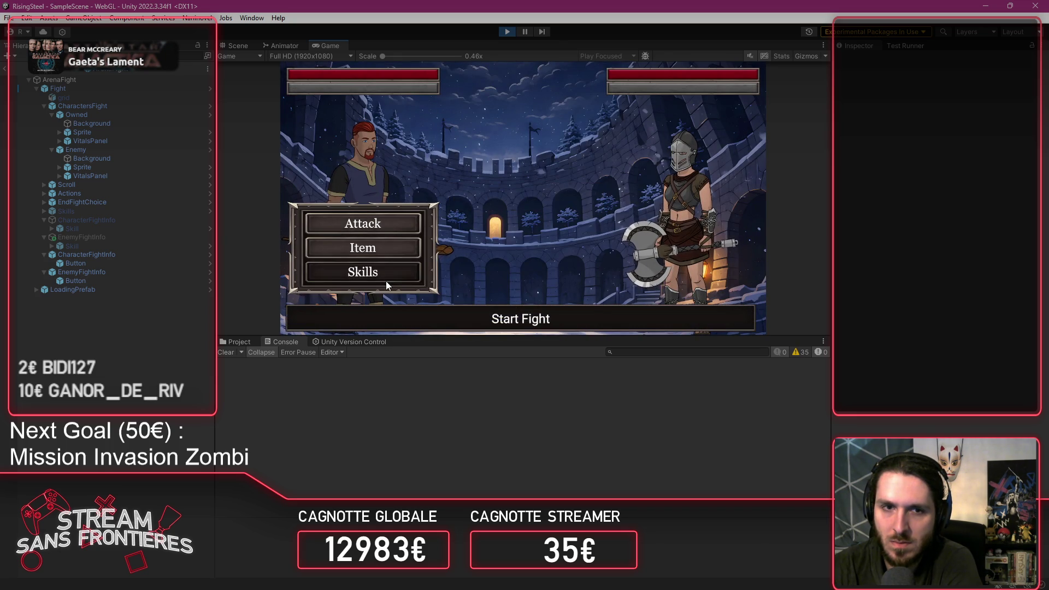
Step: Cast Brimstone on Elowen, have Alberto drink a Beer, then stop play mode
{"action": "left_click", "coordinate": [381, 276]}
{"action": "left_click", "coordinate": [501, 146]}
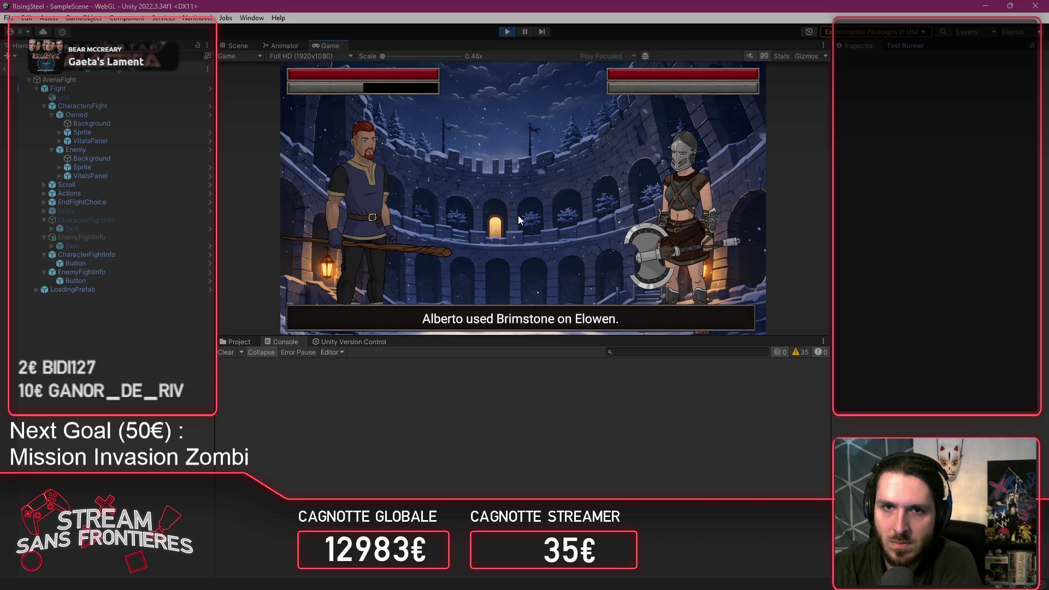
{"action": "mouse_move", "coordinate": [574, 85]}
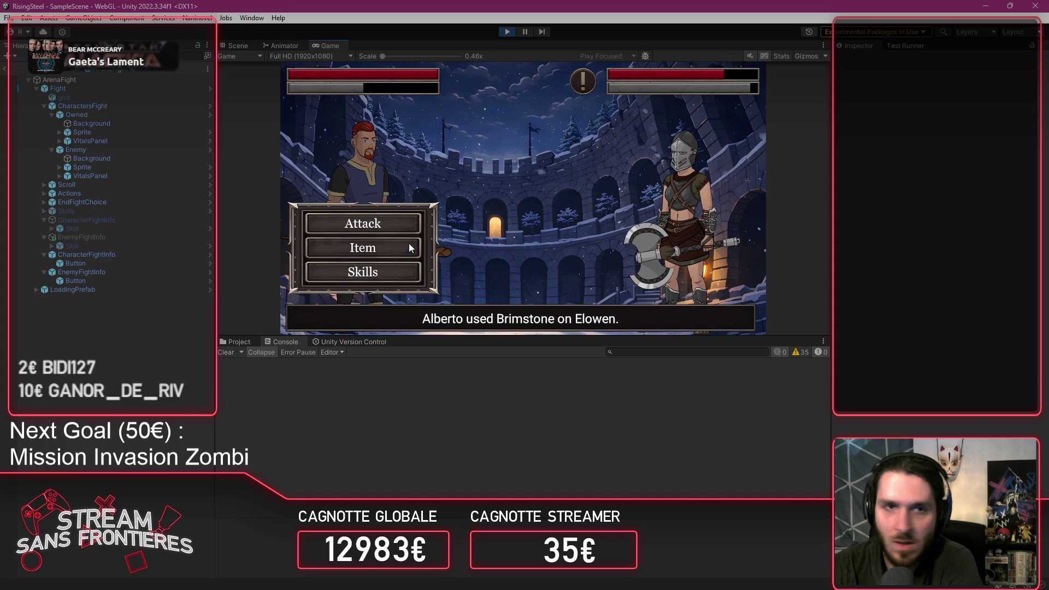
{"action": "left_click", "coordinate": [385, 240]}
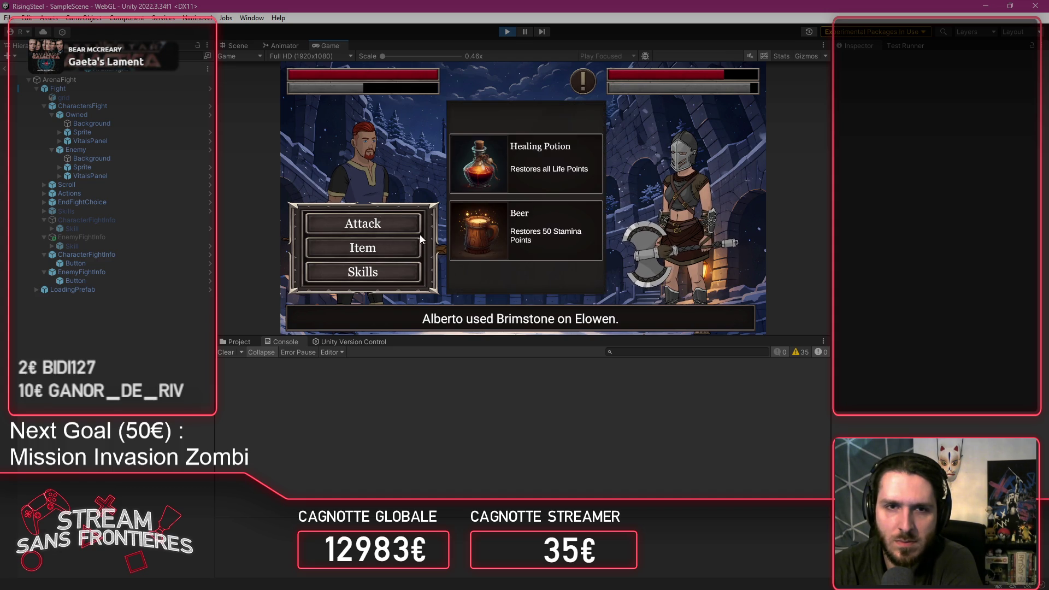
{"action": "left_click", "coordinate": [567, 228]}
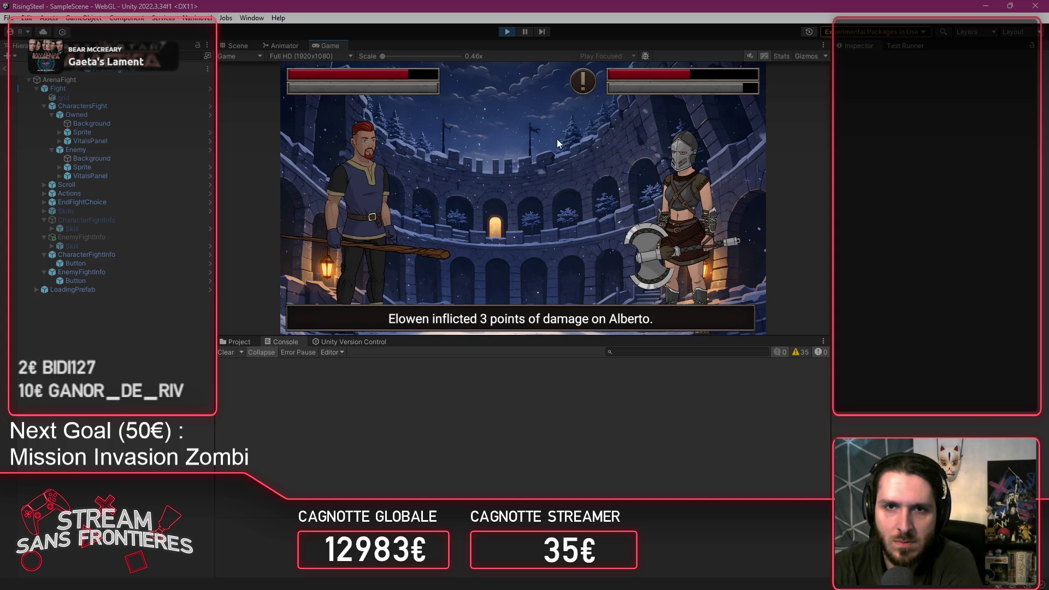
{"action": "mouse_move", "coordinate": [582, 94]}
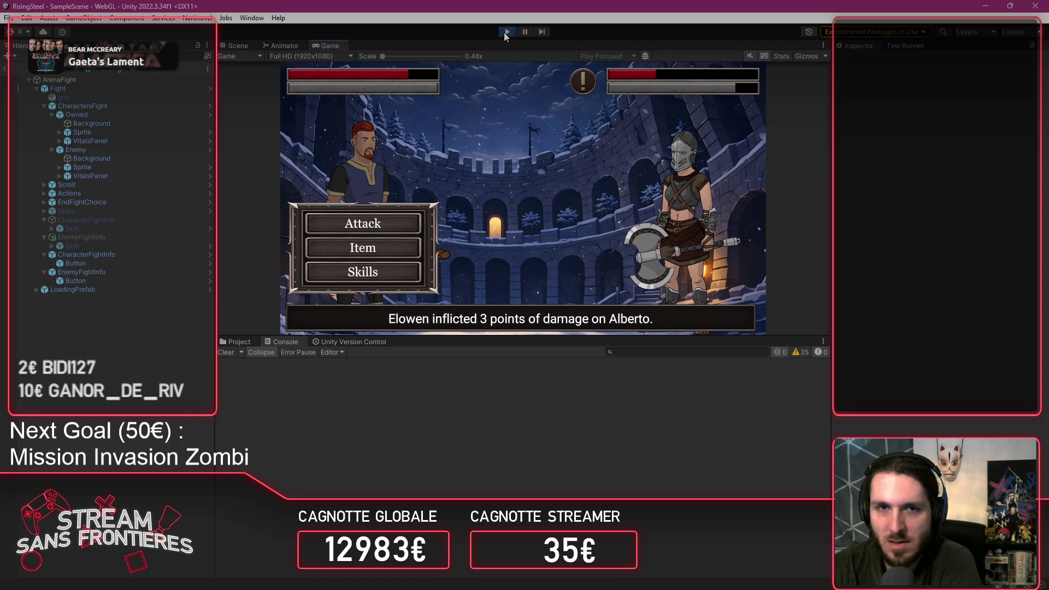
{"action": "left_click", "coordinate": [505, 32]}
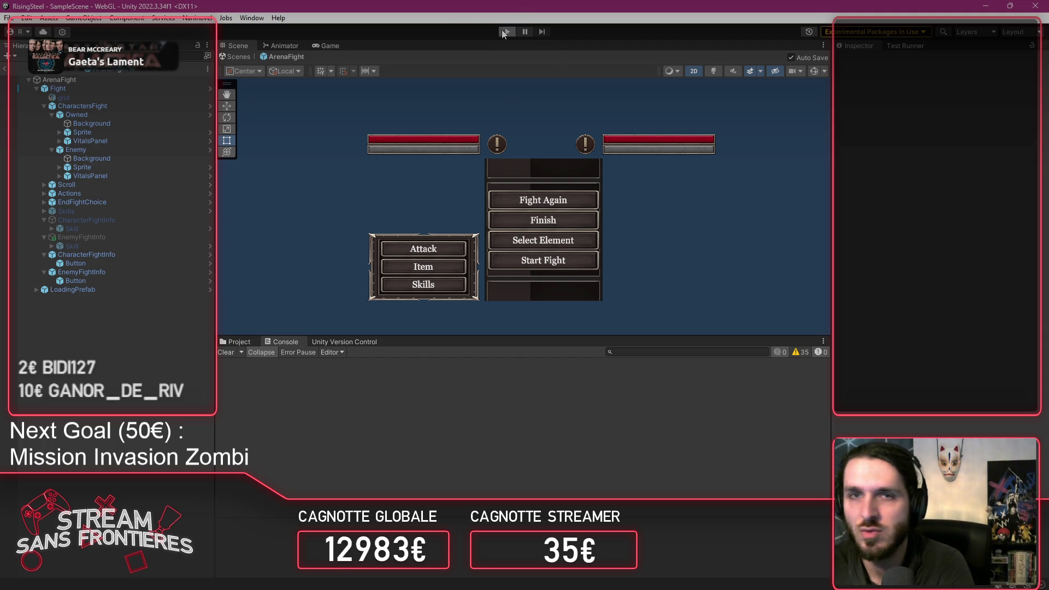
Step: Enter play mode again and clear the error from the Console
{"action": "left_click", "coordinate": [506, 32]}
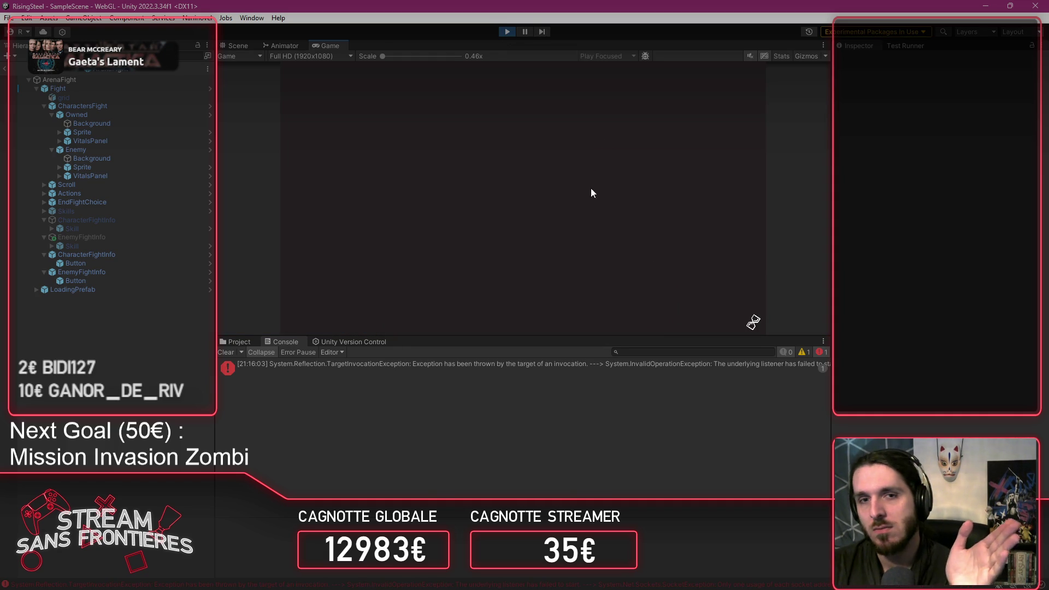
{"action": "left_click", "coordinate": [225, 353]}
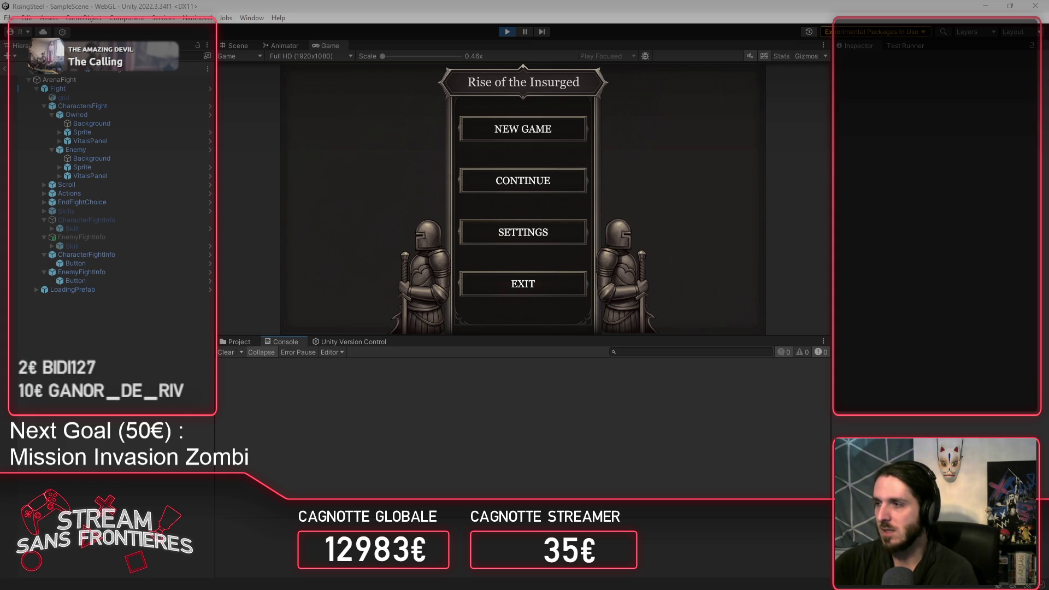
Step: Load a saved game and look through the shop and the calendar
{"action": "left_click", "coordinate": [477, 191]}
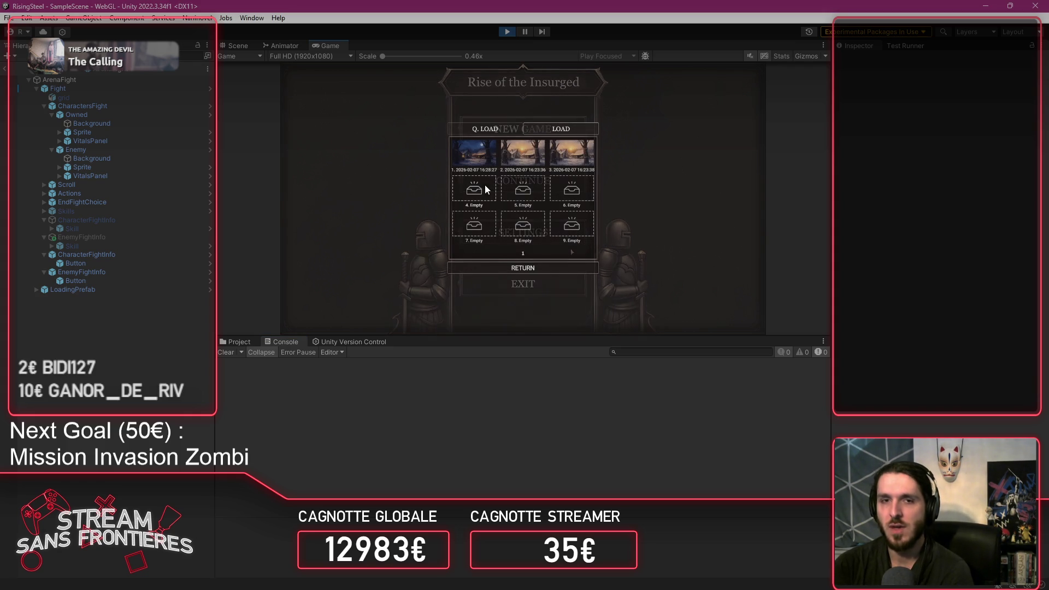
{"action": "left_click", "coordinate": [461, 155]}
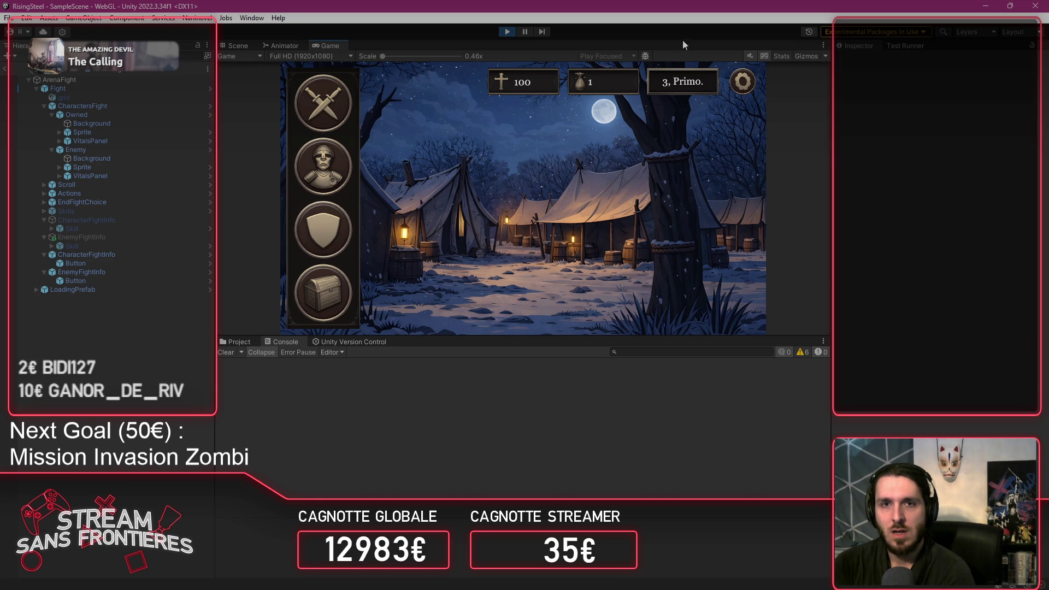
{"action": "left_click", "coordinate": [312, 300]}
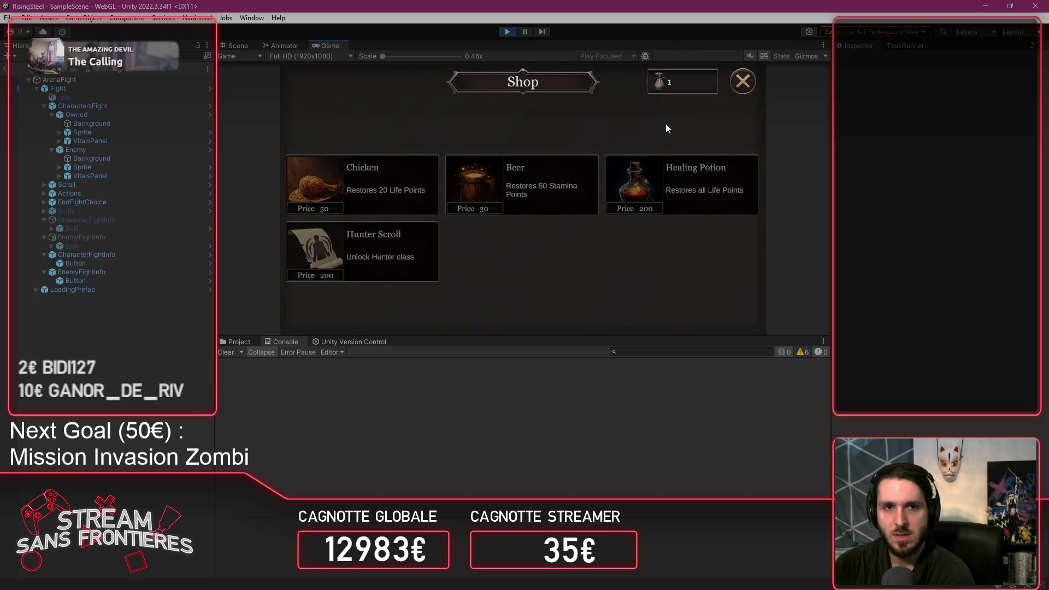
{"action": "left_click", "coordinate": [729, 91]}
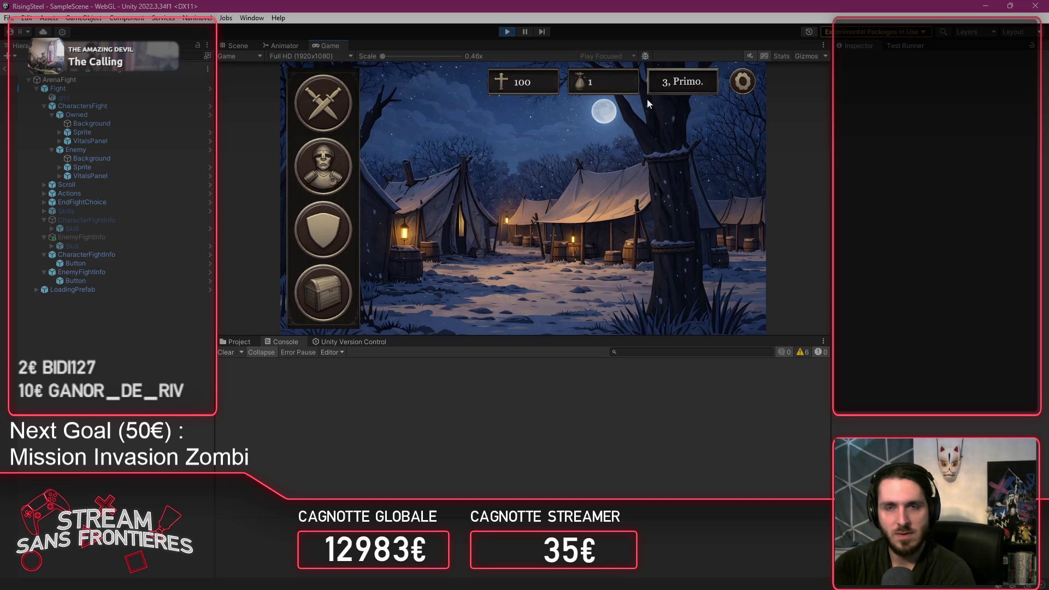
{"action": "left_click", "coordinate": [662, 89]}
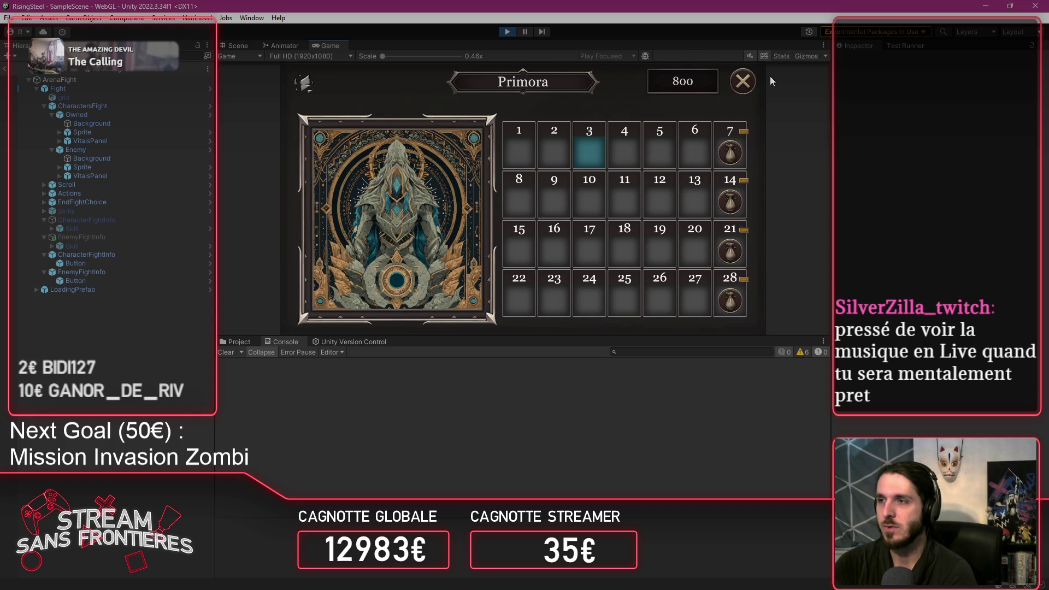
{"action": "left_click", "coordinate": [742, 83]}
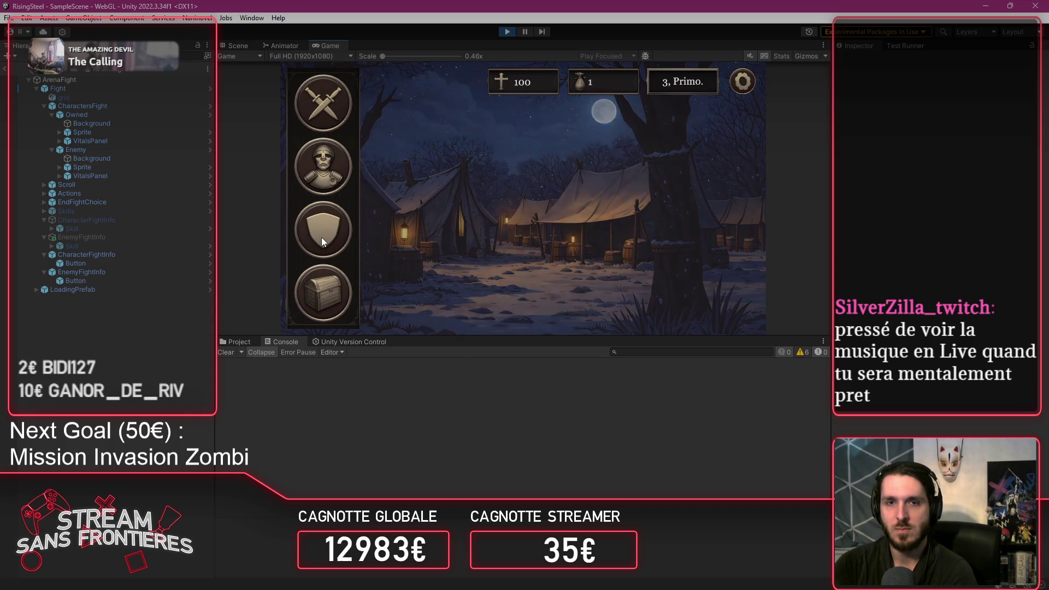
Step: View the recruited character's stats, stop play mode, and show the Project asset folders
{"action": "left_click", "coordinate": [344, 239]}
{"action": "left_click", "coordinate": [420, 247]}
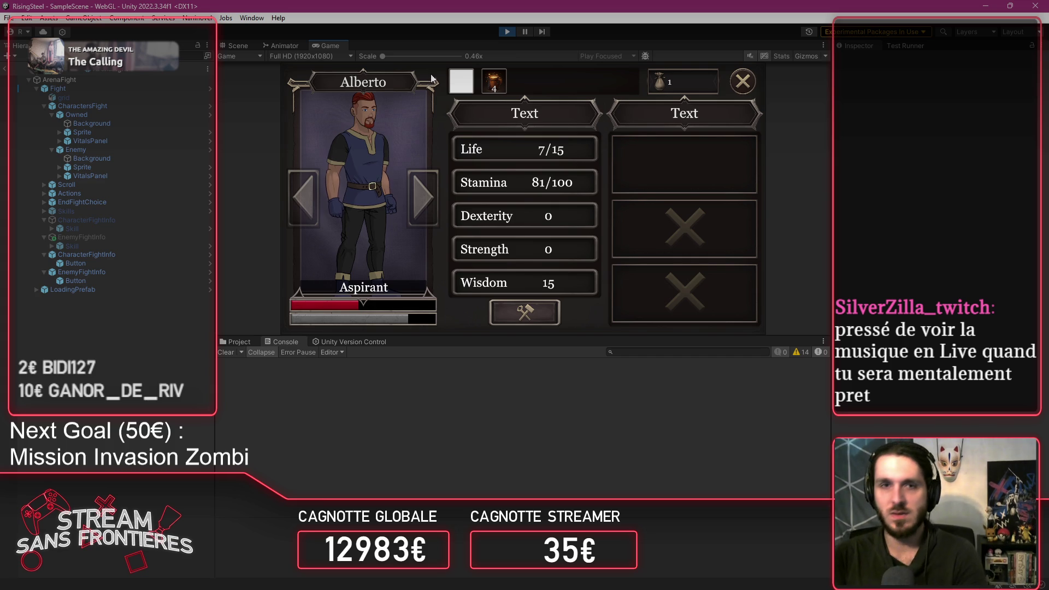
{"action": "left_click", "coordinate": [507, 31]}
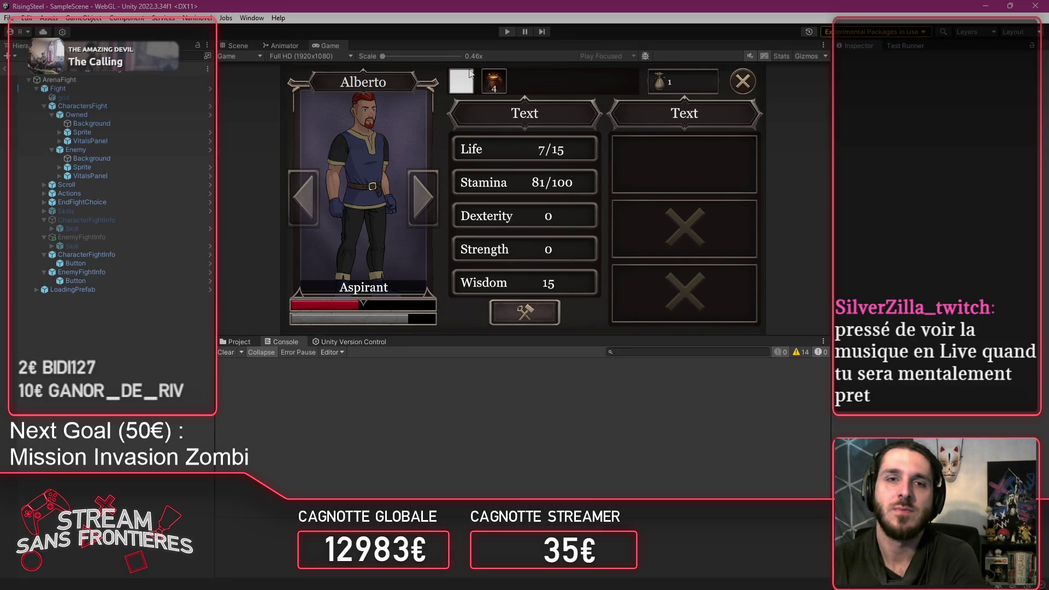
{"action": "left_click", "coordinate": [224, 340]}
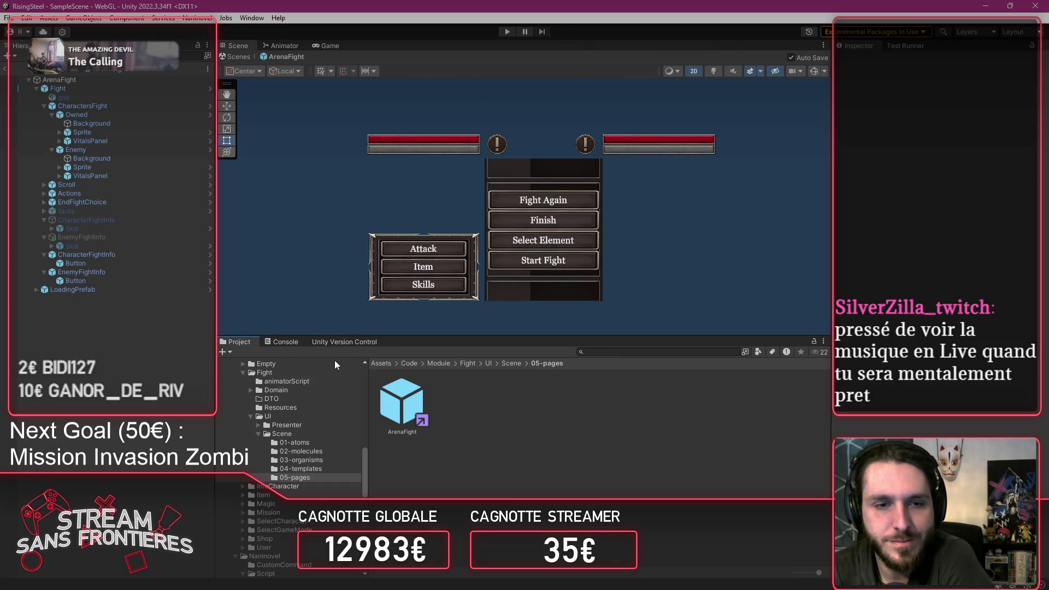
Step: Collapse the Calendar and Fight folders and expand InfoCharacter and Item in the Project tree
{"action": "scroll", "coordinate": [328, 465], "scroll_direction": "down", "scroll_amount": 5}
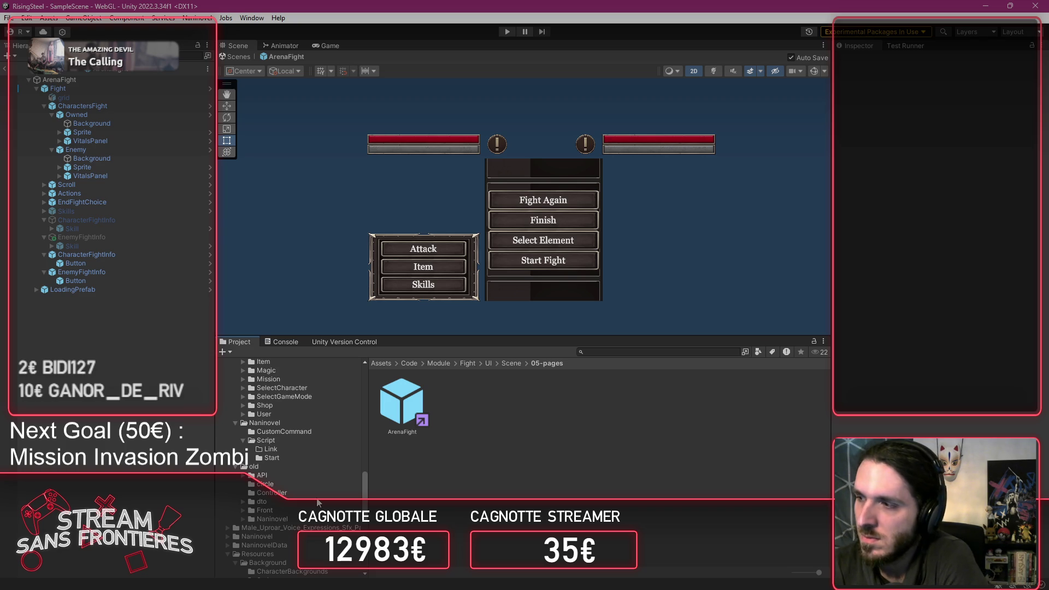
{"action": "scroll", "coordinate": [319, 502], "scroll_direction": "up", "scroll_amount": 5}
{"action": "scroll", "coordinate": [318, 501], "scroll_direction": "up", "scroll_amount": 10}
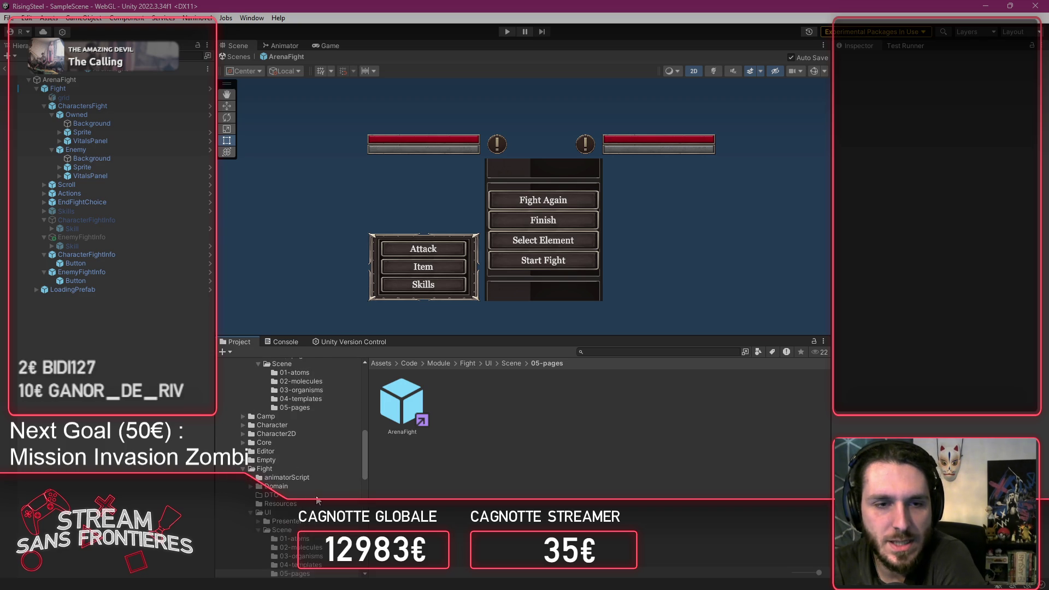
{"action": "scroll", "coordinate": [232, 453], "scroll_direction": "down", "scroll_amount": 6}
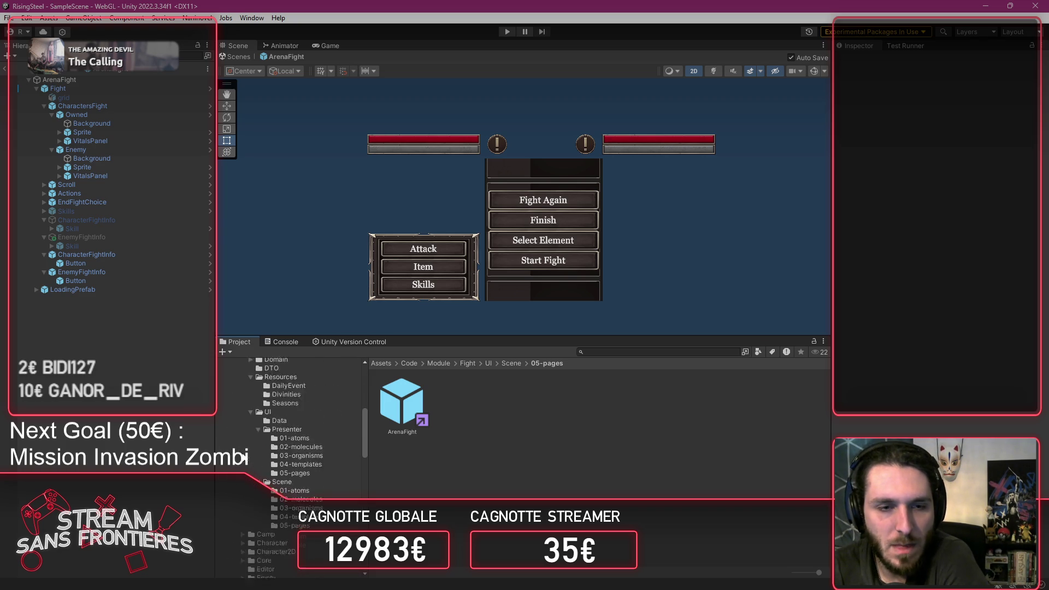
{"action": "left_click", "coordinate": [244, 384]}
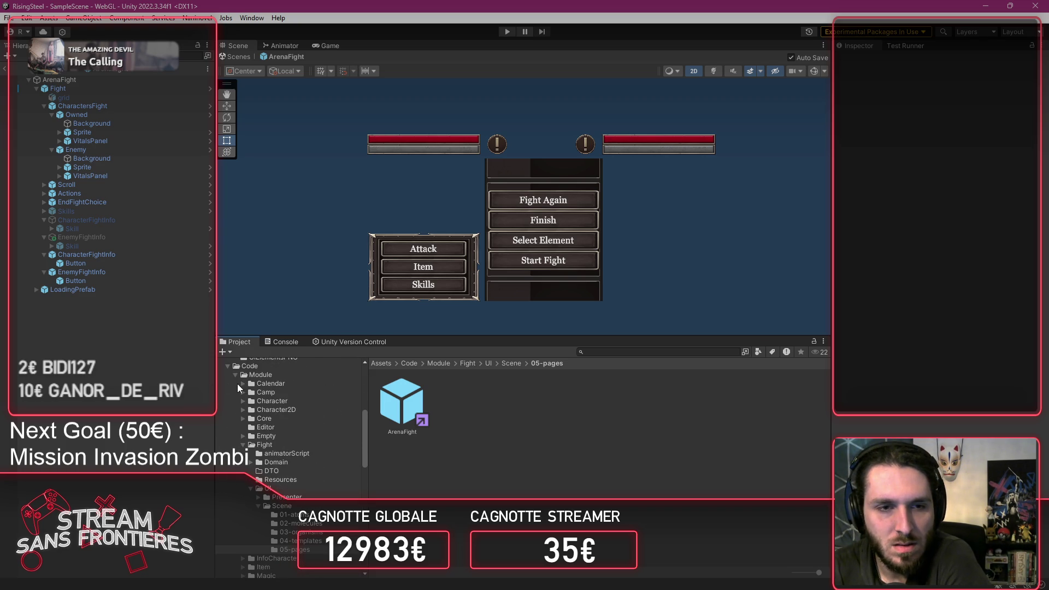
{"action": "left_click", "coordinate": [240, 445]}
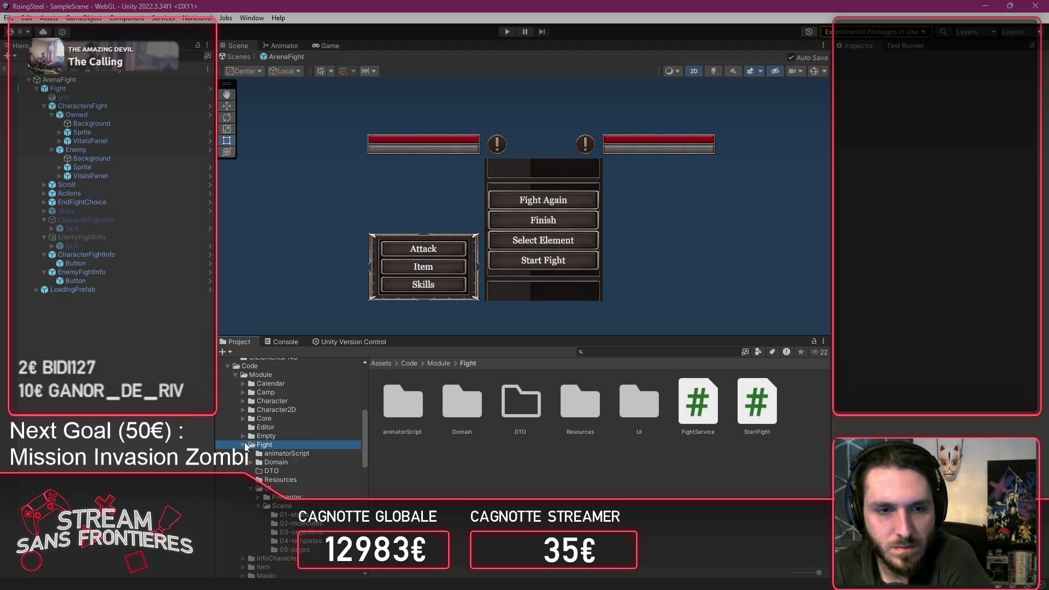
{"action": "left_click", "coordinate": [243, 445]}
{"action": "left_click", "coordinate": [280, 454]}
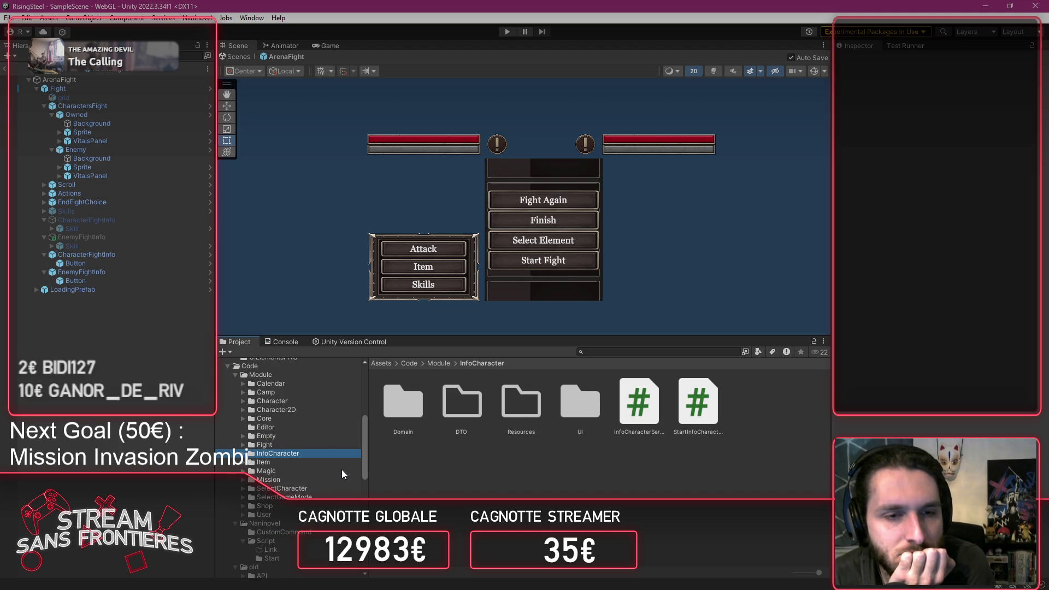
{"action": "left_click", "coordinate": [306, 462]}
Step: Browse the Item Resources Icon folder of item sprites, then collapse the Item folder
{"action": "left_click", "coordinate": [522, 414]}
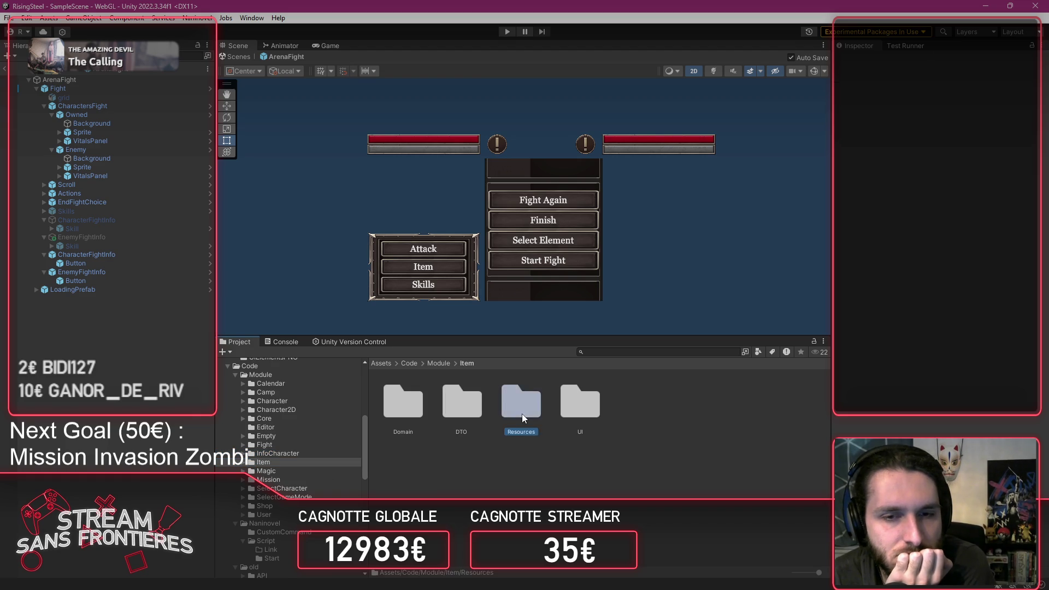
{"action": "double_click", "coordinate": [522, 415]}
{"action": "double_click", "coordinate": [404, 405]}
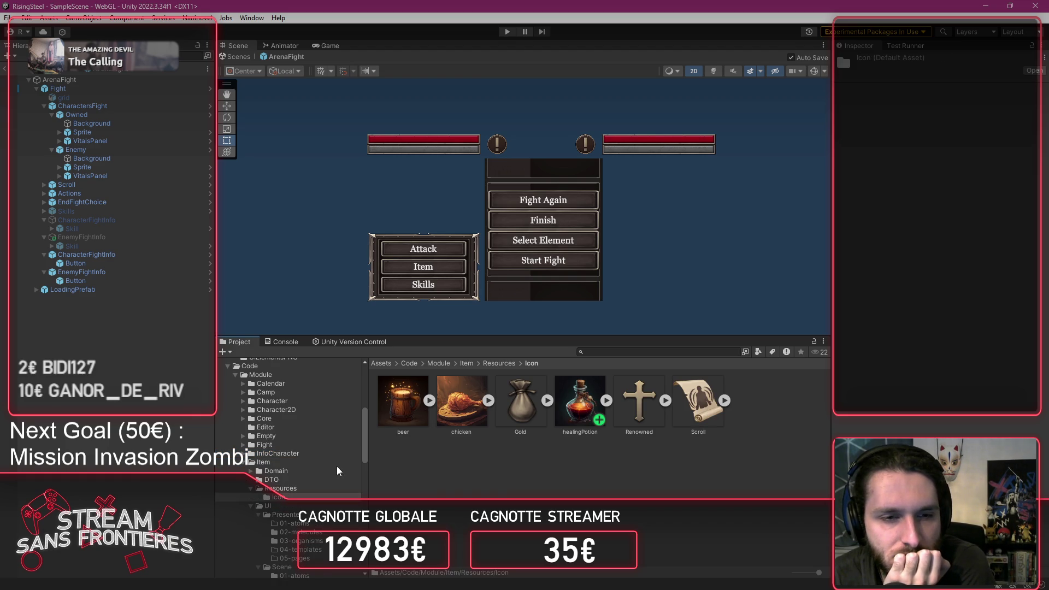
{"action": "scroll", "coordinate": [336, 471], "scroll_direction": "down", "scroll_amount": 5}
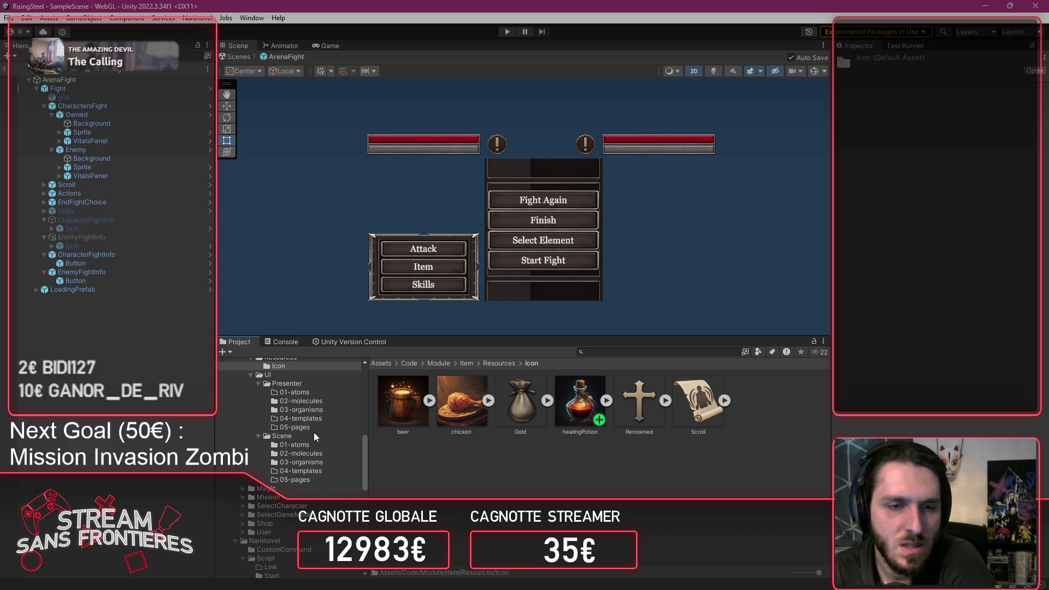
{"action": "scroll", "coordinate": [315, 437], "scroll_direction": "up", "scroll_amount": 2}
{"action": "left_click", "coordinate": [243, 398]}
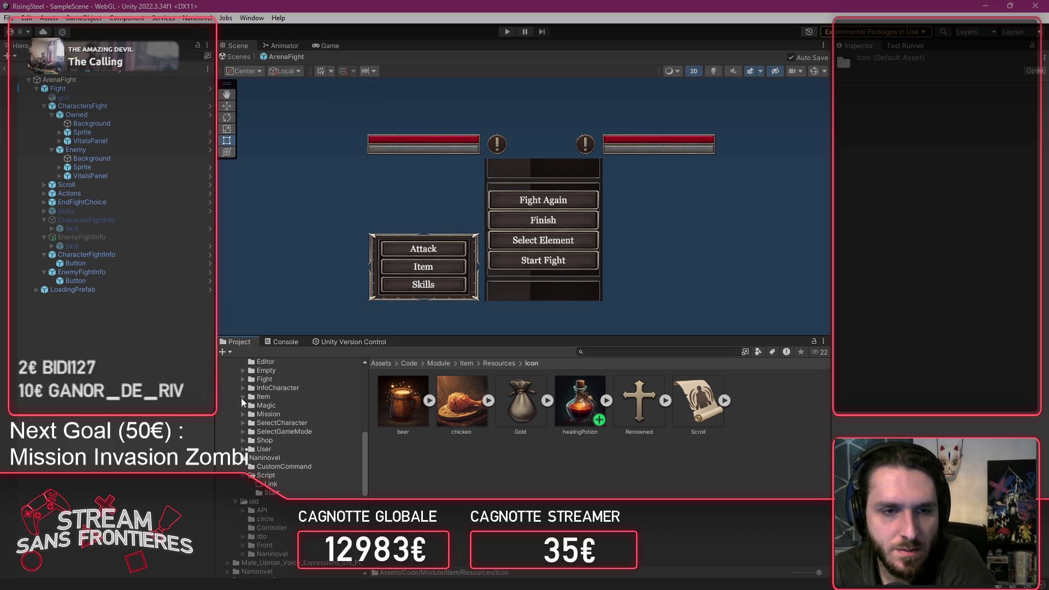
{"action": "scroll", "coordinate": [263, 437], "scroll_direction": "up", "scroll_amount": 3}
Step: Navigate to InfoCharacter/UI/Scene/05-pages and open the CharacterEditable prefab
{"action": "left_click", "coordinate": [285, 465]}
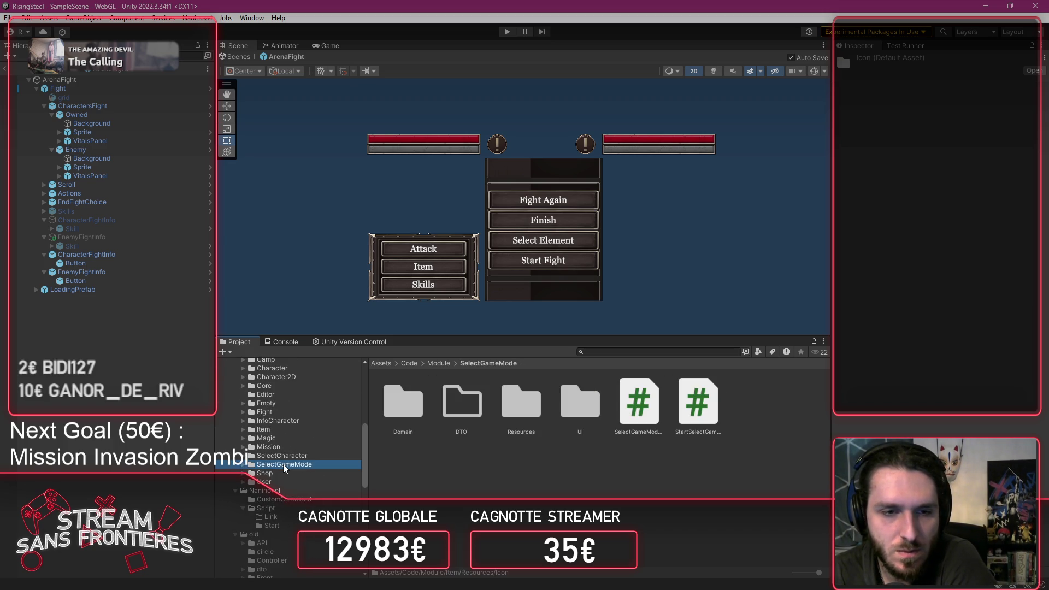
{"action": "left_click", "coordinate": [282, 459]}
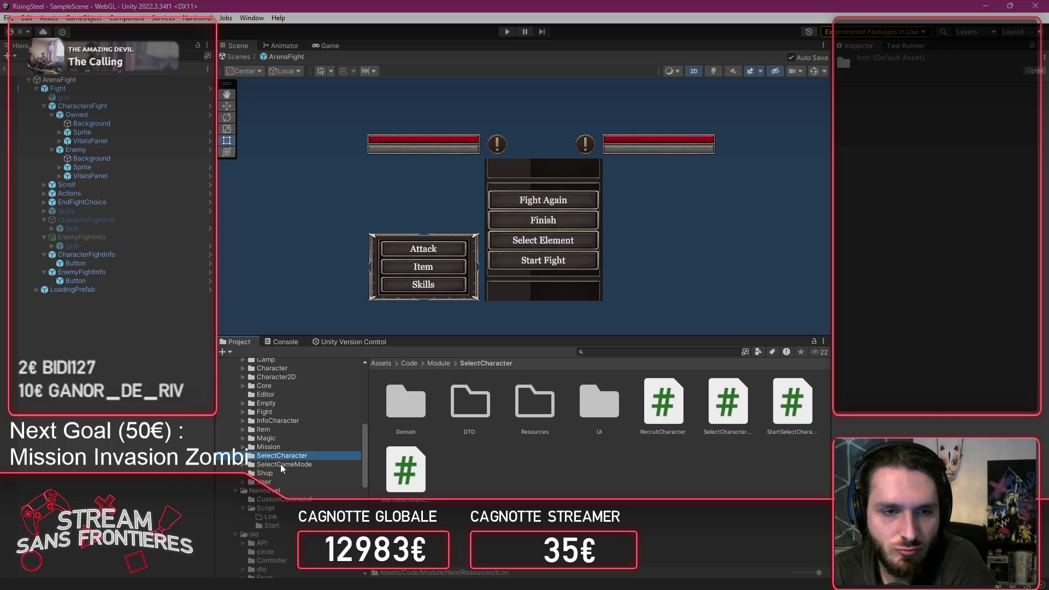
{"action": "left_click", "coordinate": [278, 421]}
{"action": "double_click", "coordinate": [583, 414]}
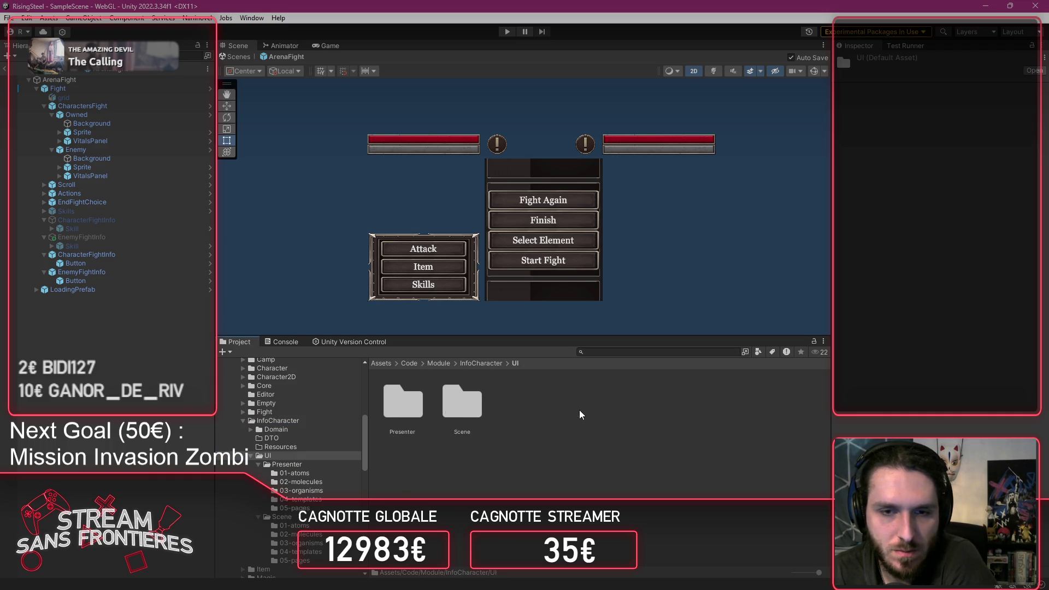
{"action": "double_click", "coordinate": [472, 411]}
{"action": "double_click", "coordinate": [653, 405]}
{"action": "double_click", "coordinate": [381, 410]}
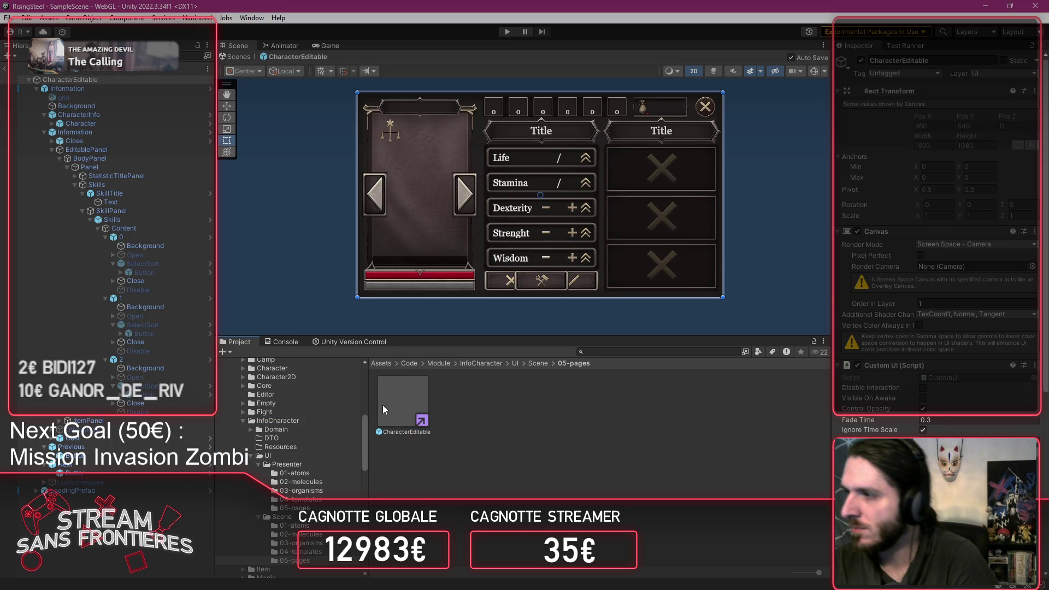
Step: Switch to VS Code and close the four open script tabs
{"action": "key", "text": "alt+Tab"}
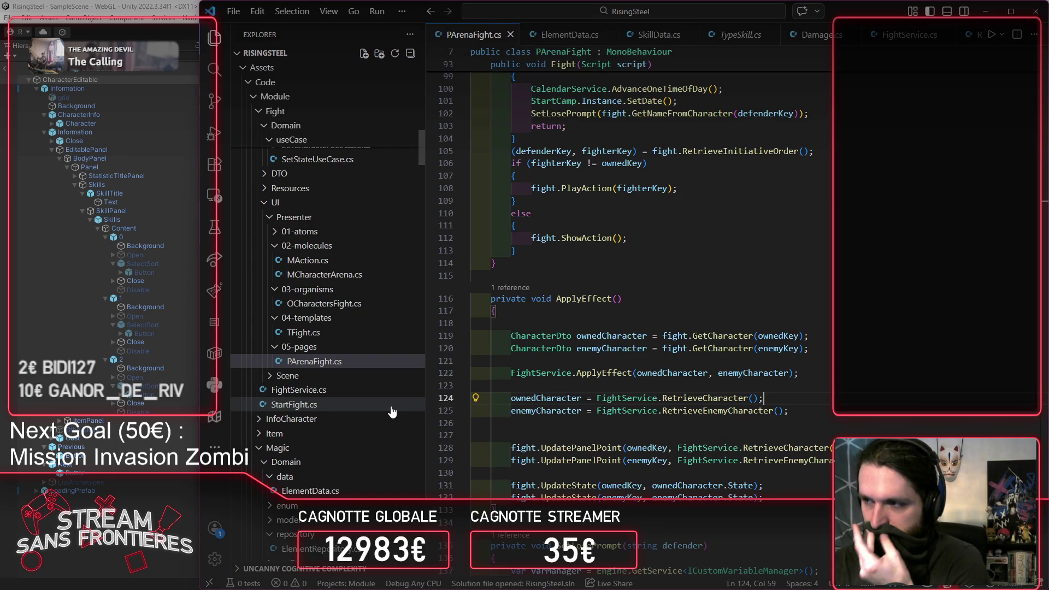
{"action": "key", "text": "ctrl+Tab"}
{"action": "middle_click", "coordinate": [484, 41]}
{"action": "middle_click", "coordinate": [484, 41]}
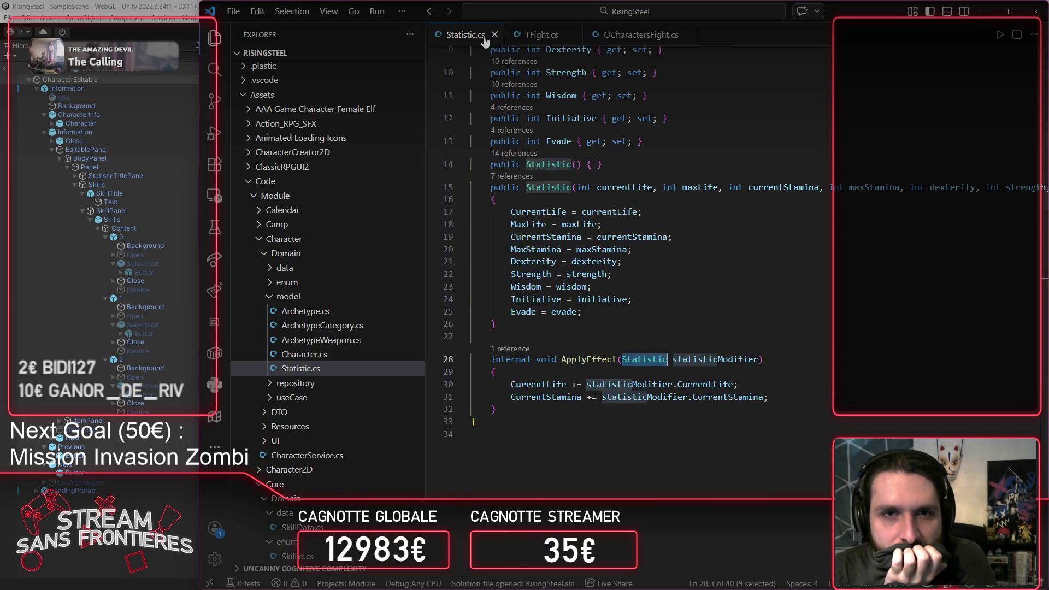
{"action": "middle_click", "coordinate": [484, 41]}
{"action": "middle_click", "coordinate": [484, 41]}
{"action": "middle_click", "coordinate": [484, 41]}
Step: Collapse the Character, Core, Fight, InfoCharacter, Item, Magic and User folders in Explorer
{"action": "scroll", "coordinate": [282, 261], "scroll_direction": "up", "scroll_amount": 10}
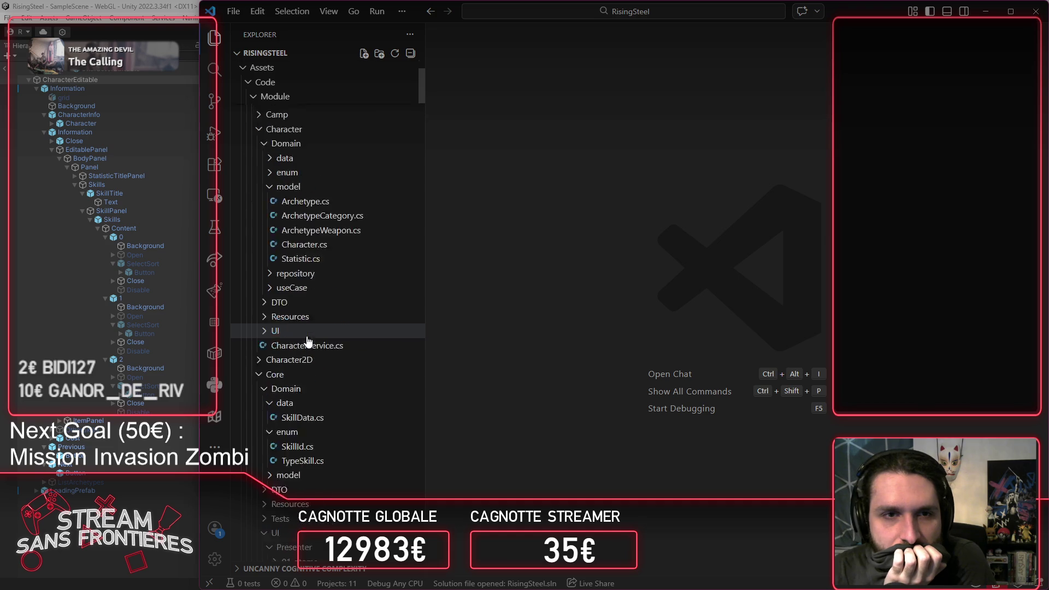
{"action": "left_click", "coordinate": [260, 240]}
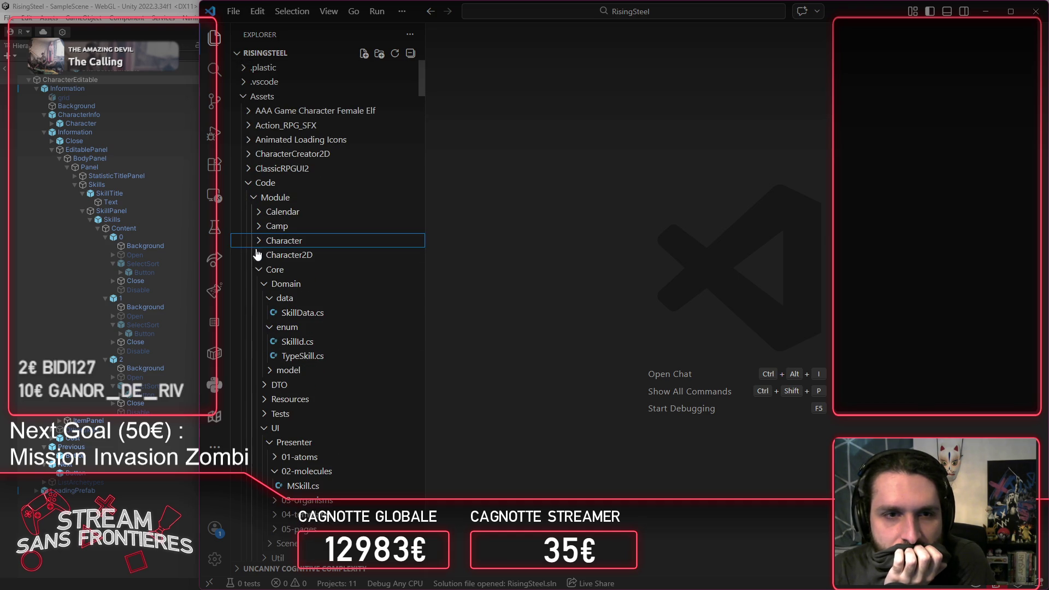
{"action": "left_click", "coordinate": [257, 270]}
{"action": "left_click", "coordinate": [259, 314]}
{"action": "left_click", "coordinate": [259, 328]}
{"action": "left_click", "coordinate": [259, 342]}
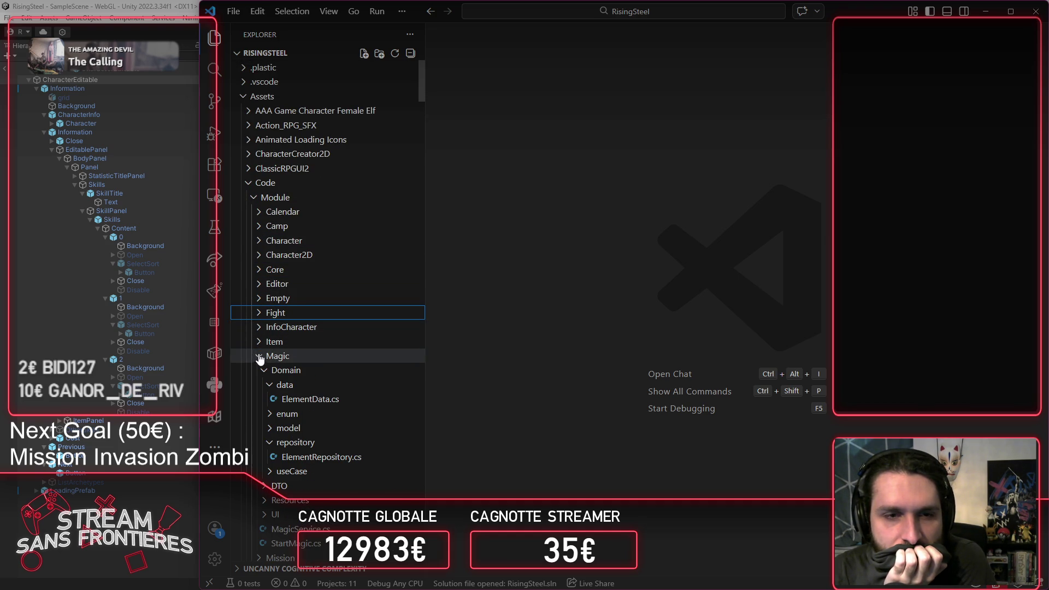
{"action": "left_click", "coordinate": [260, 357]}
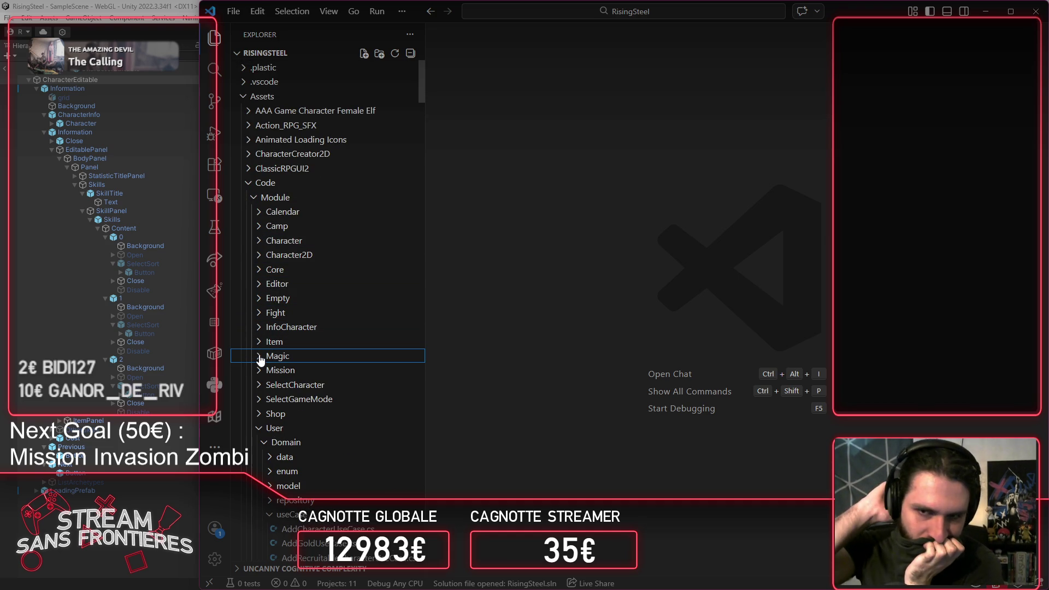
{"action": "left_click", "coordinate": [241, 430]}
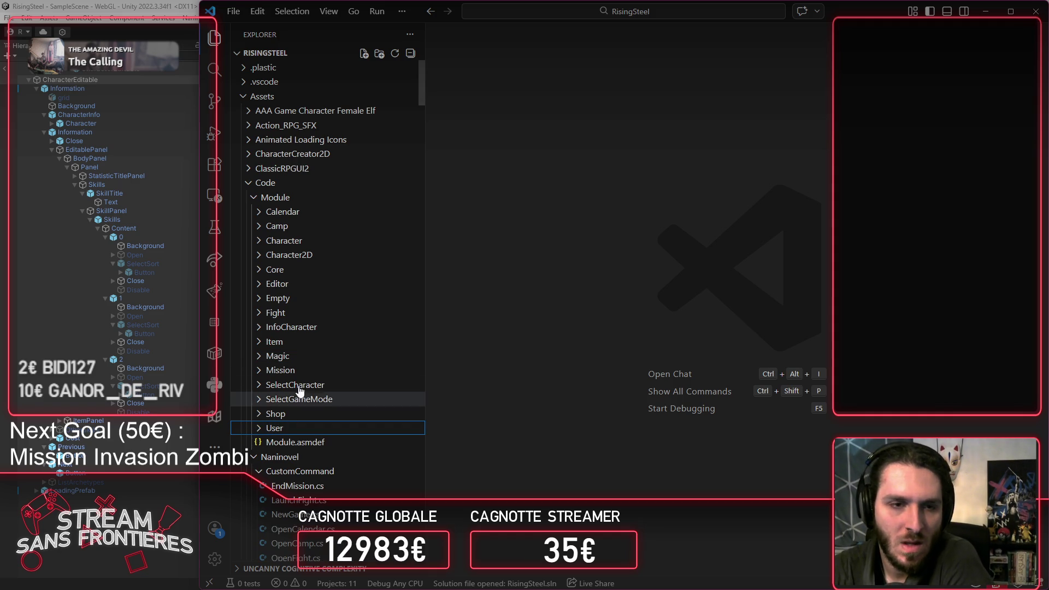
Step: Open PCharacterEditable.cs from InfoCharacter/UI/Presenter/05-pages
{"action": "left_click", "coordinate": [301, 327]}
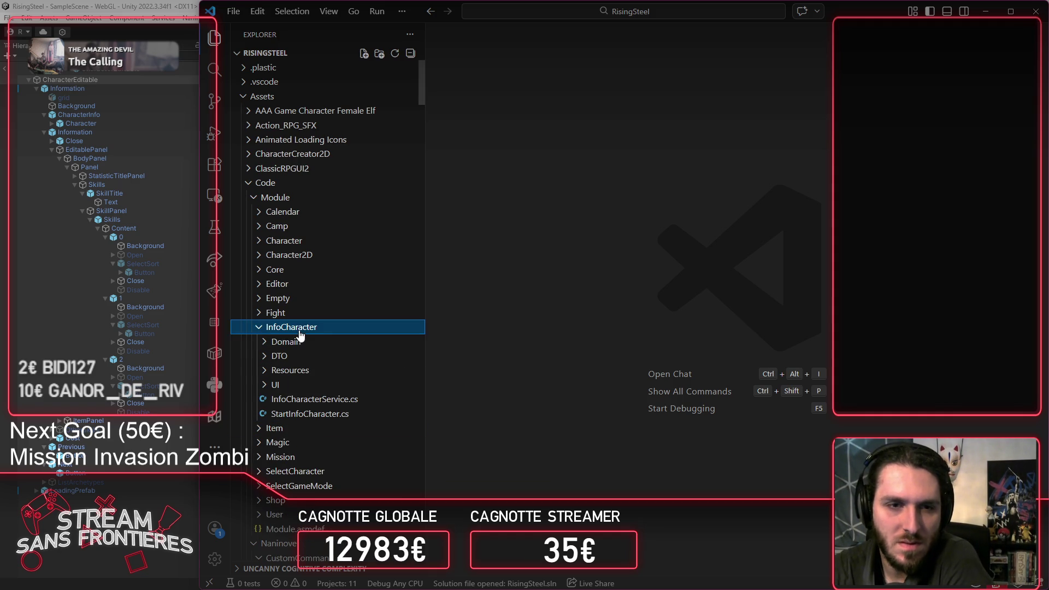
{"action": "left_click", "coordinate": [316, 385]}
{"action": "left_click", "coordinate": [312, 399]}
{"action": "left_click", "coordinate": [330, 471]}
{"action": "left_click", "coordinate": [327, 485]}
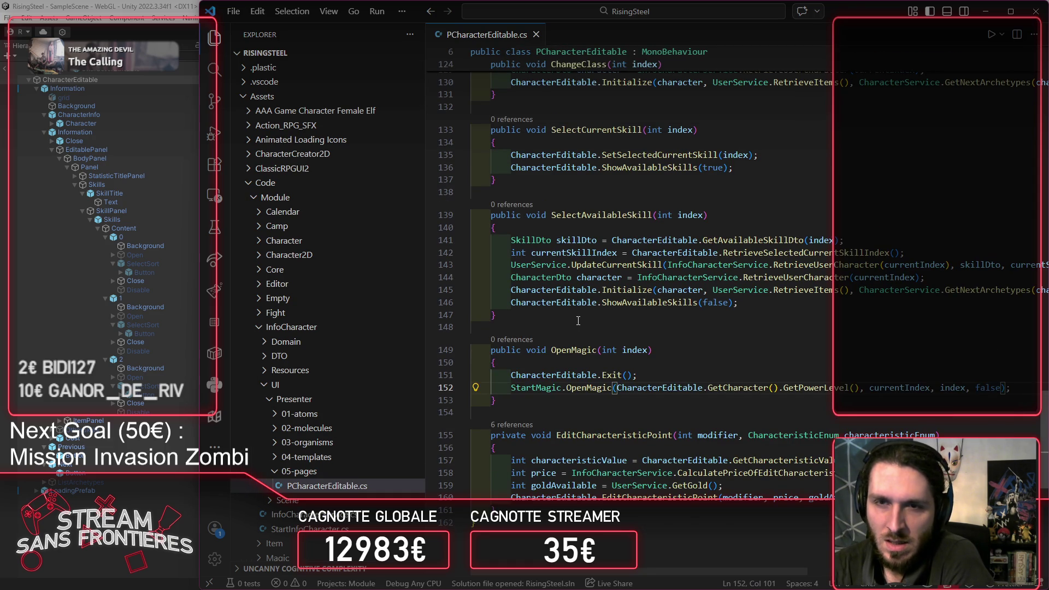
Step: Follow definitions through TInformationEditable, OInformationEditable and OItemStacks to the items' Initialize method
{"action": "scroll", "coordinate": [578, 321], "scroll_direction": "up", "scroll_amount": 20}
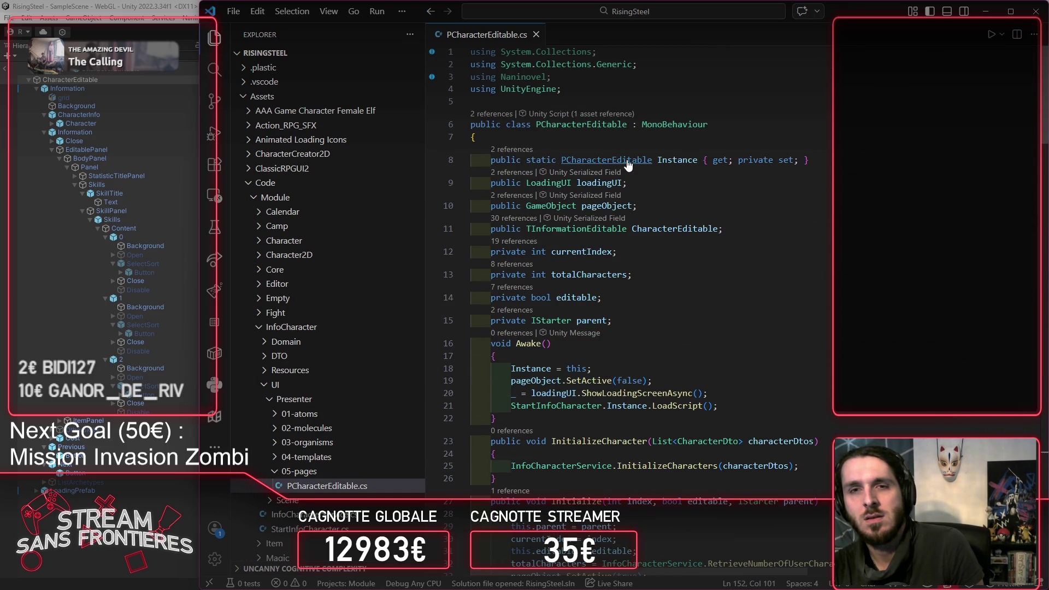
{"action": "left_click", "coordinate": [601, 228], "text": "ctrl"}
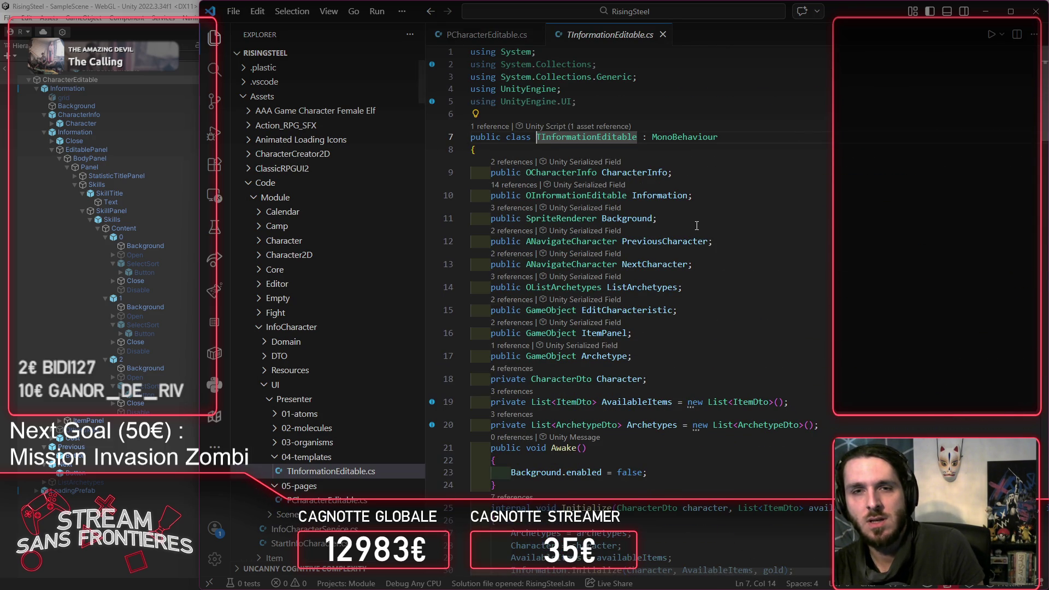
{"action": "left_click", "coordinate": [579, 195], "text": "ctrl"}
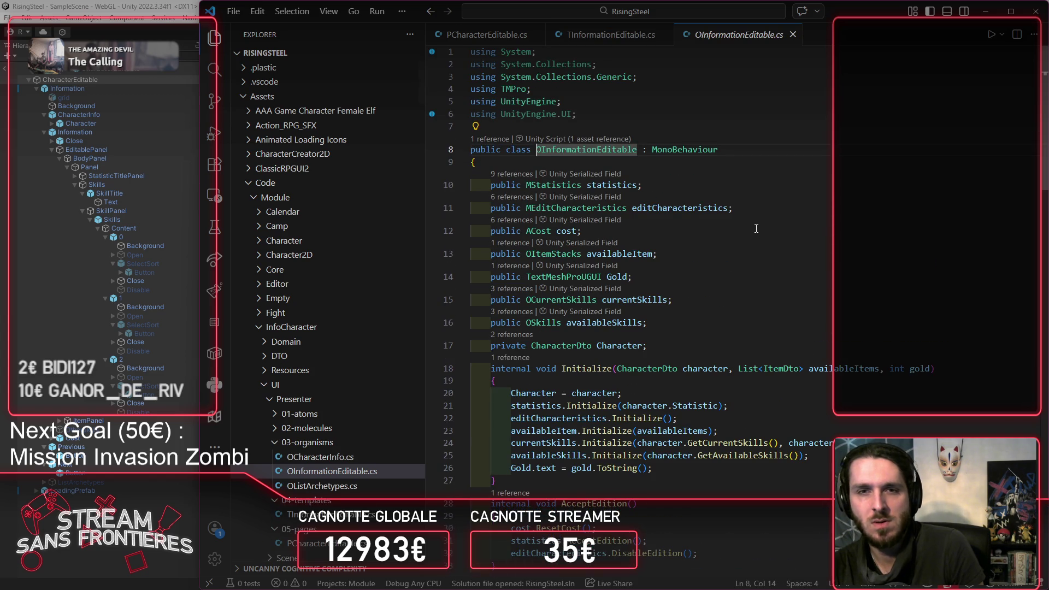
{"action": "left_click", "coordinate": [562, 255], "text": "ctrl"}
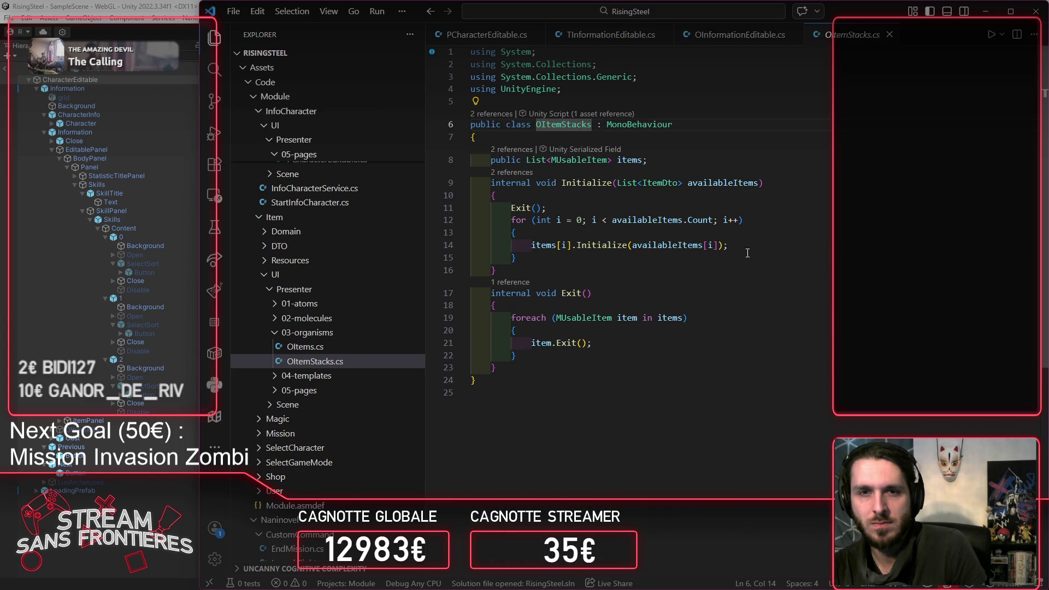
{"action": "left_click", "coordinate": [599, 246], "text": "ctrl"}
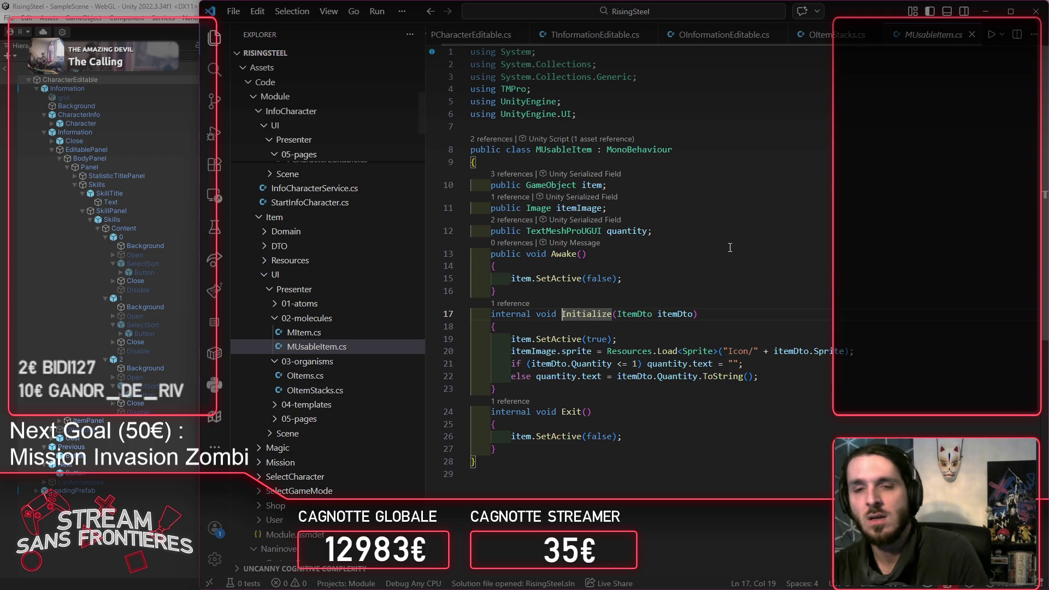
{"action": "double_click", "coordinate": [734, 352]}
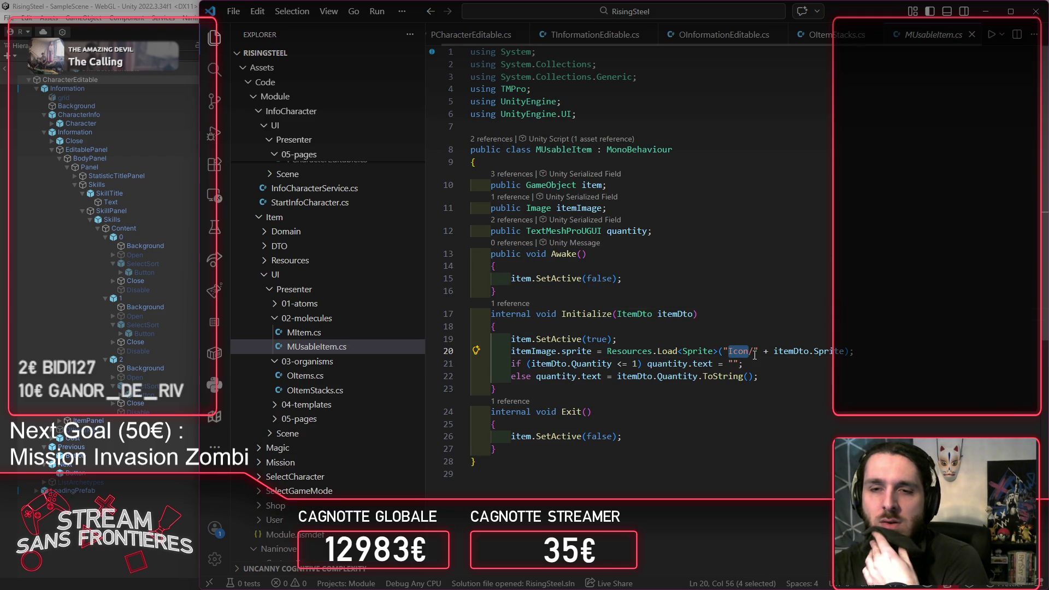
{"action": "key", "text": "Up"}
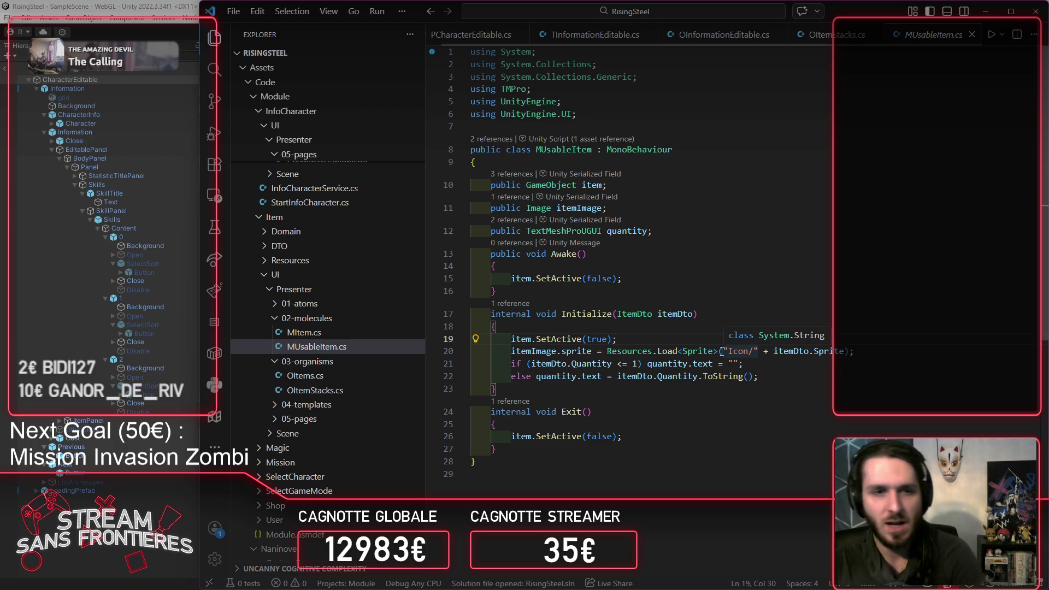
Step: Open PShop.cs from Shop/UI/Presenter/05-pages
{"action": "scroll", "coordinate": [390, 323], "scroll_direction": "up", "scroll_amount": 10}
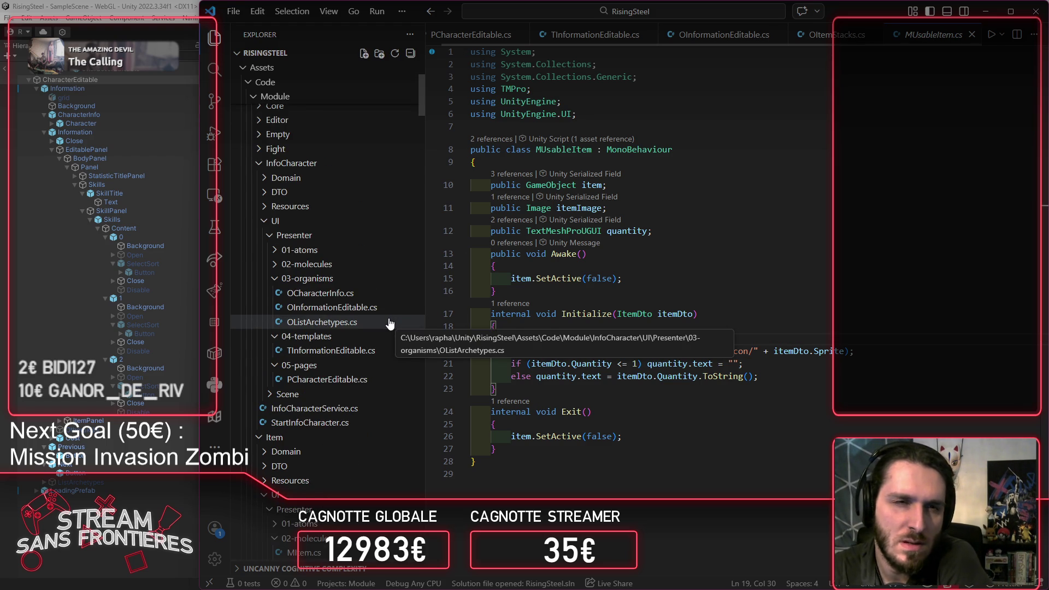
{"action": "scroll", "coordinate": [387, 315], "scroll_direction": "down", "scroll_amount": 10}
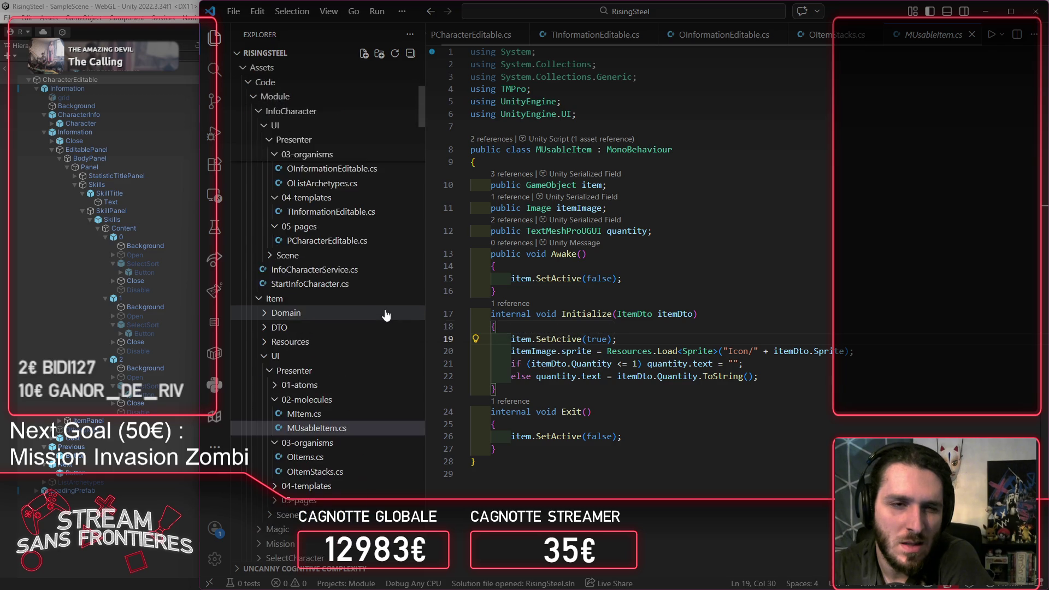
{"action": "left_click", "coordinate": [345, 395]}
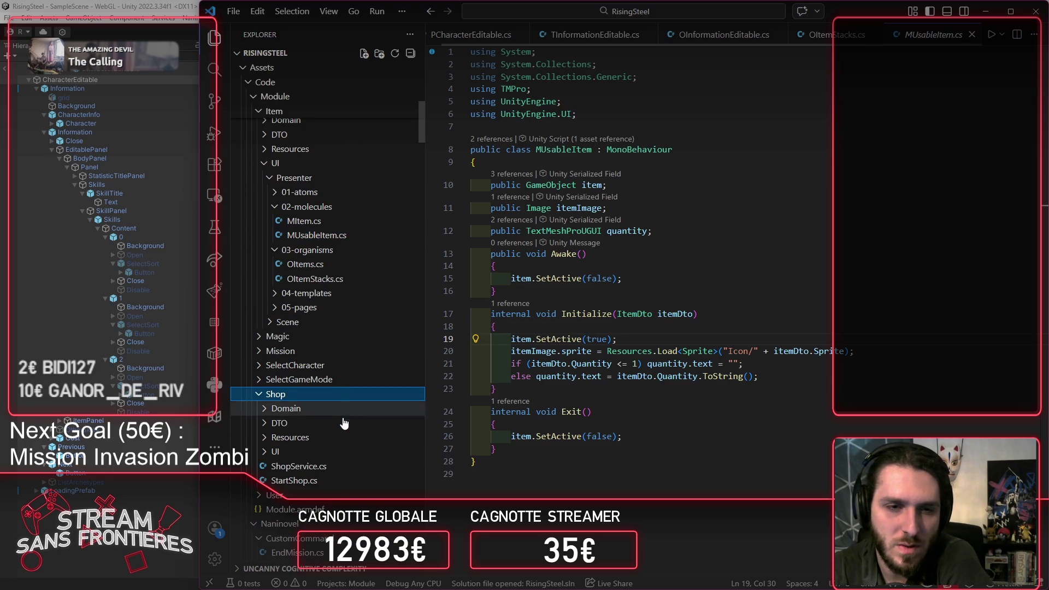
{"action": "left_click", "coordinate": [330, 451]}
{"action": "left_click", "coordinate": [326, 466]}
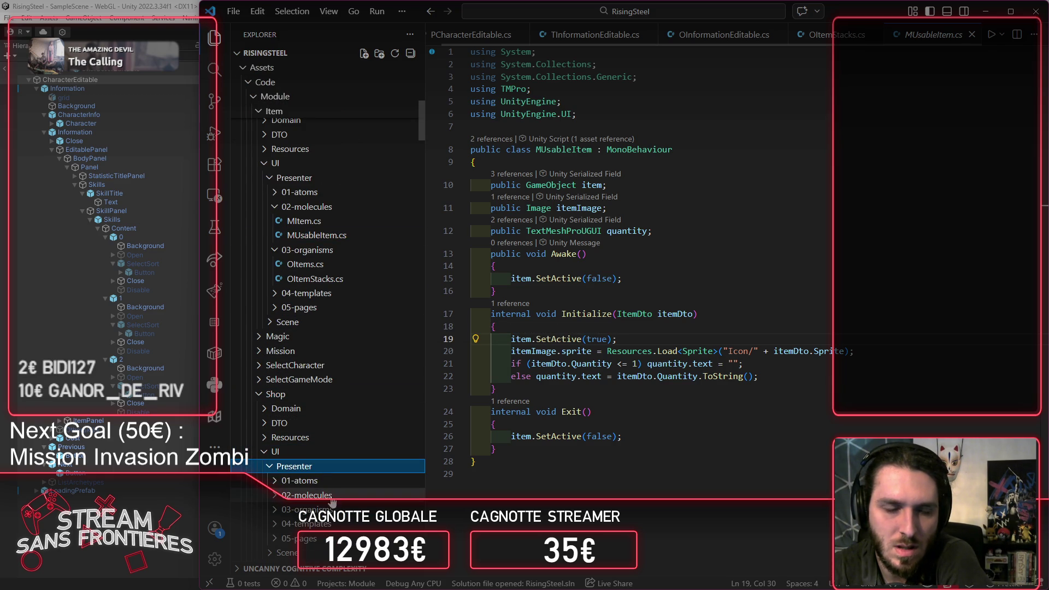
{"action": "scroll", "coordinate": [328, 464], "scroll_direction": "down", "scroll_amount": 3}
{"action": "left_click", "coordinate": [336, 455]}
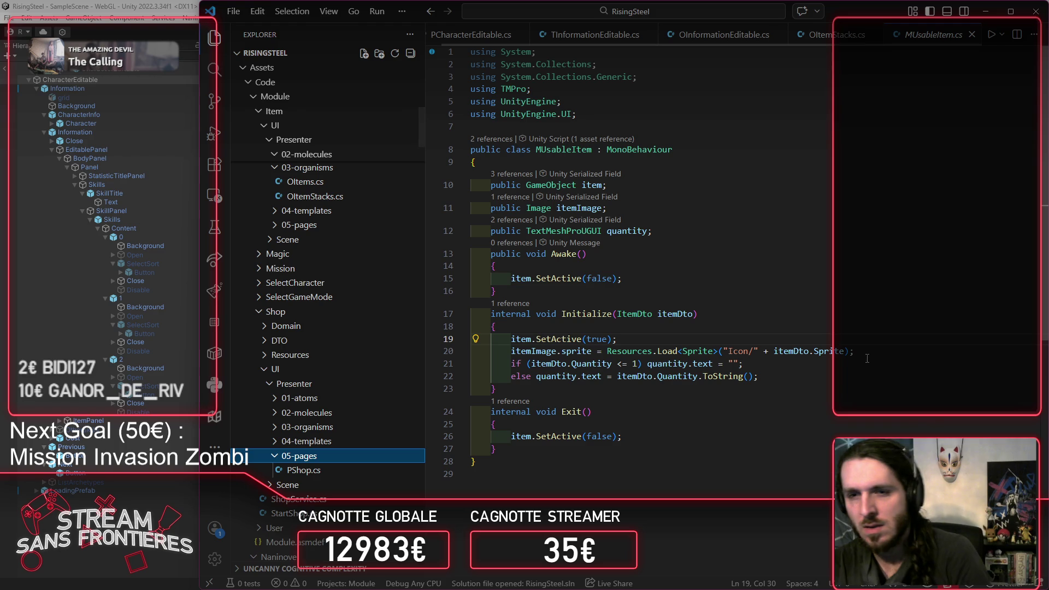
{"action": "left_click", "coordinate": [250, 471]}
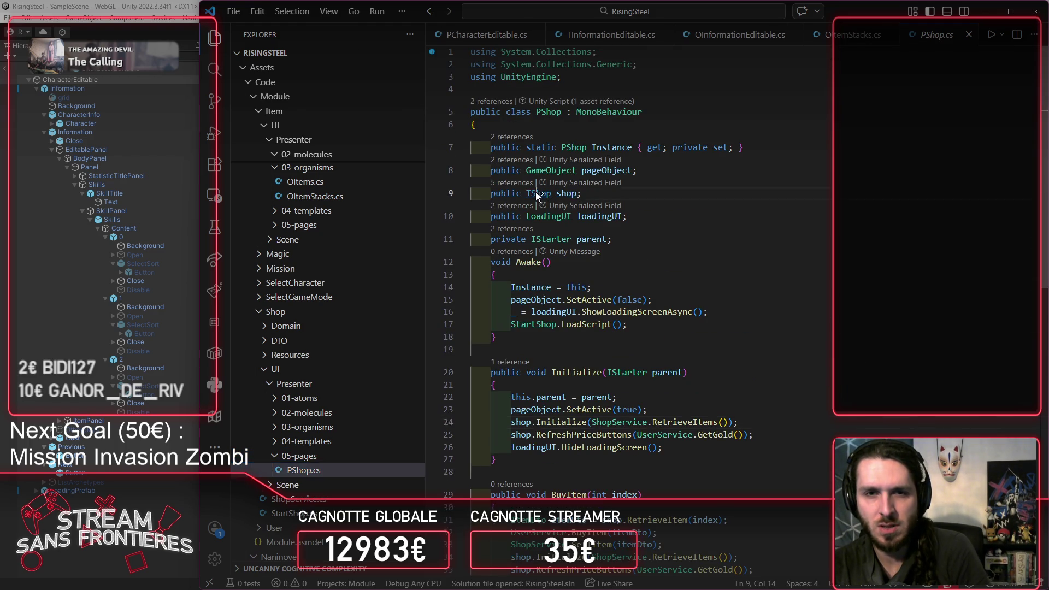
Step: Follow definitions from PShop into TShop, OItems' Initialize and MItem's Initialize
{"action": "left_click", "coordinate": [535, 193], "text": "ctrl"}
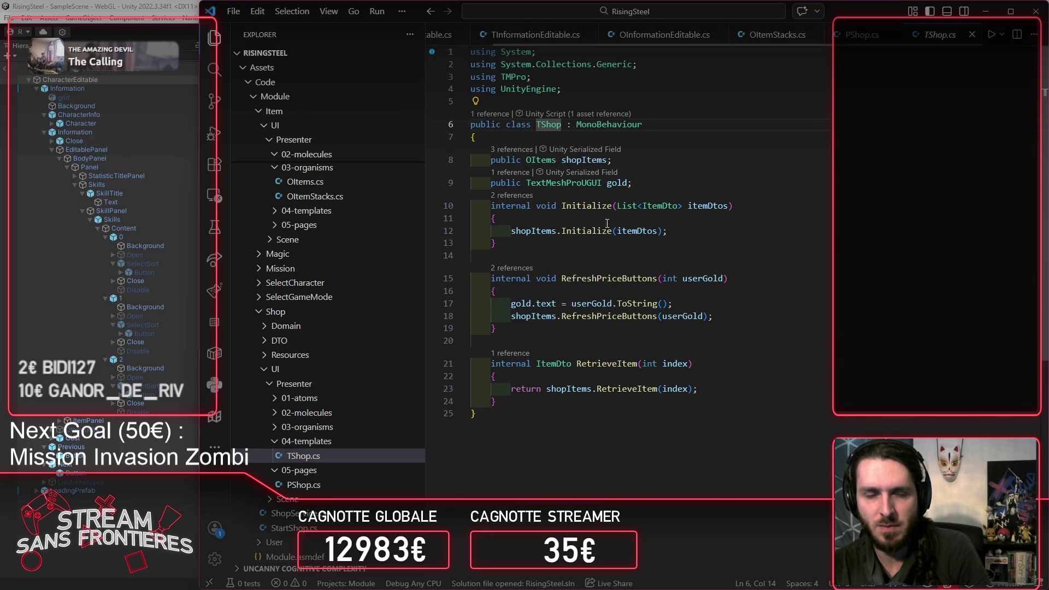
{"action": "left_click", "coordinate": [589, 231], "text": "ctrl"}
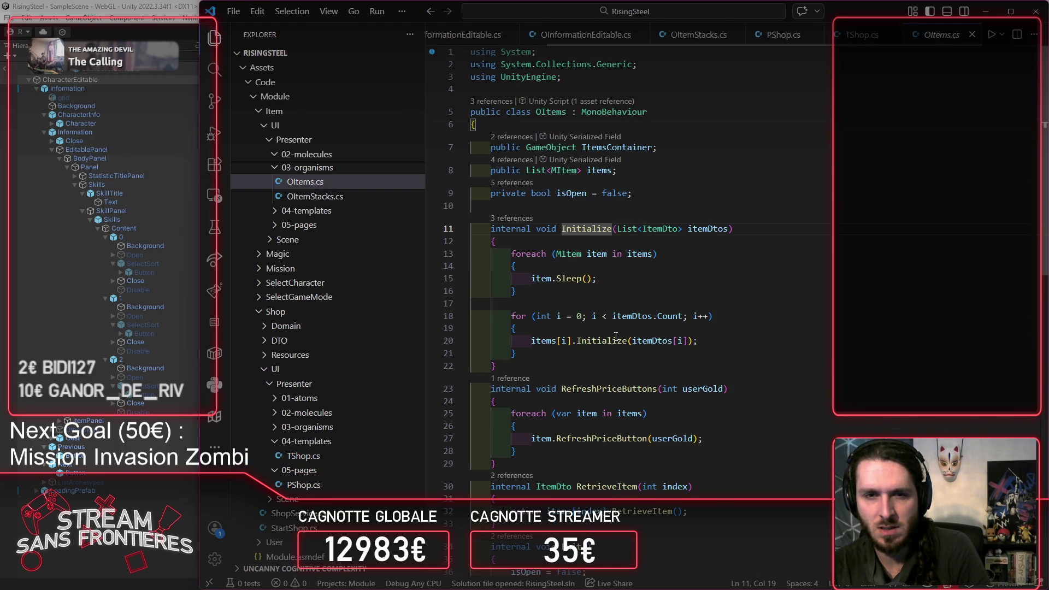
{"action": "left_click", "coordinate": [596, 341], "text": "ctrl"}
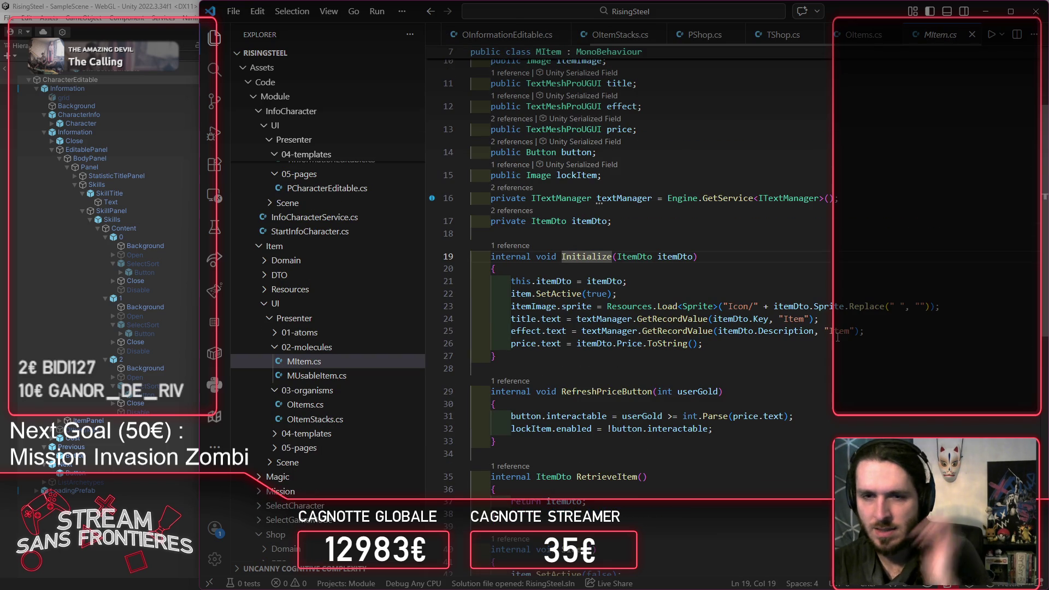
Step: Delete the .Replace(" ", "") call from the icon-loading line 23 in MItem.cs
{"action": "left_click", "coordinate": [812, 306]}
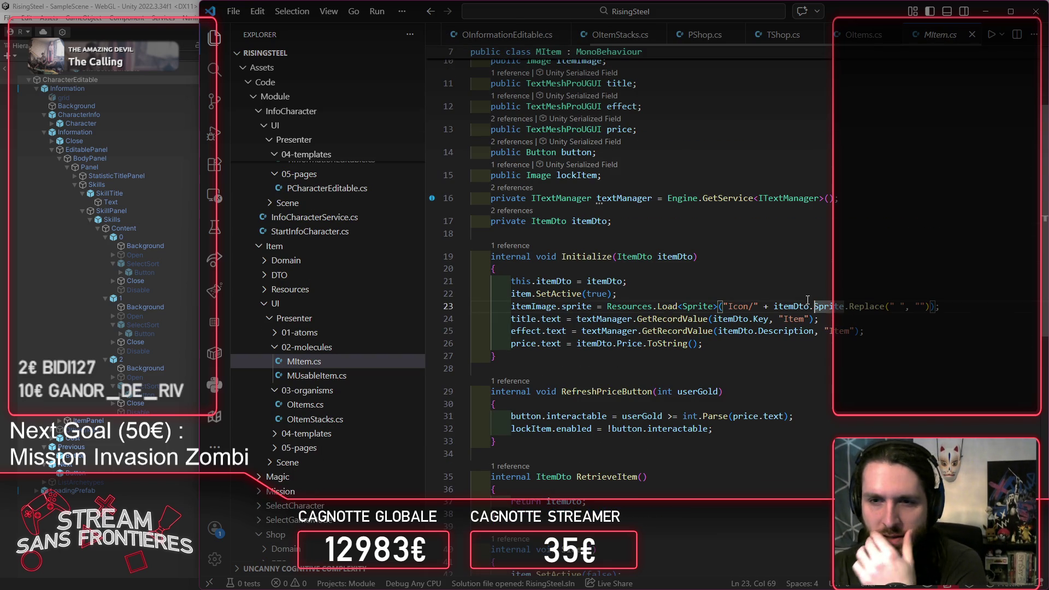
{"action": "left_click_drag", "start_coordinate": [846, 311], "coordinate": [931, 312]}
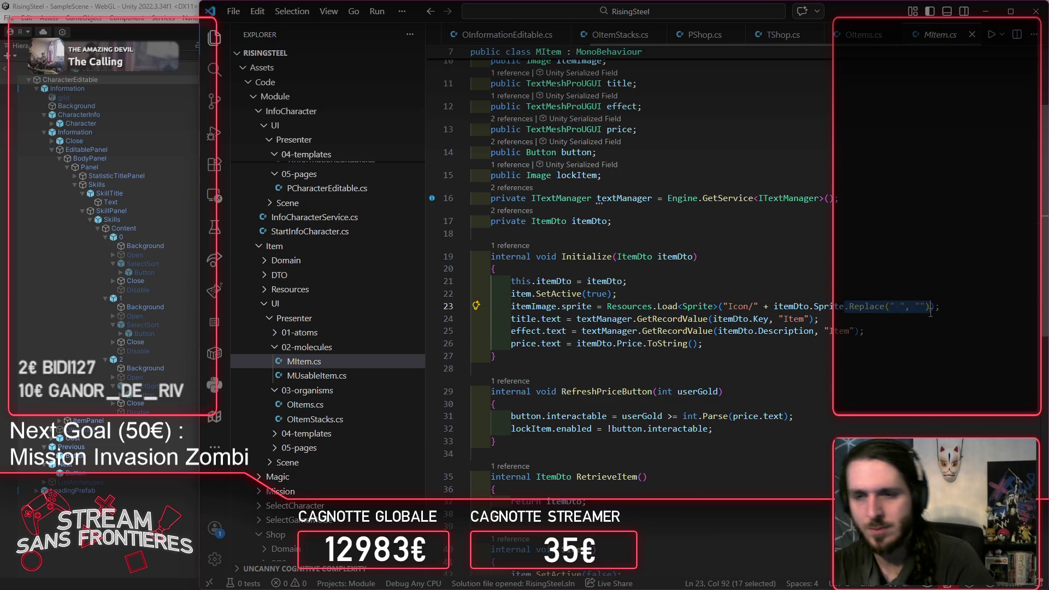
{"action": "key", "text": "BackSpace"}
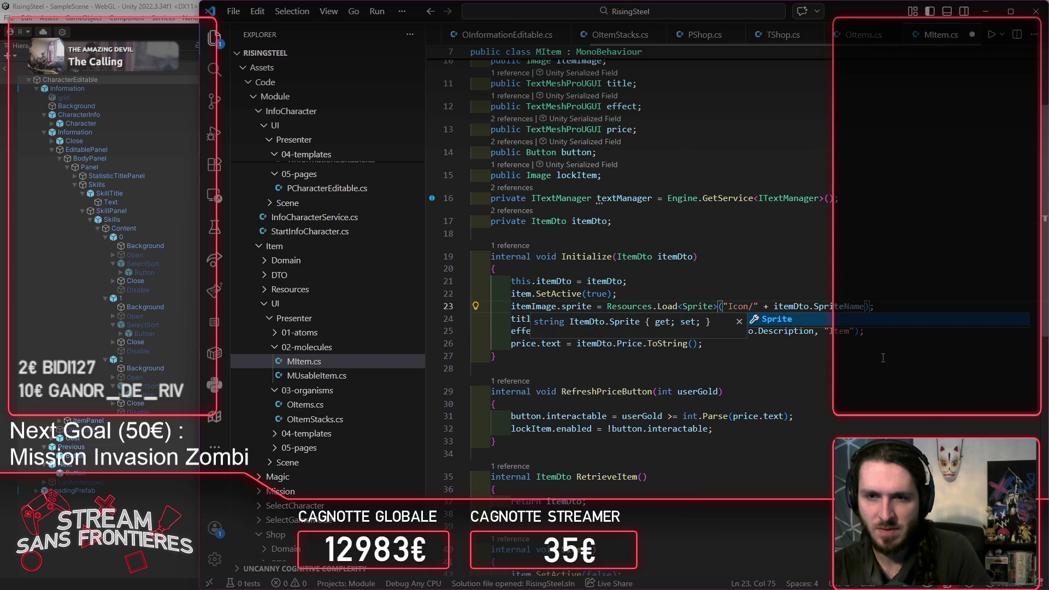
{"action": "key", "text": "Escape"}
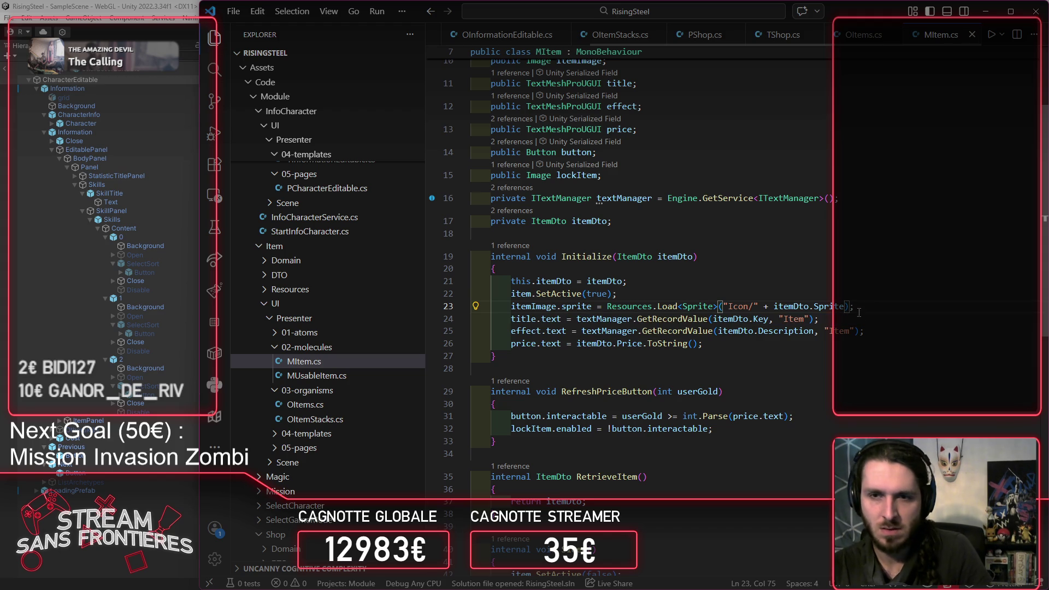
Step: Append .Replace(" ", "") to ItemDto's Sprite getter, then return to Unity to recompile
{"action": "left_click", "coordinate": [831, 306], "text": "ctrl"}
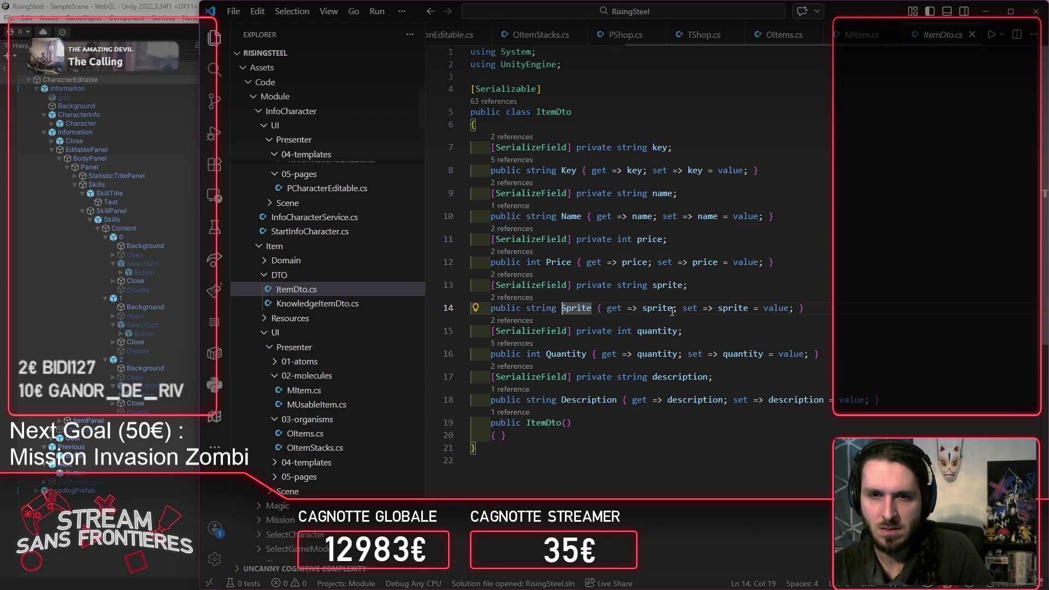
{"action": "left_click", "coordinate": [644, 308]}
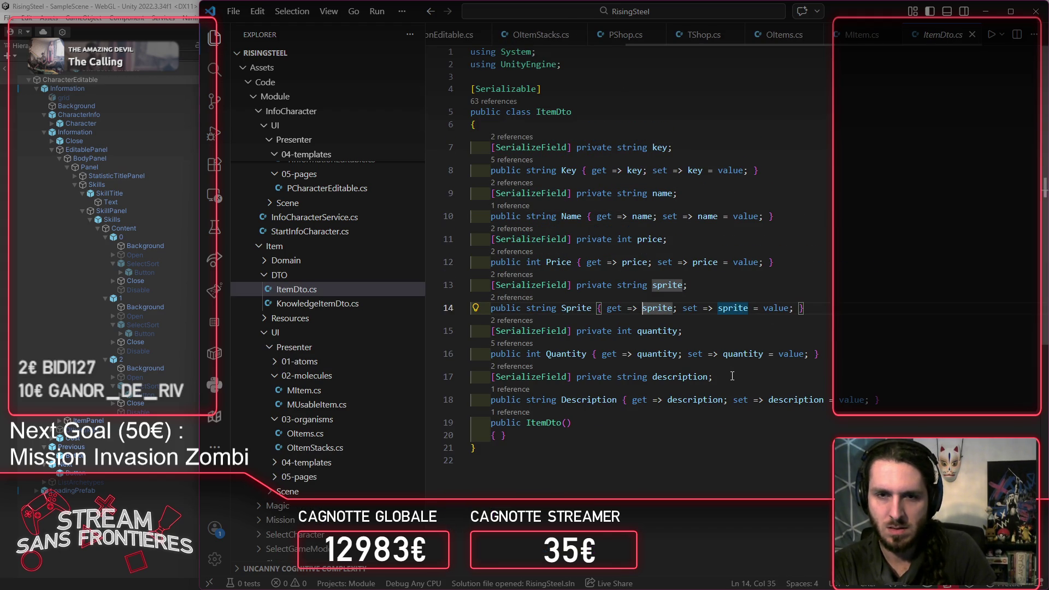
{"action": "key", "text": "Left"}
{"action": "key", "text": "ctrl+Right"}
{"action": "type", "text": ".Replace(\" \", \"\")"}
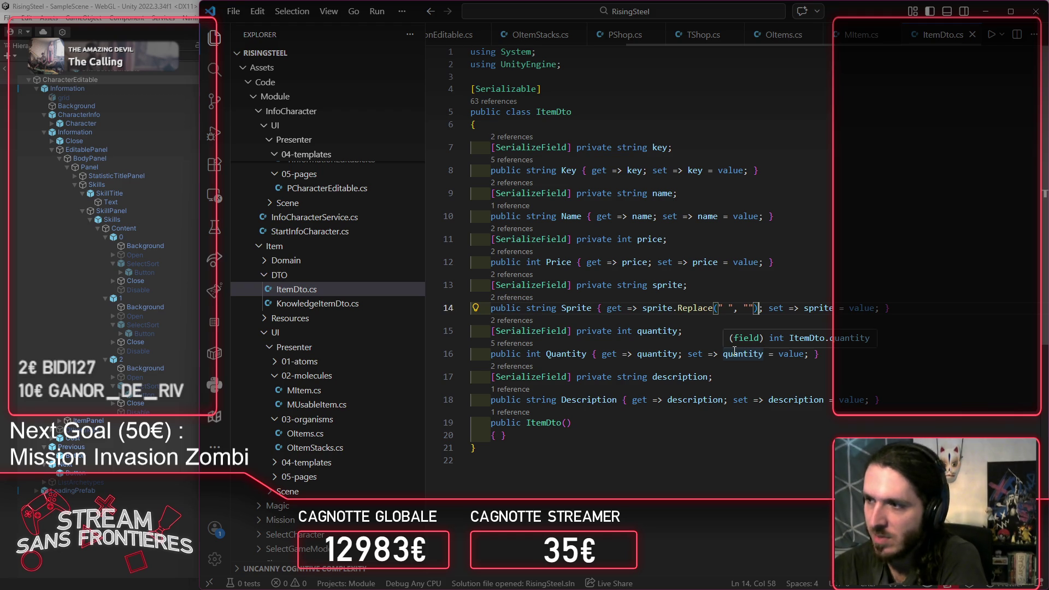
{"action": "key", "text": "alt+Tab"}
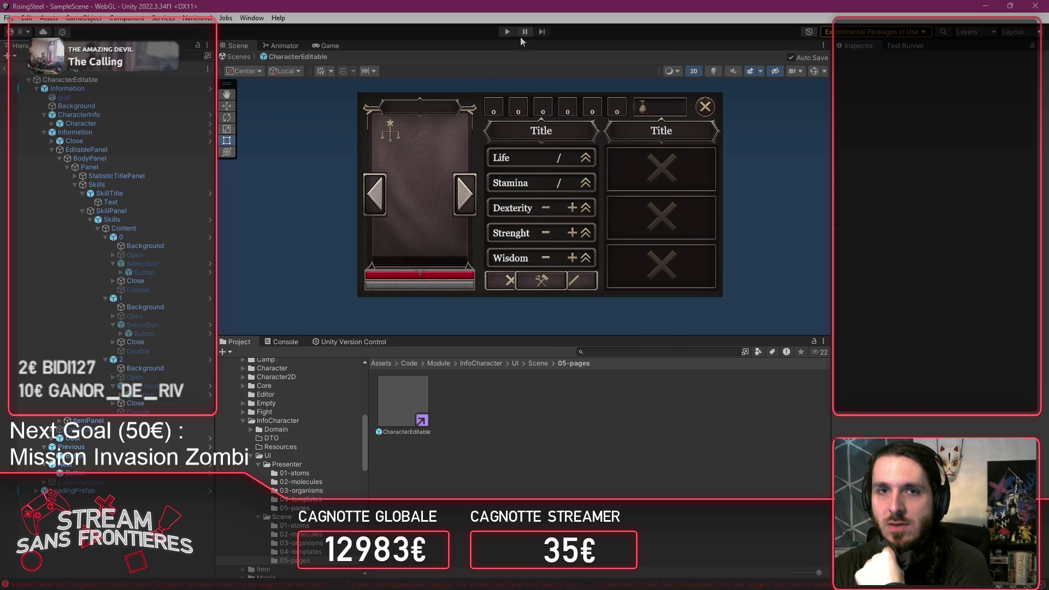
Step: Start play mode, continue from the first save slot, and view Alberto's character sheet
{"action": "left_click", "coordinate": [507, 32]}
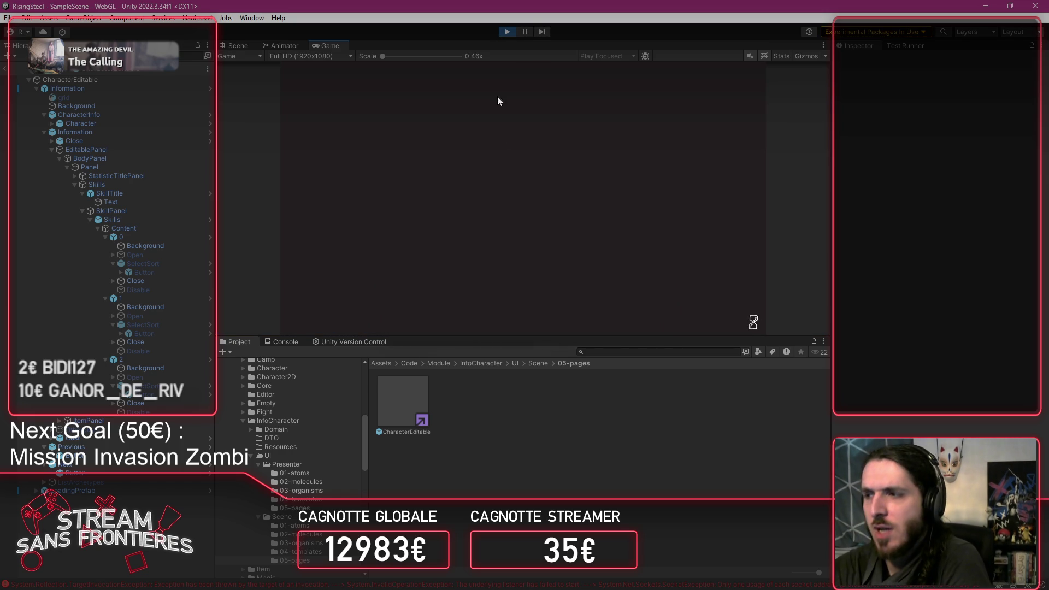
{"action": "left_click", "coordinate": [480, 180]}
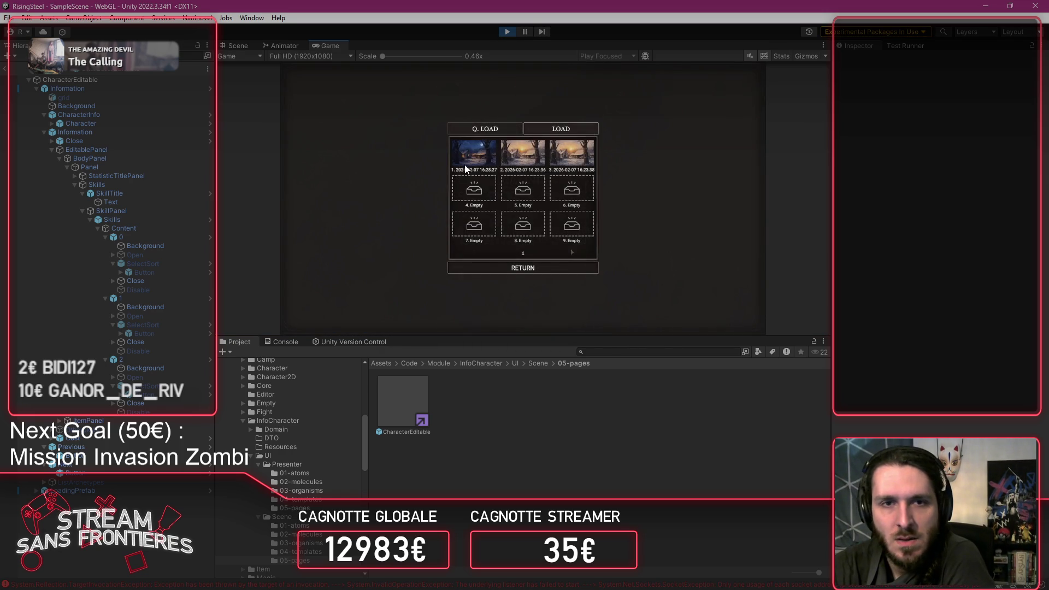
{"action": "left_click", "coordinate": [465, 164]}
{"action": "left_click", "coordinate": [308, 231]}
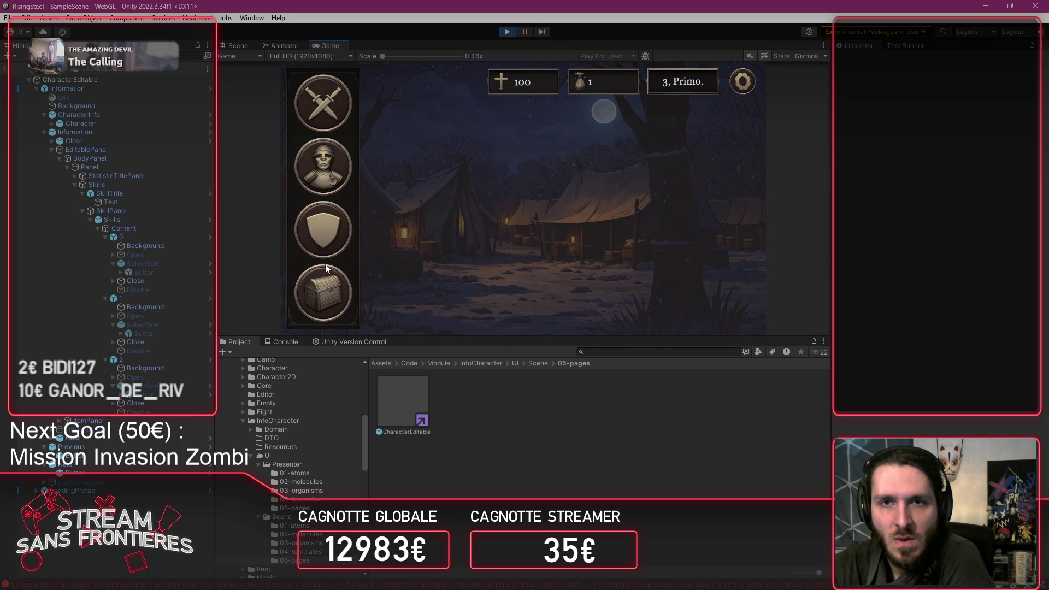
{"action": "left_click", "coordinate": [392, 244]}
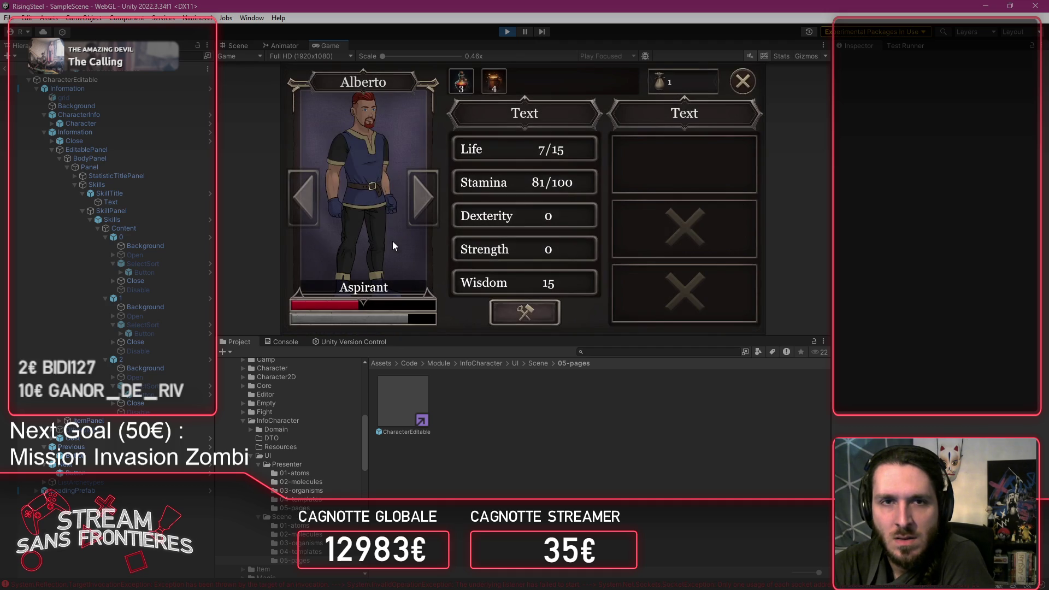
{"action": "left_click", "coordinate": [742, 81]}
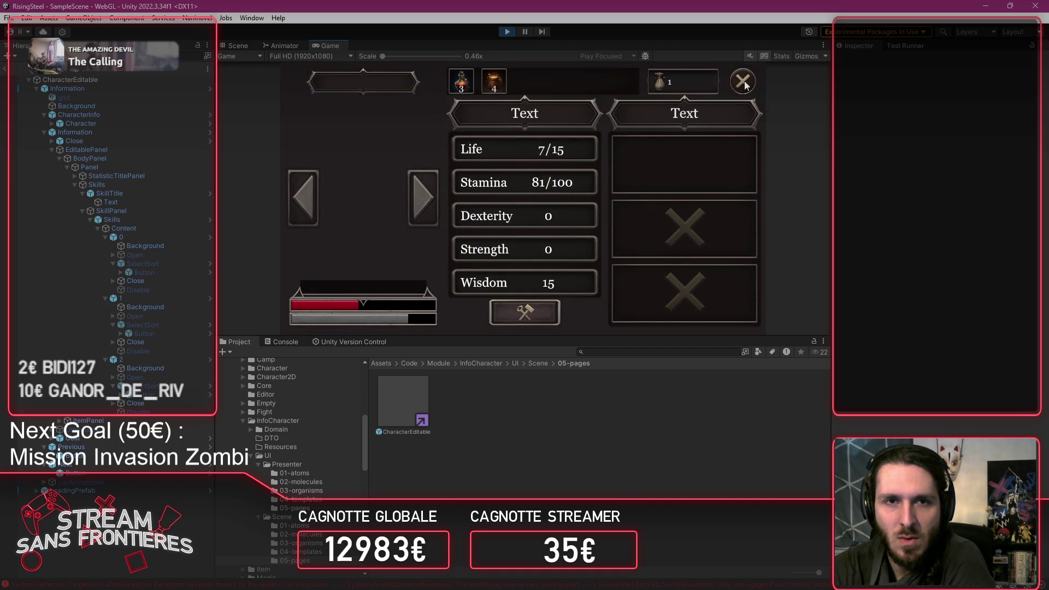
{"action": "left_click", "coordinate": [741, 80]}
Step: Recheck Alberto's character sheet and the shop's item icons, then show the error in the Console
{"action": "left_click", "coordinate": [322, 222]}
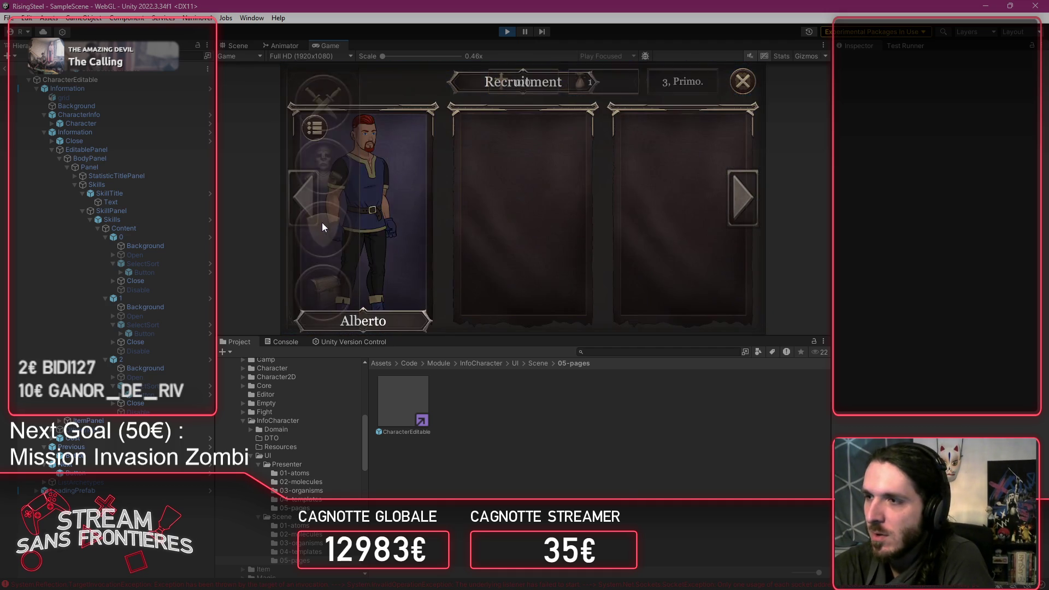
{"action": "left_click", "coordinate": [332, 211]}
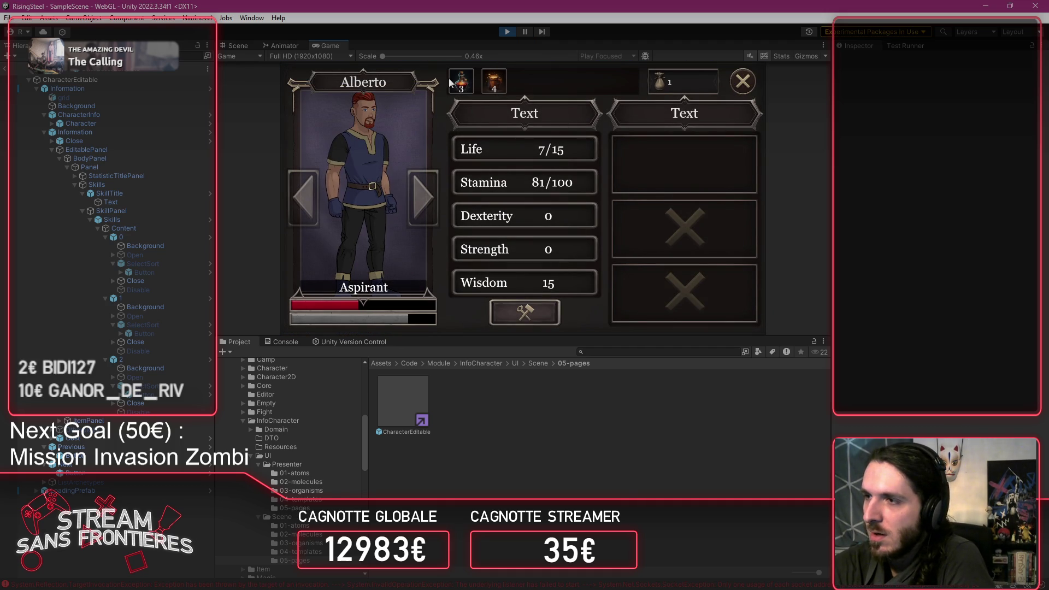
{"action": "left_click", "coordinate": [743, 81]}
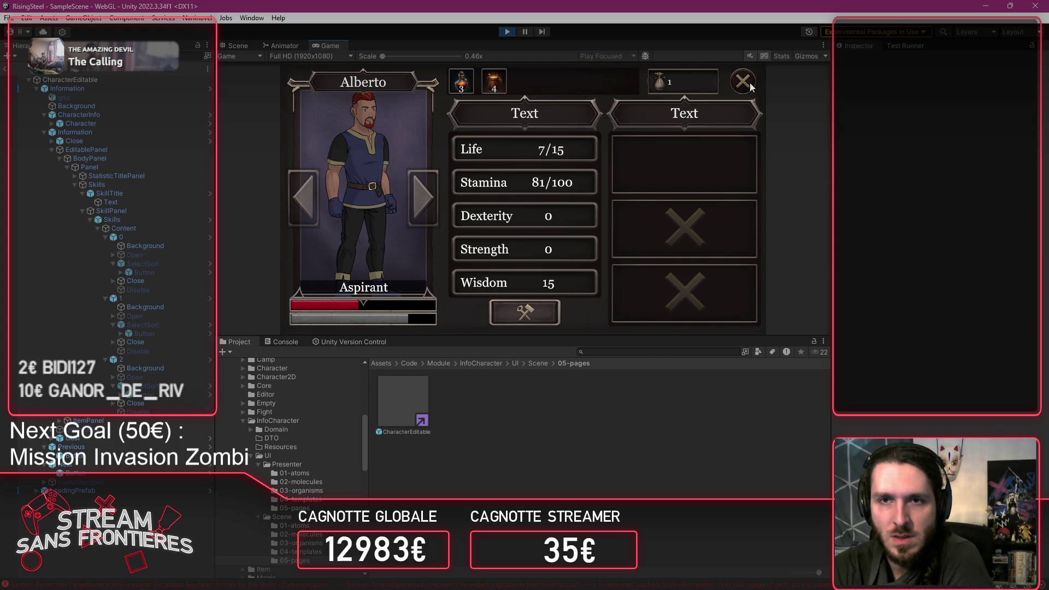
{"action": "left_click", "coordinate": [742, 80]}
{"action": "left_click", "coordinate": [339, 299]}
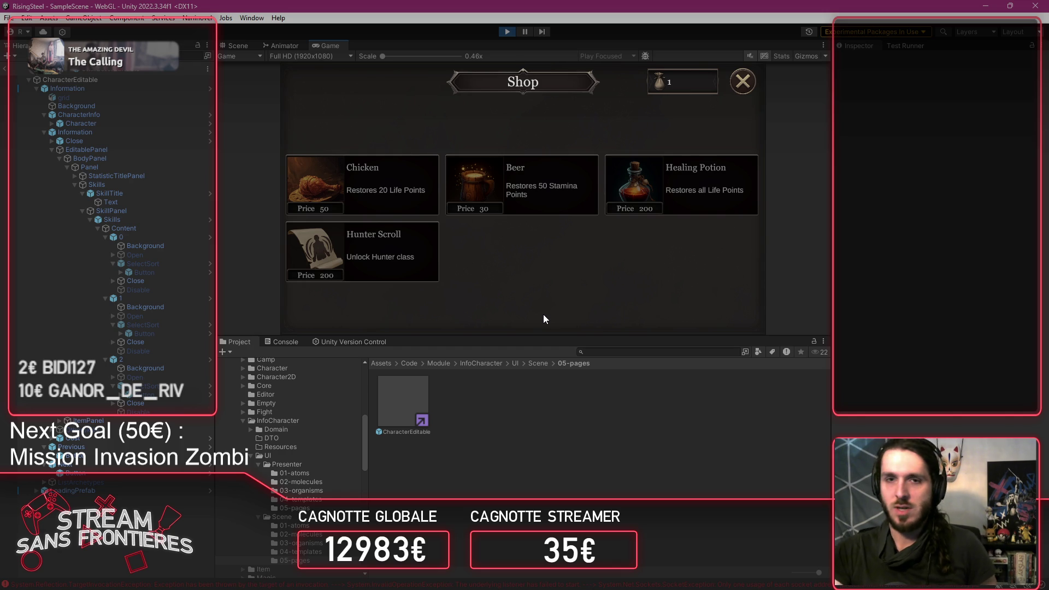
{"action": "left_click", "coordinate": [752, 87]}
{"action": "left_click", "coordinate": [146, 582]}
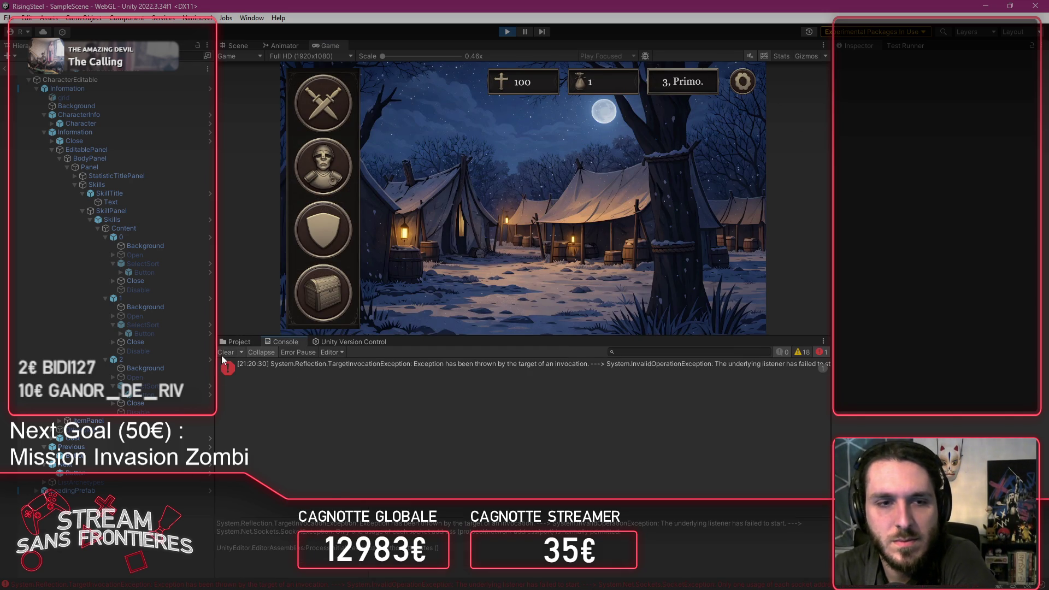
Step: Clear the console and drink red and orange potions to restore Alberto's Life and Stamina
{"action": "left_click", "coordinate": [224, 353]}
{"action": "left_click", "coordinate": [311, 226]}
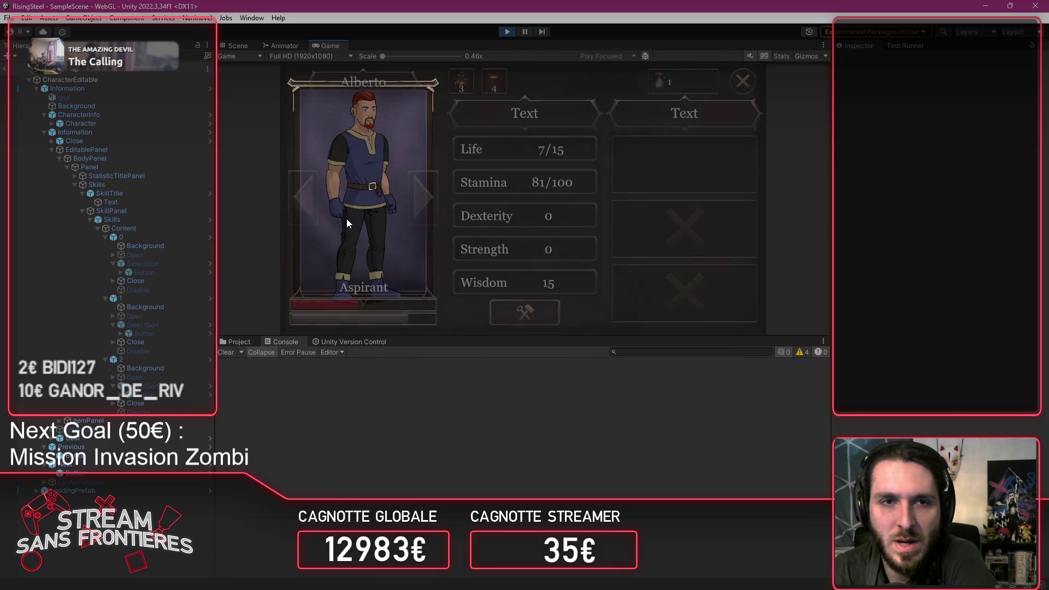
{"action": "left_click", "coordinate": [470, 85]}
{"action": "left_click", "coordinate": [494, 81]}
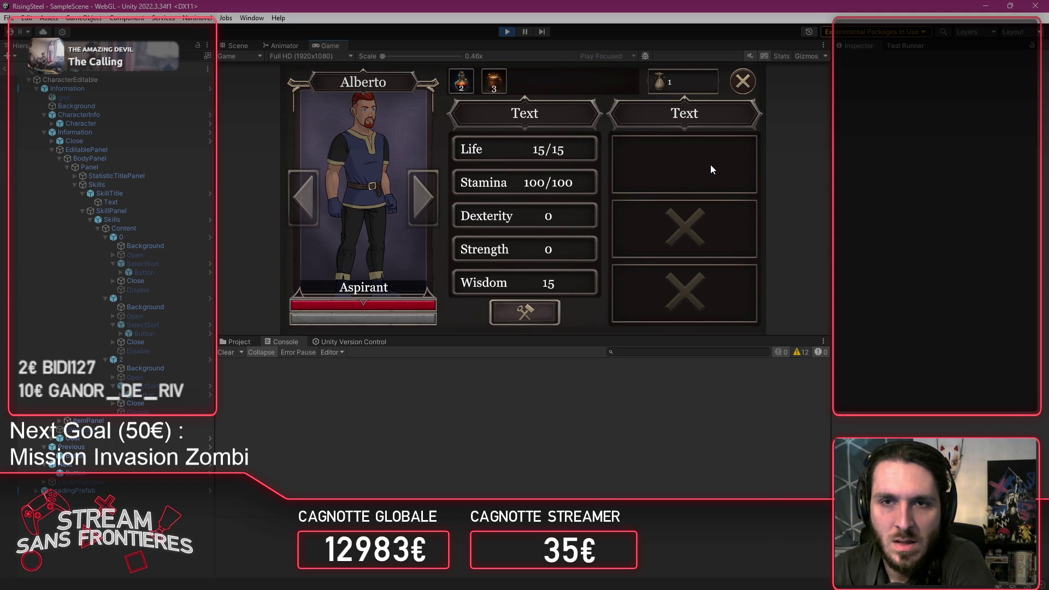
Step: Craft the Burn skill into Alberto's first skill slot and return to camp
{"action": "left_click", "coordinate": [711, 169]}
{"action": "left_click", "coordinate": [693, 202]}
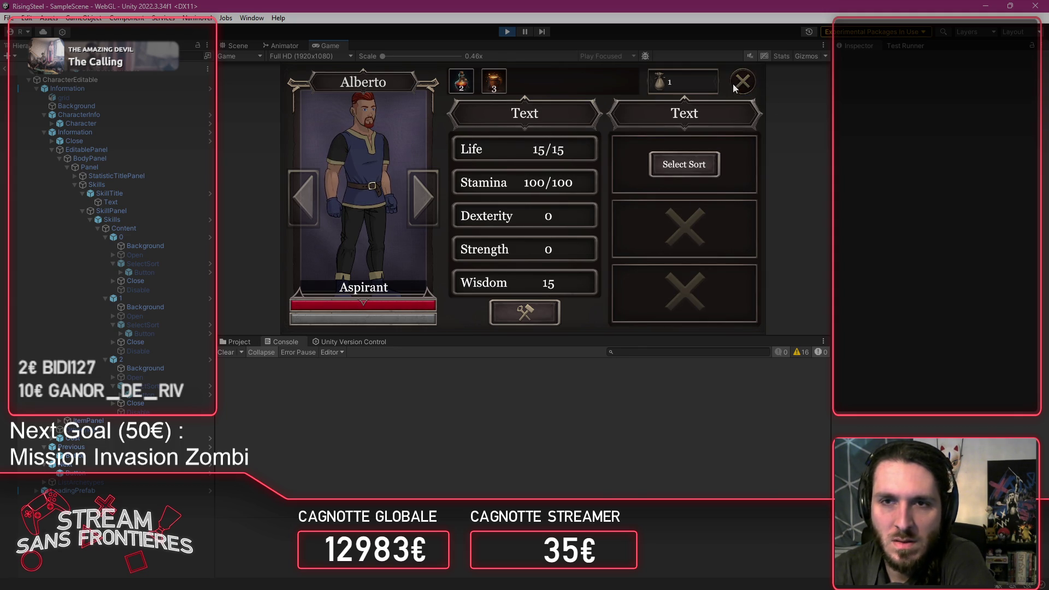
{"action": "left_click", "coordinate": [709, 171]}
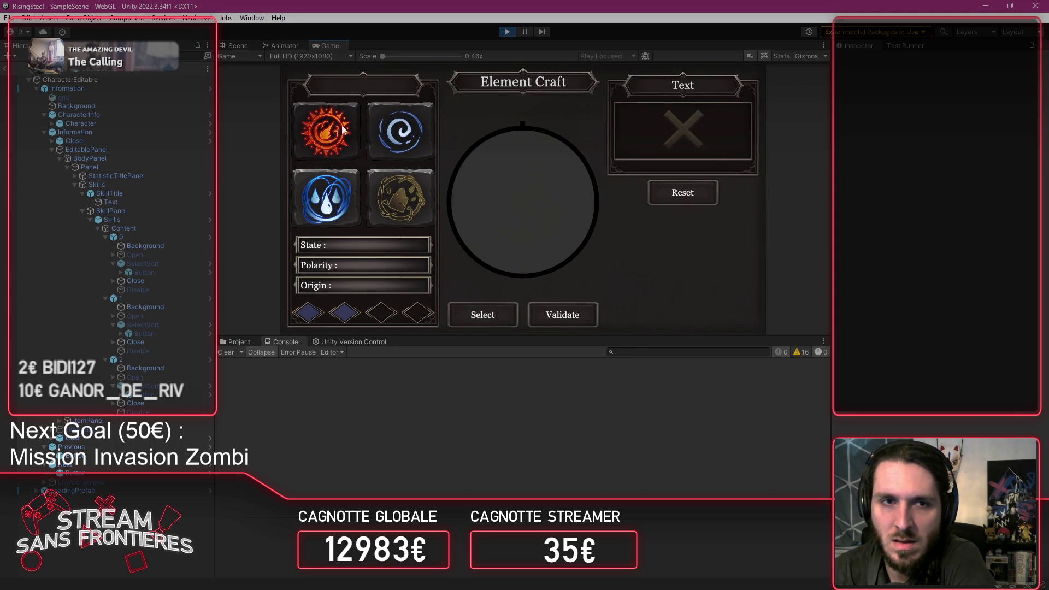
{"action": "left_click", "coordinate": [588, 313]}
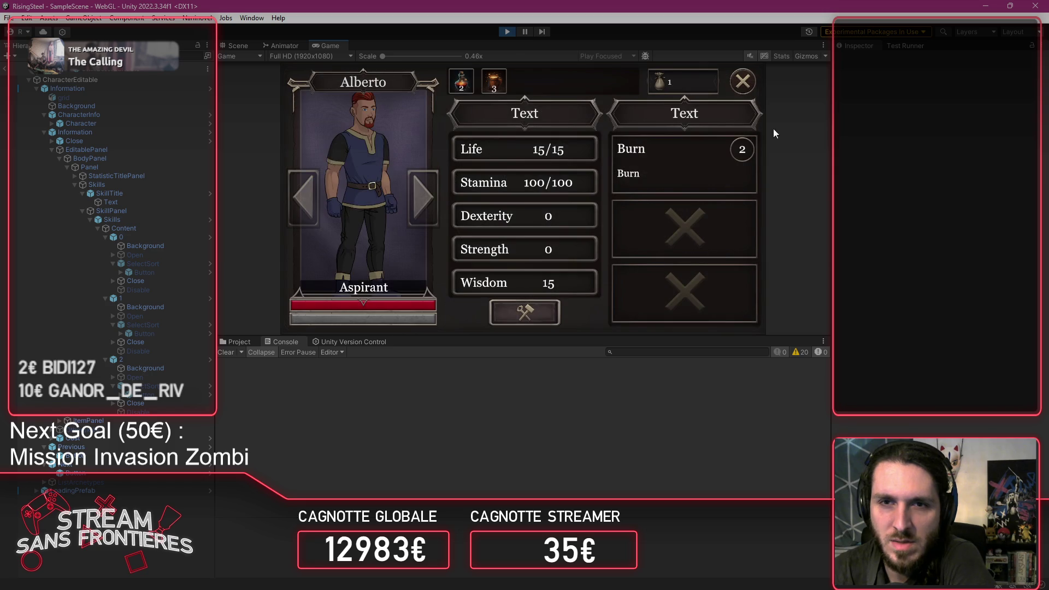
{"action": "left_click", "coordinate": [743, 83]}
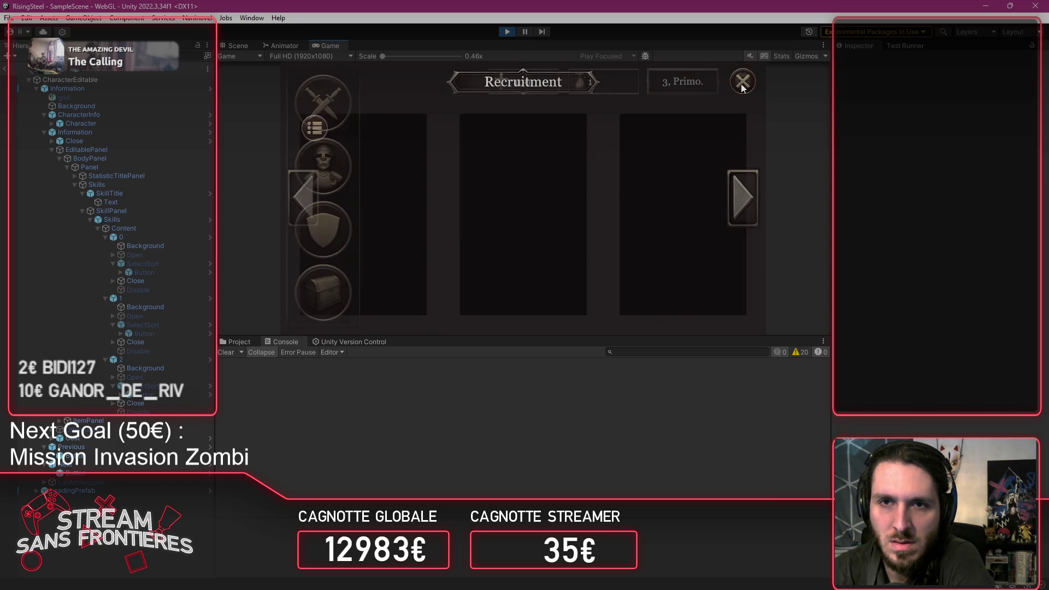
Step: Save the game into the next empty slot, reload a save, and check Alberto's sheet
{"action": "left_click", "coordinate": [742, 88]}
{"action": "left_click", "coordinate": [541, 130]}
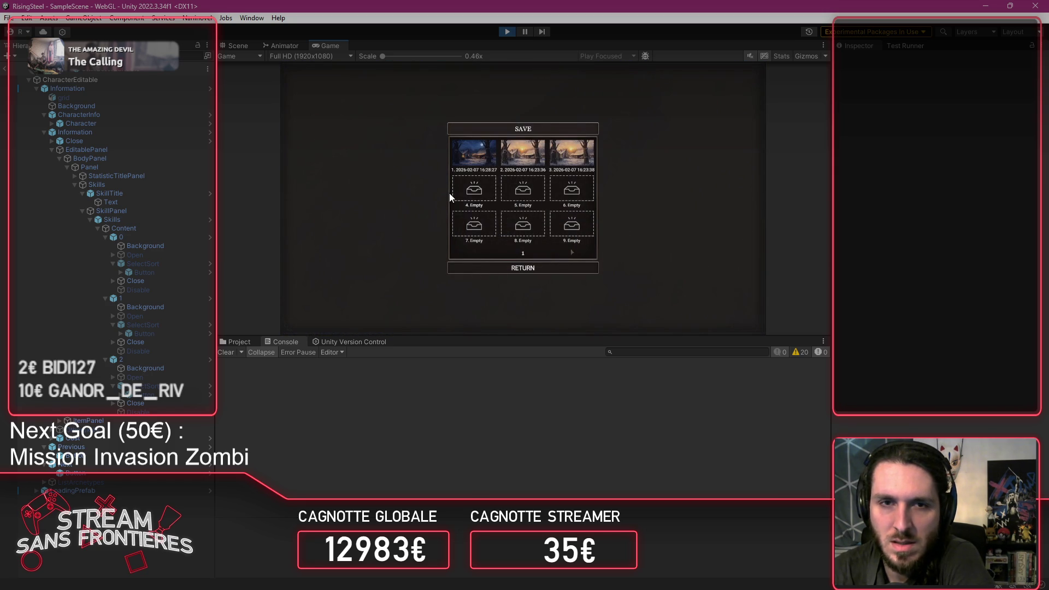
{"action": "left_click", "coordinate": [505, 271]}
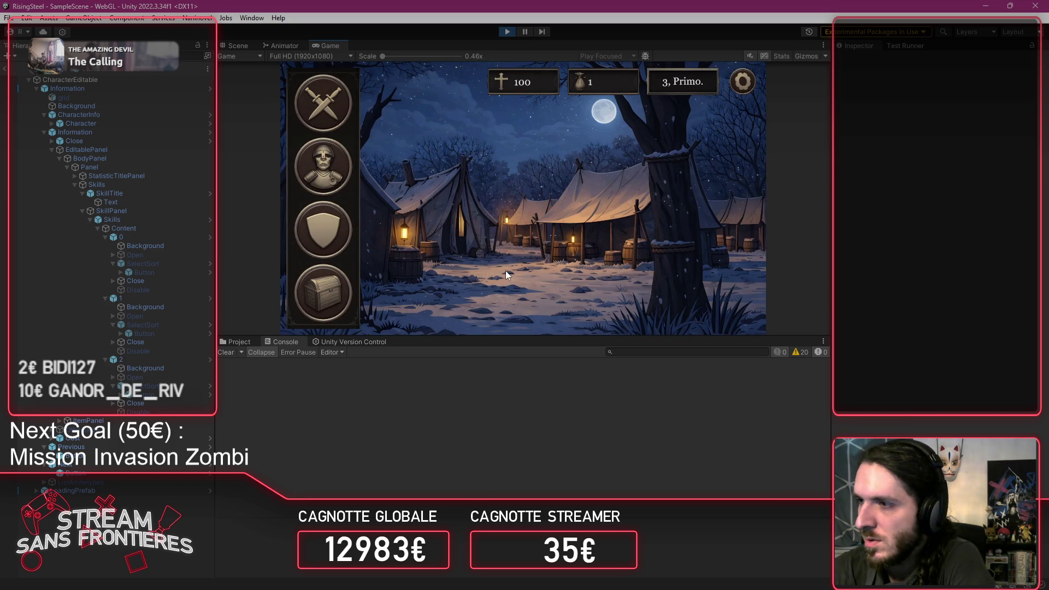
{"action": "left_click", "coordinate": [743, 82]}
{"action": "left_click", "coordinate": [535, 184]}
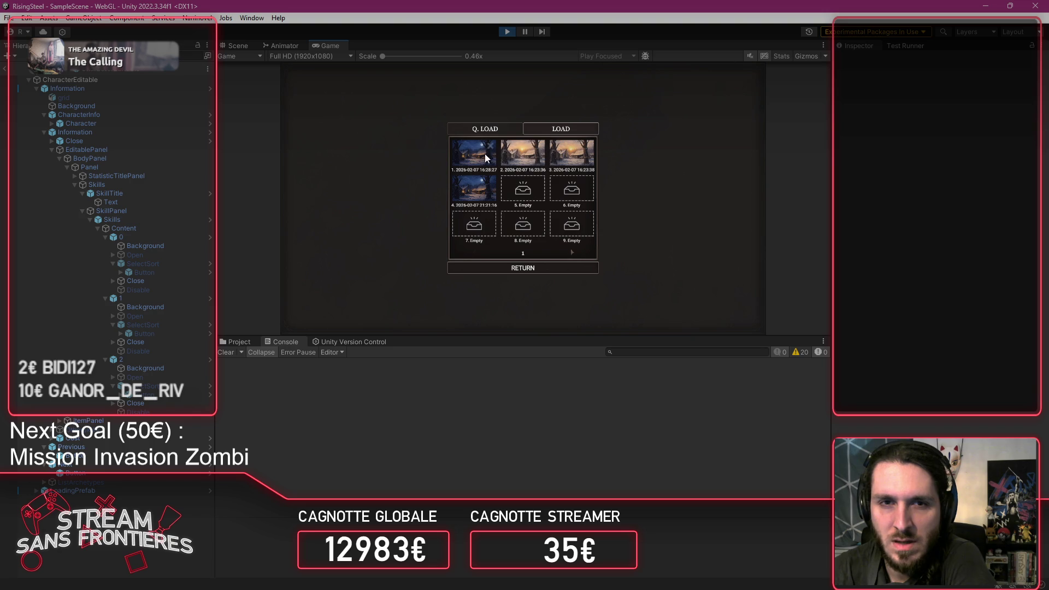
{"action": "left_click", "coordinate": [486, 159]}
{"action": "left_click", "coordinate": [323, 235]}
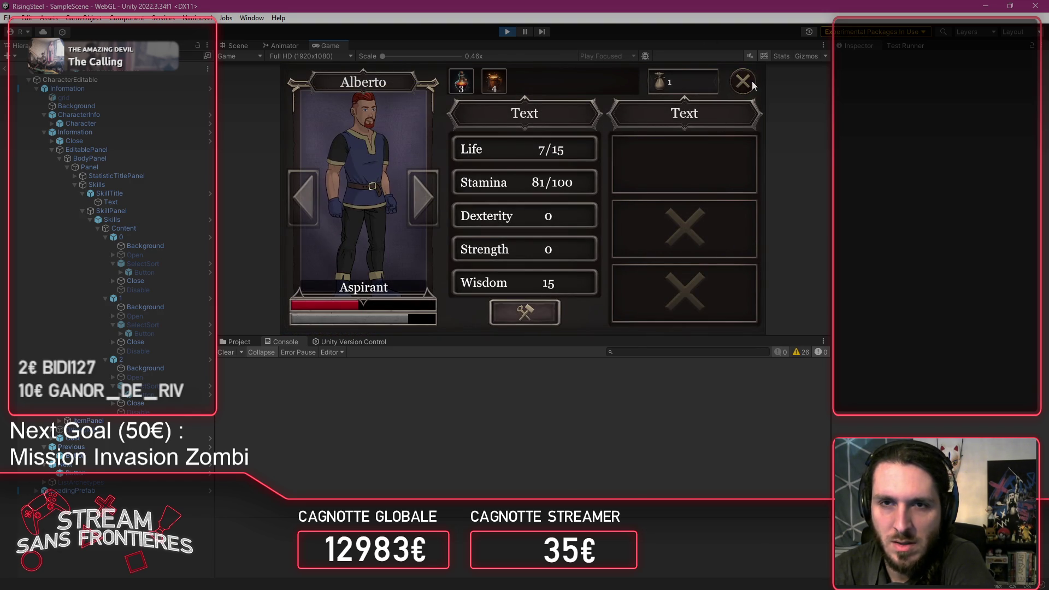
{"action": "left_click", "coordinate": [753, 85]}
Step: Load another save and recraft Burn from the Fire element in Alberto's first skill slot
{"action": "left_click", "coordinate": [748, 83]}
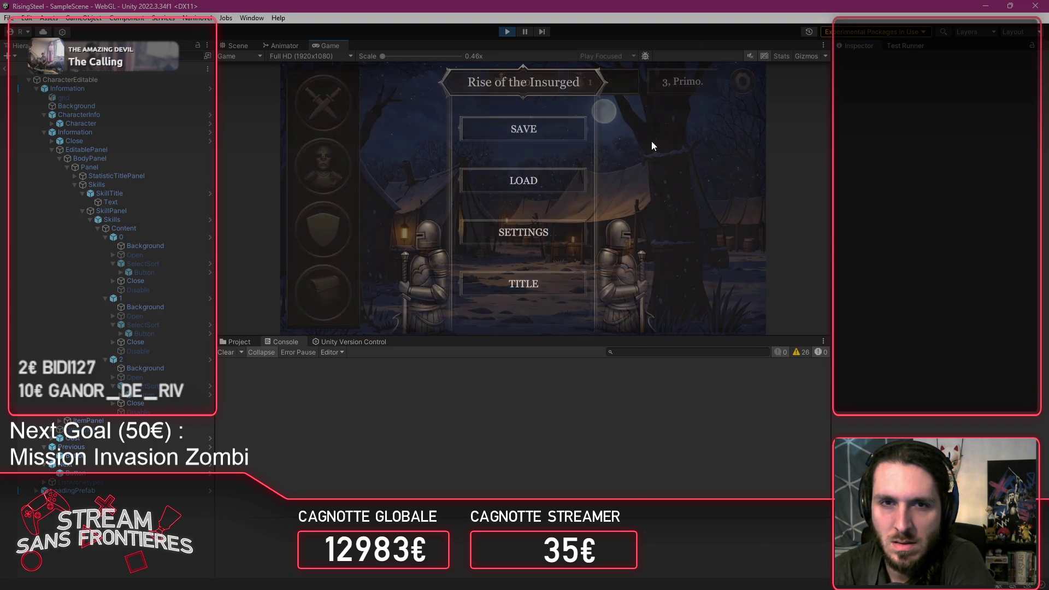
{"action": "left_click", "coordinate": [543, 184]}
{"action": "left_click", "coordinate": [478, 198]}
{"action": "left_click", "coordinate": [326, 230]}
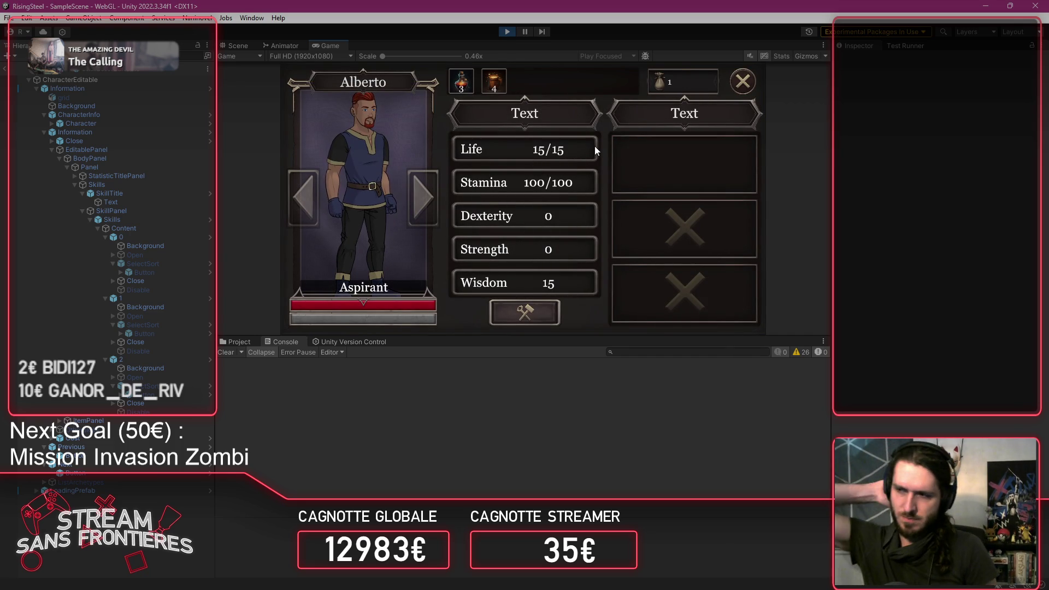
{"action": "left_click", "coordinate": [628, 153]}
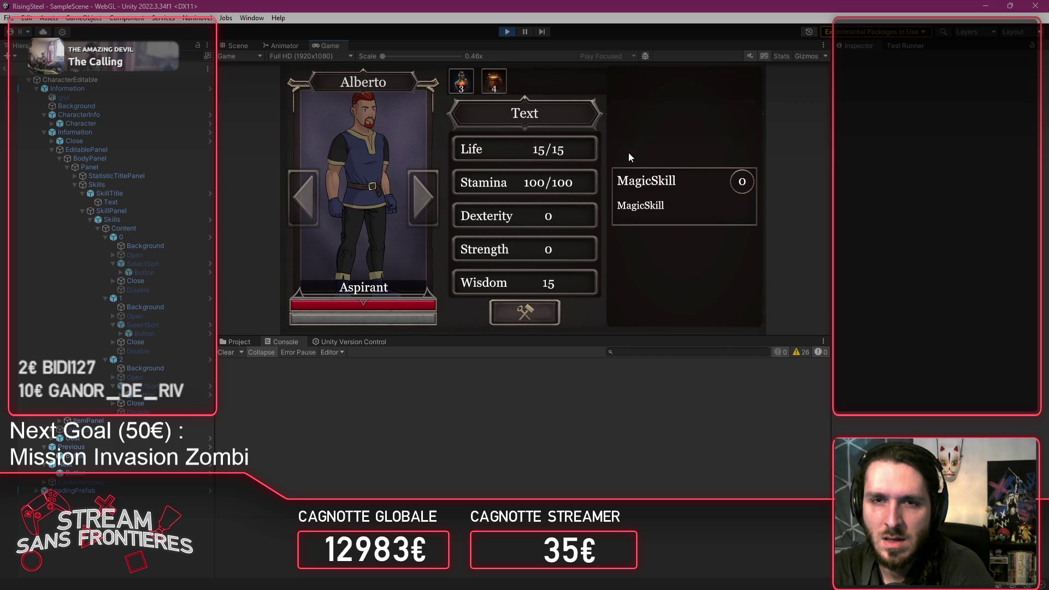
{"action": "left_click", "coordinate": [706, 165]}
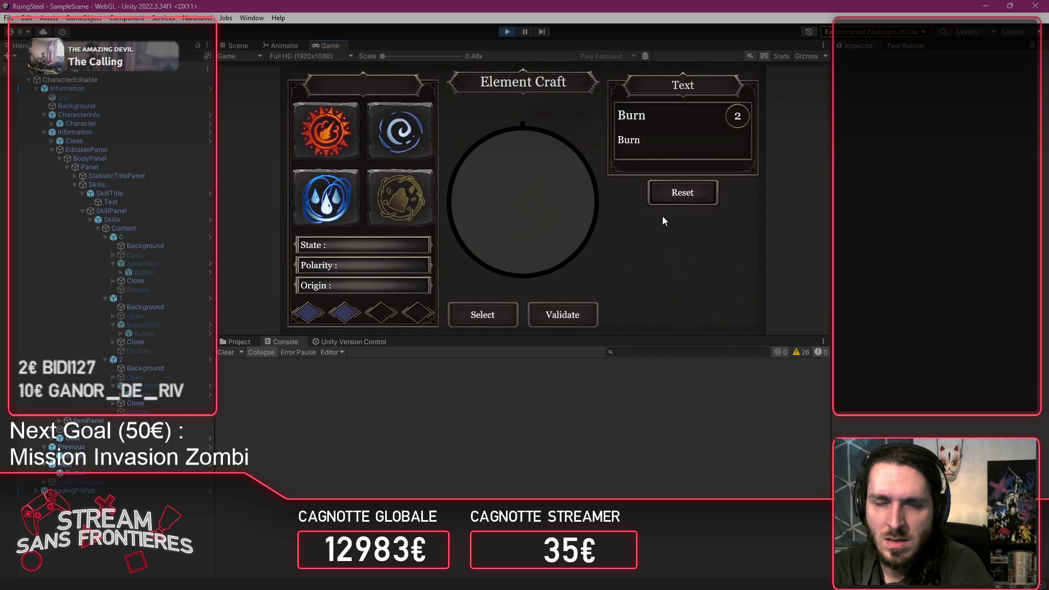
{"action": "left_click", "coordinate": [327, 131]}
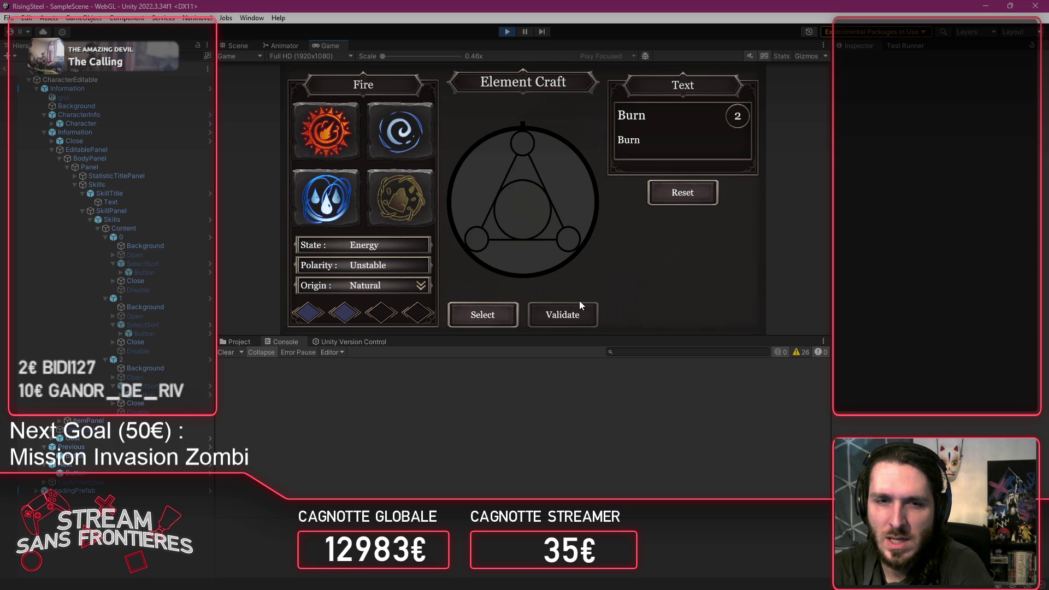
{"action": "left_click", "coordinate": [579, 319]}
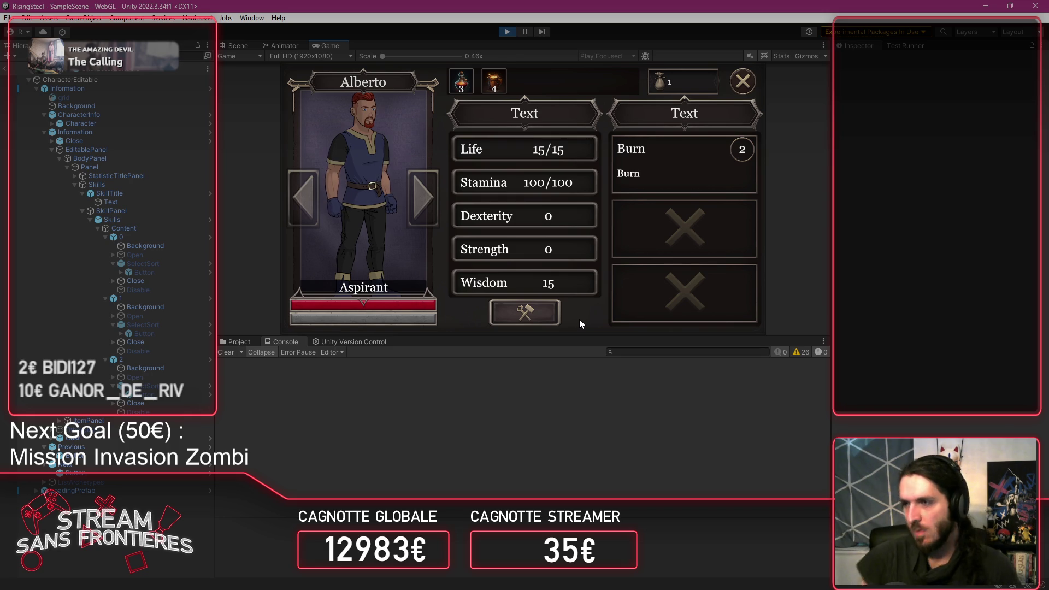
{"action": "key", "text": "alt+Tab"}
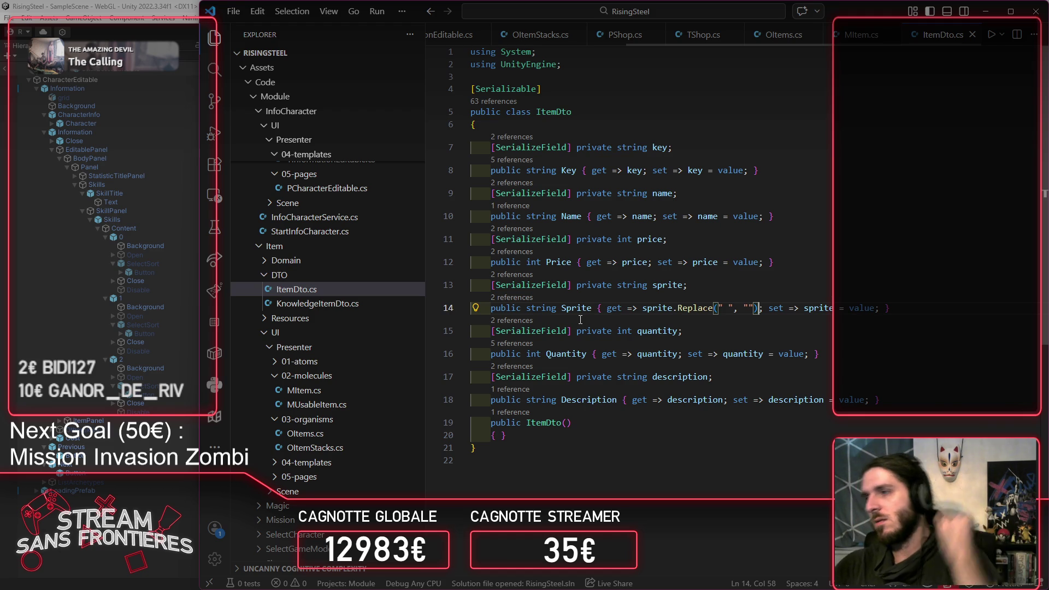
Step: Stop and restart play mode, clear the Console, and continue to the saved-game slots
{"action": "key", "text": "alt+Tab"}
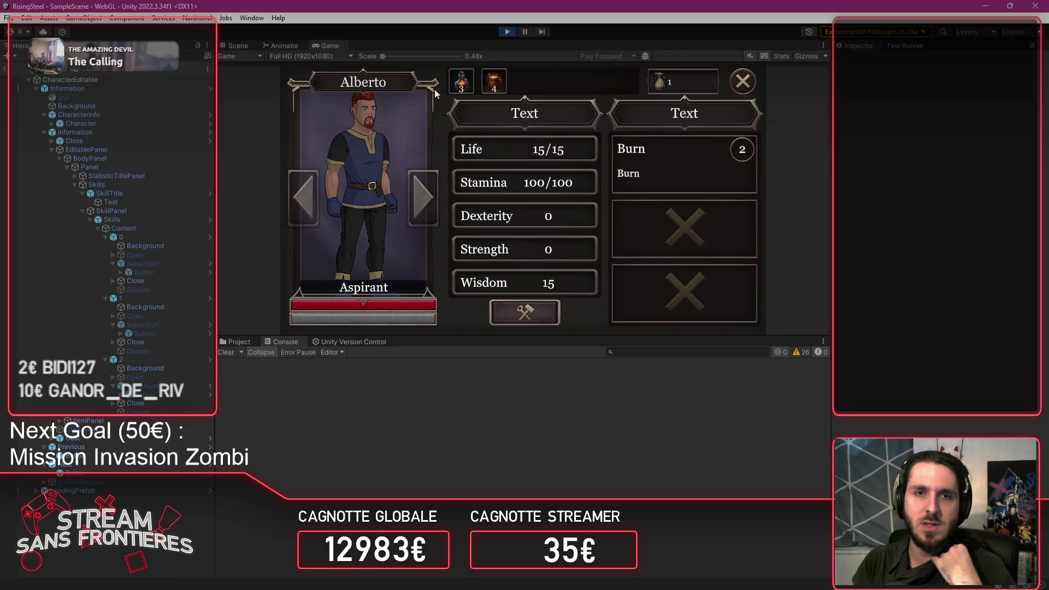
{"action": "left_click", "coordinate": [507, 32]}
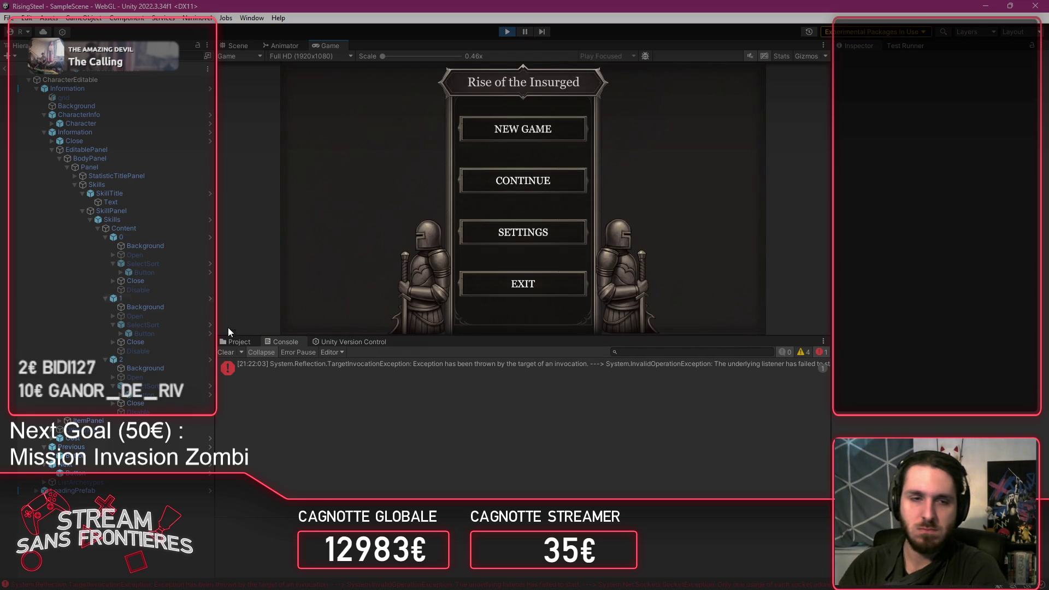
{"action": "left_click", "coordinate": [229, 356]}
{"action": "left_click", "coordinate": [507, 182]}
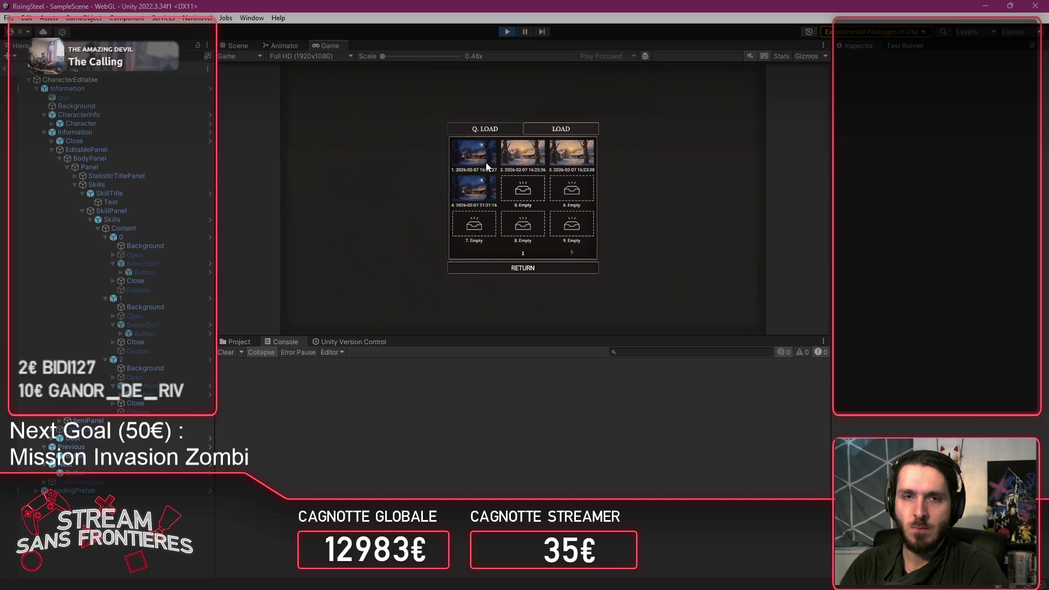
Step: Load the first save and spend attribute points to raise Alberto's Strength to 15
{"action": "left_click", "coordinate": [531, 158]}
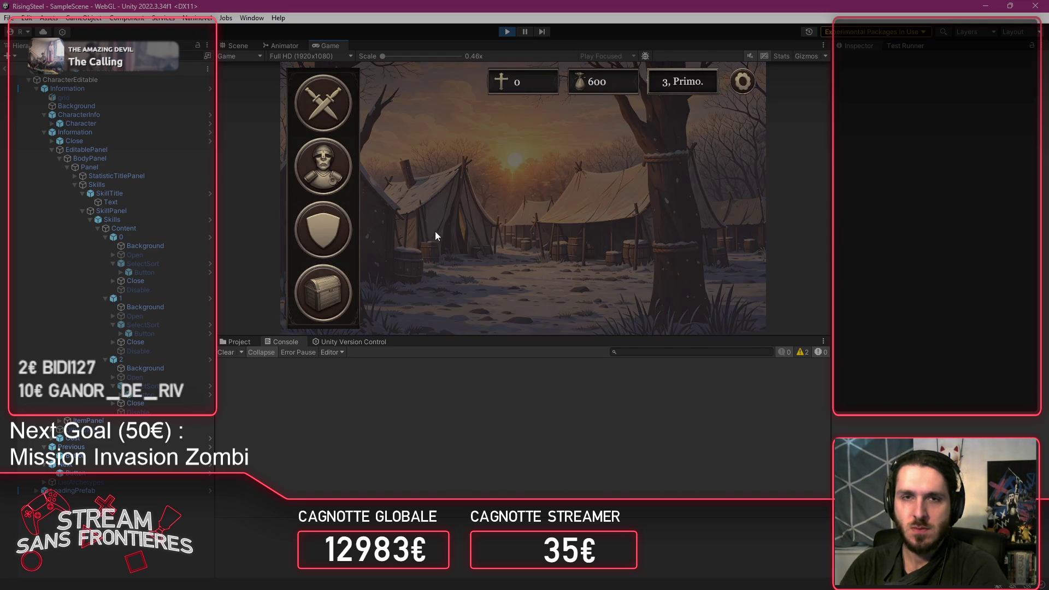
{"action": "left_click", "coordinate": [424, 238]}
{"action": "left_click", "coordinate": [424, 238]}
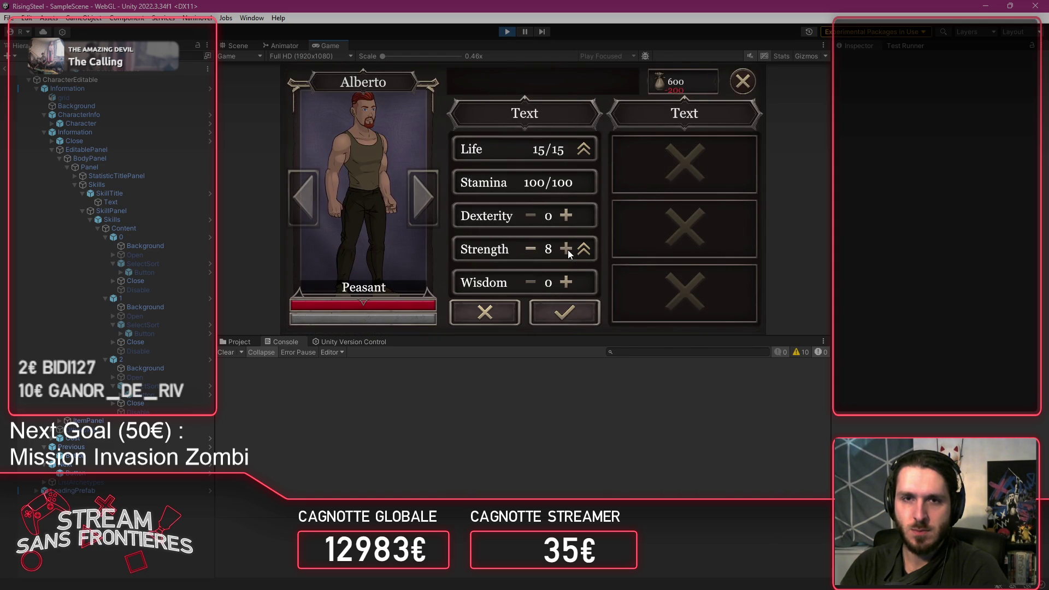
{"action": "left_click", "coordinate": [576, 323]}
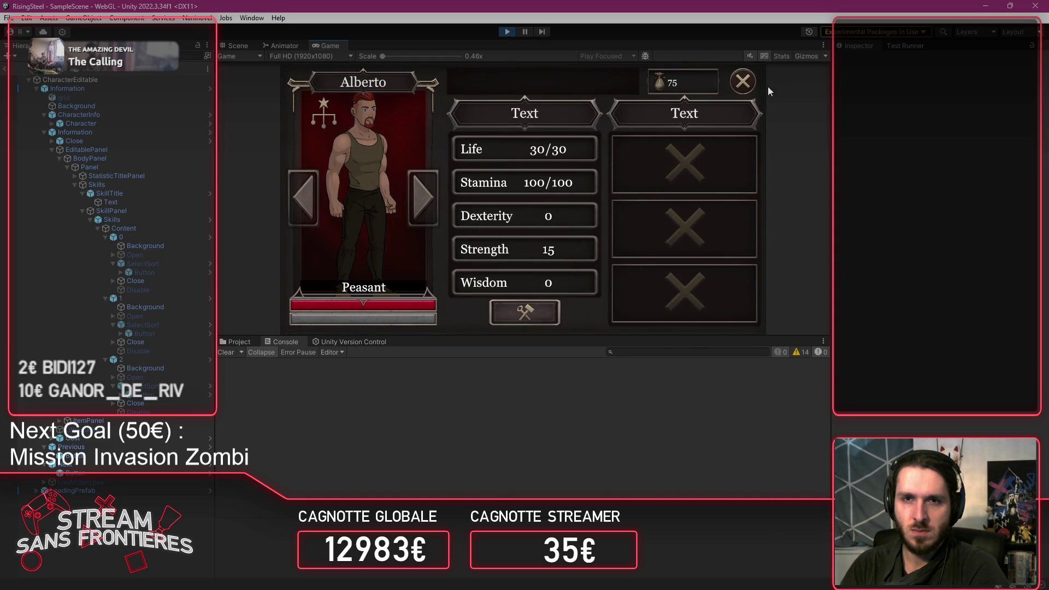
{"action": "left_click", "coordinate": [743, 81]}
{"action": "left_click", "coordinate": [742, 81]}
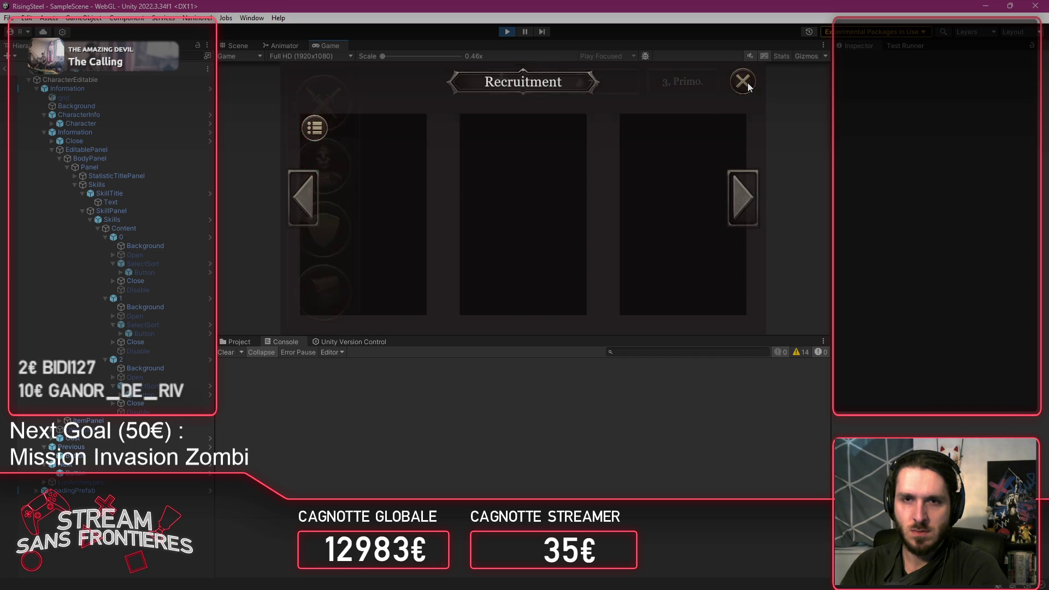
Step: Accept the Defense of the Black Bark Village mission and advance its dialogue to the fight
{"action": "left_click", "coordinate": [312, 96]}
{"action": "left_click", "coordinate": [666, 211]}
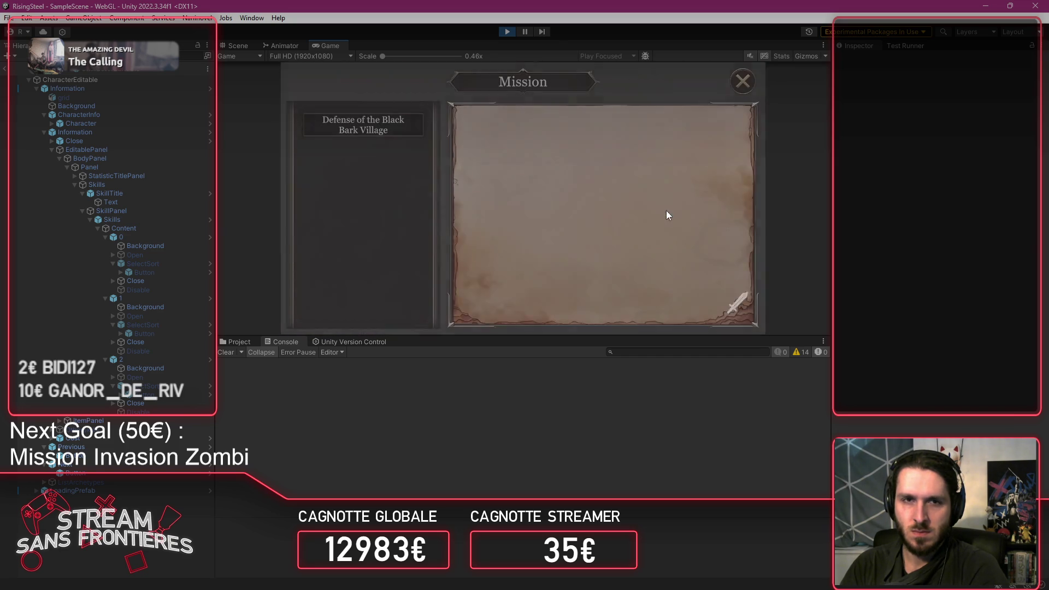
{"action": "left_click", "coordinate": [384, 133]}
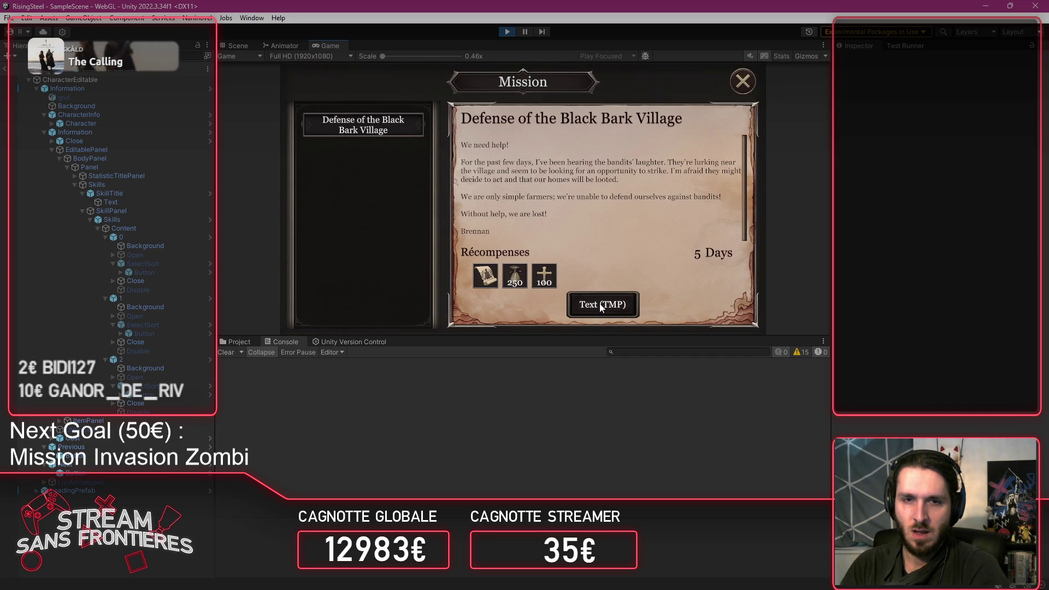
{"action": "left_click", "coordinate": [599, 303]}
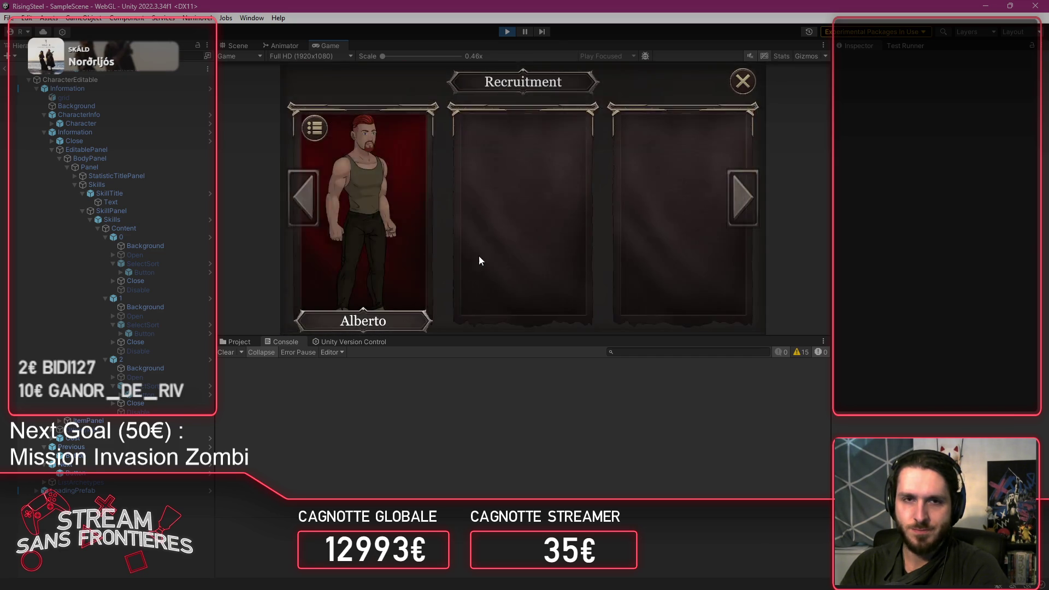
{"action": "left_click", "coordinate": [411, 267]}
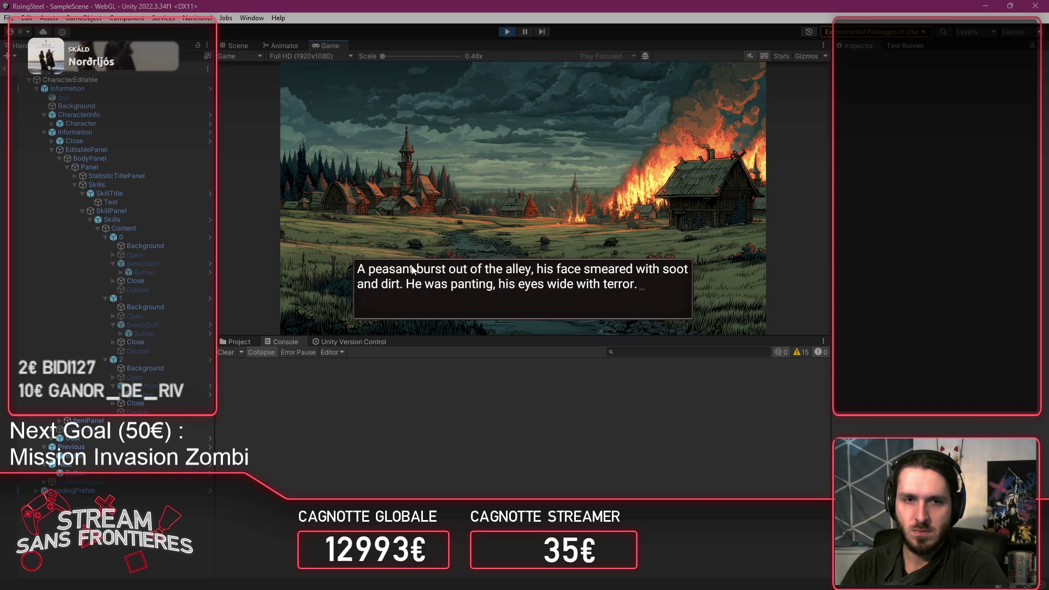
{"action": "left_click", "coordinate": [411, 268]}
{"action": "left_click", "coordinate": [411, 268]}
{"action": "left_click", "coordinate": [412, 266]}
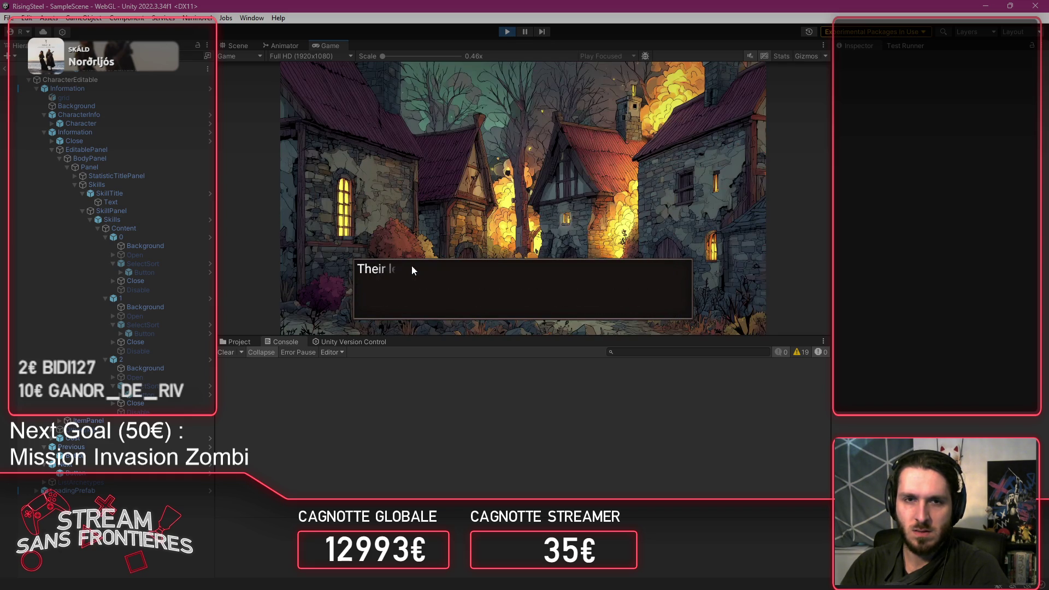
{"action": "left_click", "coordinate": [412, 267]}
{"action": "left_click", "coordinate": [411, 266]}
{"action": "left_click", "coordinate": [411, 267]}
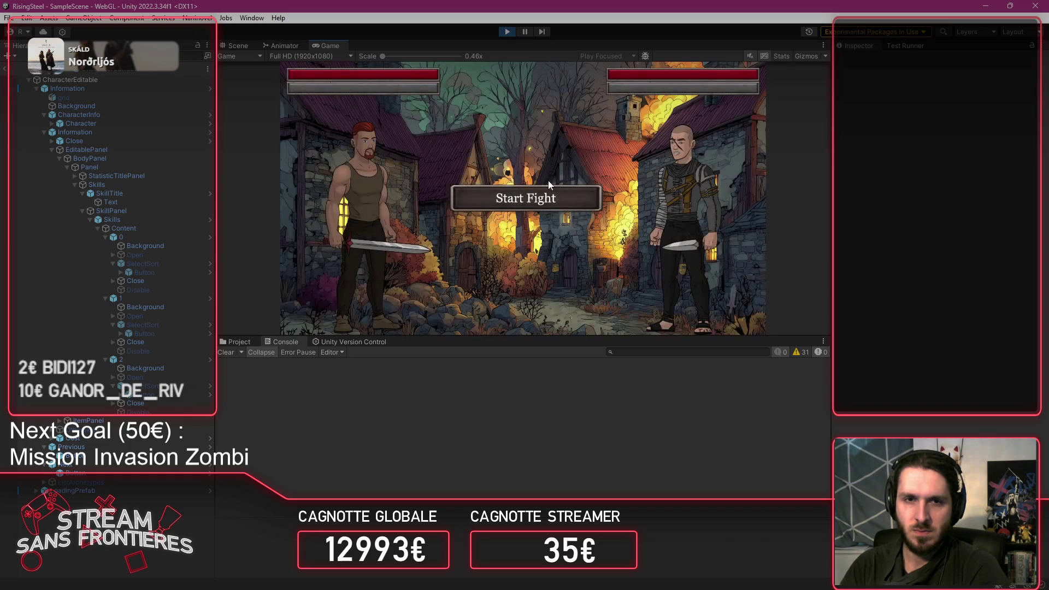
Step: Attack Robin with Alberto's basic attack each turn until she is defeated
{"action": "left_click", "coordinate": [544, 197]}
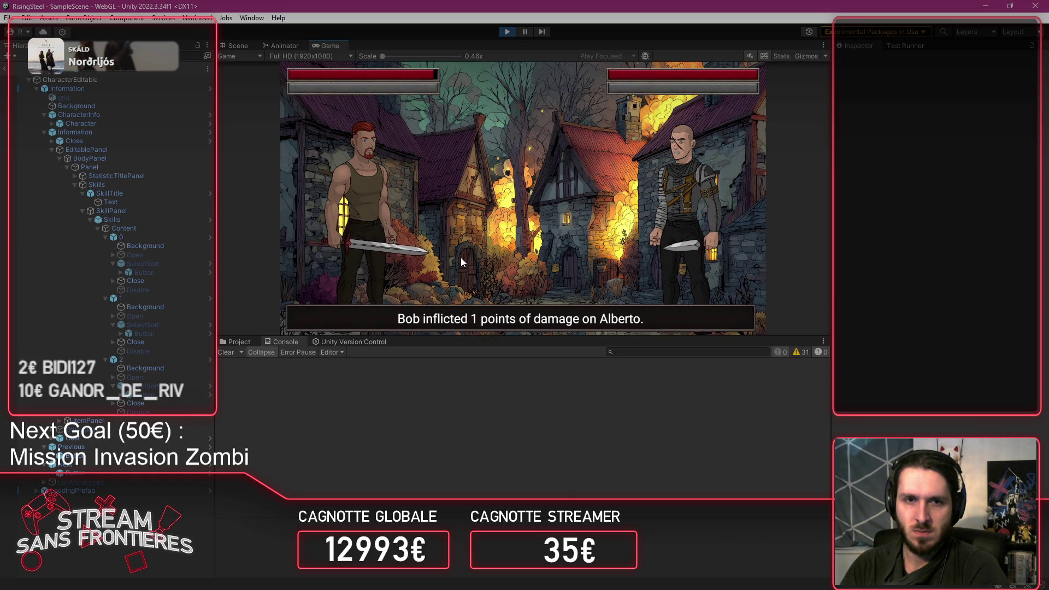
{"action": "left_click", "coordinate": [343, 277]}
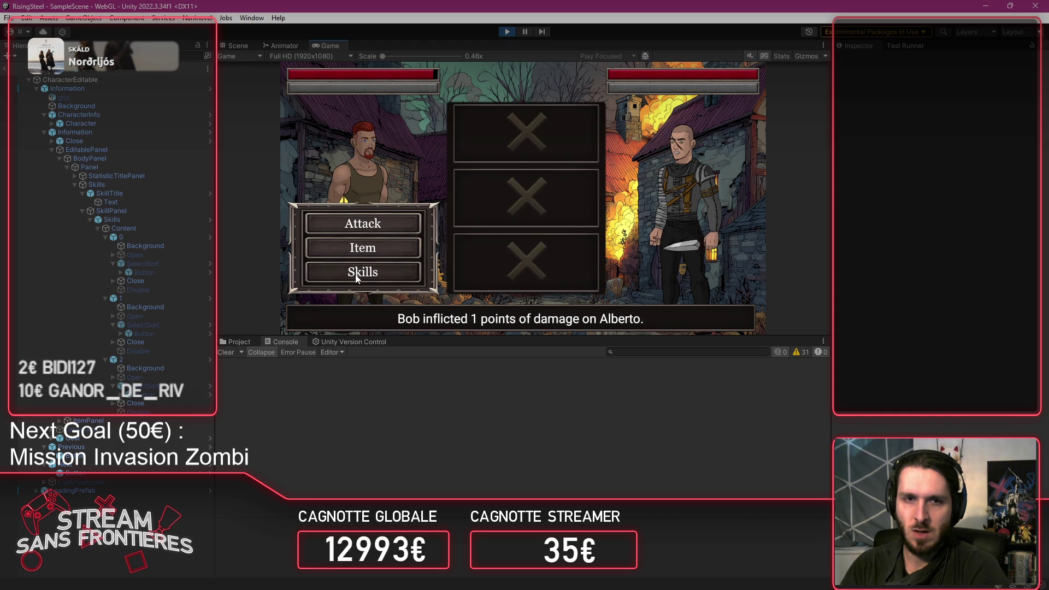
{"action": "left_click", "coordinate": [359, 228]}
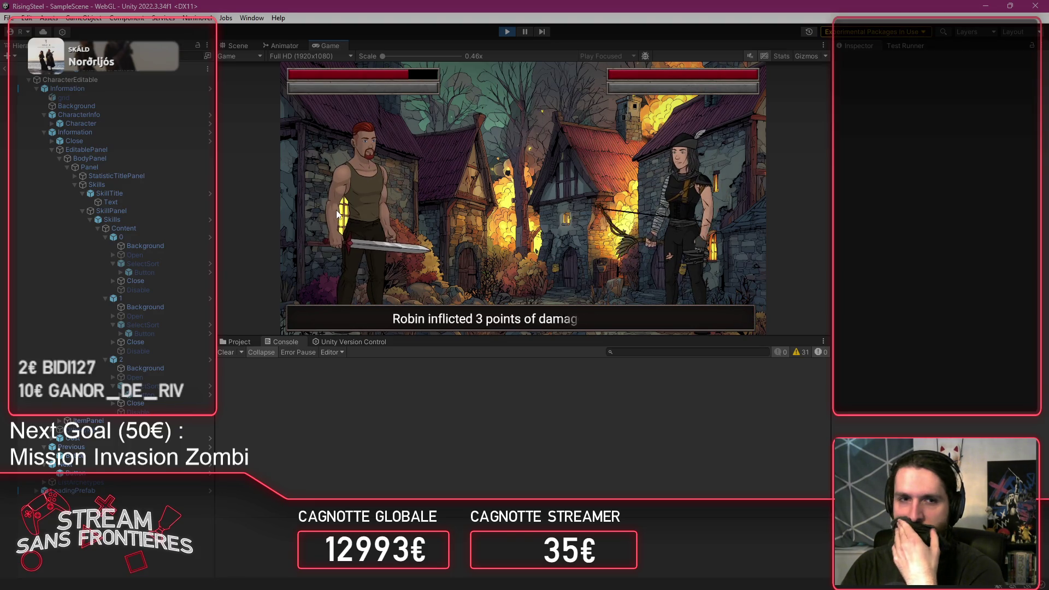
{"action": "left_click", "coordinate": [361, 223]}
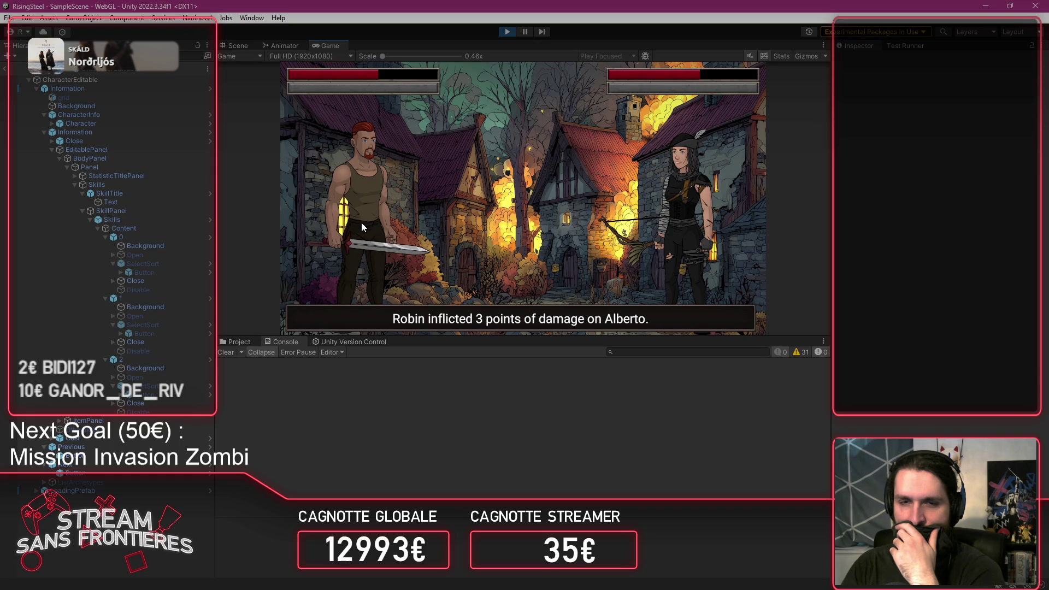
{"action": "left_click", "coordinate": [362, 223]}
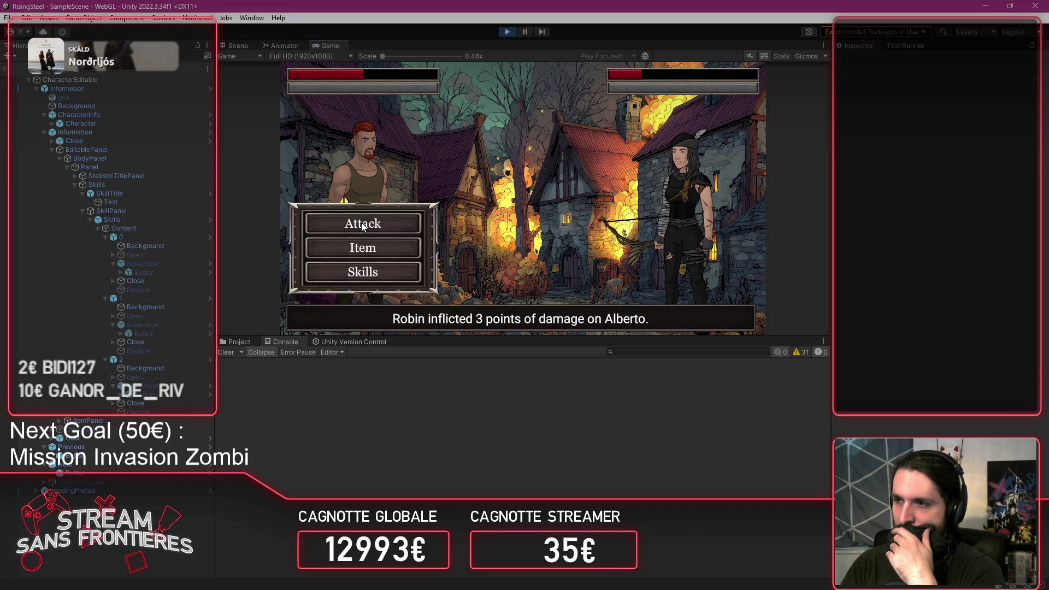
{"action": "left_click", "coordinate": [362, 222]}
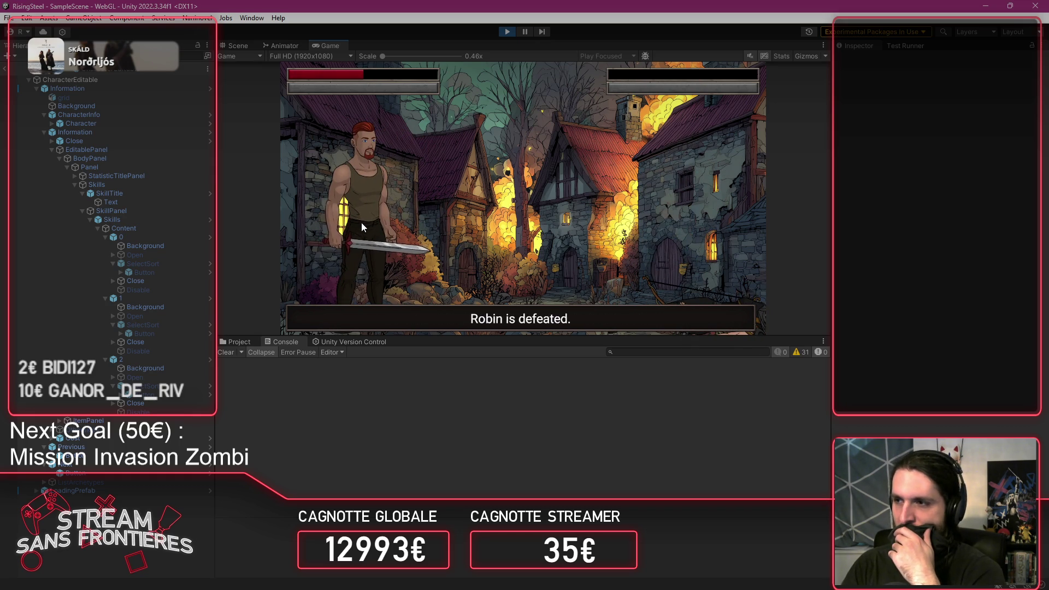
Step: Spare Robin and go through Brennan's closing dialogue back to the snowy camp
{"action": "left_click", "coordinate": [363, 224]}
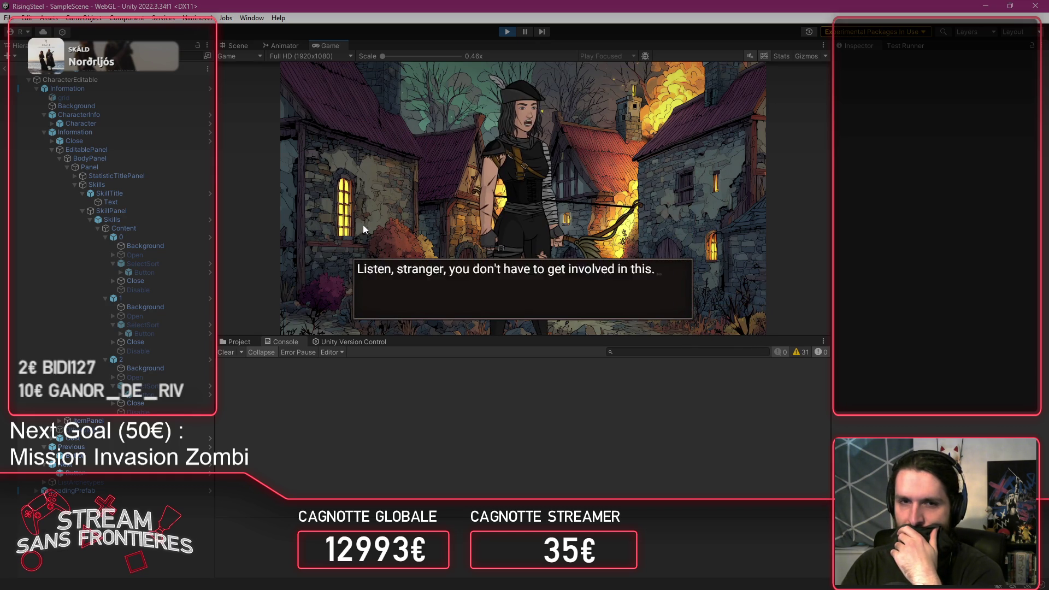
{"action": "left_click", "coordinate": [362, 225]}
{"action": "left_click", "coordinate": [363, 225]}
{"action": "left_click", "coordinate": [501, 147]}
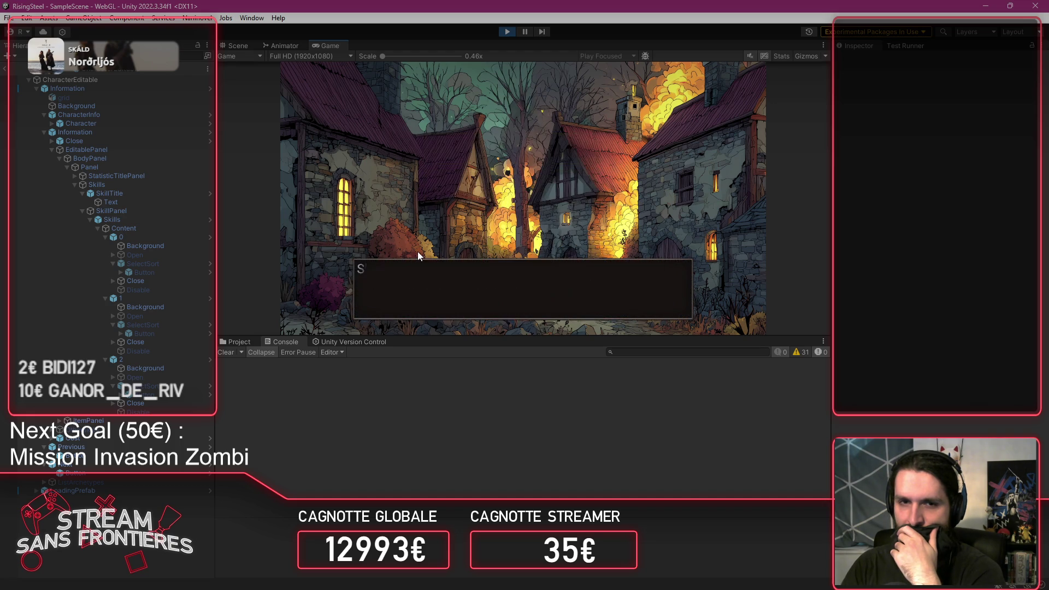
{"action": "left_click", "coordinate": [417, 251]}
{"action": "left_click", "coordinate": [417, 251]}
{"action": "left_click", "coordinate": [416, 251]}
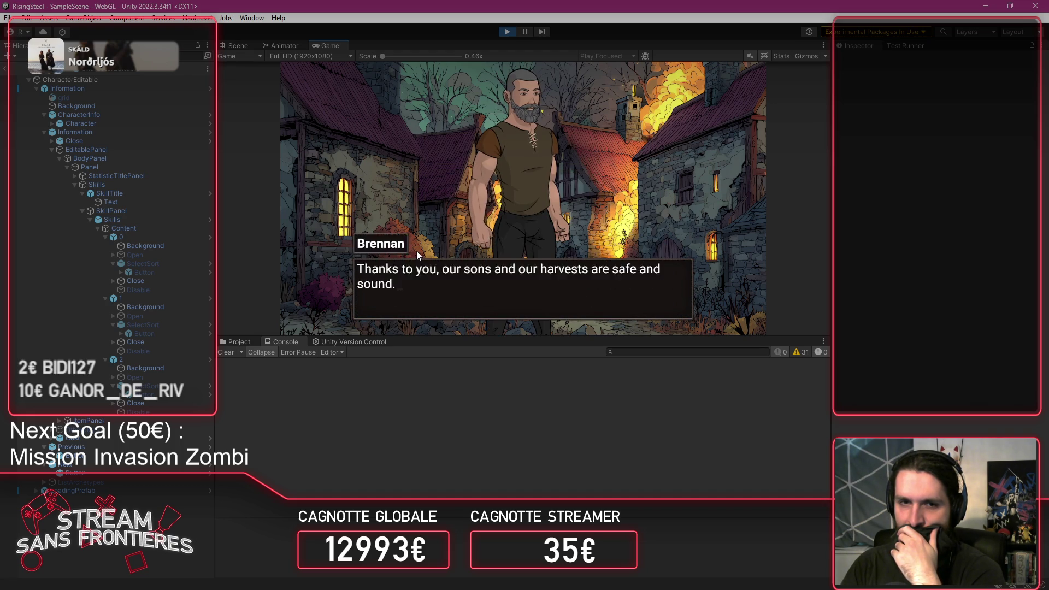
{"action": "left_click", "coordinate": [416, 251]}
{"action": "left_click", "coordinate": [416, 251]}
{"action": "left_click", "coordinate": [416, 250]}
{"action": "left_click", "coordinate": [417, 250]}
{"action": "left_click", "coordinate": [416, 251]}
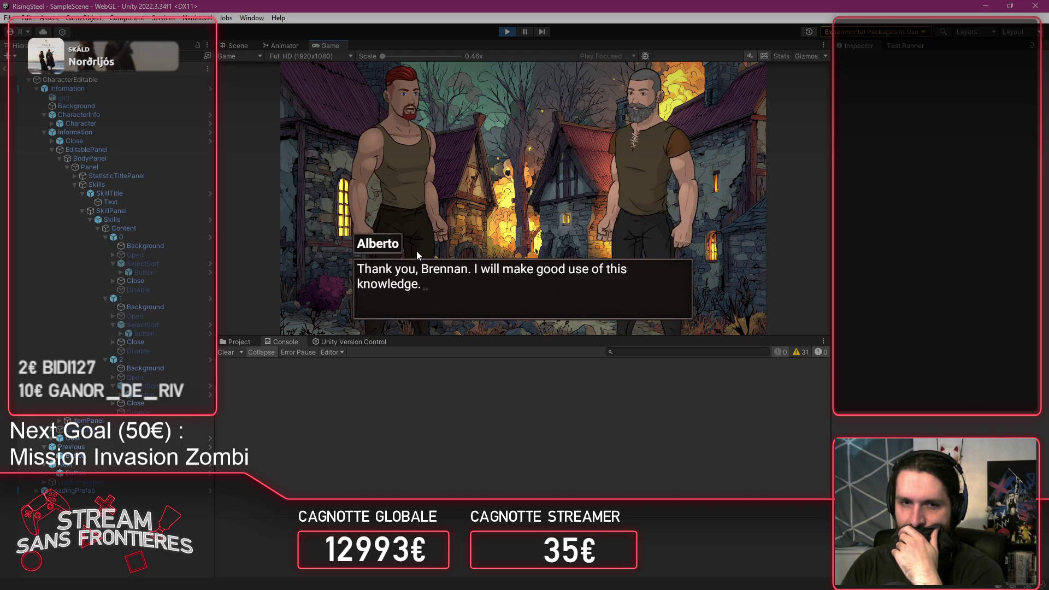
{"action": "left_click", "coordinate": [416, 251]}
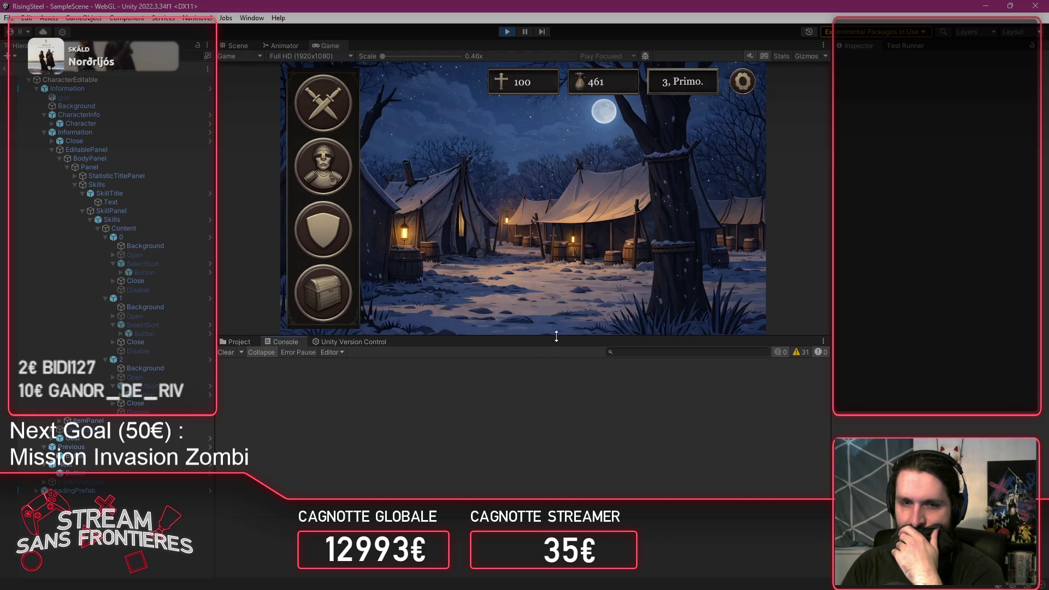
Step: Enlarge the Game view and save the game, overwriting save slot 2
{"action": "left_click_drag", "start_coordinate": [533, 337], "coordinate": [561, 393]}
{"action": "left_click", "coordinate": [792, 83]}
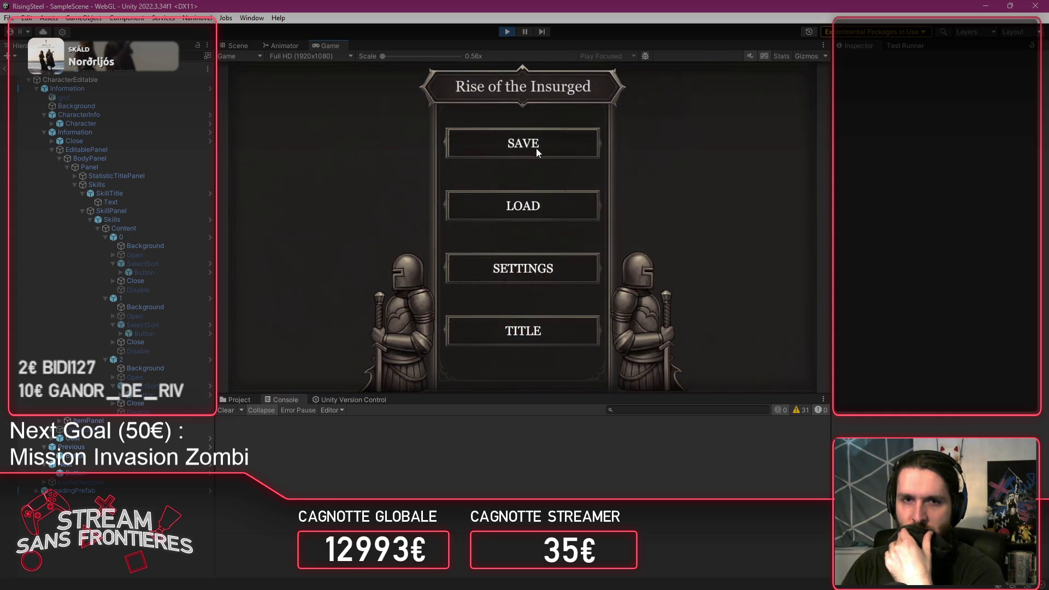
{"action": "left_click", "coordinate": [535, 149]}
{"action": "left_click", "coordinate": [523, 184]}
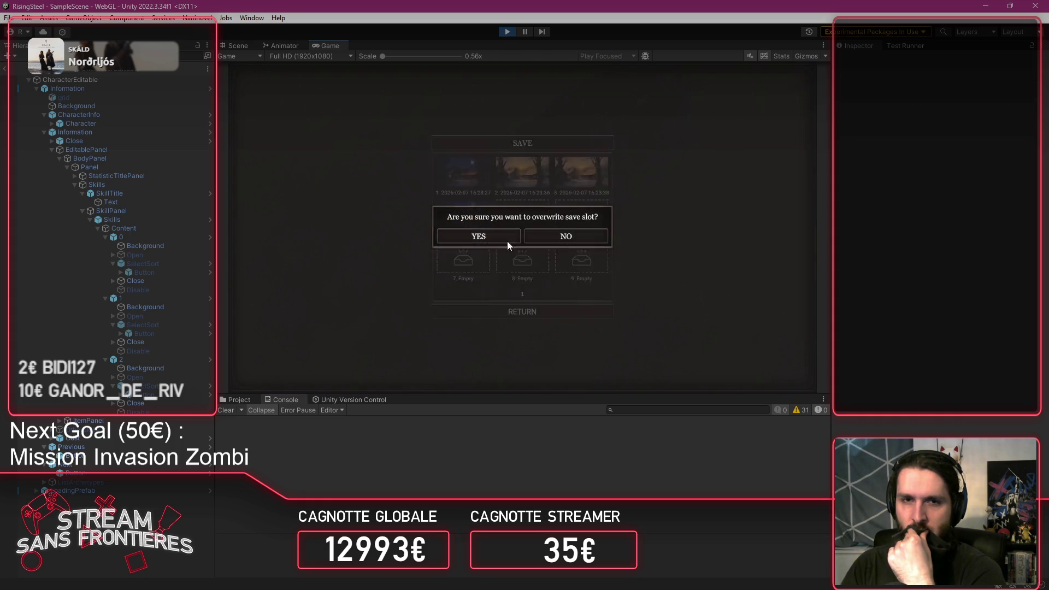
{"action": "left_click", "coordinate": [474, 242]}
{"action": "left_click", "coordinate": [554, 310]}
Step: Change Alberto's class to Soldier and equip PowerStrike in his first skill slot
{"action": "left_click", "coordinate": [297, 272]}
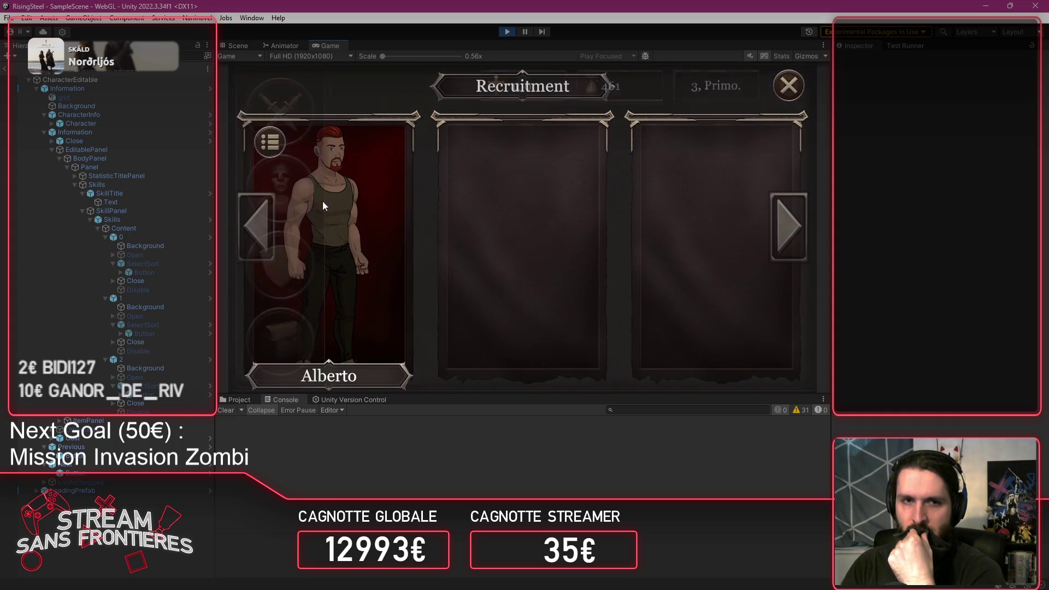
{"action": "left_click", "coordinate": [304, 152]}
{"action": "left_click", "coordinate": [280, 124]}
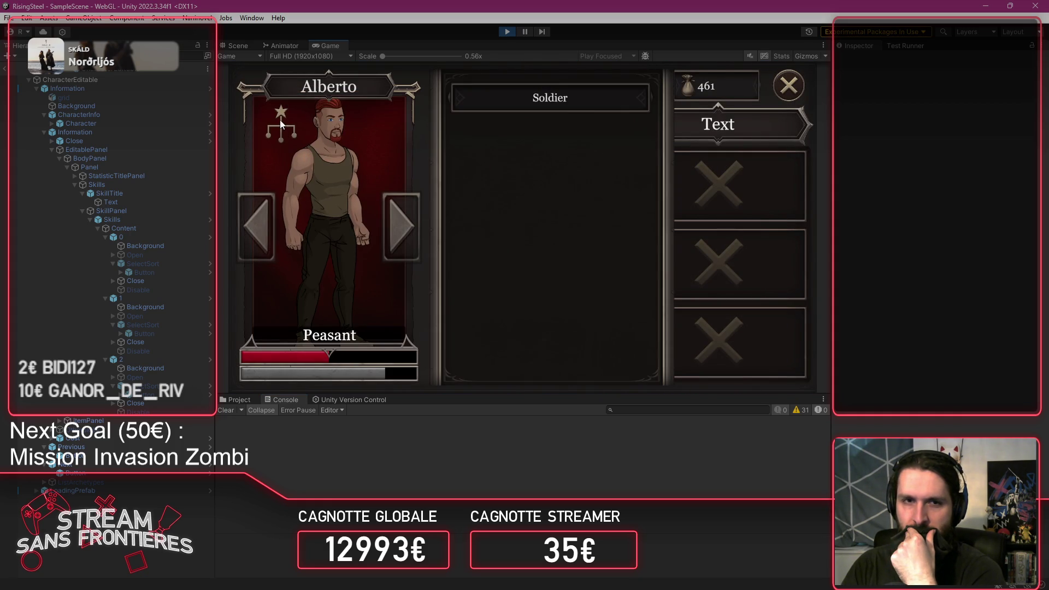
{"action": "left_click", "coordinate": [575, 101]}
{"action": "left_click", "coordinate": [718, 203]}
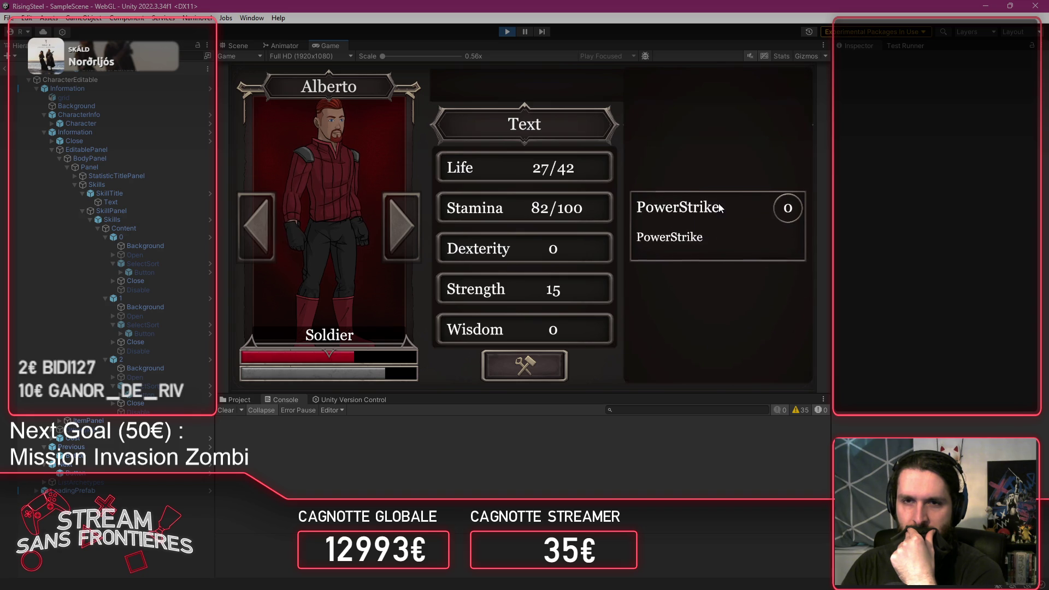
{"action": "left_click", "coordinate": [711, 226]}
{"action": "left_click", "coordinate": [789, 86]}
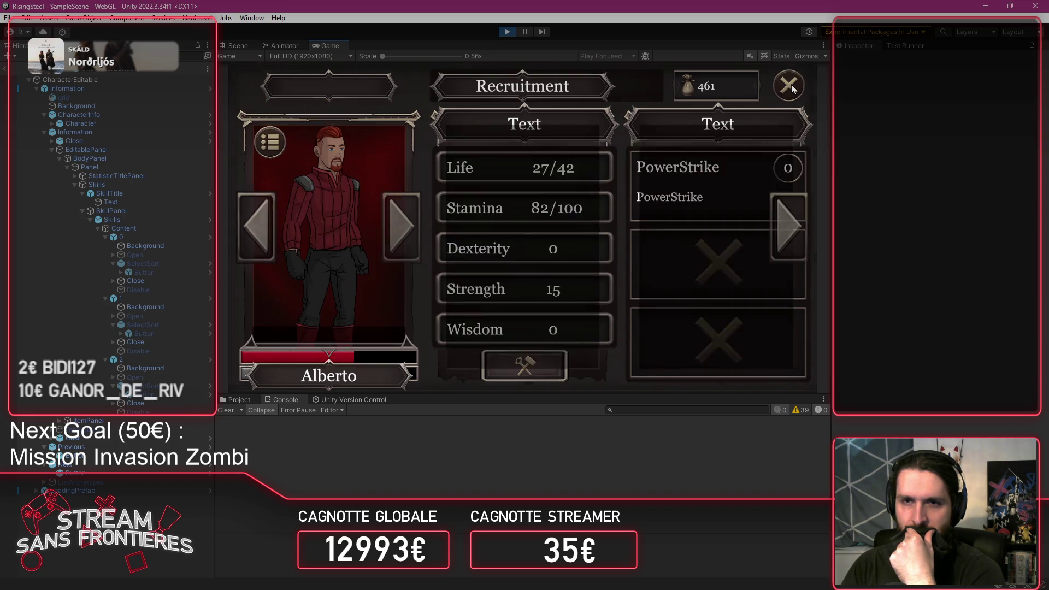
{"action": "left_click", "coordinate": [791, 88]}
Step: Reload save slot 2 and check Alberto's character details
{"action": "left_click", "coordinate": [792, 89]}
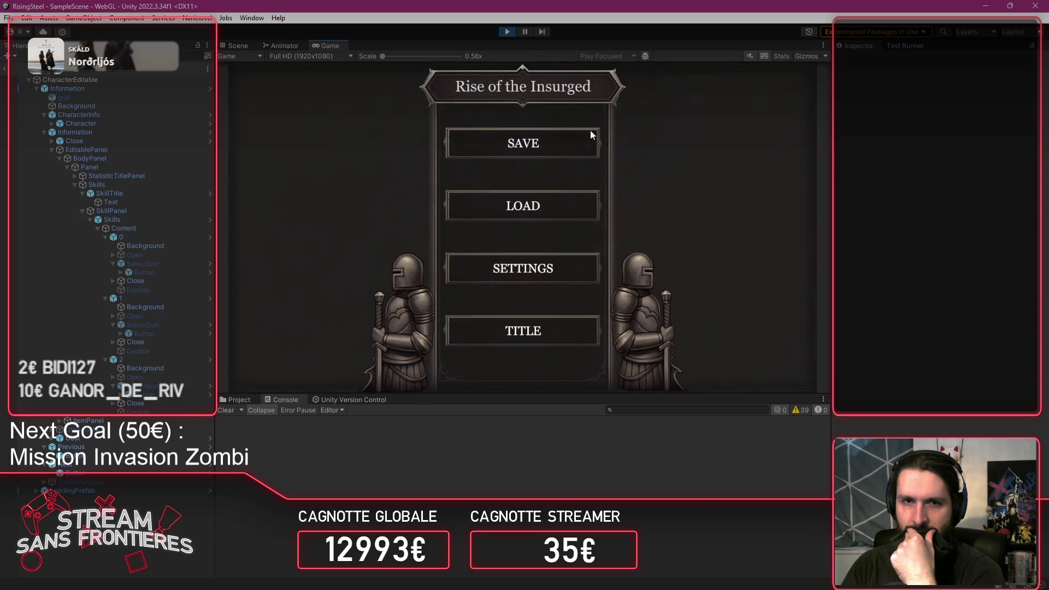
{"action": "left_click", "coordinate": [536, 149]}
{"action": "left_click", "coordinate": [522, 312]}
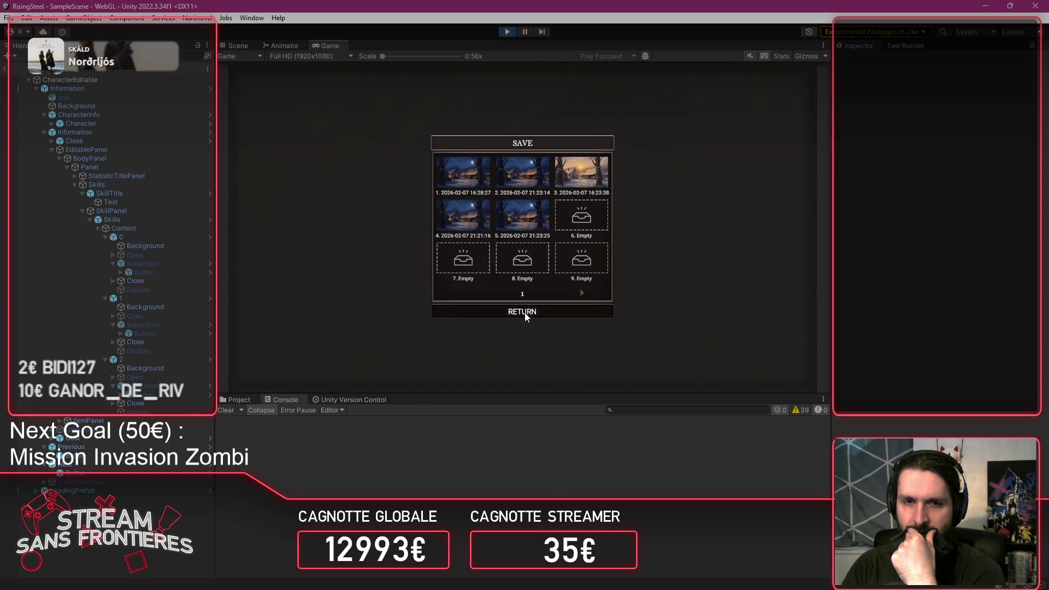
{"action": "left_click", "coordinate": [793, 88]}
{"action": "left_click", "coordinate": [555, 203]}
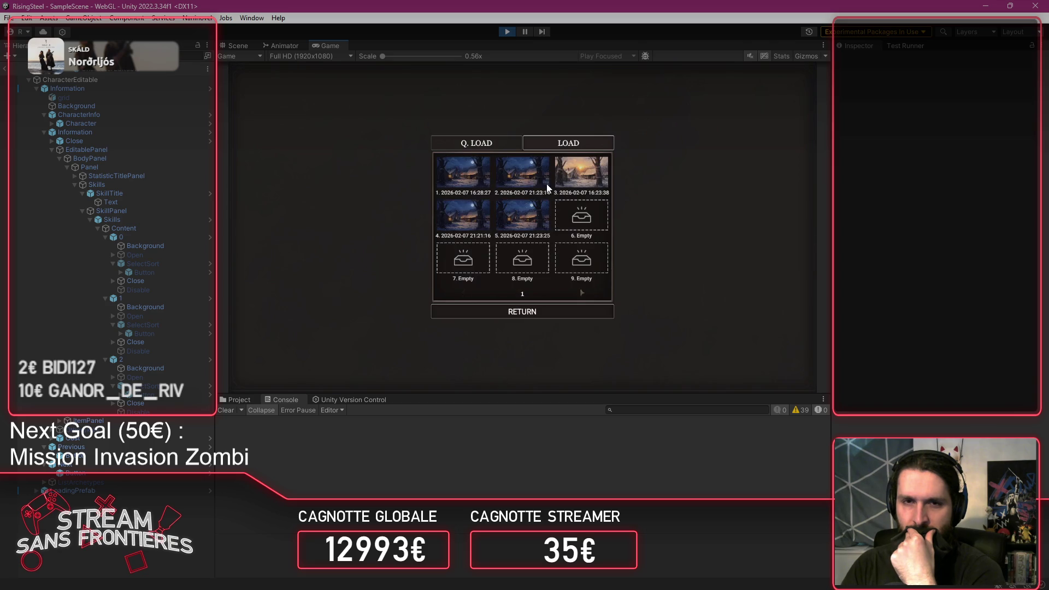
{"action": "left_click", "coordinate": [521, 186]}
{"action": "left_click", "coordinate": [258, 269]}
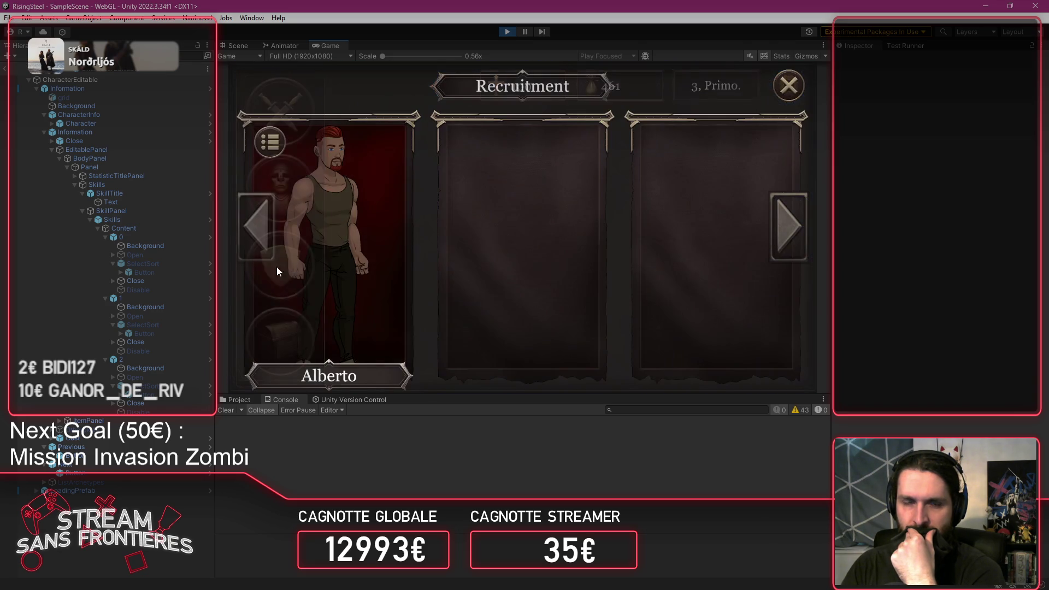
{"action": "left_click", "coordinate": [332, 244]}
{"action": "left_click", "coordinate": [798, 94]}
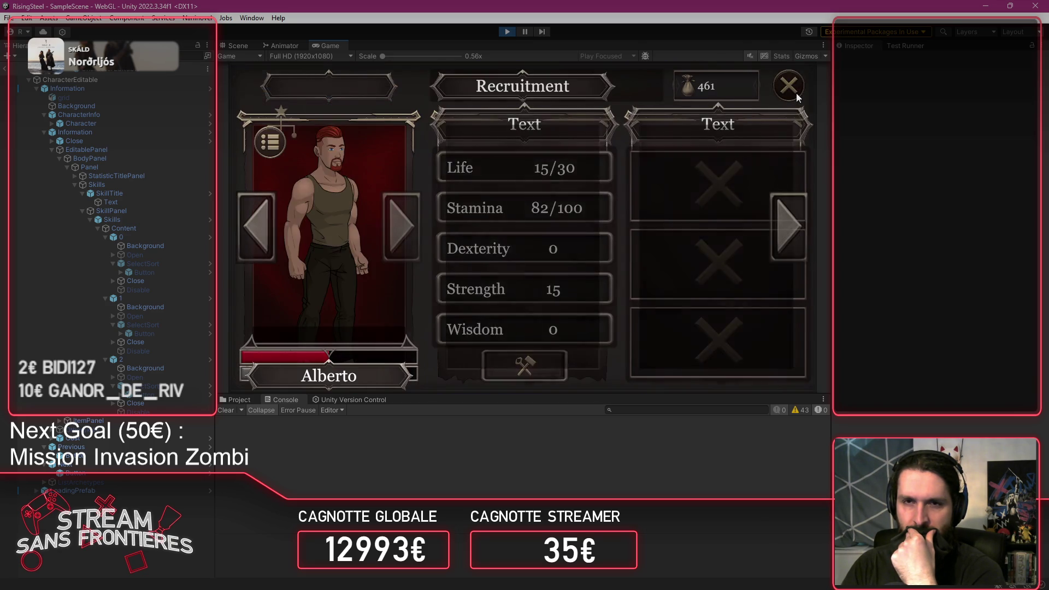
{"action": "left_click", "coordinate": [798, 93]}
Step: Load save slot 5 and check Alberto's details: Soldier, Life 27/42, Strength 15
{"action": "left_click", "coordinate": [798, 94]}
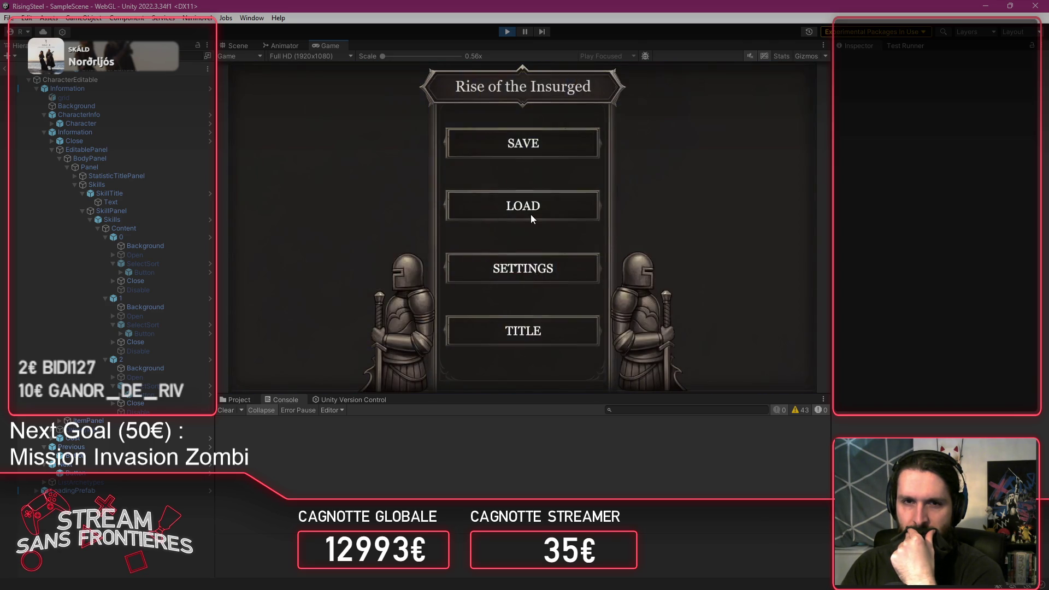
{"action": "left_click", "coordinate": [530, 214]}
{"action": "left_click", "coordinate": [517, 226]}
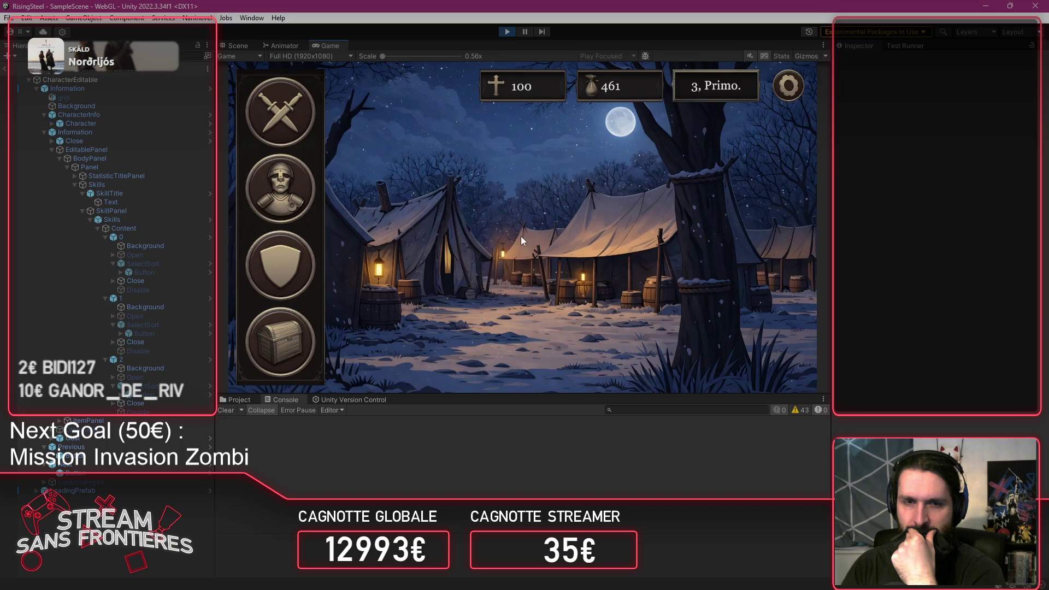
{"action": "left_click", "coordinate": [289, 269]}
{"action": "left_click", "coordinate": [336, 265]}
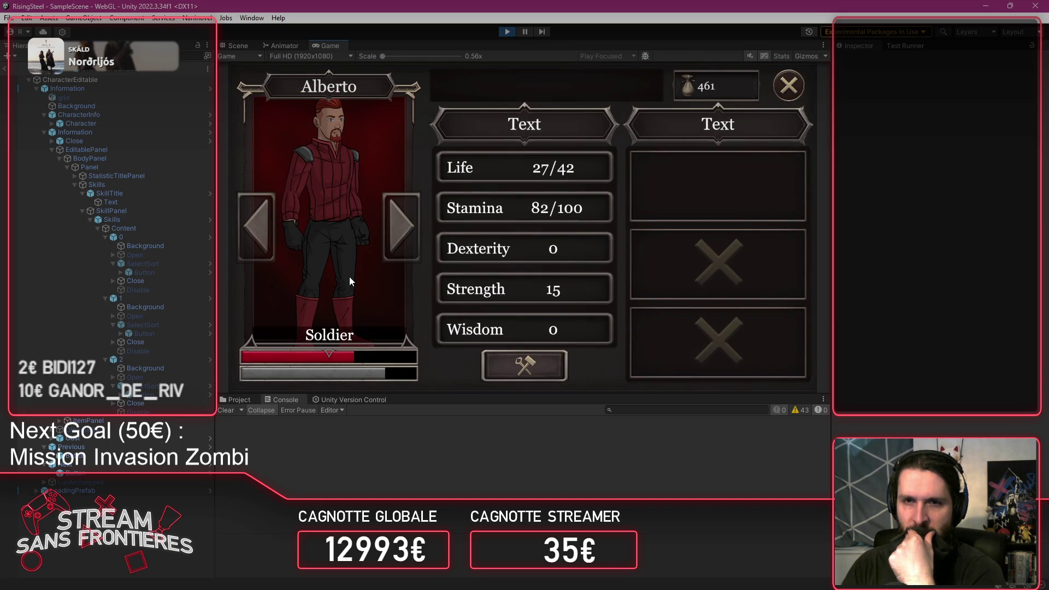
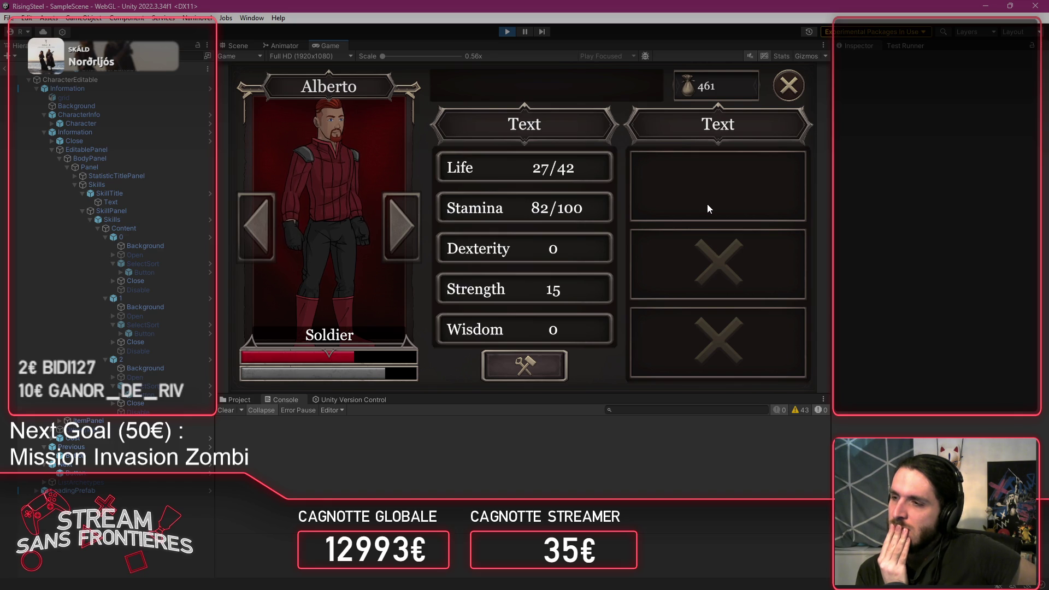
Step: Start an Arena fight and use the top skill slot to trigger the out-of-range error, then stop the game
{"action": "left_click", "coordinate": [789, 85]}
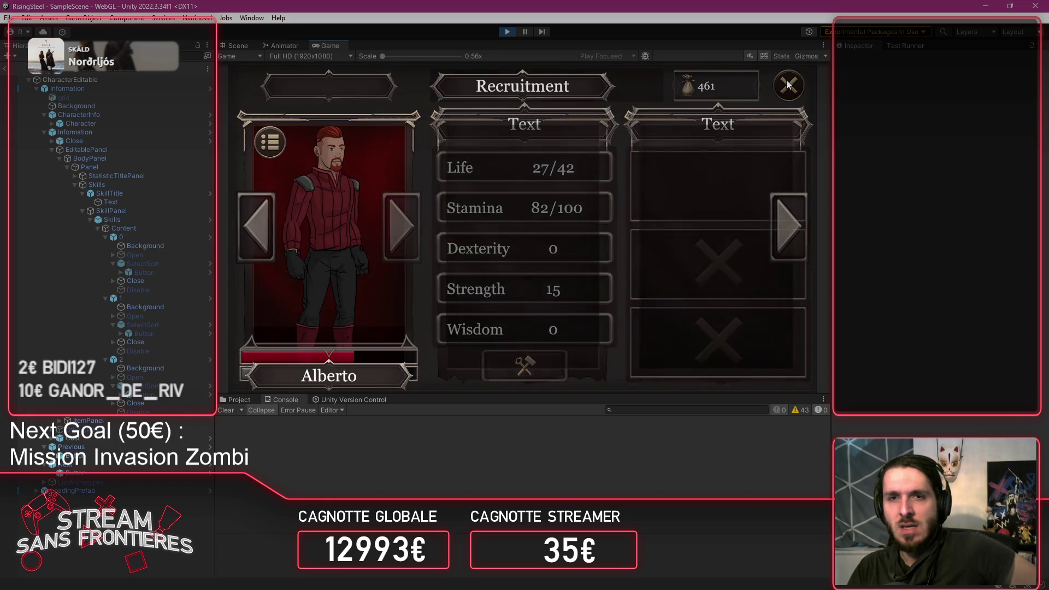
{"action": "left_click", "coordinate": [248, 114]}
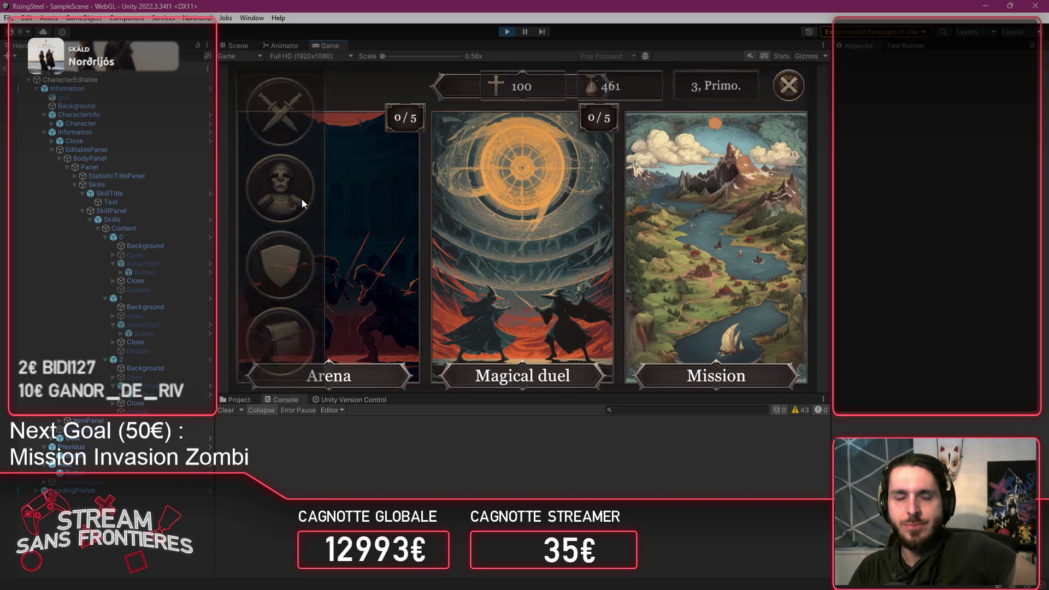
{"action": "left_click", "coordinate": [330, 266]}
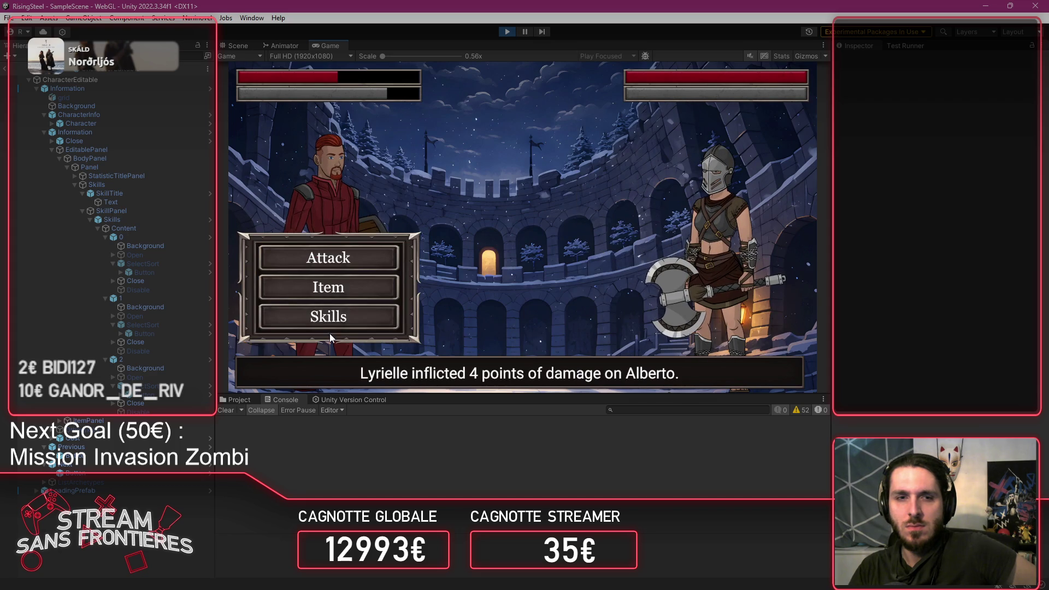
{"action": "left_click", "coordinate": [326, 323]}
{"action": "left_click", "coordinate": [553, 126]}
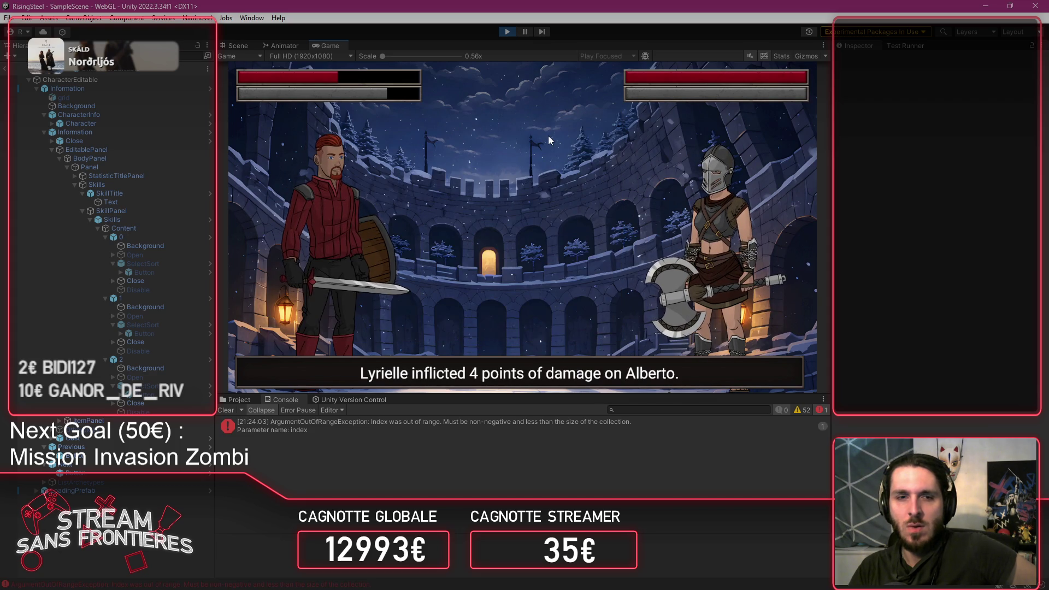
{"action": "left_click", "coordinate": [507, 32]}
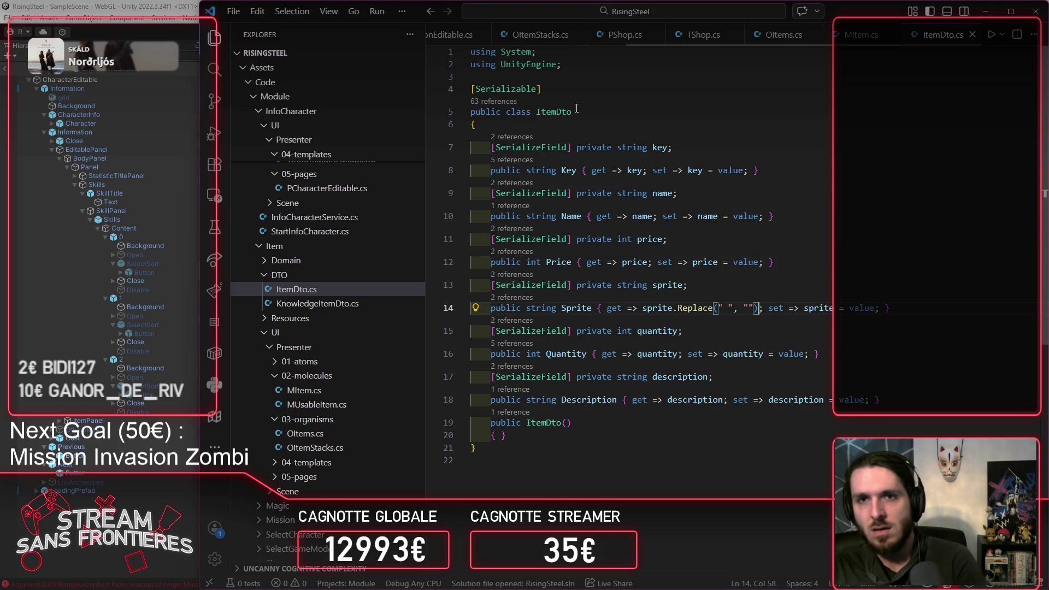
Step: Close all four open editor tabs, ending with ItemDto.cs
{"action": "scroll", "coordinate": [577, 47], "scroll_direction": "up", "scroll_amount": 3}
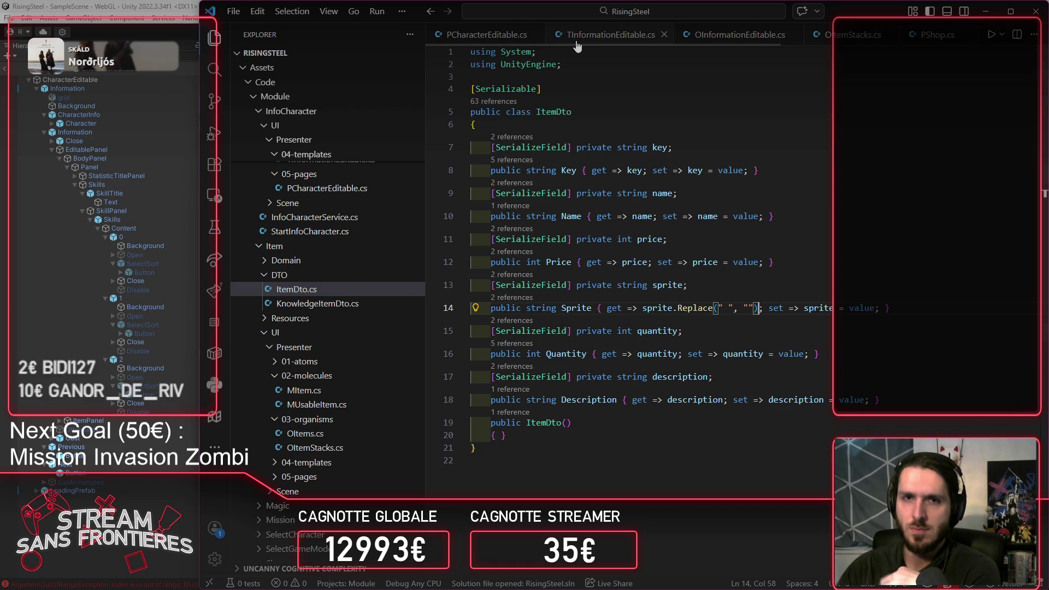
{"action": "middle_click", "coordinate": [461, 36]}
{"action": "middle_click", "coordinate": [460, 37]}
{"action": "middle_click", "coordinate": [460, 36]}
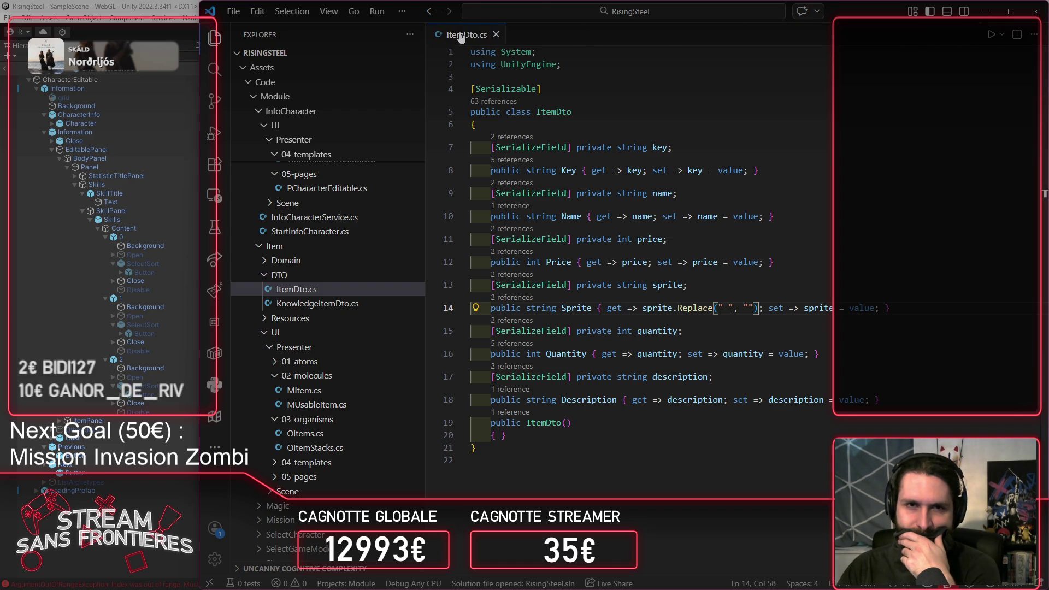
{"action": "middle_click", "coordinate": [461, 37]}
Step: Collapse the InfoCharacter, Item and Shop folders and open Start.cs from the Core module
{"action": "scroll", "coordinate": [366, 314], "scroll_direction": "down", "scroll_amount": 15}
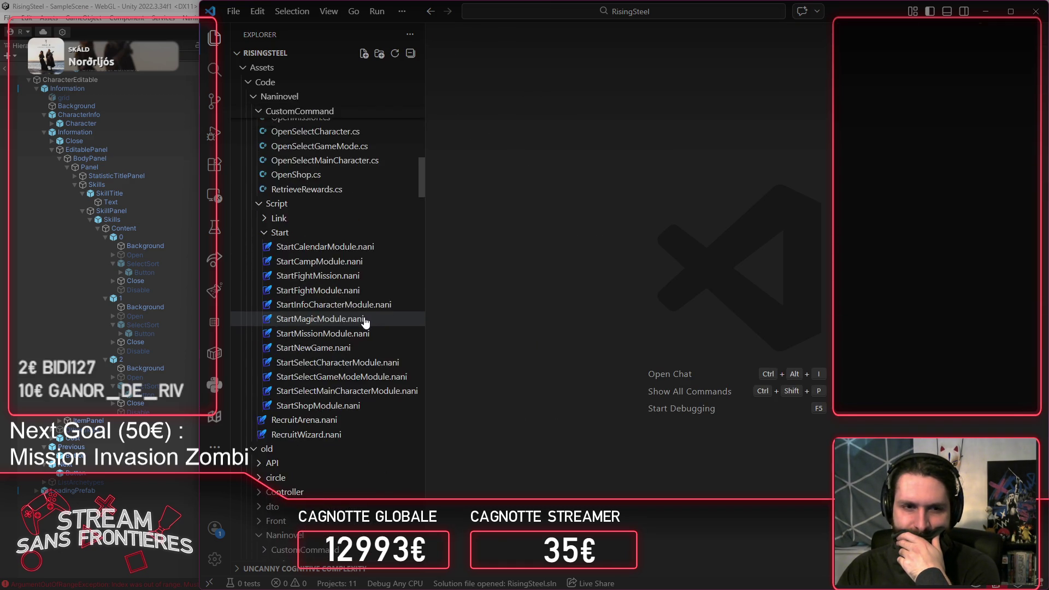
{"action": "scroll", "coordinate": [334, 371], "scroll_direction": "up", "scroll_amount": 15}
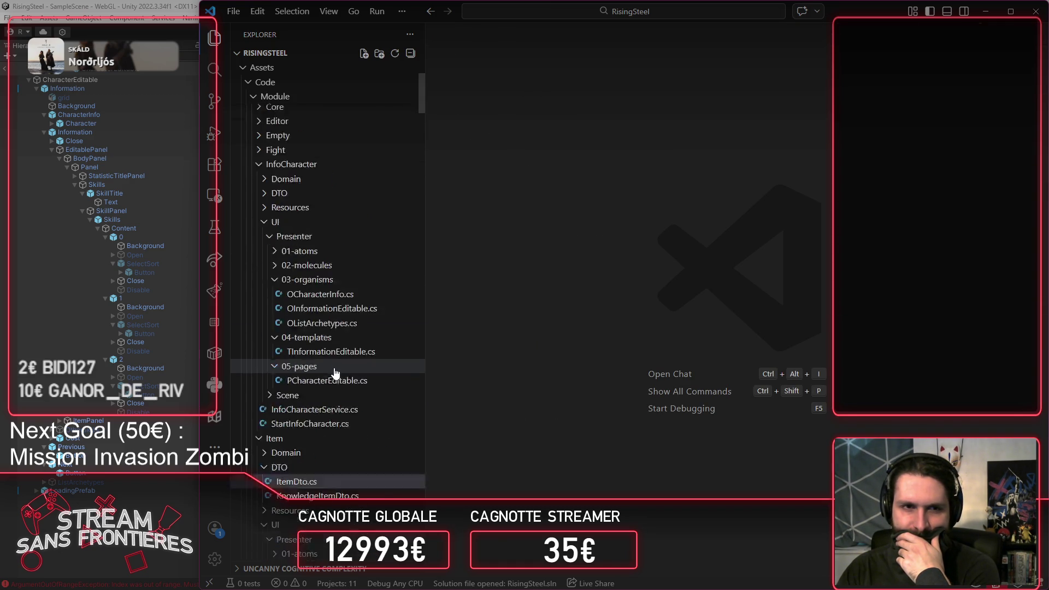
{"action": "left_click", "coordinate": [298, 327]}
{"action": "left_click", "coordinate": [303, 341]}
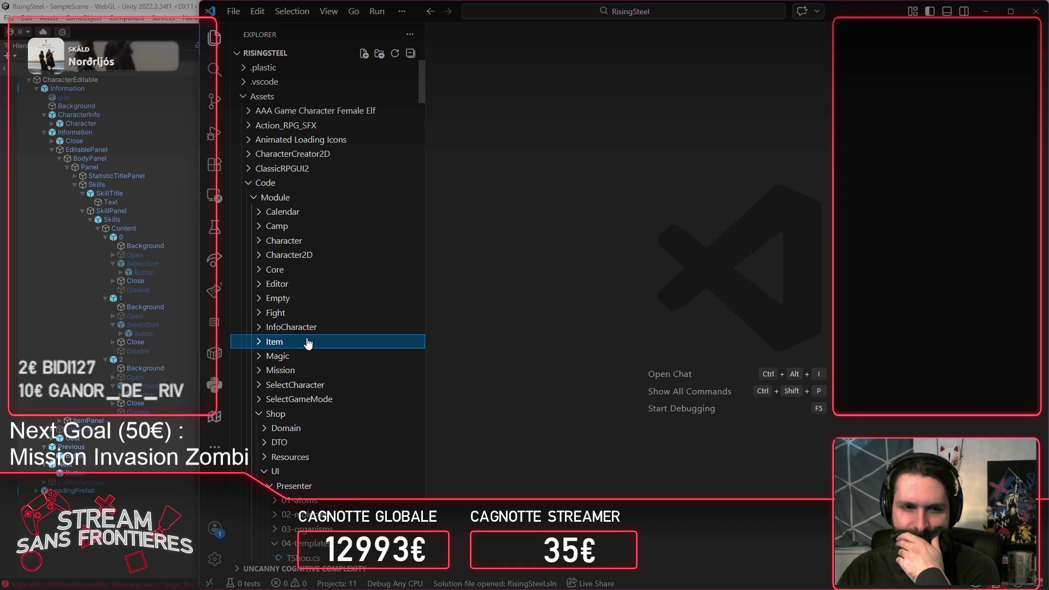
{"action": "left_click", "coordinate": [308, 414]}
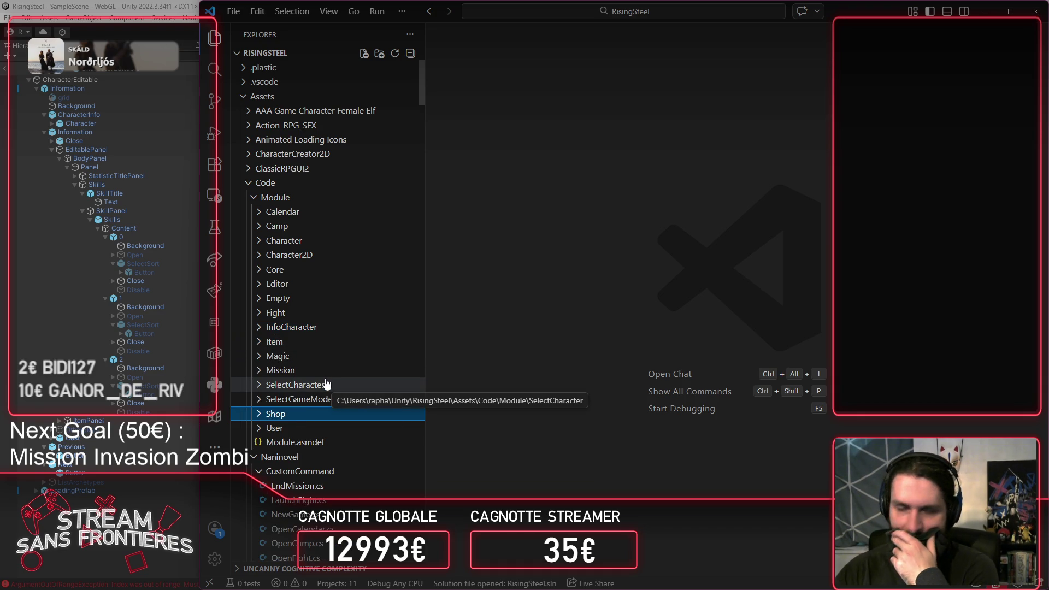
{"action": "left_click", "coordinate": [273, 270]}
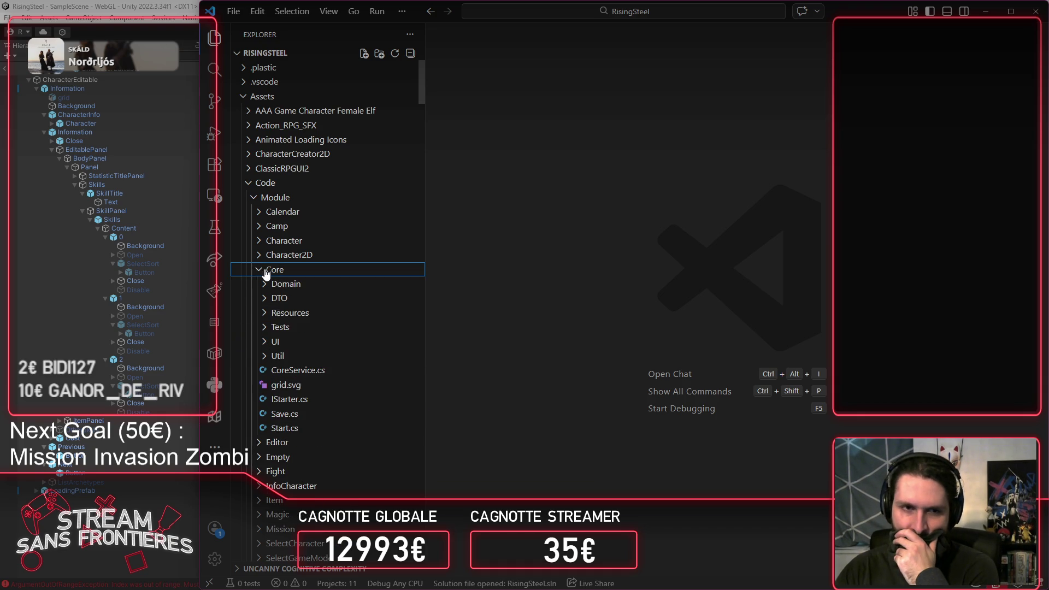
{"action": "left_click", "coordinate": [312, 430]}
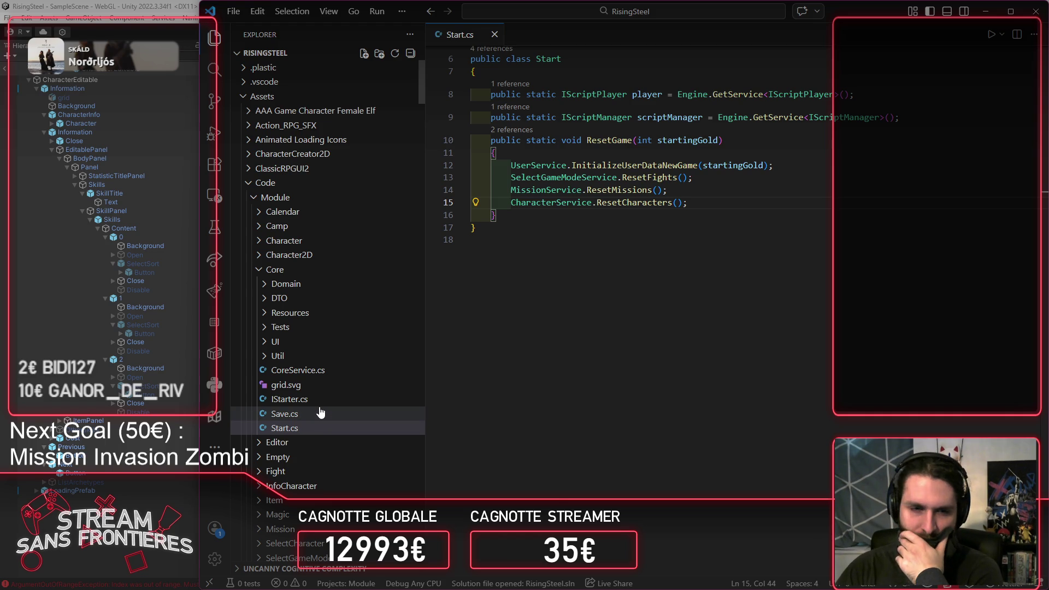
Step: Follow Save.cs's SetCharacters into UserService, then AddUserCharacters, then SetArchetype in Character.cs
{"action": "left_click", "coordinate": [314, 413]}
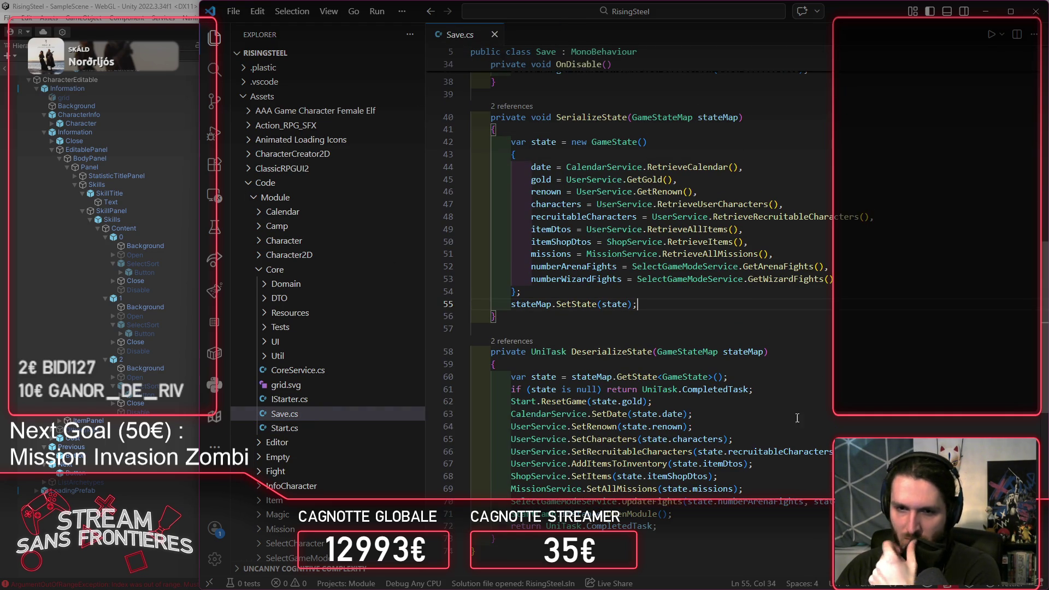
{"action": "left_click", "coordinate": [601, 446], "text": "ctrl"}
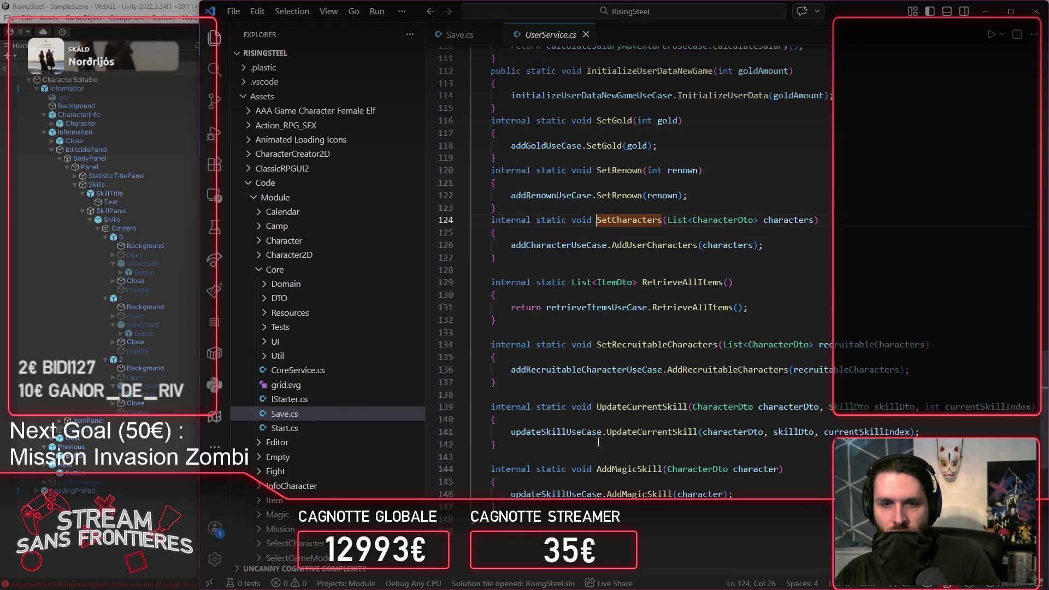
{"action": "left_click", "coordinate": [670, 288], "text": "ctrl"}
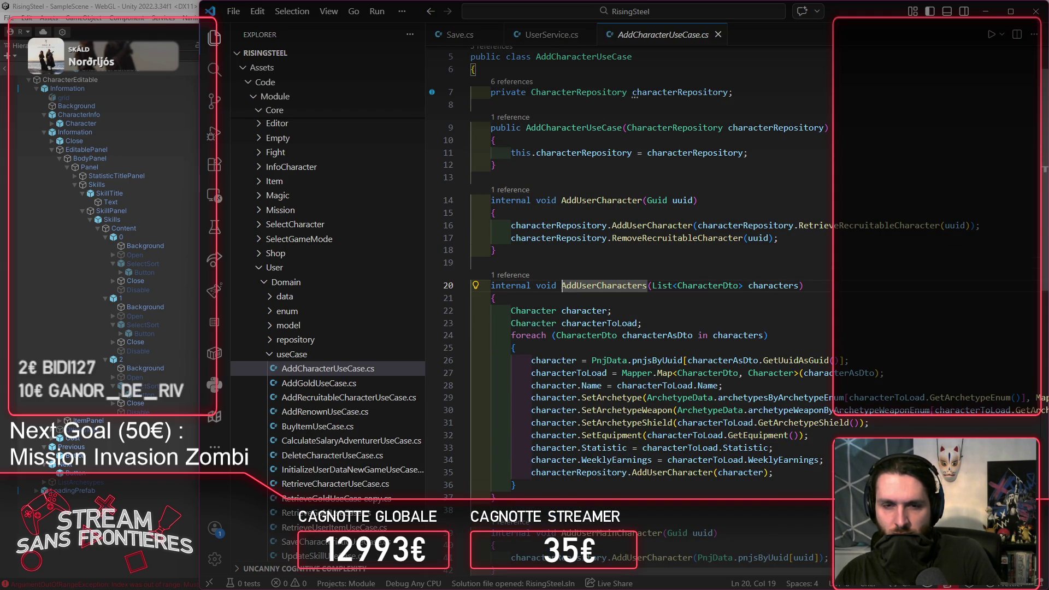
{"action": "left_click", "coordinate": [824, 460]}
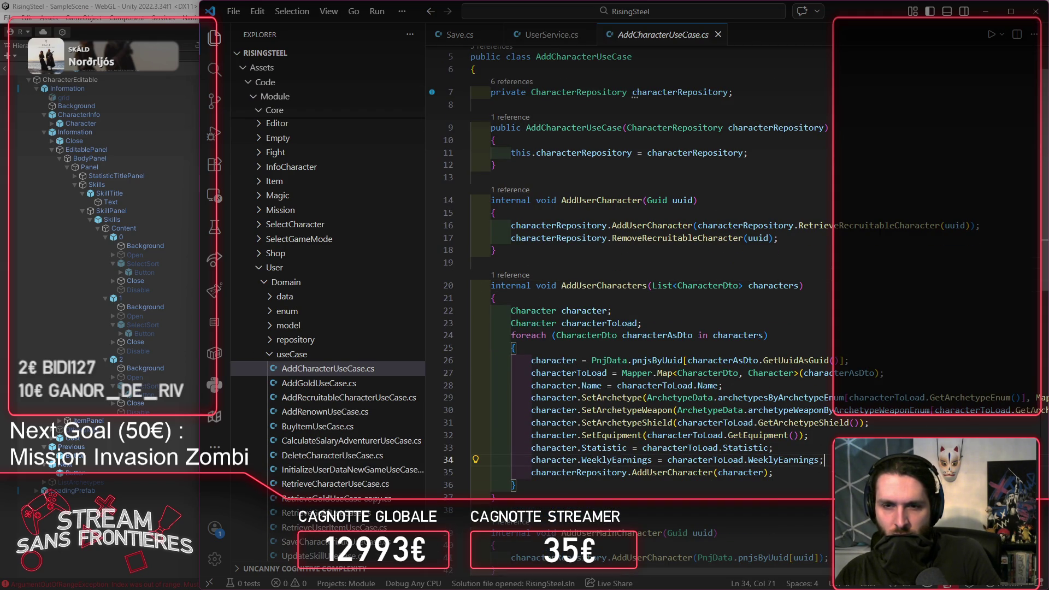
{"action": "scroll", "coordinate": [655, 328], "scroll_direction": "right", "scroll_amount": 5}
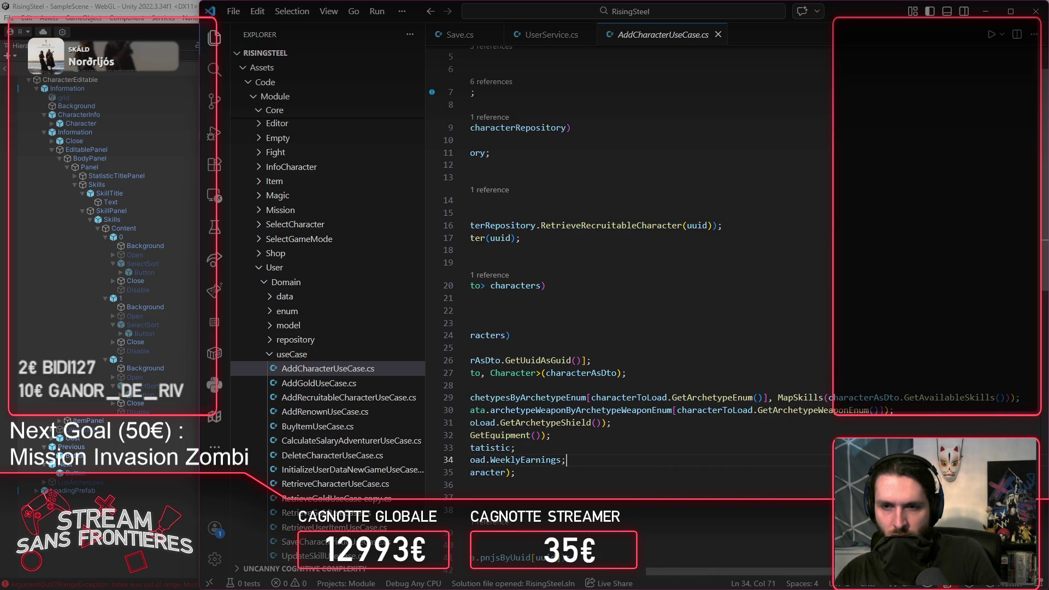
{"action": "scroll", "coordinate": [655, 328], "scroll_direction": "left", "scroll_amount": 2}
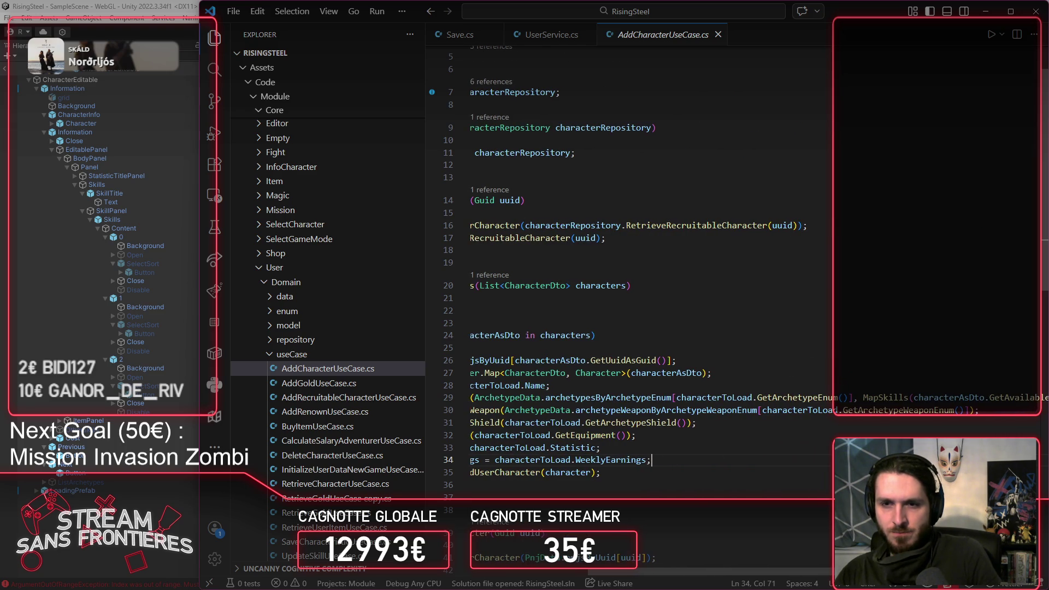
{"action": "scroll", "coordinate": [656, 328], "scroll_direction": "left", "scroll_amount": 7}
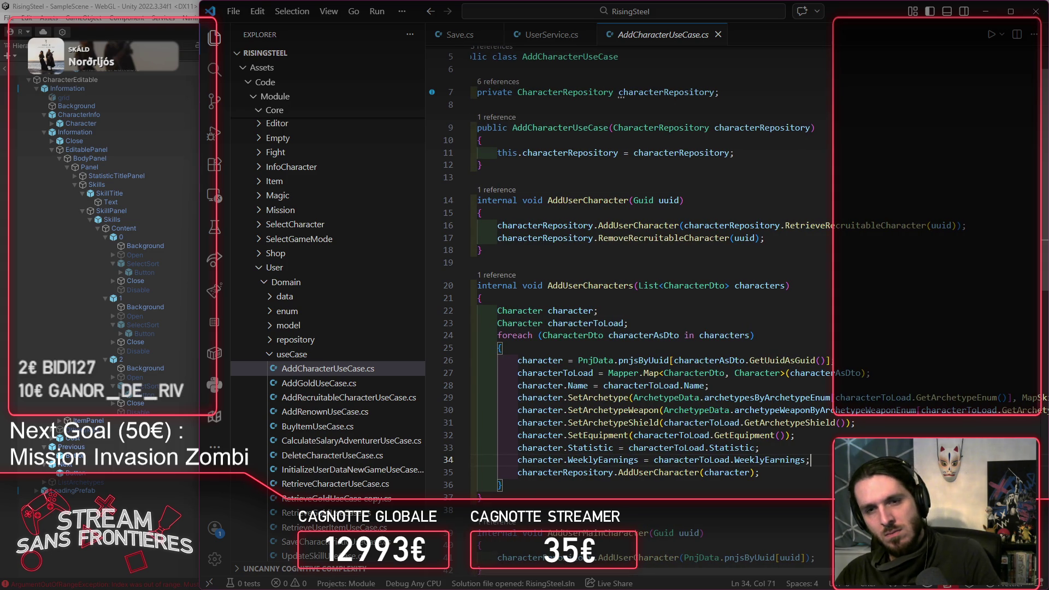
{"action": "left_click", "coordinate": [579, 397], "text": "ctrl"}
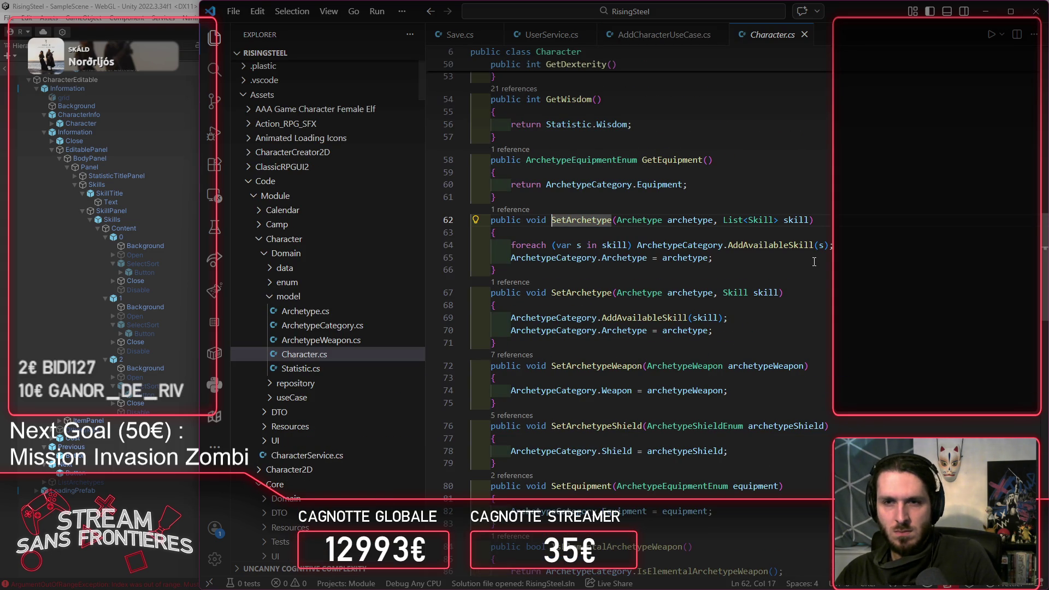
Step: Highlight the skill and ArchetypeCategory uses in SetArchetype, then jump to AddAvailableSkill in ArchetypeCategory.cs
{"action": "double_click", "coordinate": [800, 220]}
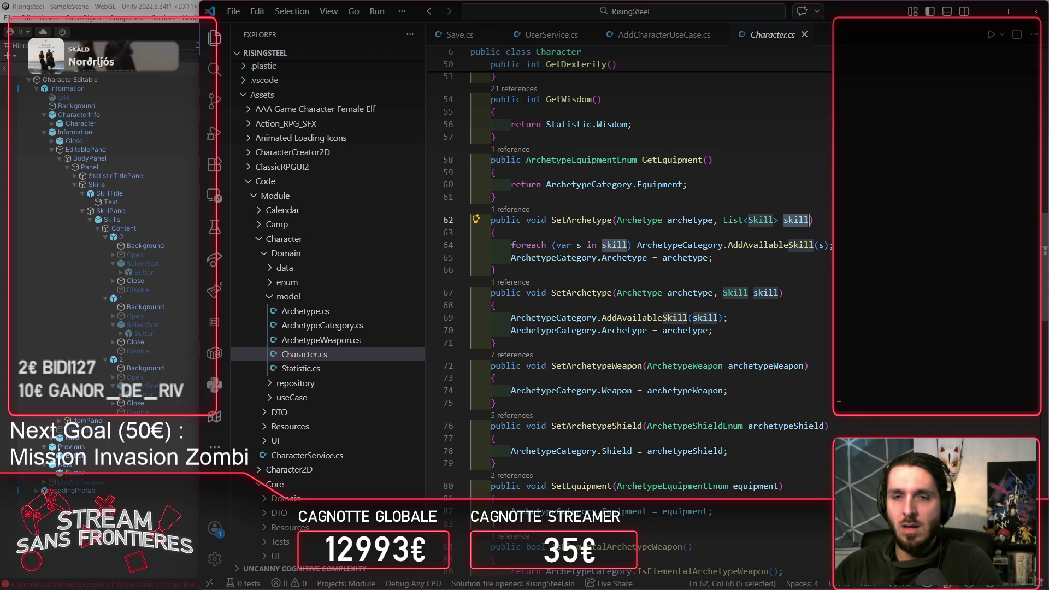
{"action": "scroll", "coordinate": [825, 312], "scroll_direction": "up", "scroll_amount": 15}
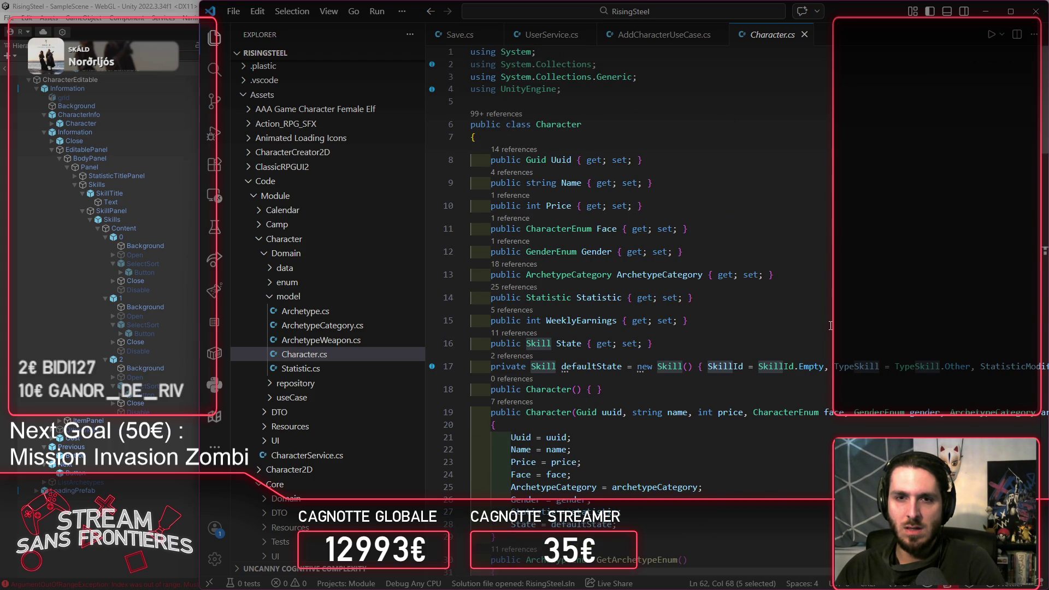
{"action": "scroll", "coordinate": [831, 326], "scroll_direction": "down", "scroll_amount": 12}
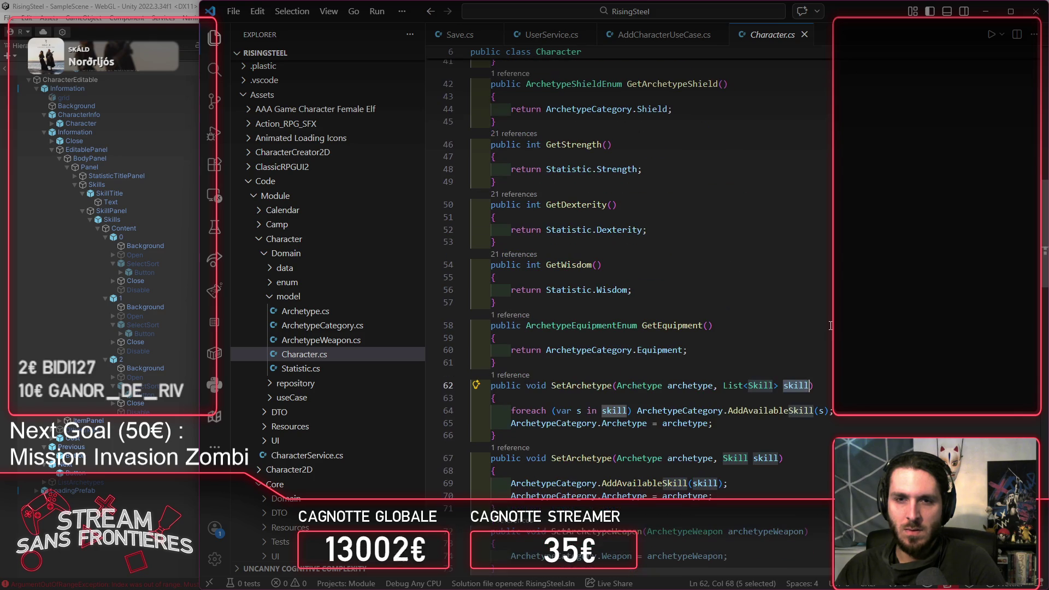
{"action": "left_click", "coordinate": [680, 410]}
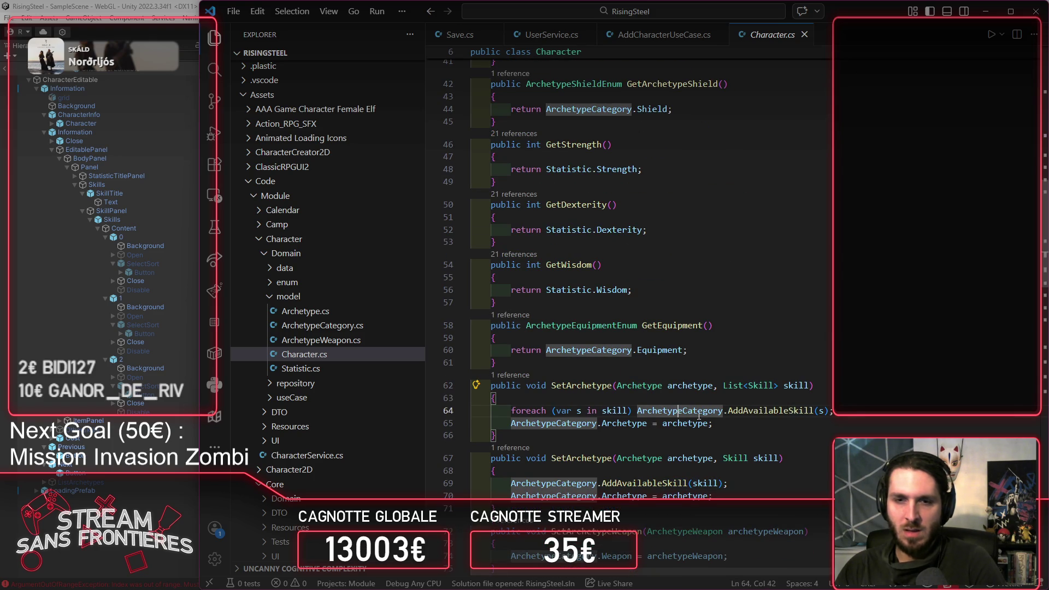
{"action": "mouse_move", "coordinate": [770, 416]}
{"action": "scroll", "coordinate": [770, 411], "scroll_direction": "down", "scroll_amount": 8}
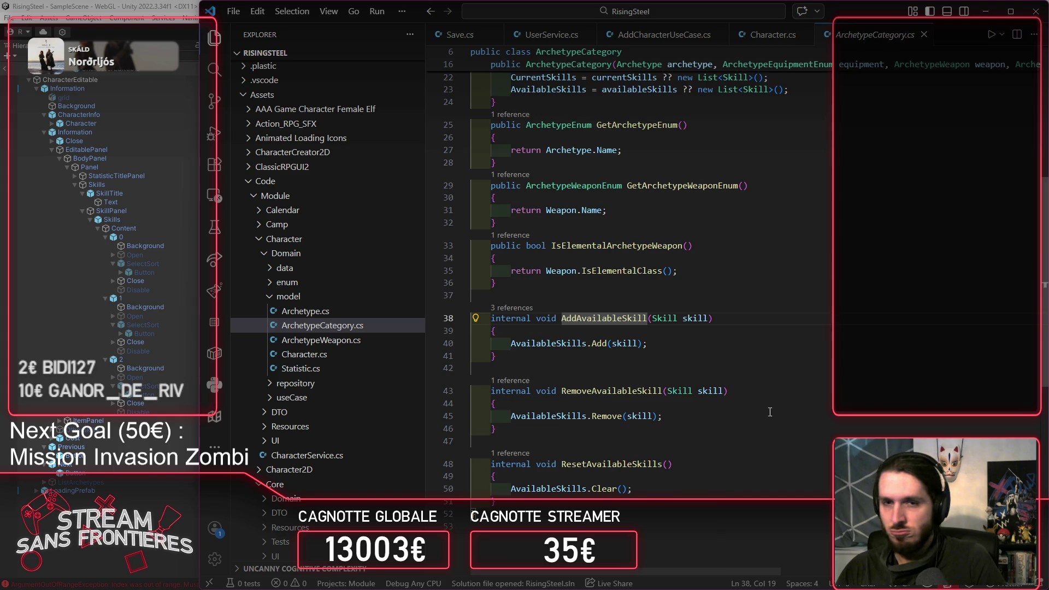
Step: Duplicate the AddAvailableSkill method as AddCurrentSkill and save ArchetypeCategory.cs
{"action": "scroll", "coordinate": [770, 411], "scroll_direction": "up", "scroll_amount": 5}
{"action": "scroll", "coordinate": [771, 412], "scroll_direction": "down", "scroll_amount": 3}
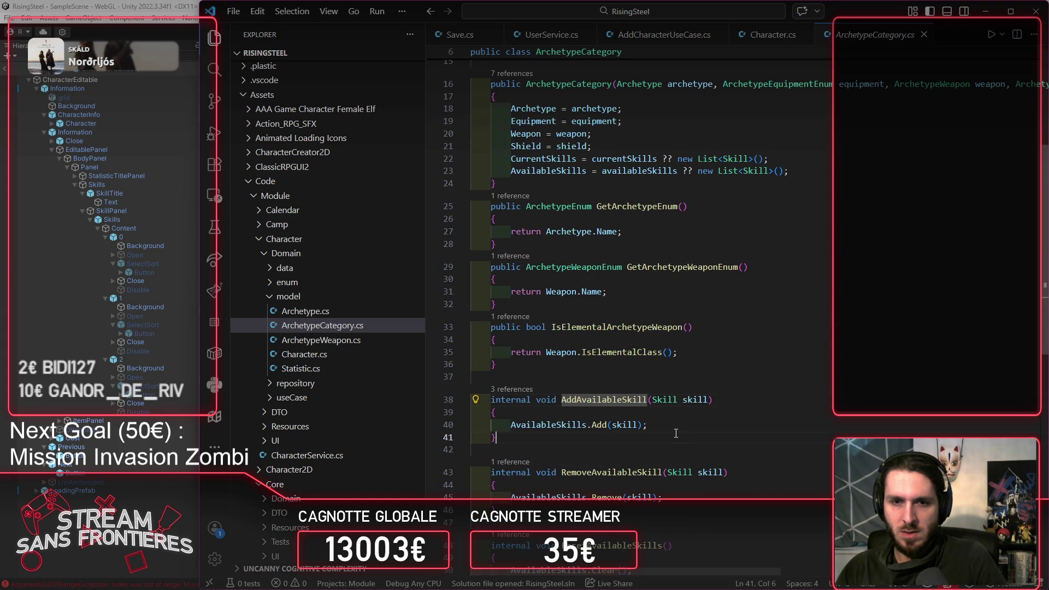
{"action": "mouse_move", "coordinate": [496, 437]}
{"action": "left_mouse_down"}
{"action": "mouse_move", "coordinate": [492, 412]}
{"action": "mouse_move", "coordinate": [447, 389]}
{"action": "left_mouse_up"}
{"action": "key", "text": "ctrl+c"}
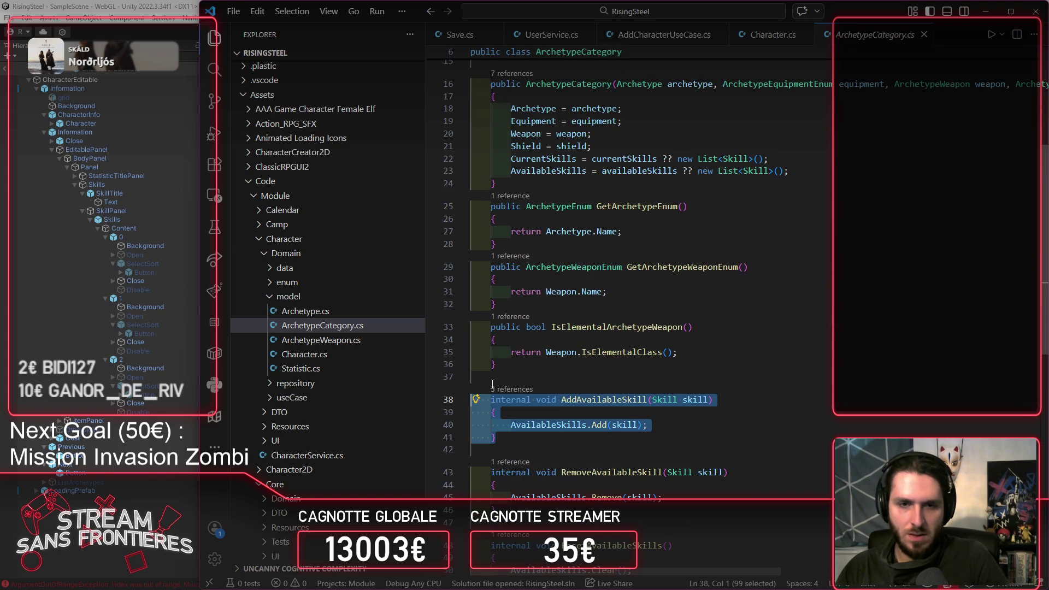
{"action": "left_click", "coordinate": [492, 384]}
{"action": "key", "text": "ctrl+v"}
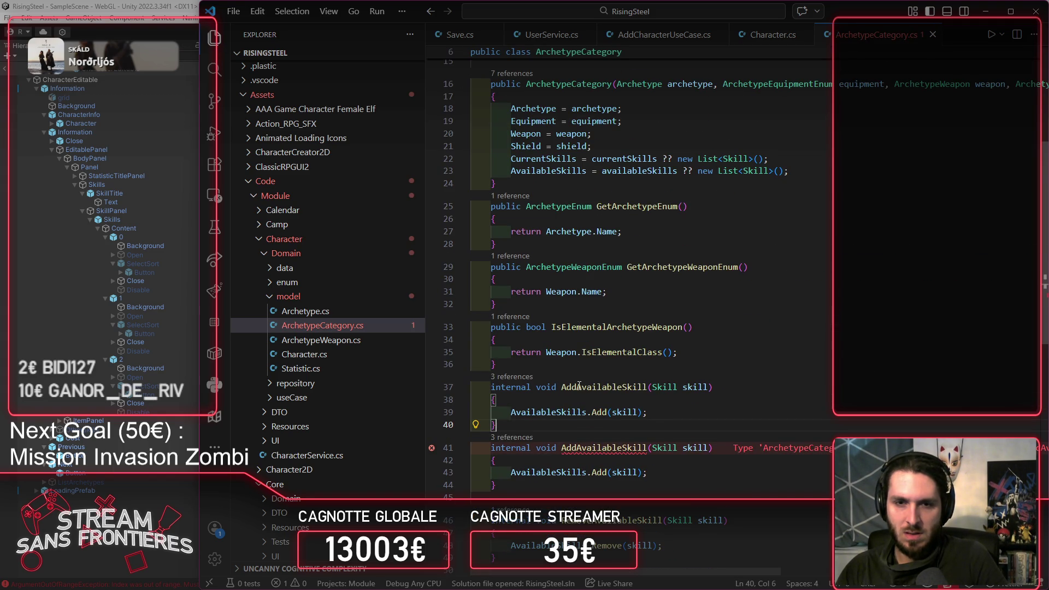
{"action": "left_click_drag", "start_coordinate": [577, 386], "coordinate": [621, 386]}
{"action": "type", "text": "C"}
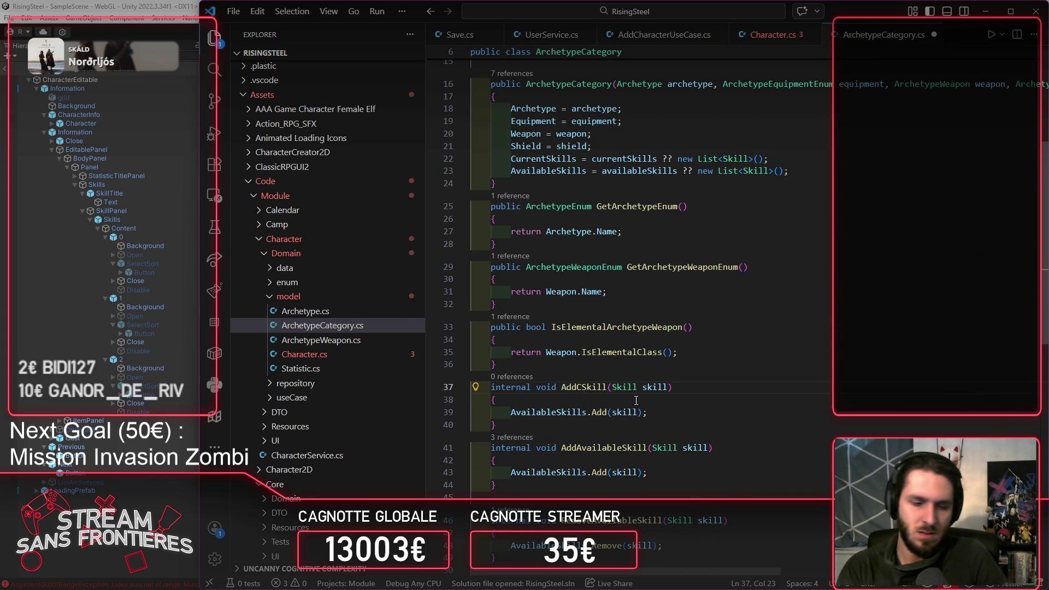
{"action": "type", "text": "urrent"}
{"action": "key", "text": "ctrl+s"}
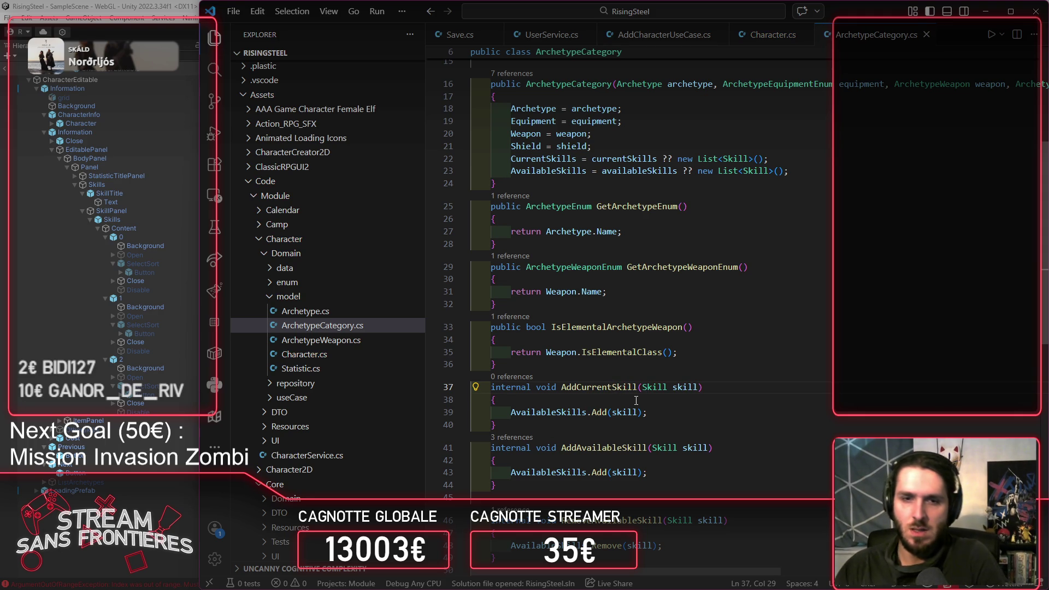
Step: Make AddCurrentSkill's body add to CurrentSkills instead of AvailableSkills
{"action": "scroll", "coordinate": [632, 401], "scroll_direction": "up", "scroll_amount": 5}
{"action": "double_click", "coordinate": [630, 254]}
{"action": "key", "text": "ctrl+c"}
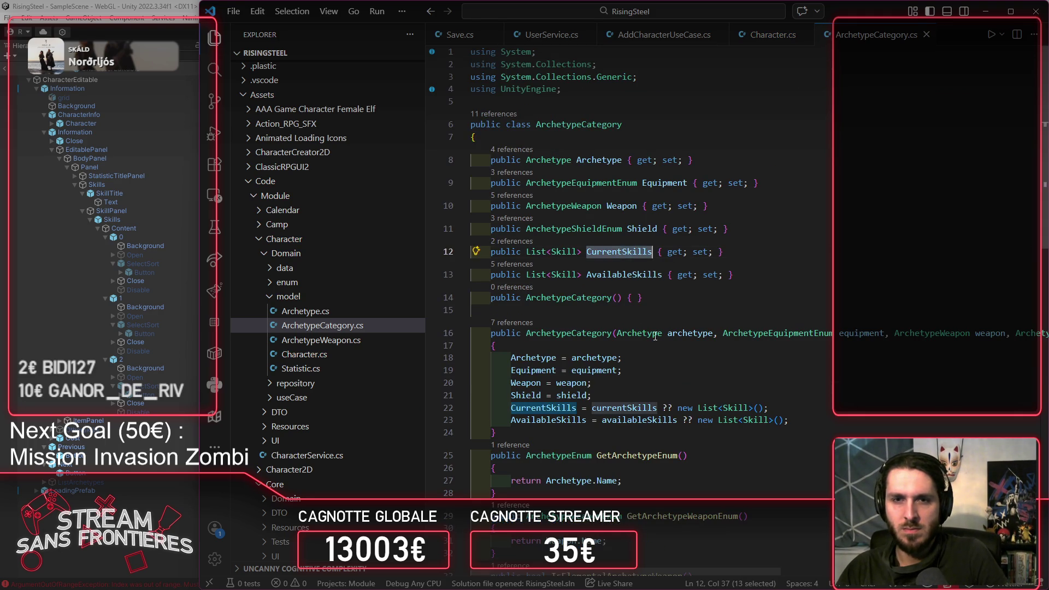
{"action": "scroll", "coordinate": [640, 364], "scroll_direction": "down", "scroll_amount": 7}
{"action": "double_click", "coordinate": [541, 332]}
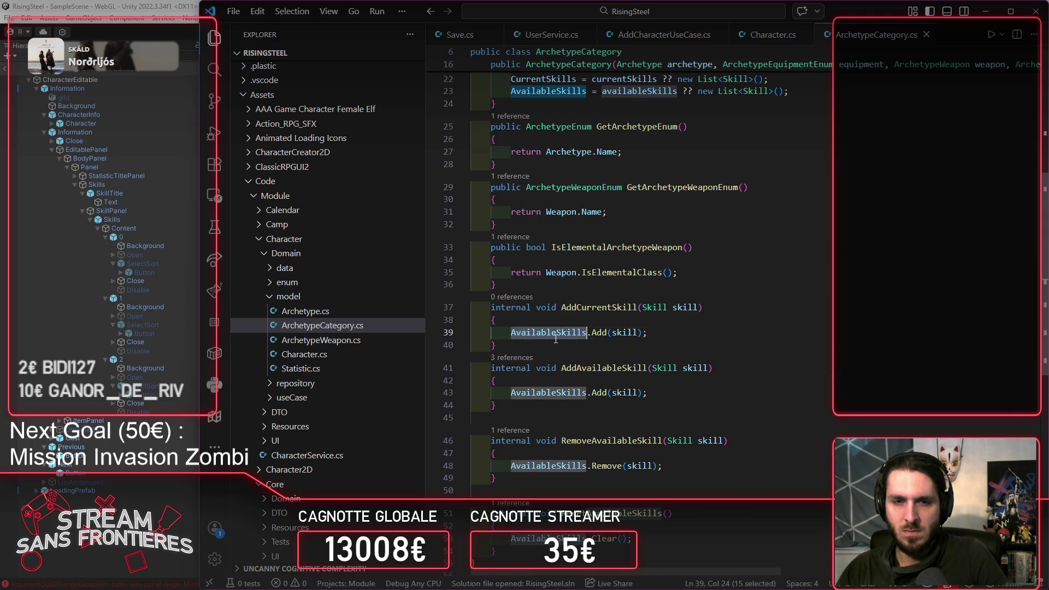
{"action": "key", "text": "ctrl+v"}
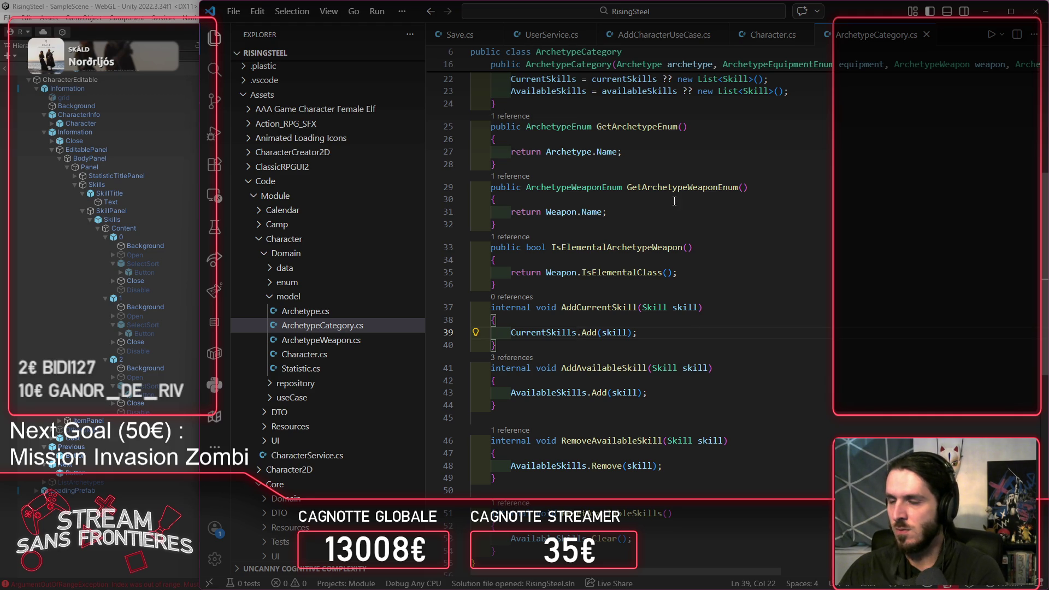
{"action": "key", "text": "alt+Left"}
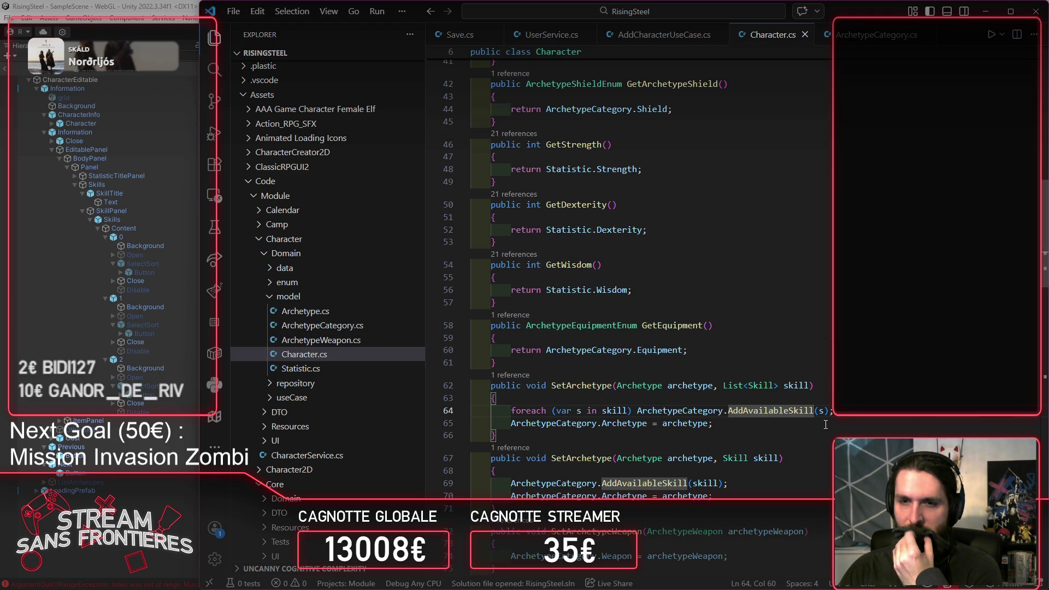
Step: Rename the skill parameter to availableSkills and add a duplicate foreach calling AddCurrentSkill
{"action": "left_click", "coordinate": [801, 387]}
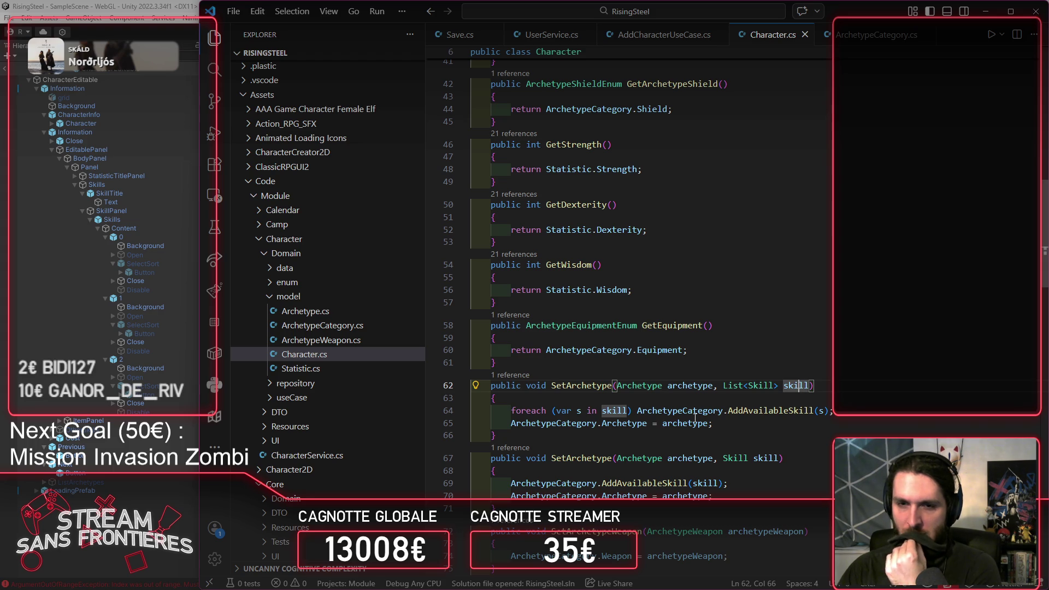
{"action": "key", "text": "ctrl+d"}
{"action": "type", "text": "availableSkills"}
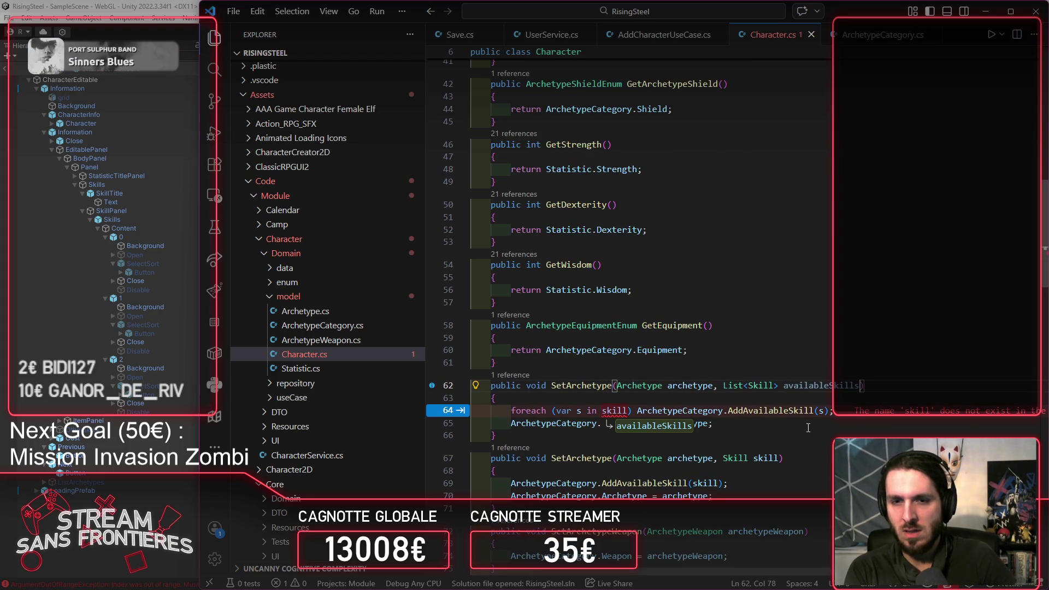
{"action": "key", "text": "Tab"}
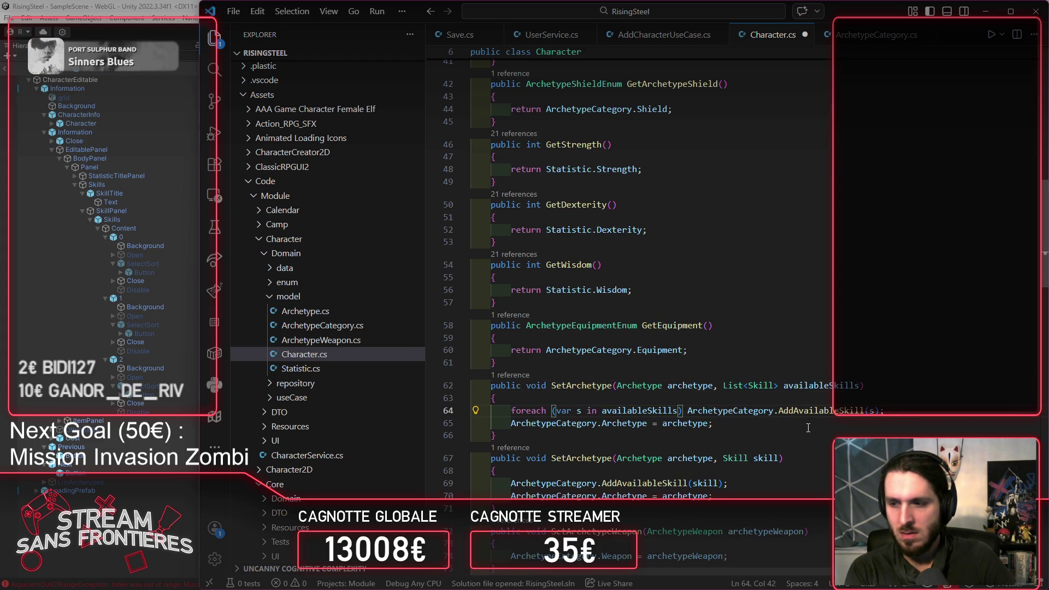
{"action": "key", "text": "shift+alt+Down"}
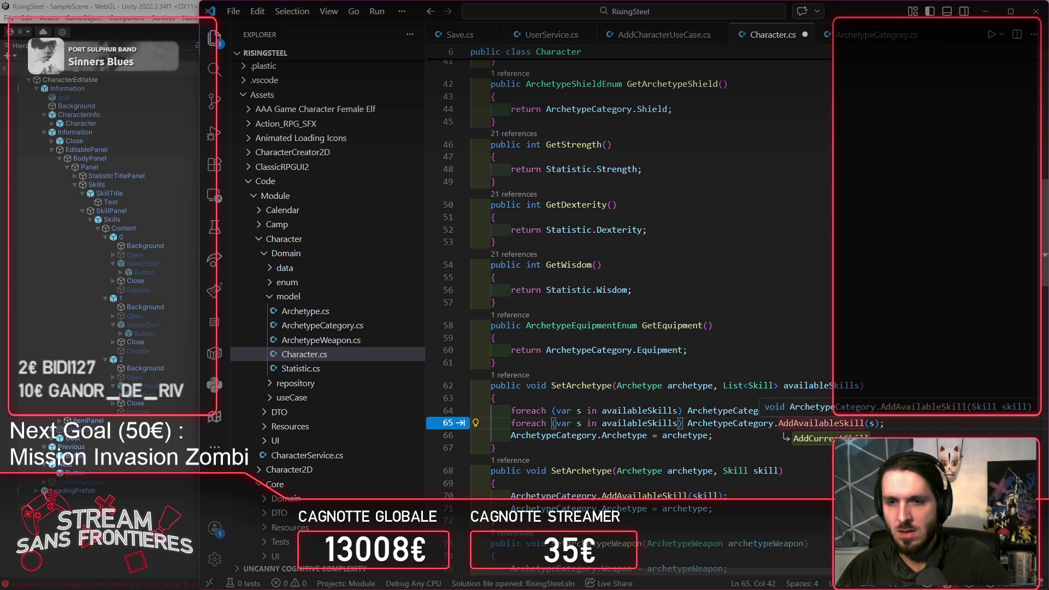
{"action": "key", "text": "Tab"}
{"action": "key", "text": "Tab"}
Step: Move the AddCurrentSkill loop above the AddAvailableSkill loop
{"action": "left_click", "coordinate": [855, 385]}
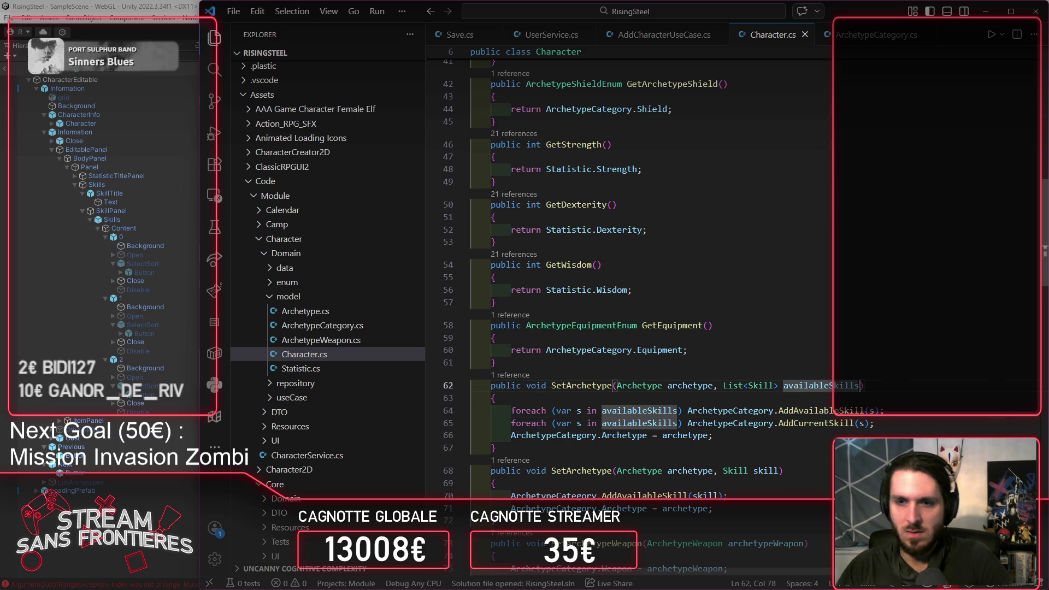
{"action": "key", "text": "Down"}
{"action": "key", "text": "Down"}
{"action": "key", "text": "Down"}
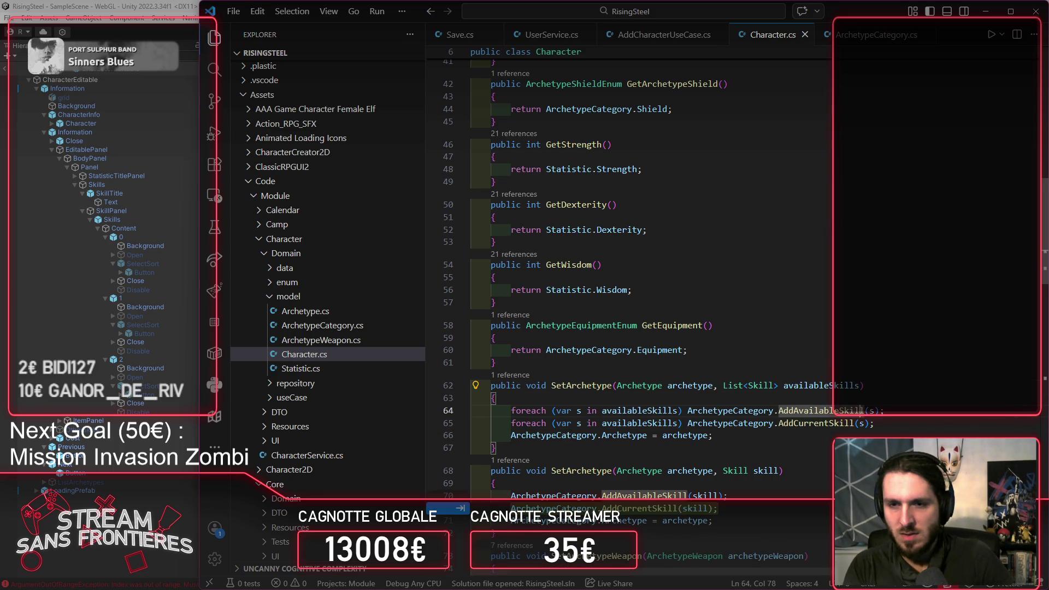
{"action": "key", "text": "shift+alt+Down"}
{"action": "key", "text": "ctrl+z"}
{"action": "key", "text": "alt+Up"}
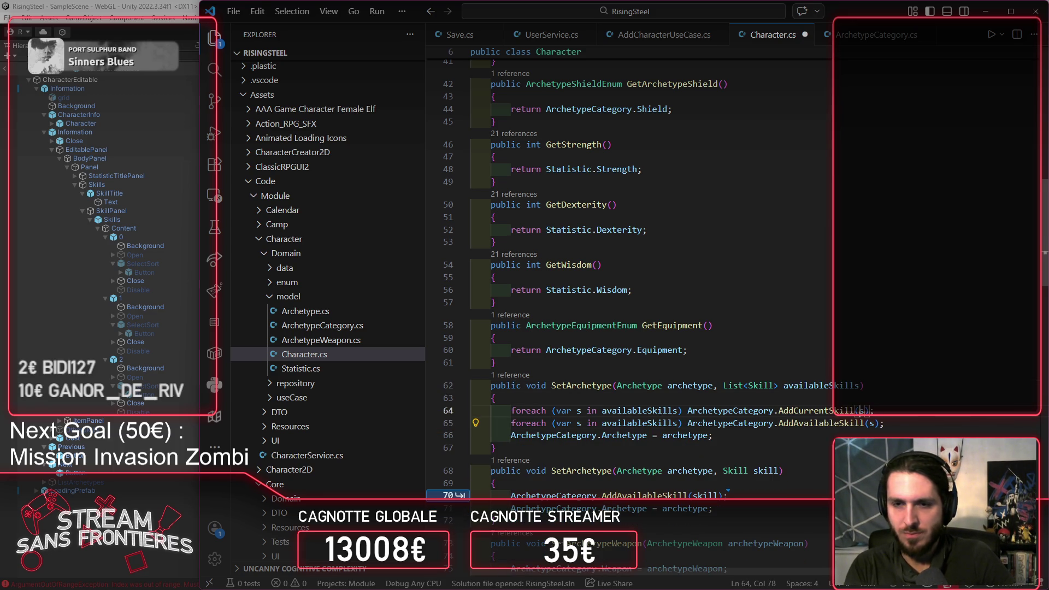
Step: Add a List<Skill> currentSkills parameter before availableSkills and point each loop at its matching list
{"action": "key", "text": "Up"}
{"action": "key", "text": "Up"}
{"action": "key", "text": "ctrl+shift+Left"}
{"action": "key", "text": "ctrl+shift+Left"}
{"action": "key", "text": "ctrl+shift+Left"}
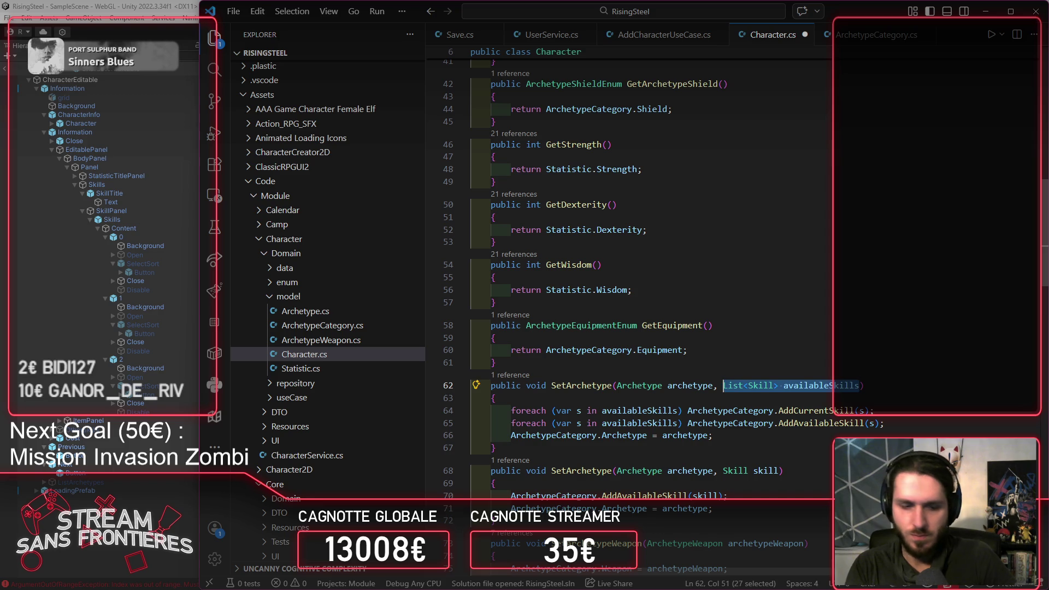
{"action": "key", "text": "Escape"}
{"action": "key", "text": "ctrl+b"}
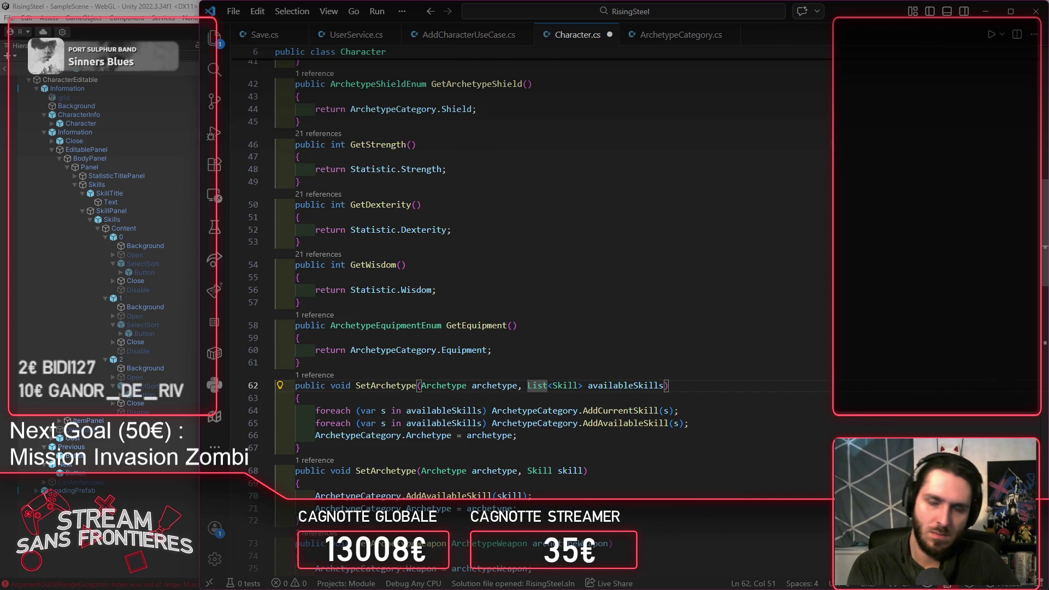
{"action": "key", "text": "ctrl+b"}
{"action": "type", "text": "List<Skill> availableSkills"}
{"action": "type", "text": ","}
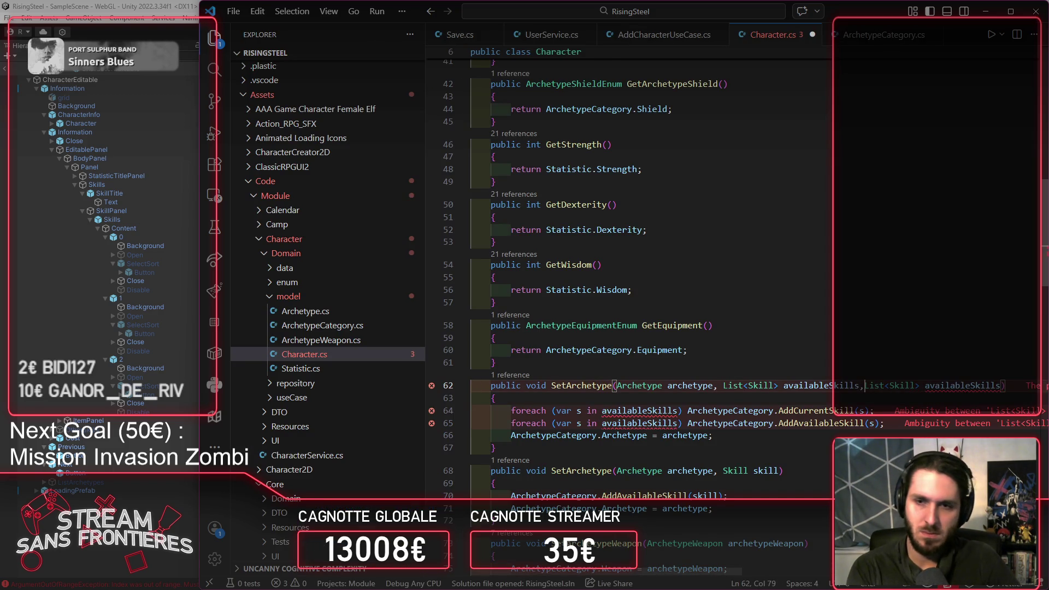
{"action": "double_click", "coordinate": [830, 385]}
{"action": "type", "text": "currentSkills"}
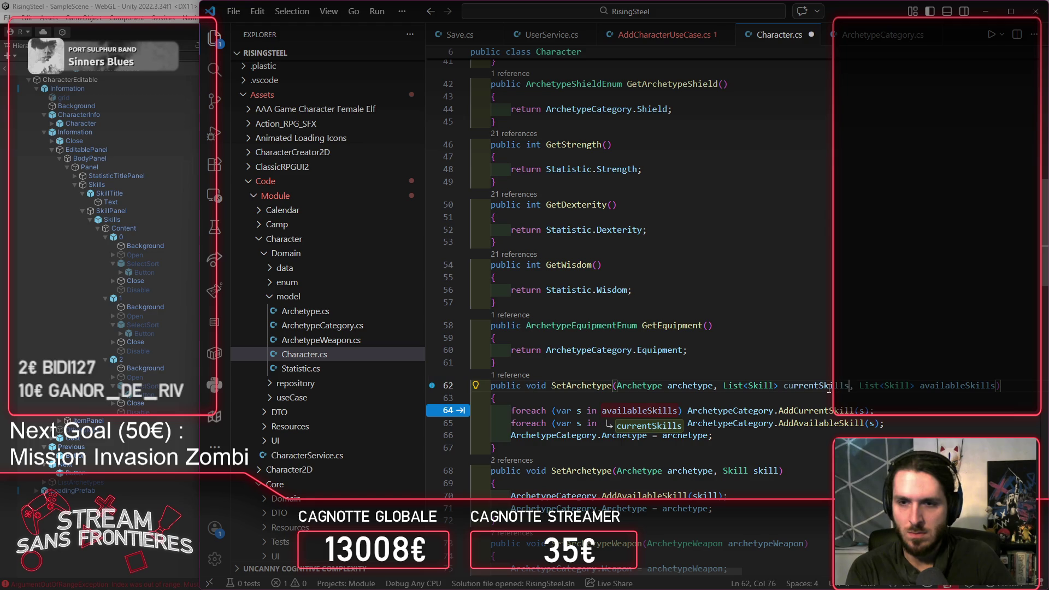
{"action": "key", "text": "ctrl+s"}
{"action": "key", "text": "Tab"}
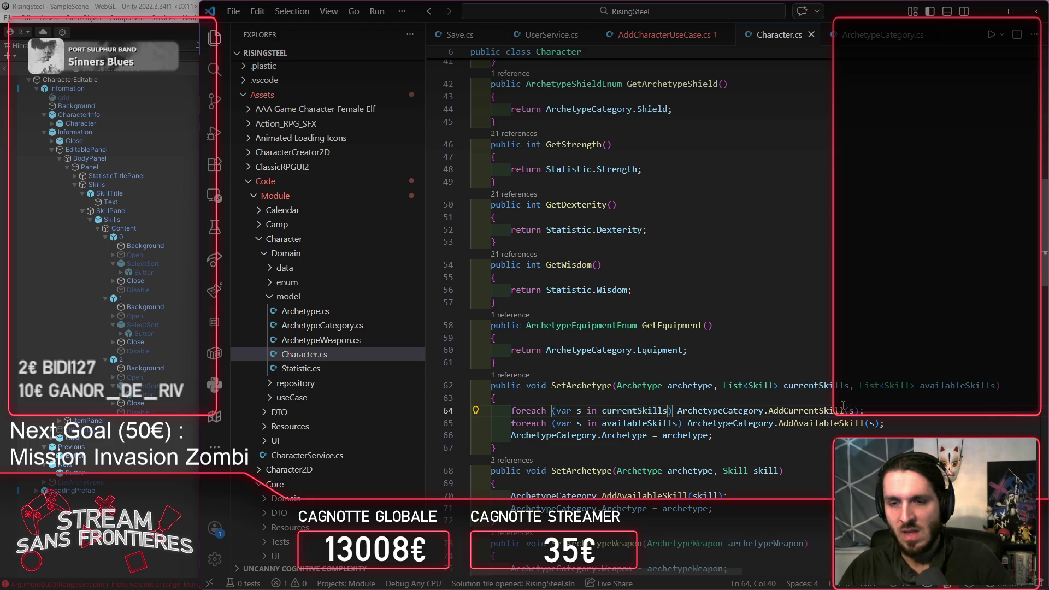
{"action": "key", "text": "alt+Left"}
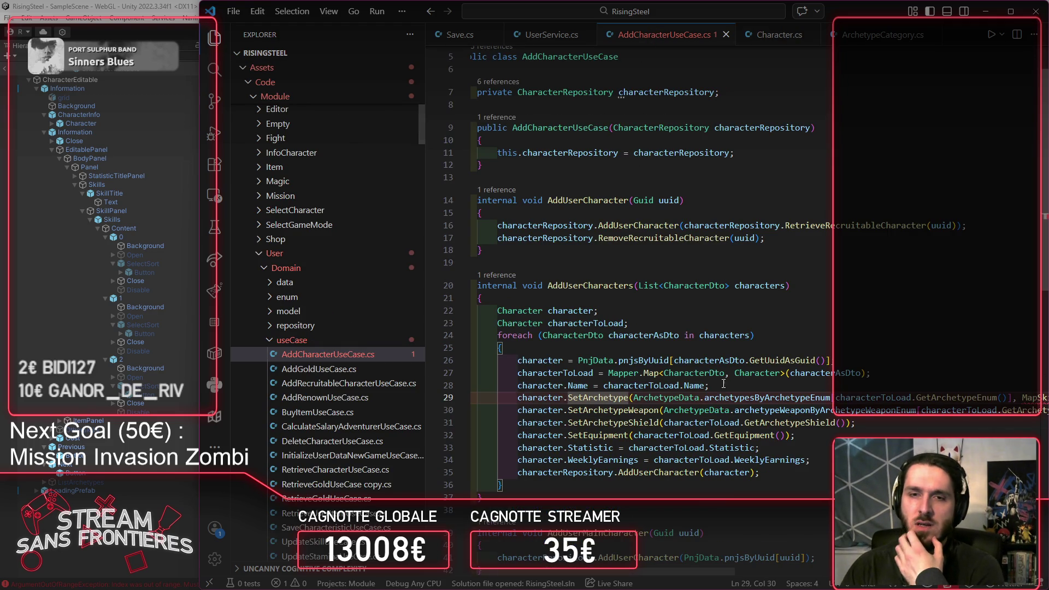
Step: Copy the MapSkills(characterAsDto.GetAvailableSkills()) argument on line 29 of AddCharacterUseCase
{"action": "key", "text": "ctrl+b"}
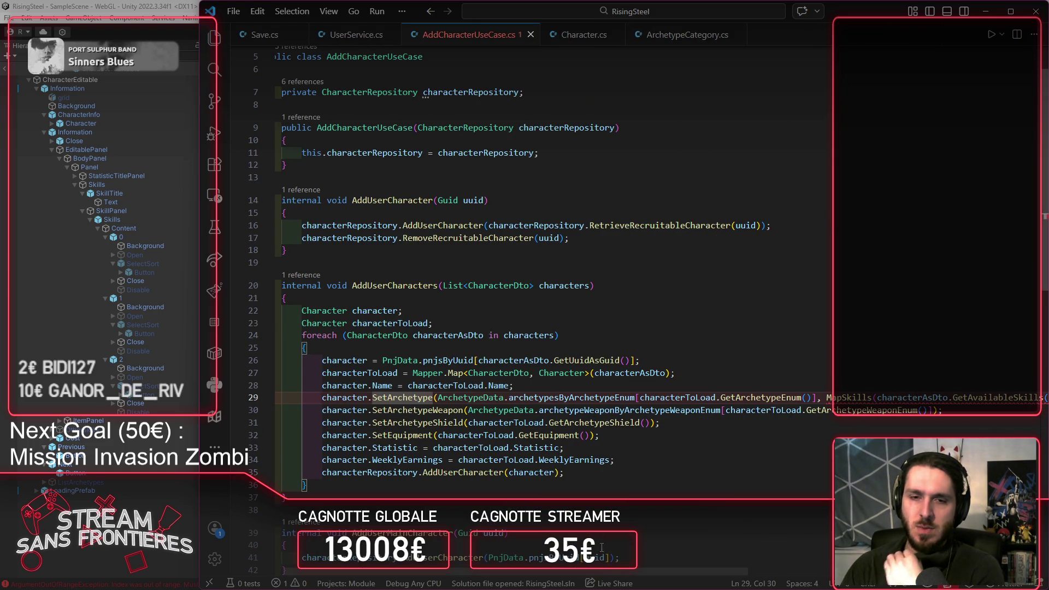
{"action": "mouse_move", "coordinate": [608, 573]}
{"action": "left_mouse_down"}
{"action": "mouse_move", "coordinate": [804, 565]}
{"action": "mouse_move", "coordinate": [589, 566]}
{"action": "left_mouse_up"}
{"action": "scroll", "coordinate": [660, 448], "scroll_direction": "down", "scroll_amount": 5}
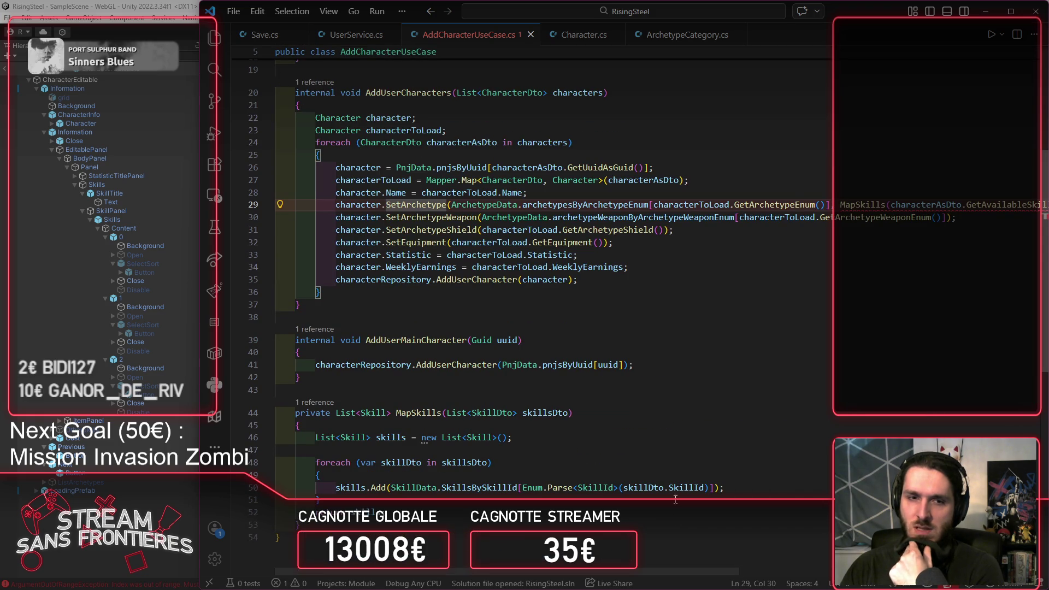
{"action": "left_click_drag", "start_coordinate": [671, 568], "coordinate": [785, 565]}
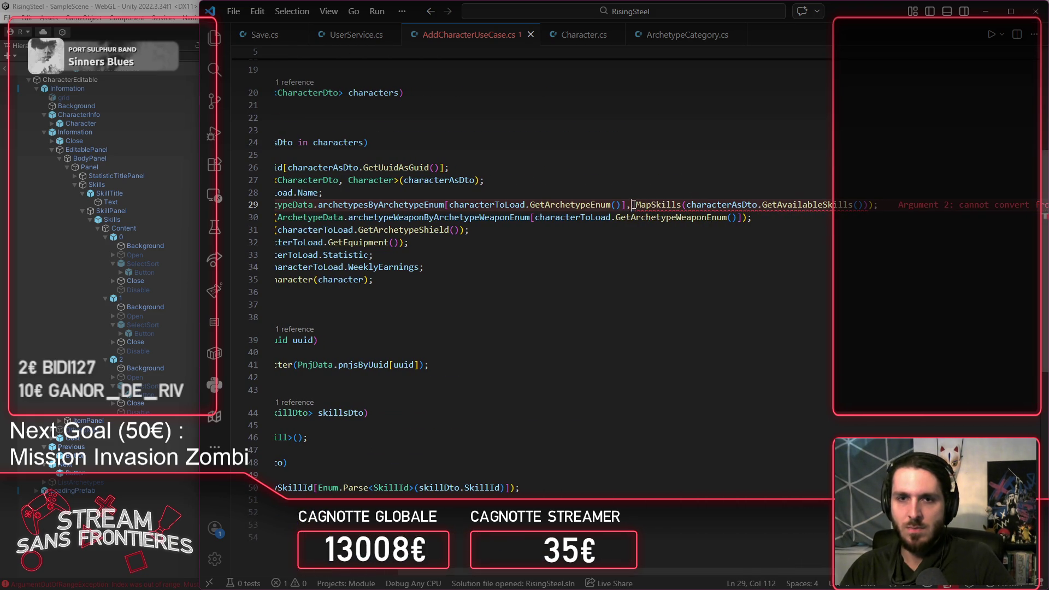
{"action": "mouse_move", "coordinate": [634, 205]}
{"action": "left_mouse_down"}
{"action": "mouse_move", "coordinate": [825, 205]}
{"action": "mouse_move", "coordinate": [873, 218]}
{"action": "mouse_move", "coordinate": [867, 211]}
{"action": "left_mouse_up"}
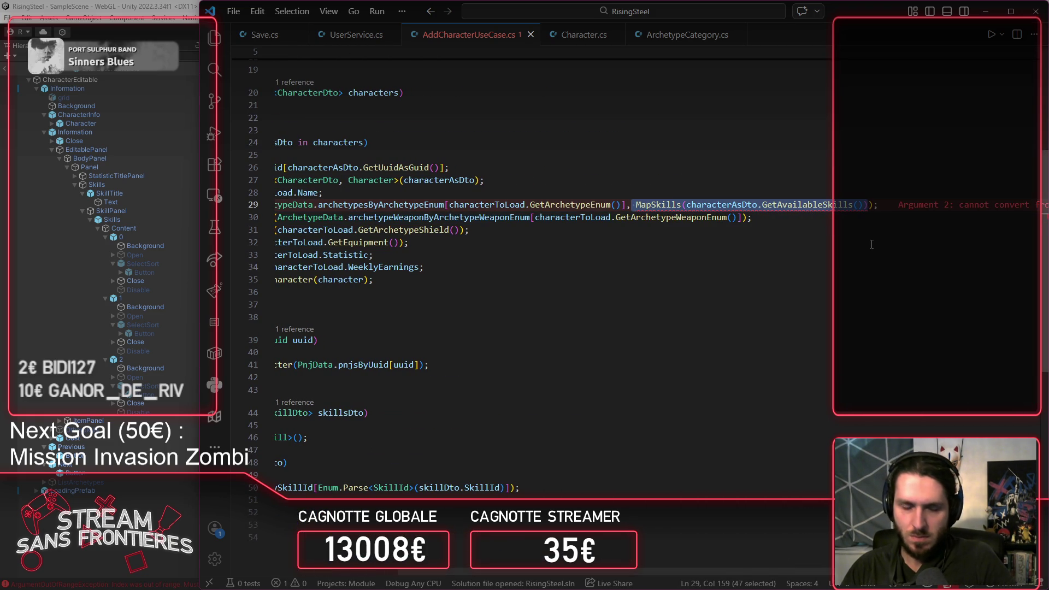
{"action": "key", "text": "Escape"}
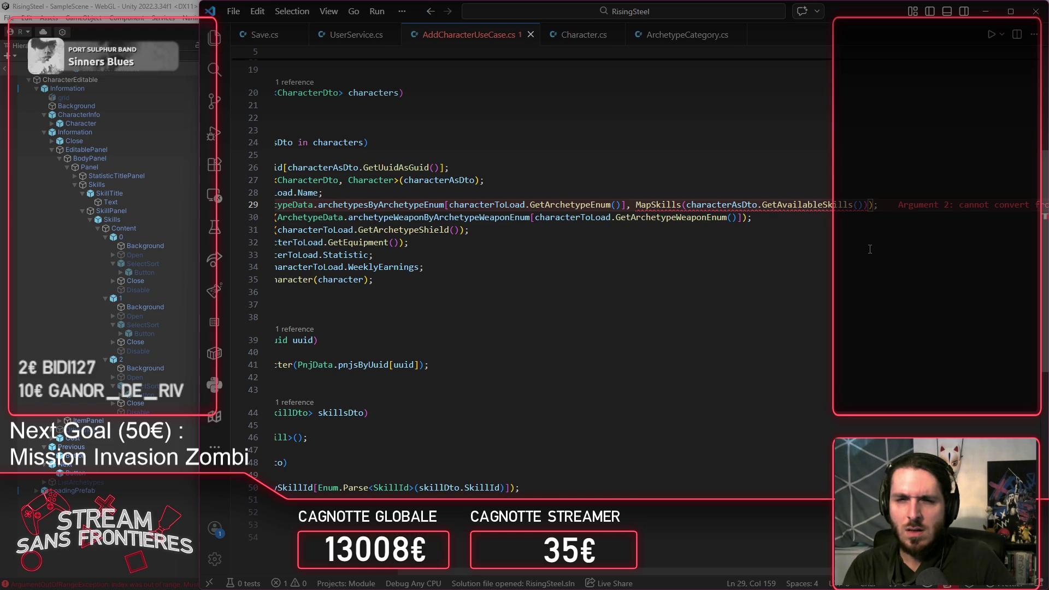
{"action": "key", "text": "ctrl+shift+Left"}
{"action": "key", "text": "ctrl+shift+Left"}
{"action": "key", "text": "ctrl+shift+Left"}
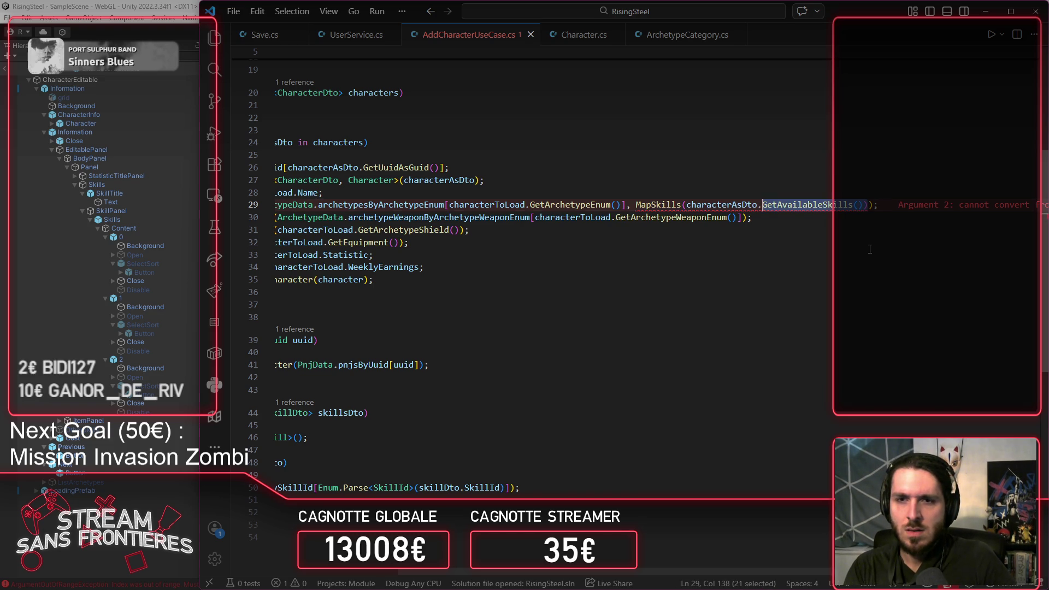
{"action": "key", "text": "Right"}
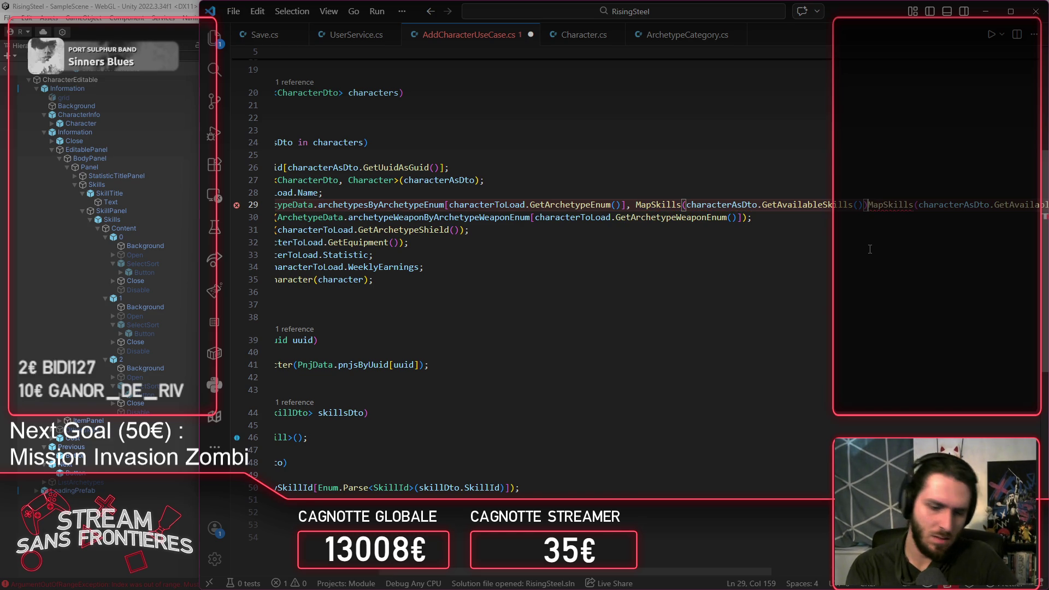
Step: Make SetArchetype also receive MapSkills(characterAsDto.GetCurrentSkills()) as its current-skills argument
{"action": "type", "text": ","}
{"action": "key", "text": "Tab"}
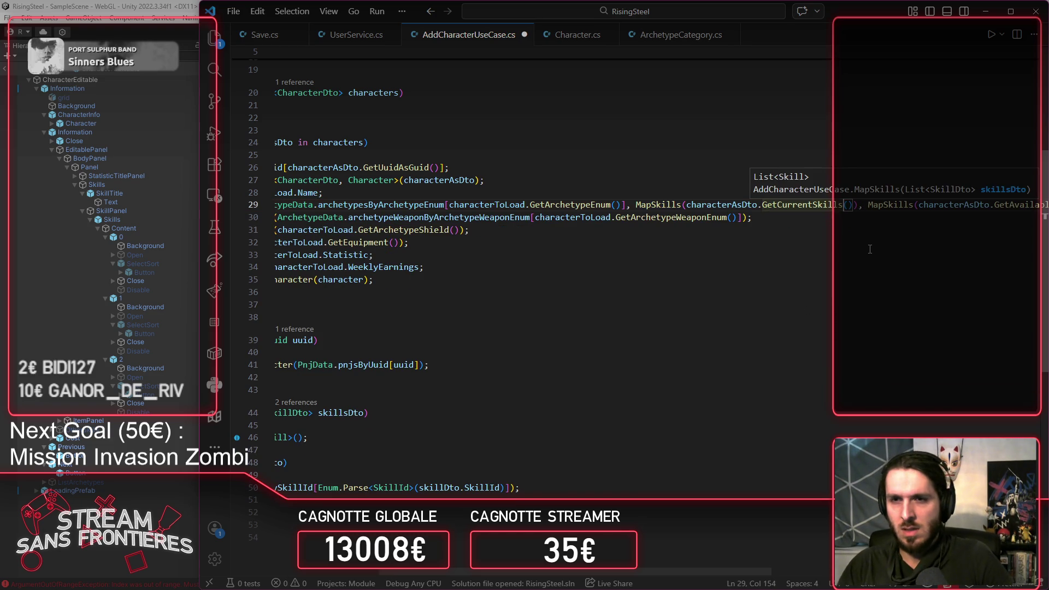
{"action": "scroll", "coordinate": [712, 565], "scroll_direction": "right", "scroll_amount": 5}
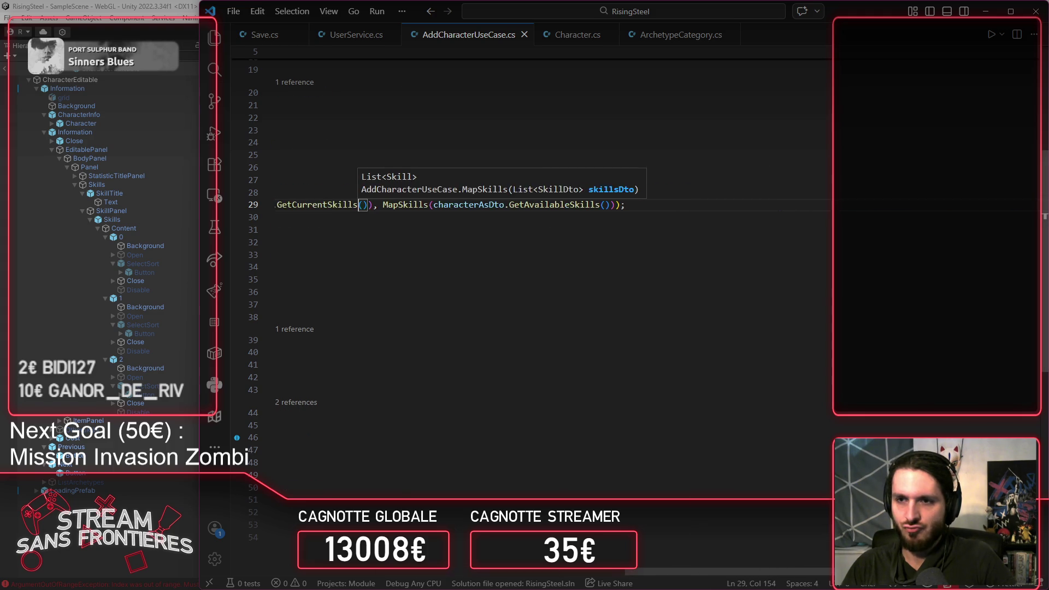
{"action": "scroll", "coordinate": [687, 552], "scroll_direction": "left", "scroll_amount": 8}
{"action": "scroll", "coordinate": [614, 543], "scroll_direction": "left", "scroll_amount": 3}
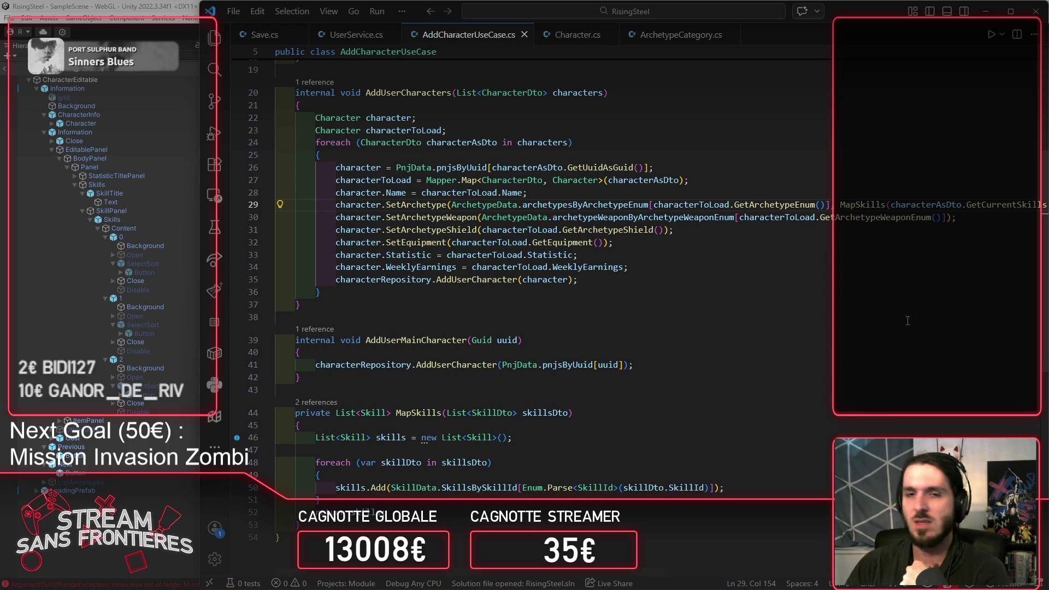
{"action": "left_click", "coordinate": [799, 327]}
Step: Back in Unity, clear the Console errors and enter Play mode
{"action": "key", "text": "alt+Tab"}
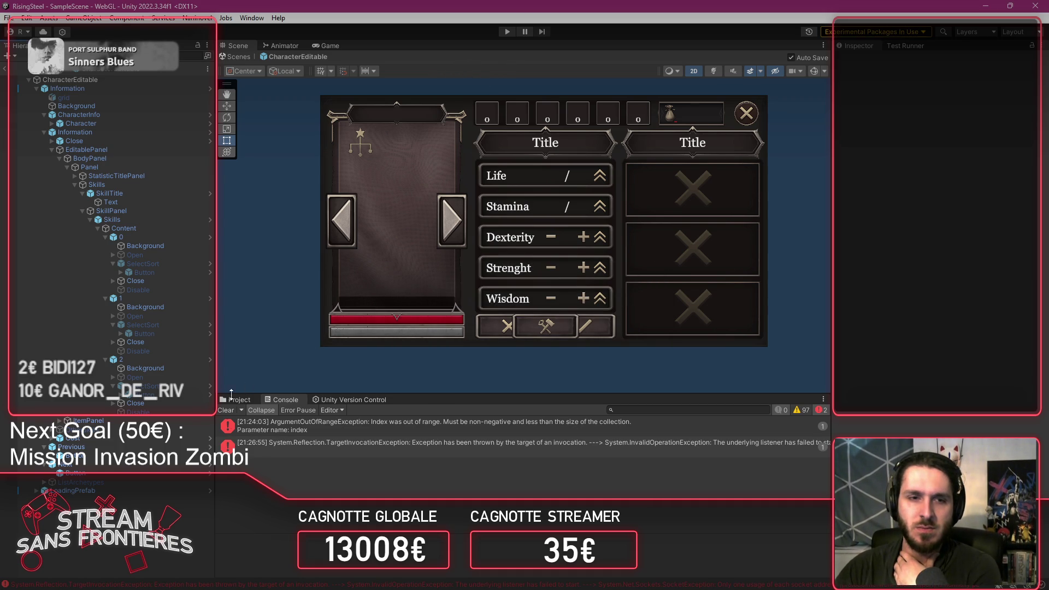
{"action": "left_click", "coordinate": [224, 411]}
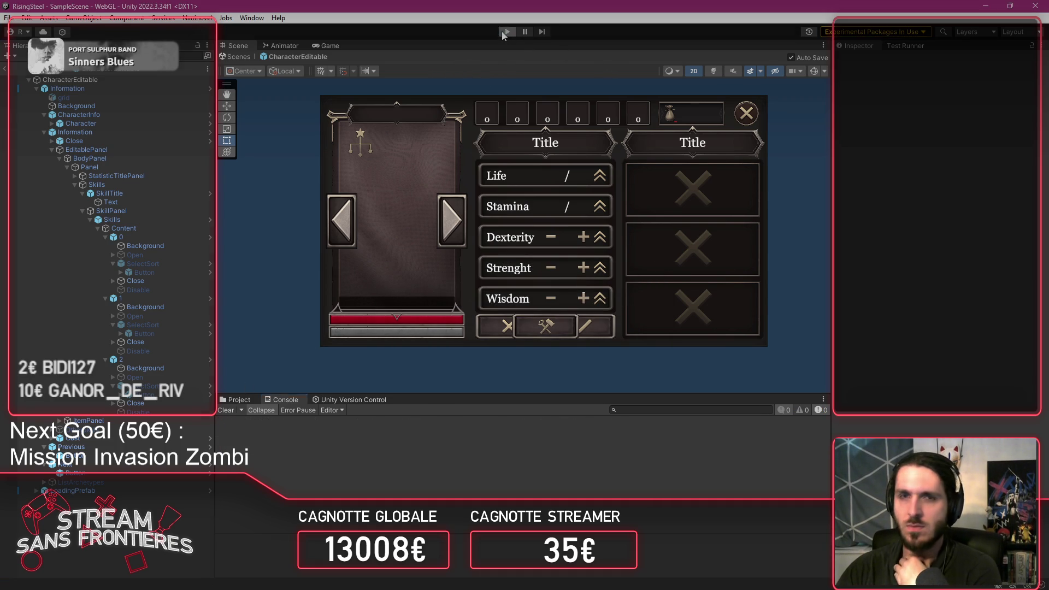
{"action": "left_click", "coordinate": [504, 32]}
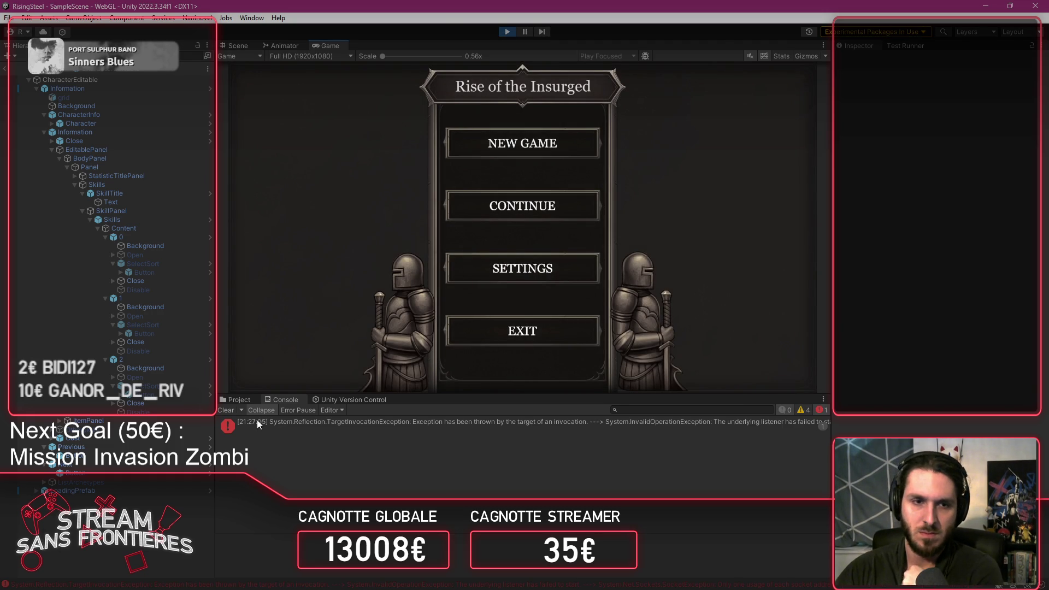
Step: Continue a saved game and make Alberto a Soldier with PowerStrike in his first skill slot
{"action": "left_click", "coordinate": [226, 410]}
{"action": "left_click", "coordinate": [502, 203]}
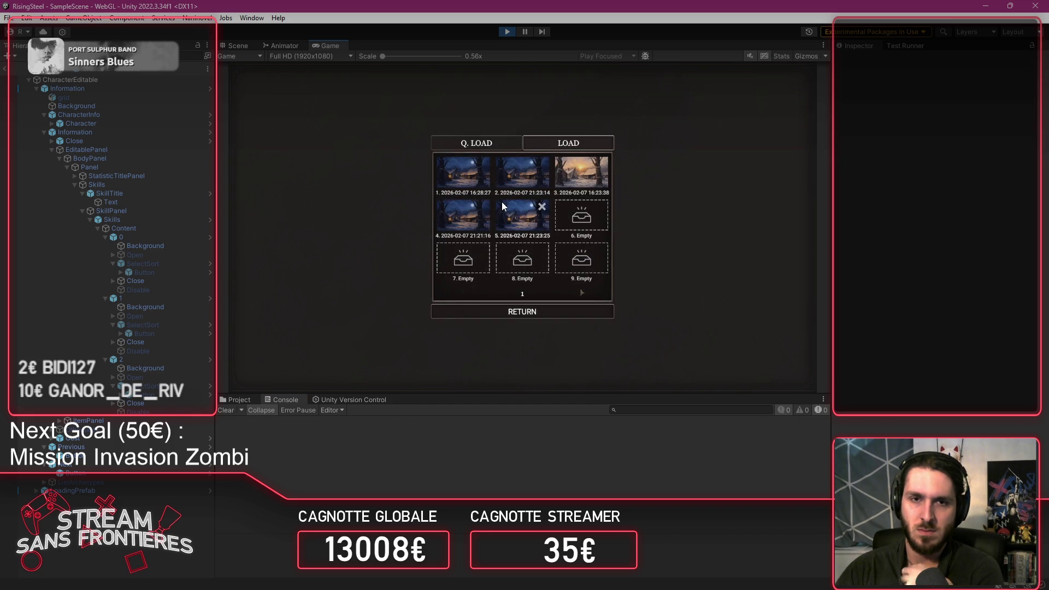
{"action": "left_click", "coordinate": [516, 171]}
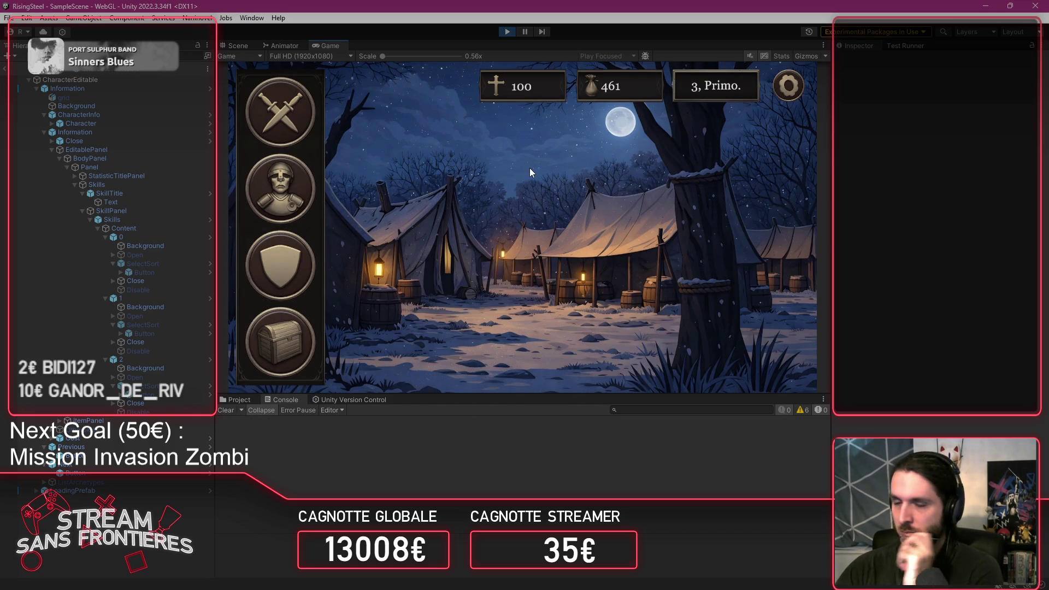
{"action": "left_click", "coordinate": [294, 266]}
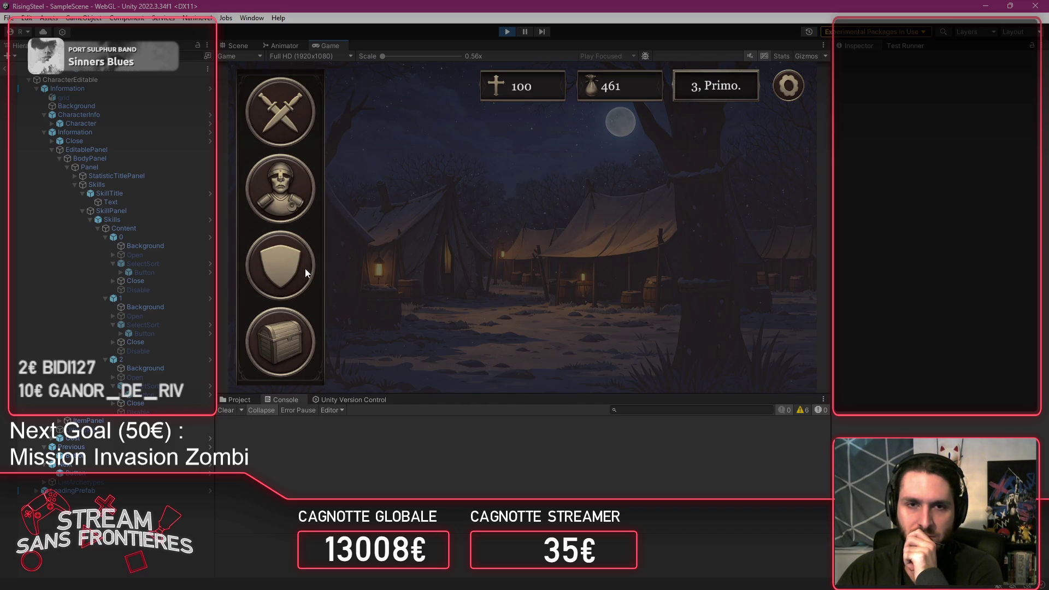
{"action": "left_click", "coordinate": [375, 294]}
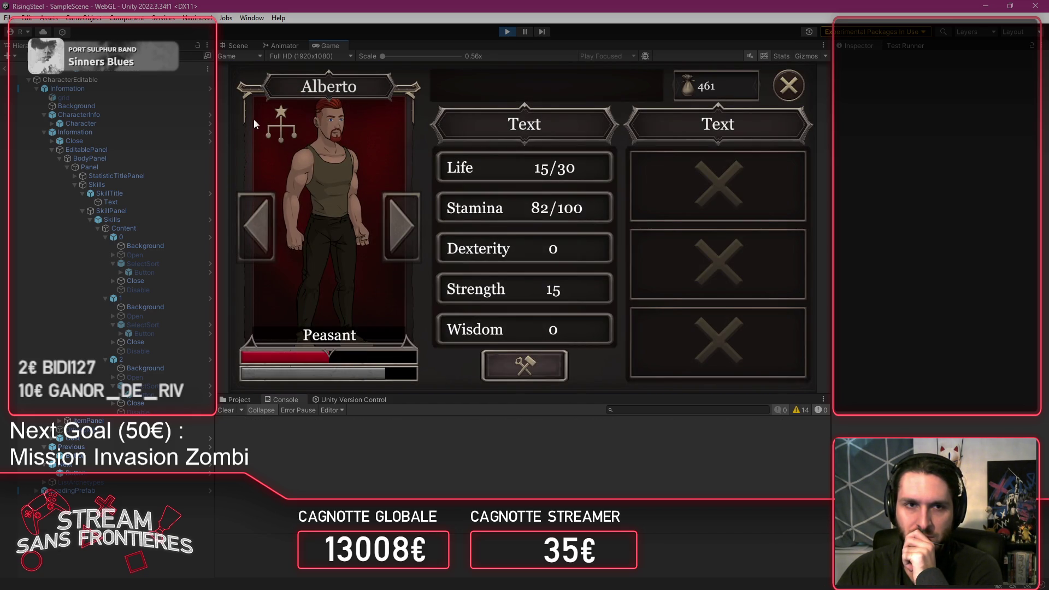
{"action": "left_click", "coordinate": [280, 121]}
{"action": "left_click", "coordinate": [546, 98]}
{"action": "left_click", "coordinate": [722, 196]}
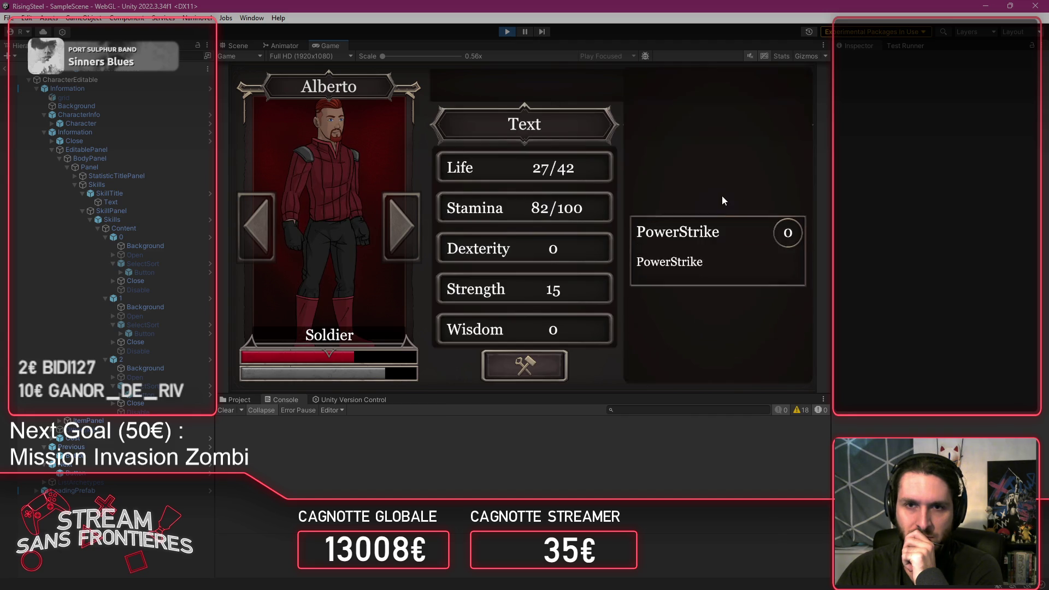
{"action": "left_click", "coordinate": [721, 231]}
{"action": "left_click", "coordinate": [794, 88]}
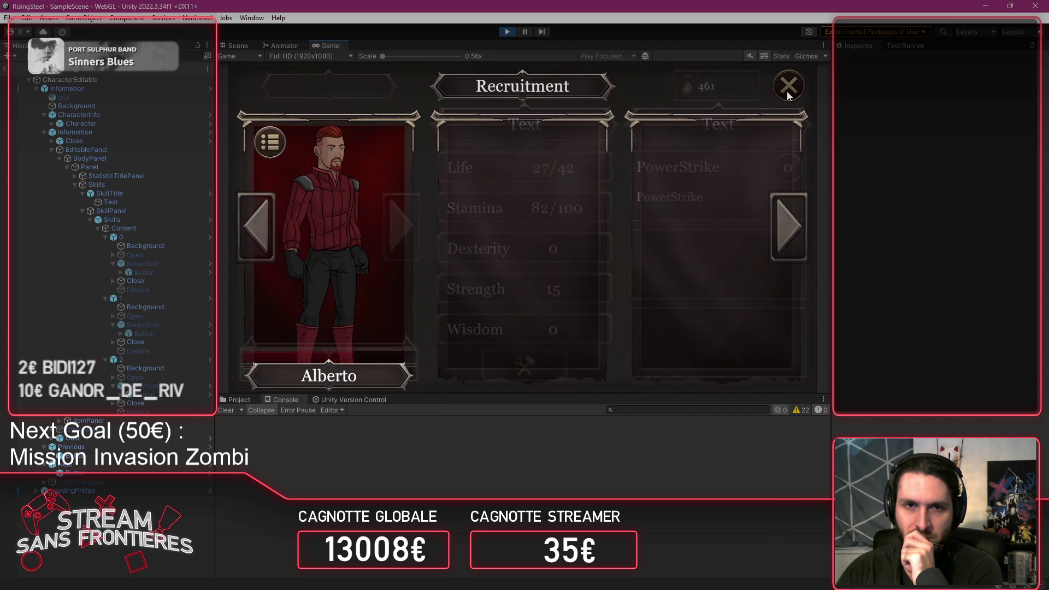
{"action": "left_click", "coordinate": [796, 92]}
Step: Save the game over slot 5
{"action": "left_click", "coordinate": [791, 93]}
{"action": "left_click", "coordinate": [455, 149]}
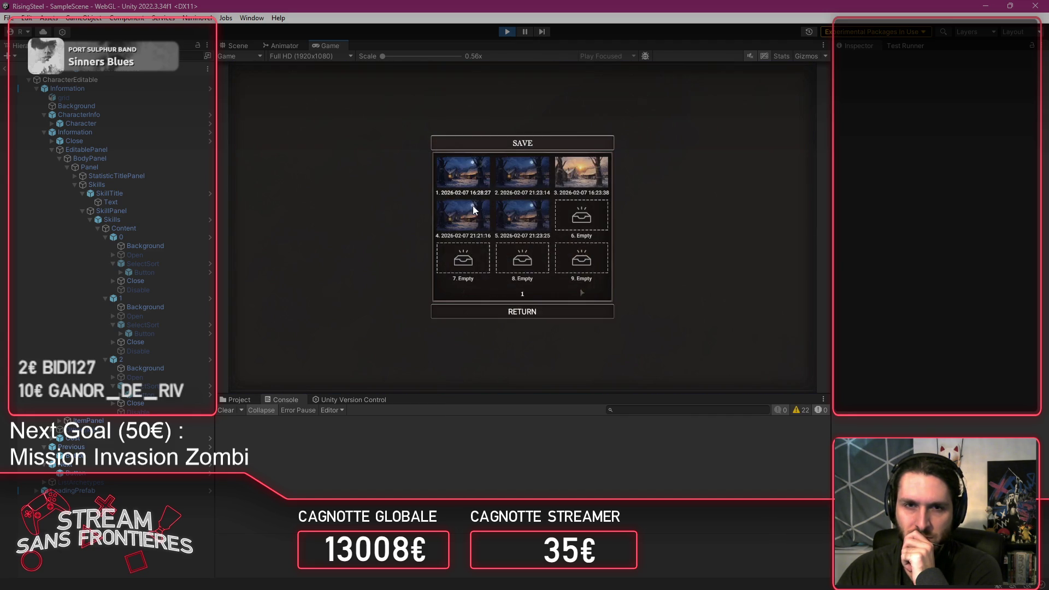
{"action": "left_click", "coordinate": [520, 219]}
{"action": "left_click", "coordinate": [500, 236]}
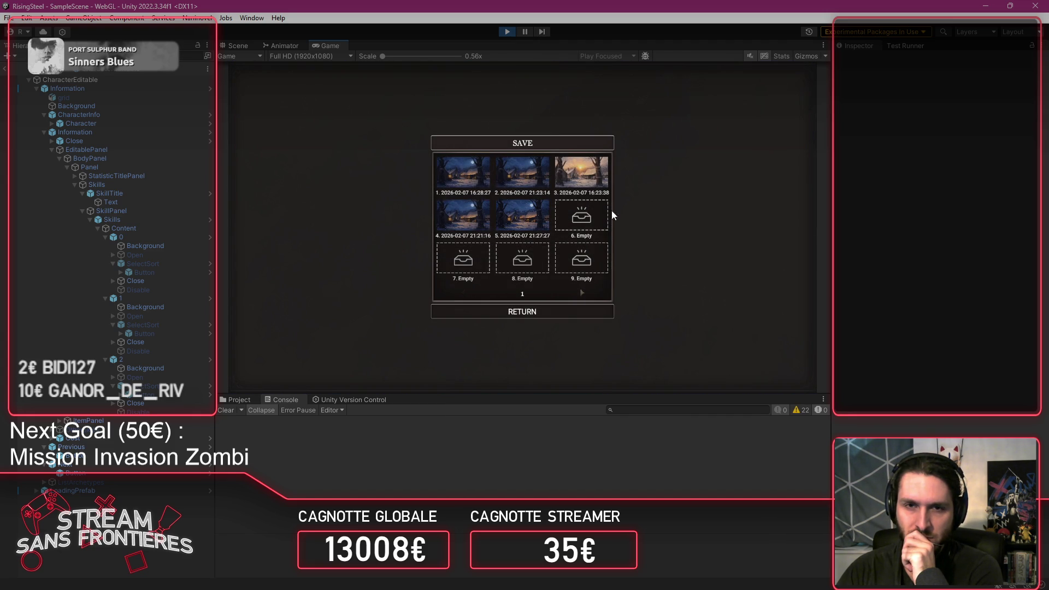
{"action": "left_click", "coordinate": [582, 310]}
Step: Load a saved game and inspect Alberto's details in the recruitment roster
{"action": "left_click", "coordinate": [792, 94]}
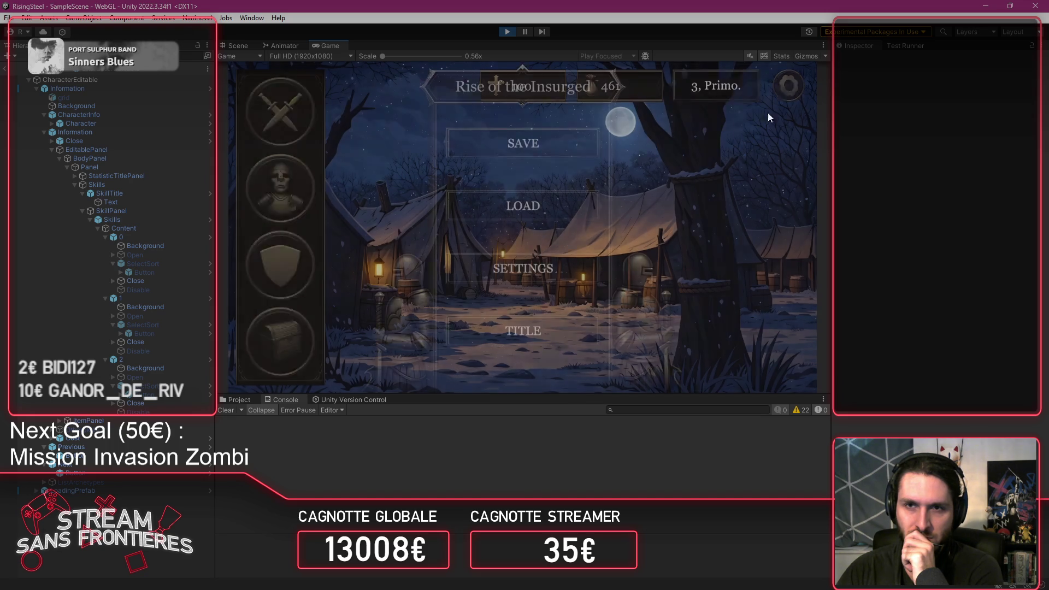
{"action": "left_click", "coordinate": [515, 213]}
{"action": "left_click", "coordinate": [508, 170]}
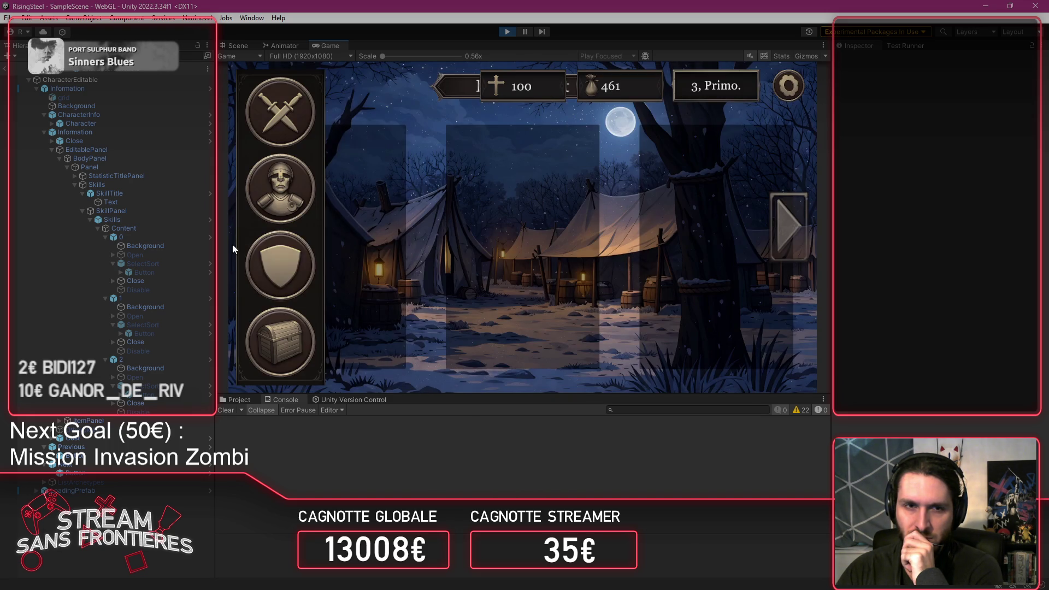
{"action": "left_click", "coordinate": [289, 277]}
{"action": "left_click", "coordinate": [350, 245]}
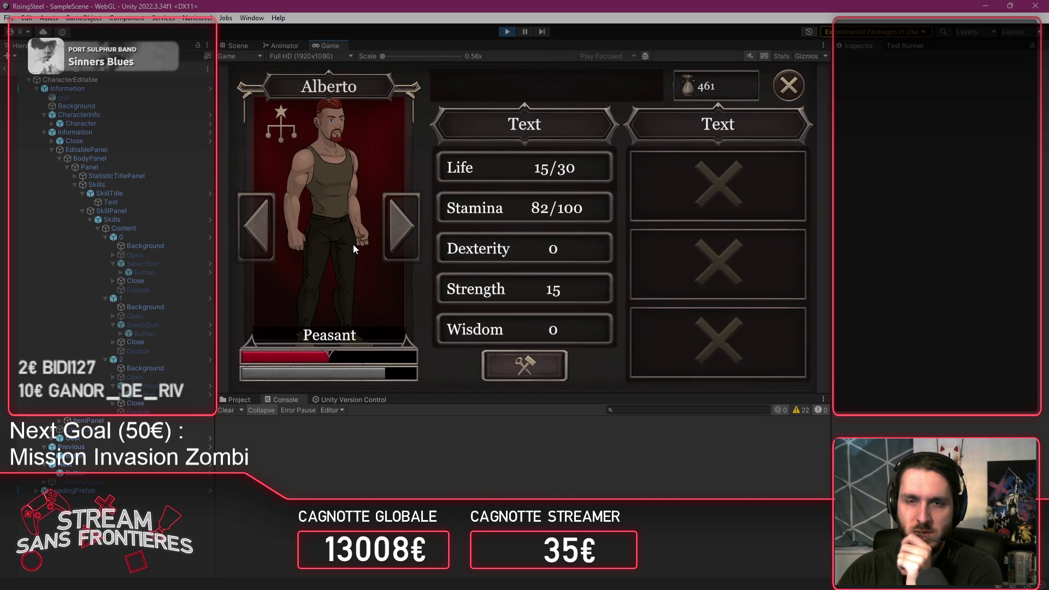
{"action": "left_click", "coordinate": [789, 86]}
{"action": "left_click", "coordinate": [790, 87]}
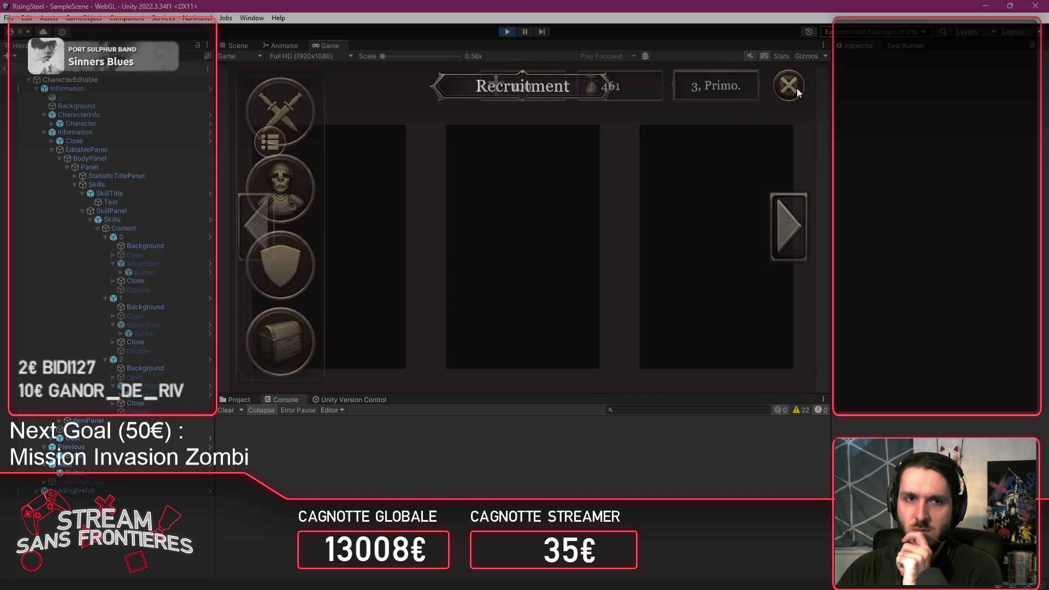
Step: Load slot 5, check that Alberto still has PowerStrike, then load slot 1
{"action": "left_click", "coordinate": [792, 89]}
{"action": "left_click", "coordinate": [593, 207]}
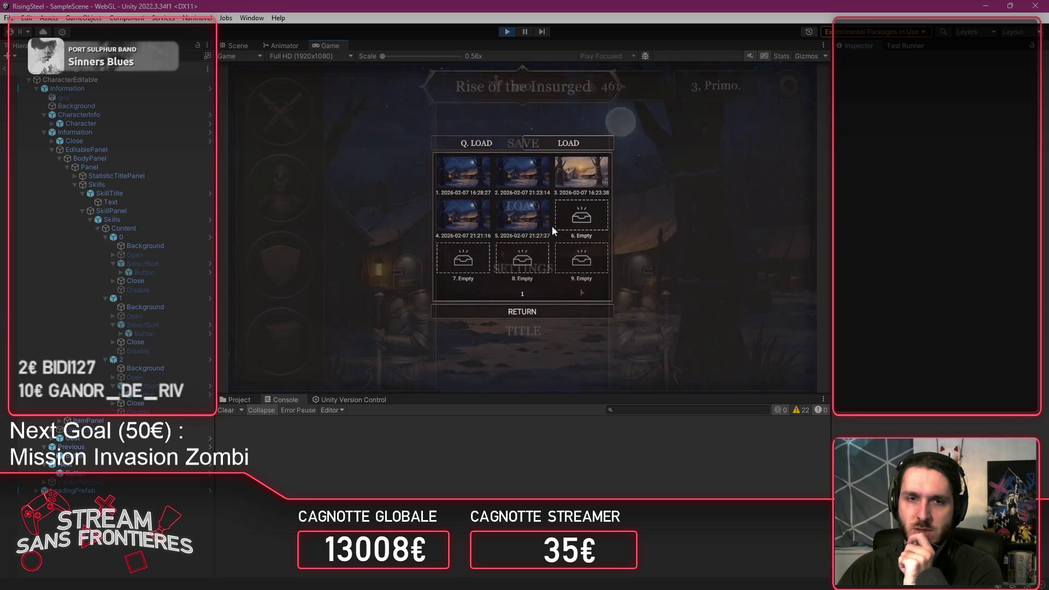
{"action": "left_click", "coordinate": [522, 222]}
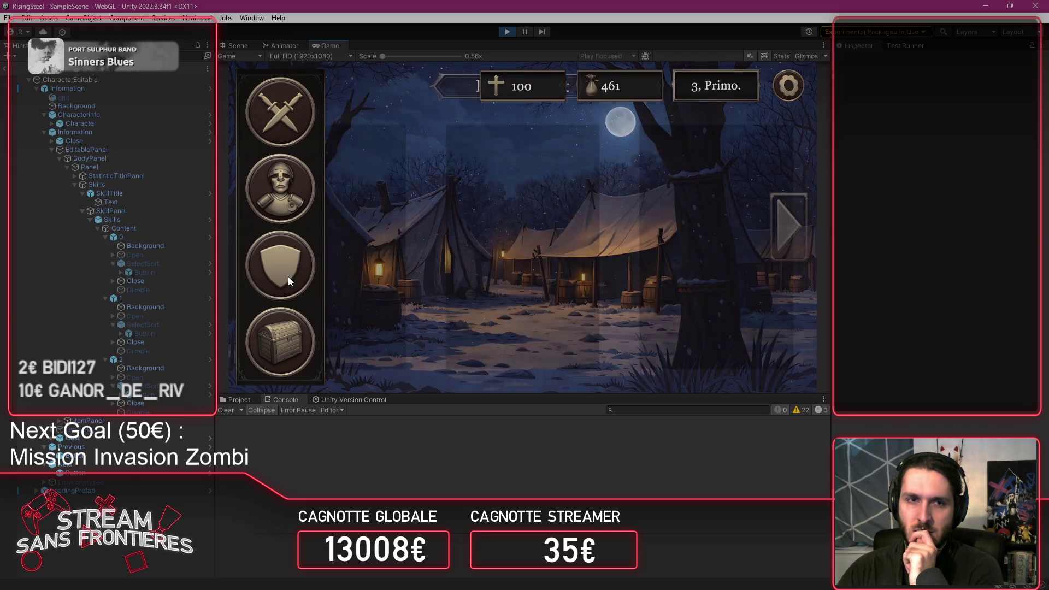
{"action": "left_click", "coordinate": [287, 276]}
{"action": "left_click", "coordinate": [289, 281]}
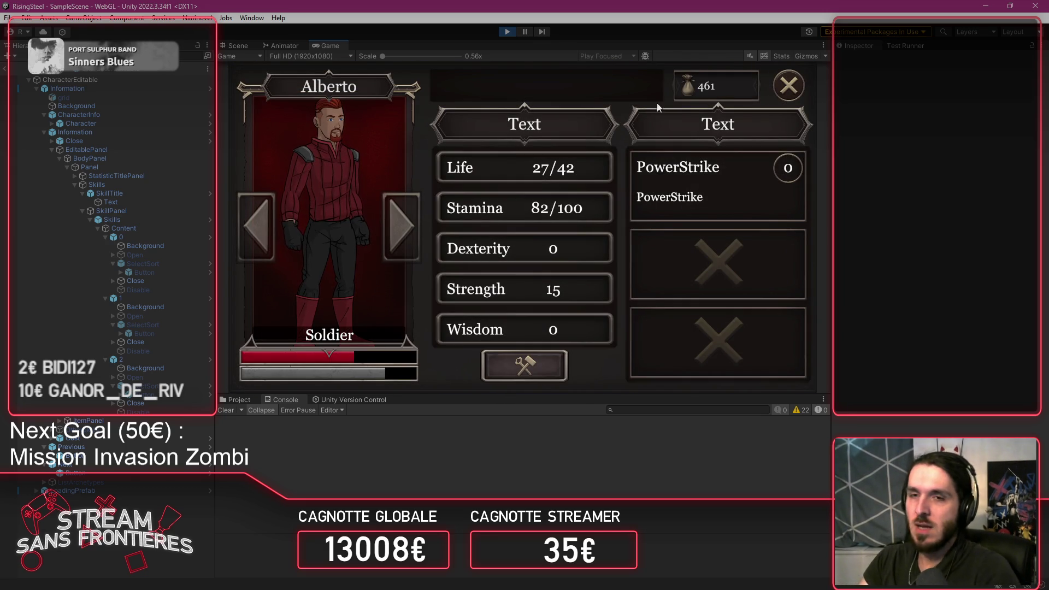
{"action": "left_click", "coordinate": [787, 85]}
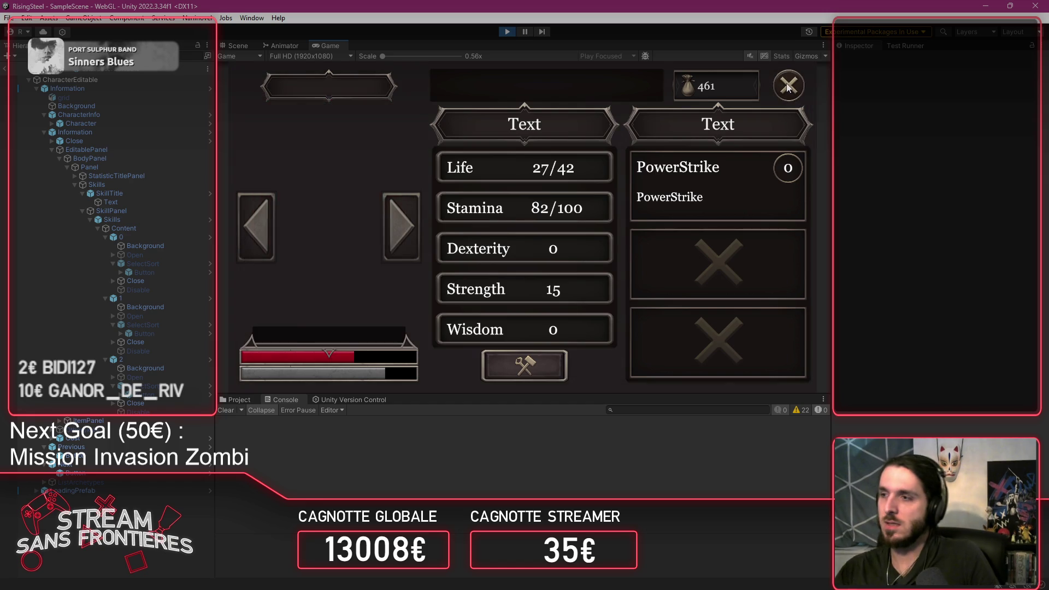
{"action": "left_click", "coordinate": [787, 85]}
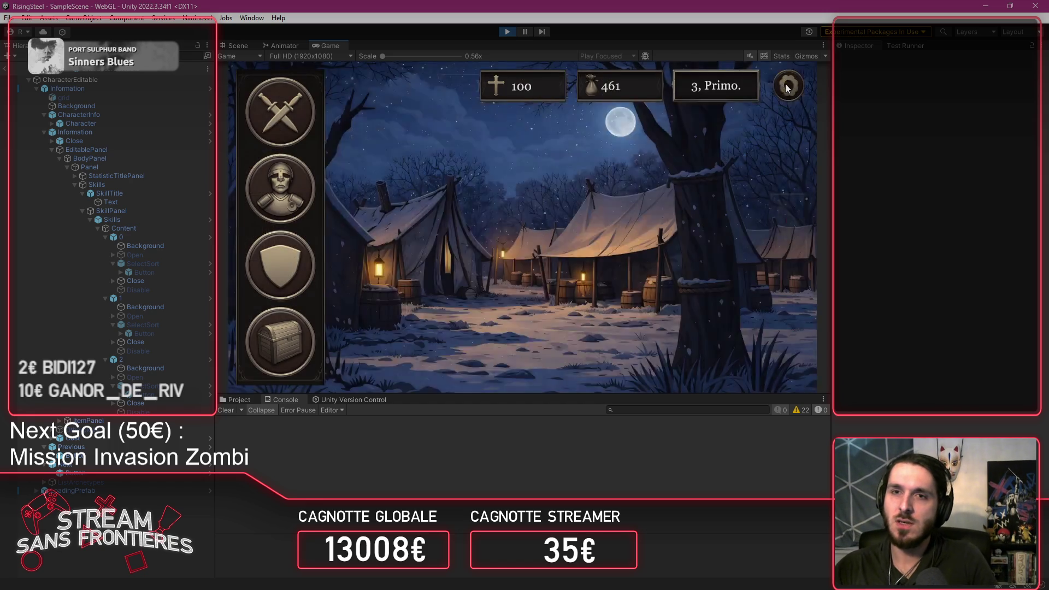
{"action": "left_click", "coordinate": [787, 85]}
{"action": "left_click", "coordinate": [573, 207]}
{"action": "left_click", "coordinate": [459, 172]}
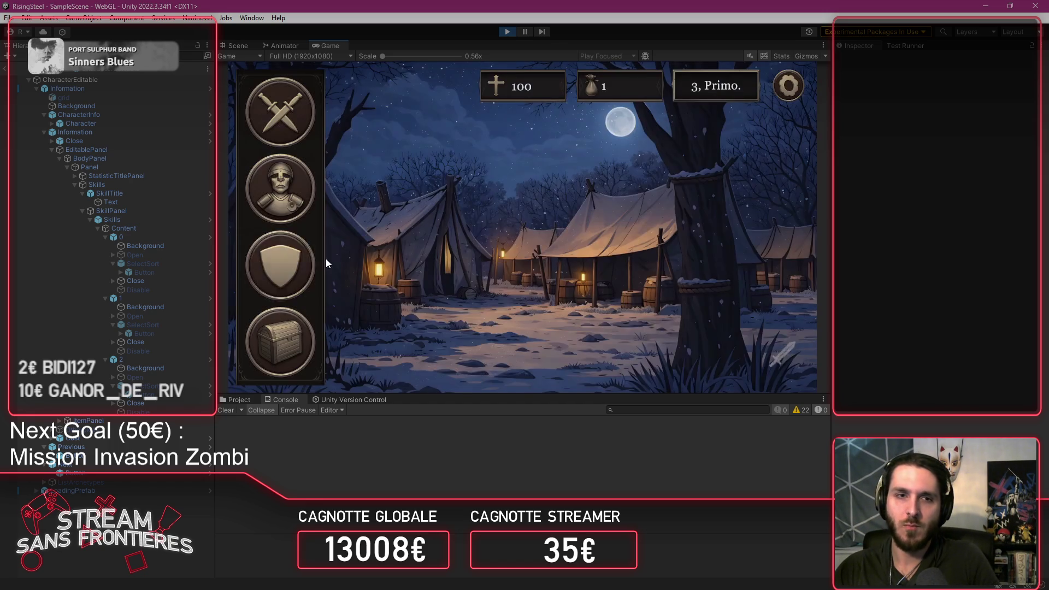
Step: Replace Alberto's Inferno skill with a Burn spell crafted from Fire, then close his sheet and the roster
{"action": "left_click", "coordinate": [287, 263]}
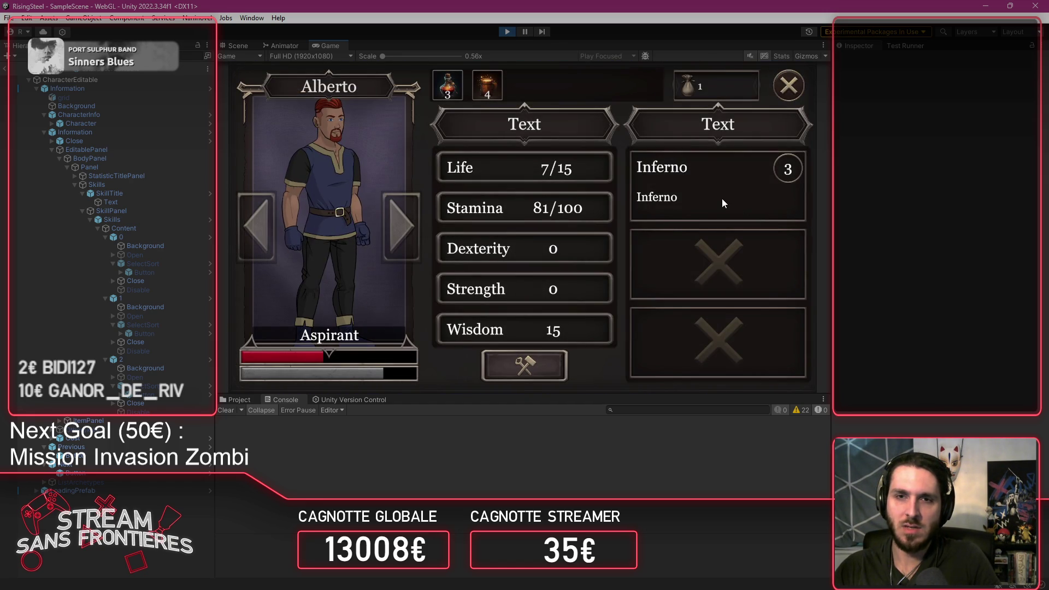
{"action": "left_click", "coordinate": [723, 200]}
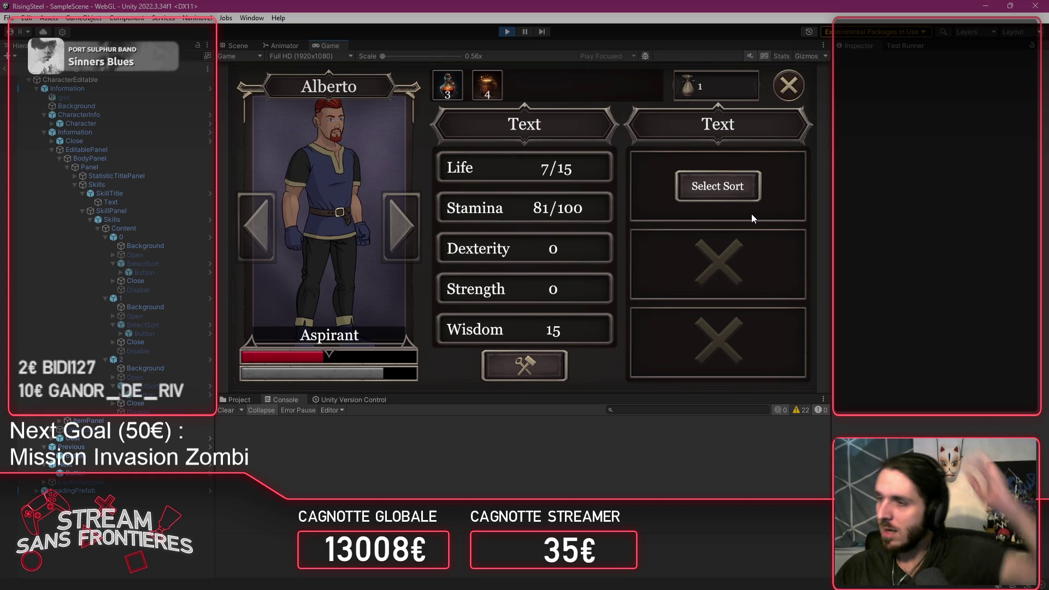
{"action": "left_click", "coordinate": [748, 198]}
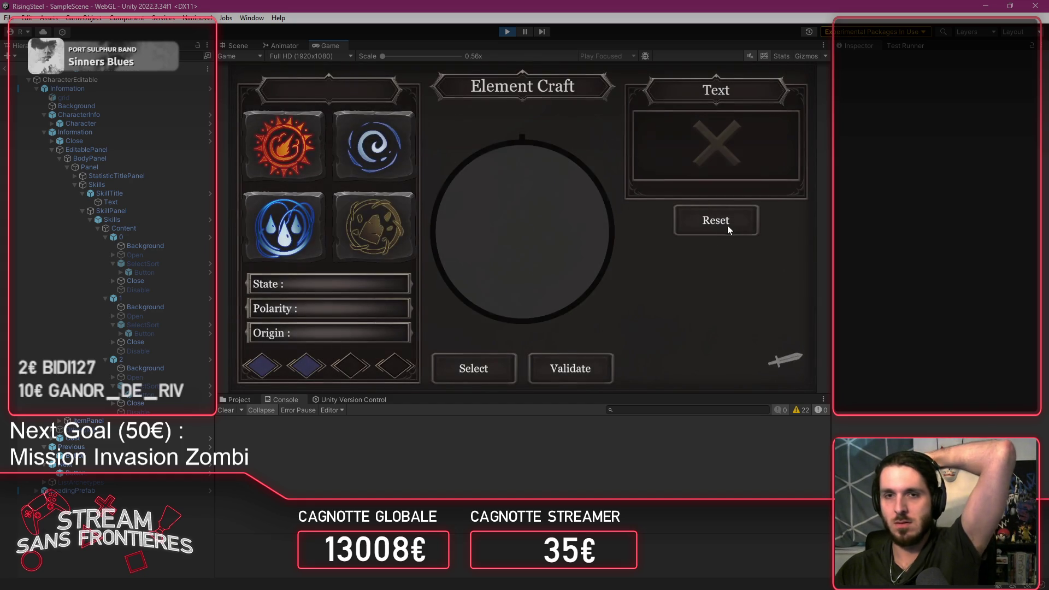
{"action": "left_click", "coordinate": [319, 176]}
{"action": "left_click", "coordinate": [473, 366]}
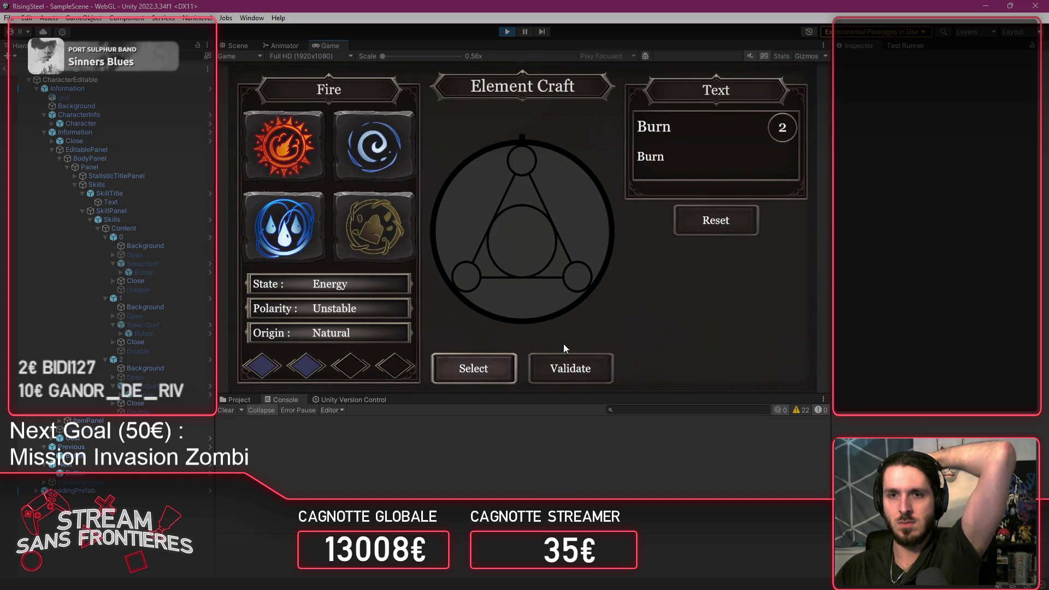
{"action": "left_click", "coordinate": [481, 368]}
{"action": "left_click", "coordinate": [601, 368]}
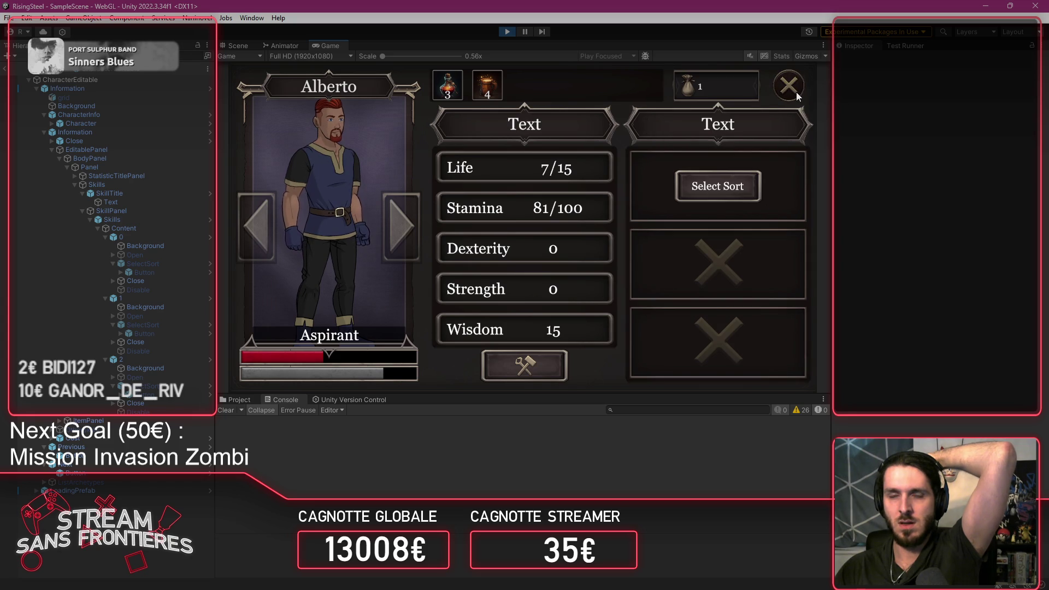
{"action": "left_click", "coordinate": [796, 92]}
{"action": "left_click", "coordinate": [793, 90]}
Step: Save the running game over slot 4 and return to the camp
{"action": "left_click", "coordinate": [790, 91]}
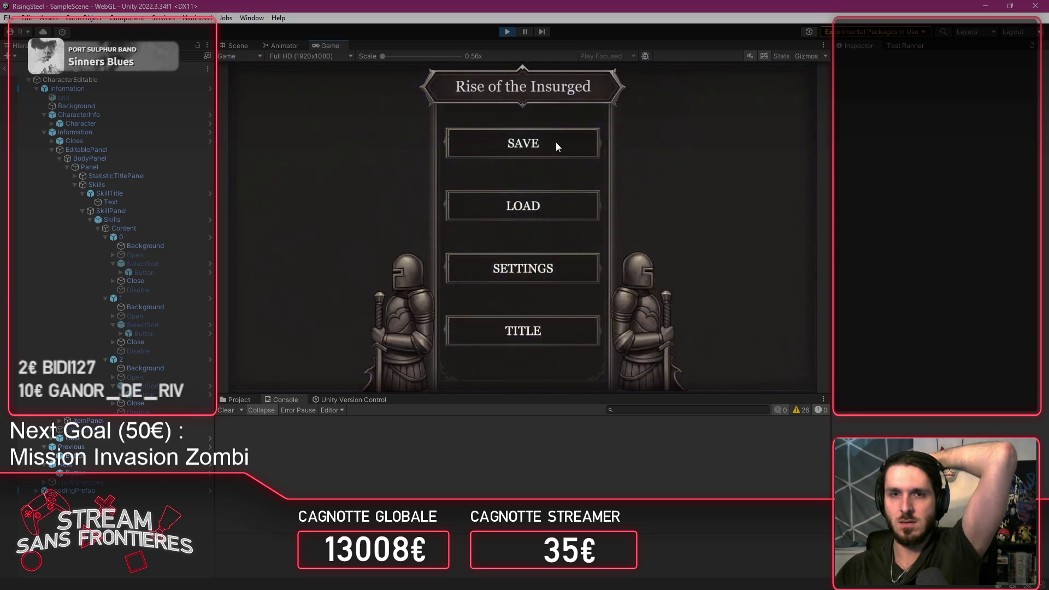
{"action": "left_click", "coordinate": [556, 145]}
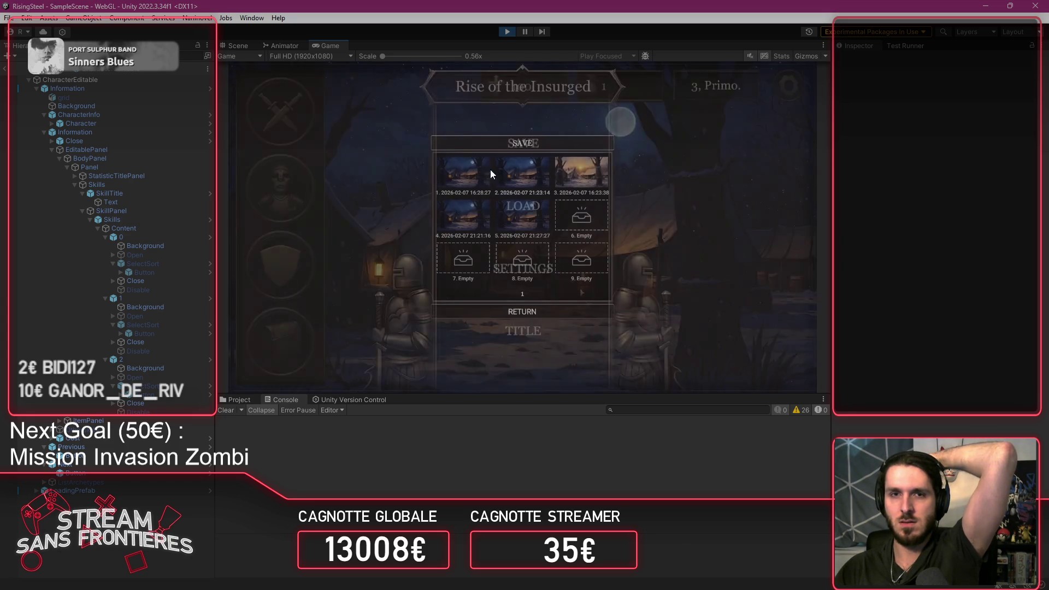
{"action": "left_click", "coordinate": [463, 219]}
{"action": "left_click", "coordinate": [474, 237]}
{"action": "left_click", "coordinate": [521, 315]}
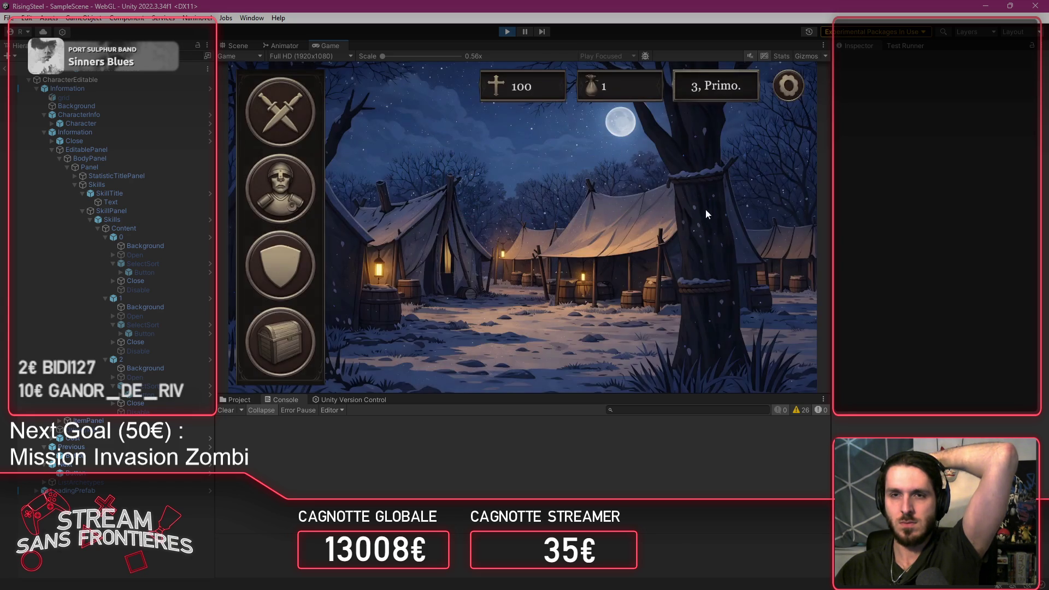
Step: Load a saved game, check Alberto's skills in his stats, and close the panels
{"action": "left_click", "coordinate": [789, 87]}
{"action": "left_click", "coordinate": [496, 205]}
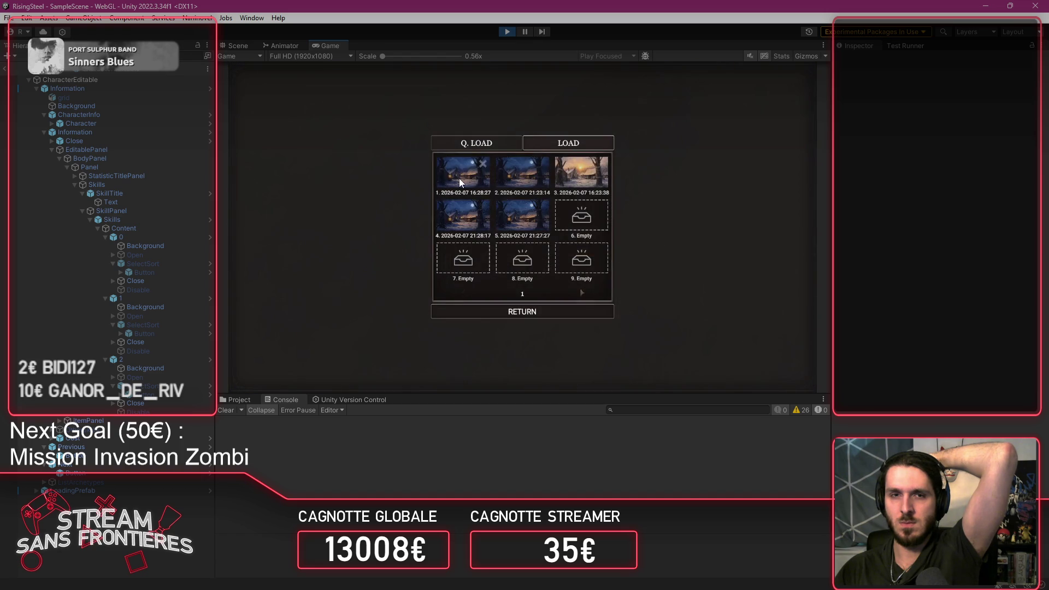
{"action": "left_click", "coordinate": [458, 178]}
{"action": "left_click", "coordinate": [281, 328]}
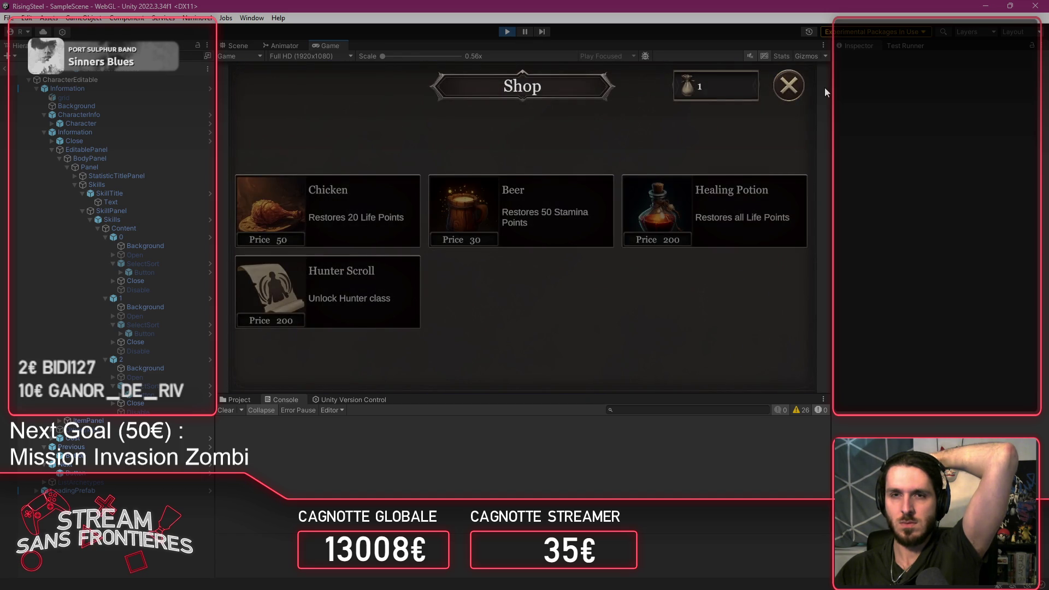
{"action": "left_click", "coordinate": [304, 260]}
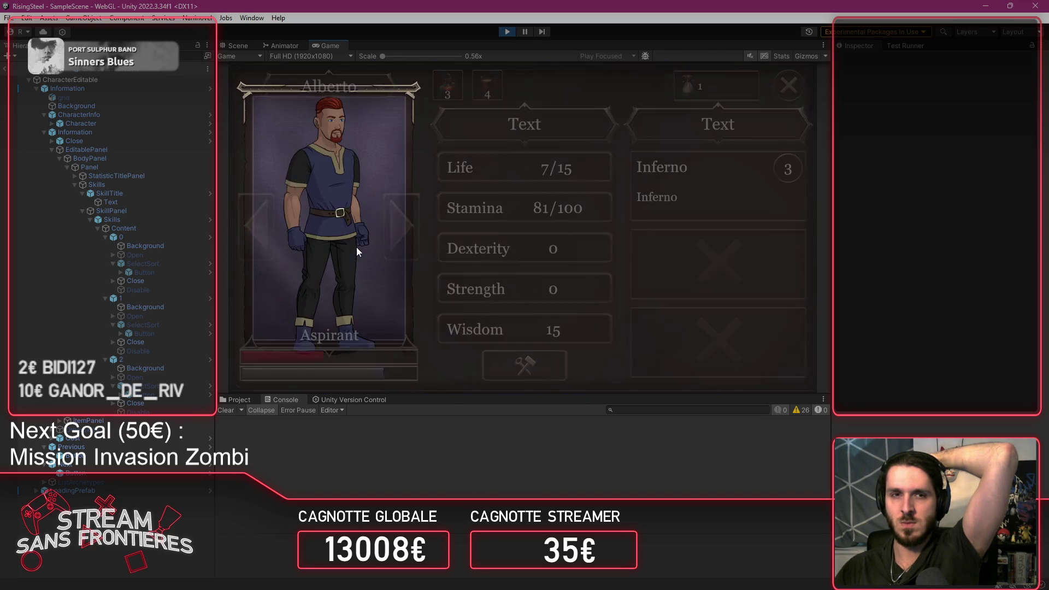
{"action": "left_click", "coordinate": [788, 86]}
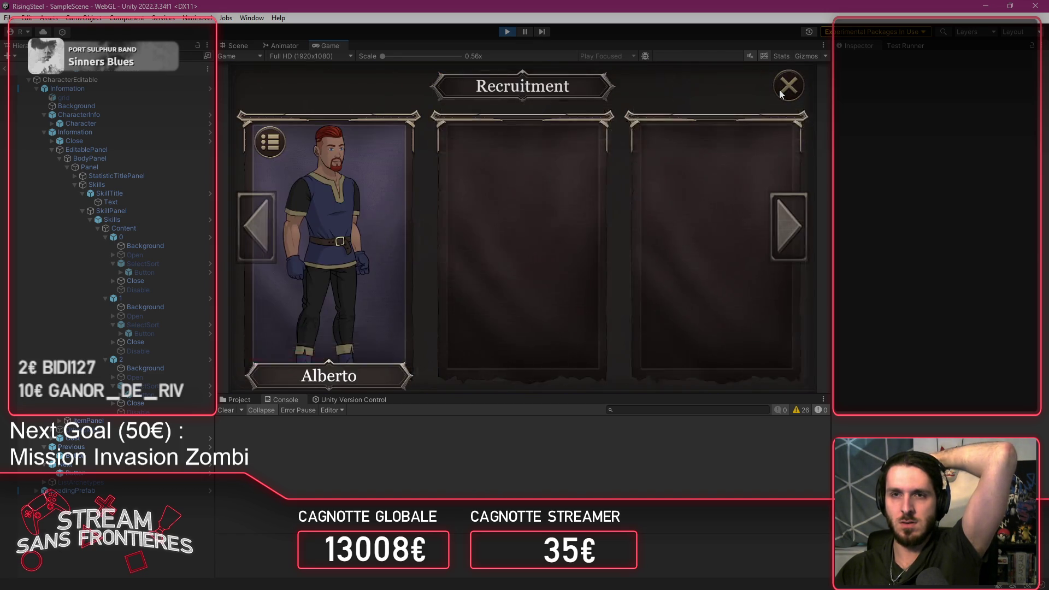
{"action": "left_click", "coordinate": [777, 96]}
Step: Reload a saved game and open the Recruitment screen
{"action": "left_click", "coordinate": [775, 96]}
{"action": "left_click", "coordinate": [481, 205]}
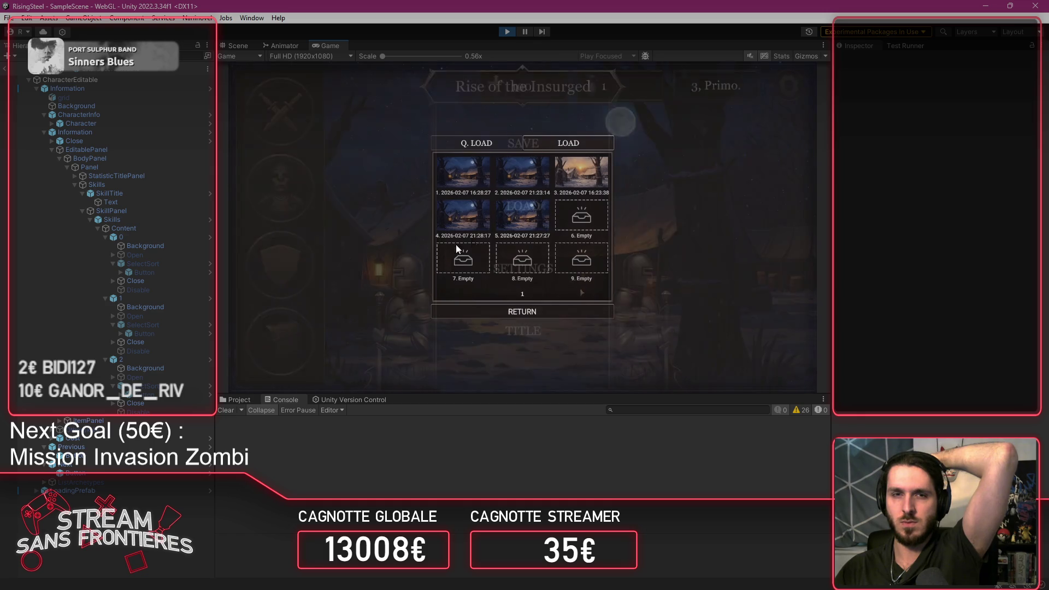
{"action": "left_click", "coordinate": [448, 217]}
{"action": "left_click", "coordinate": [309, 268]}
Step: Confirm Alberto's skill slot is empty after loading, then pick the Arena game mode
{"action": "left_click", "coordinate": [369, 242]}
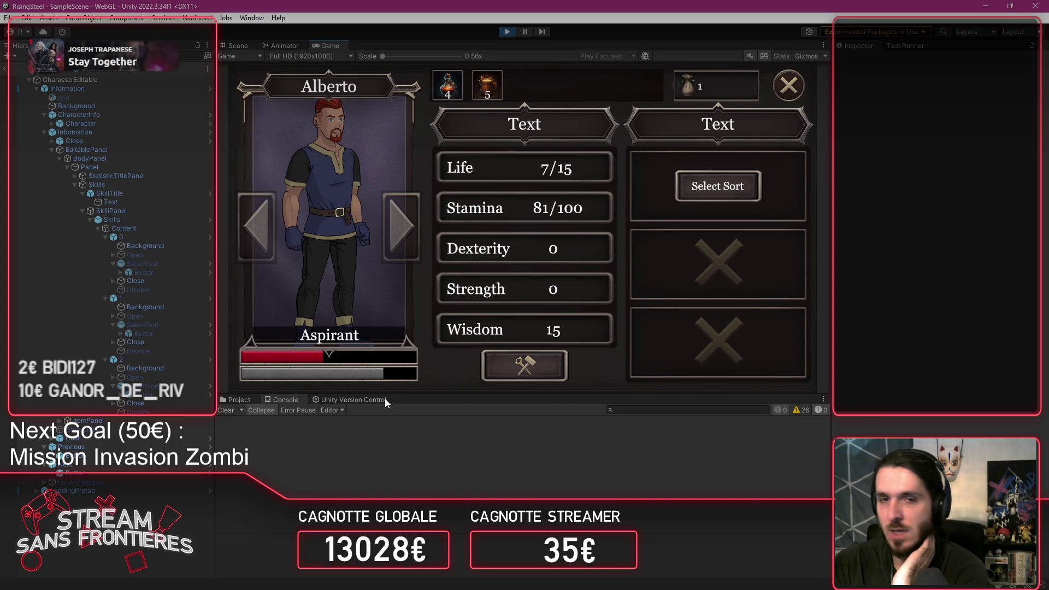
{"action": "left_click", "coordinate": [788, 92]}
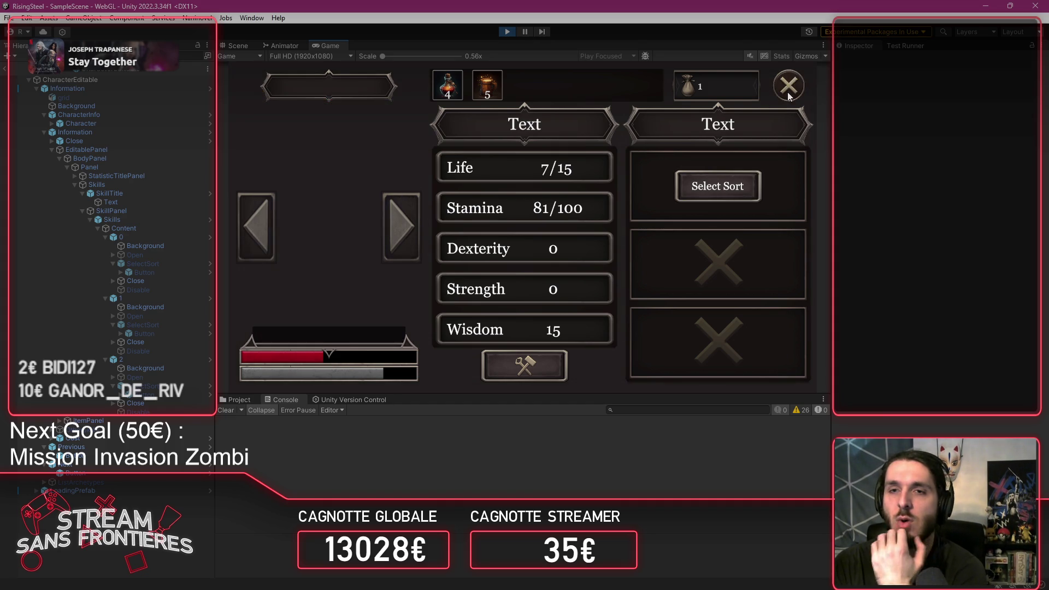
{"action": "left_click", "coordinate": [788, 92]}
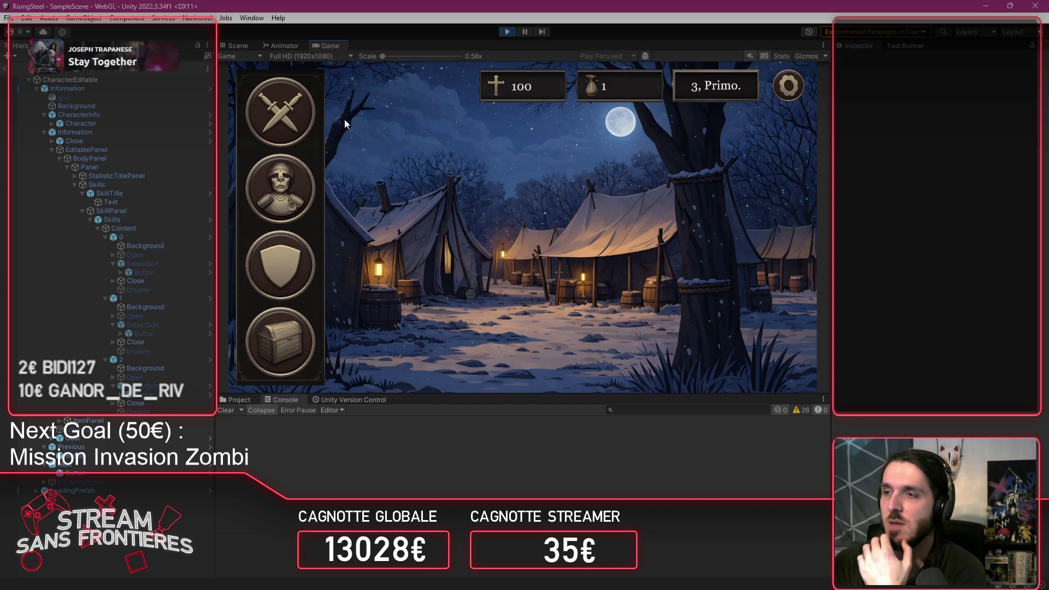
{"action": "left_click", "coordinate": [308, 126]}
{"action": "left_click", "coordinate": [277, 262]}
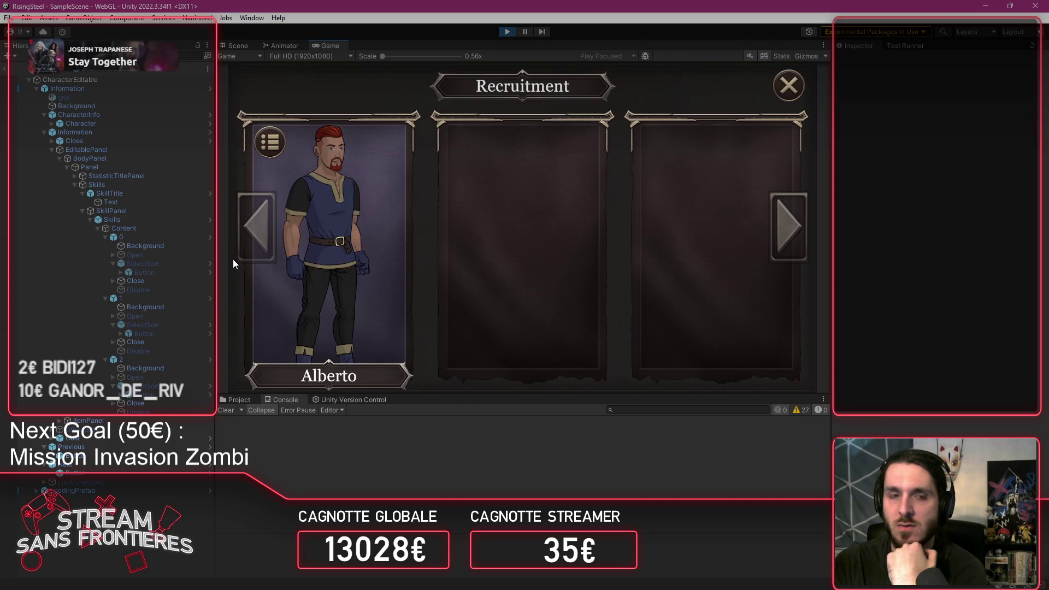
Step: Send Alberto into the arena, confirm his fight skills list is empty, and stop the game
{"action": "left_click", "coordinate": [363, 305]}
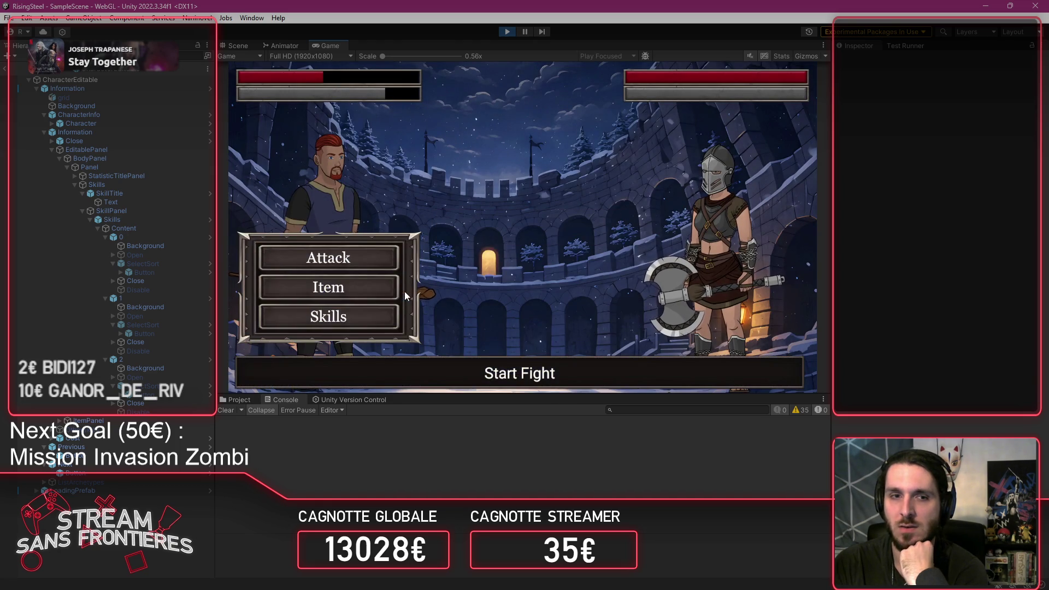
{"action": "left_click", "coordinate": [338, 321]}
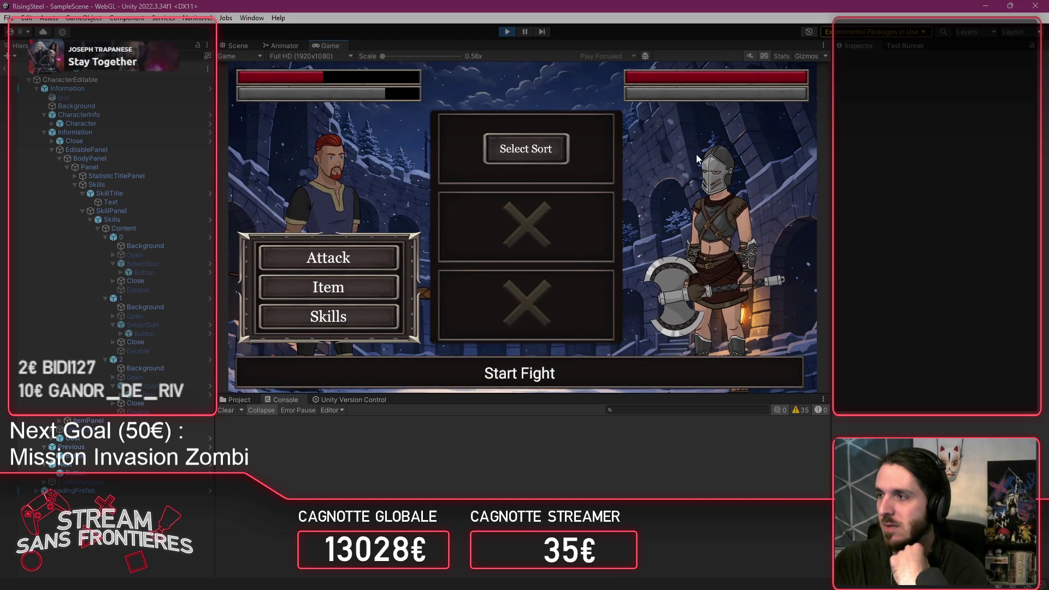
{"action": "left_click", "coordinate": [557, 146]}
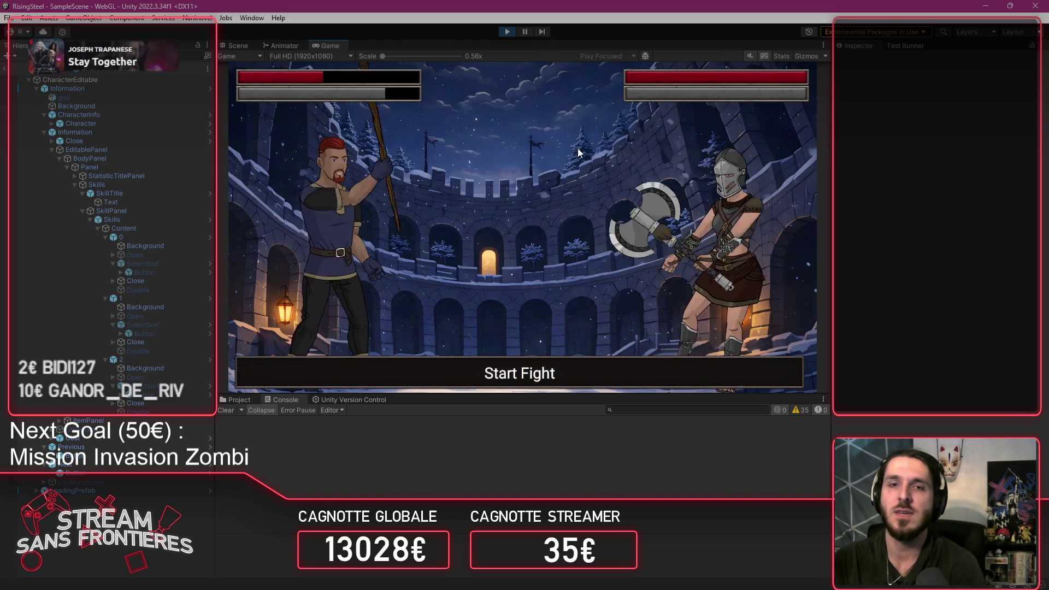
{"action": "left_click", "coordinate": [506, 34]}
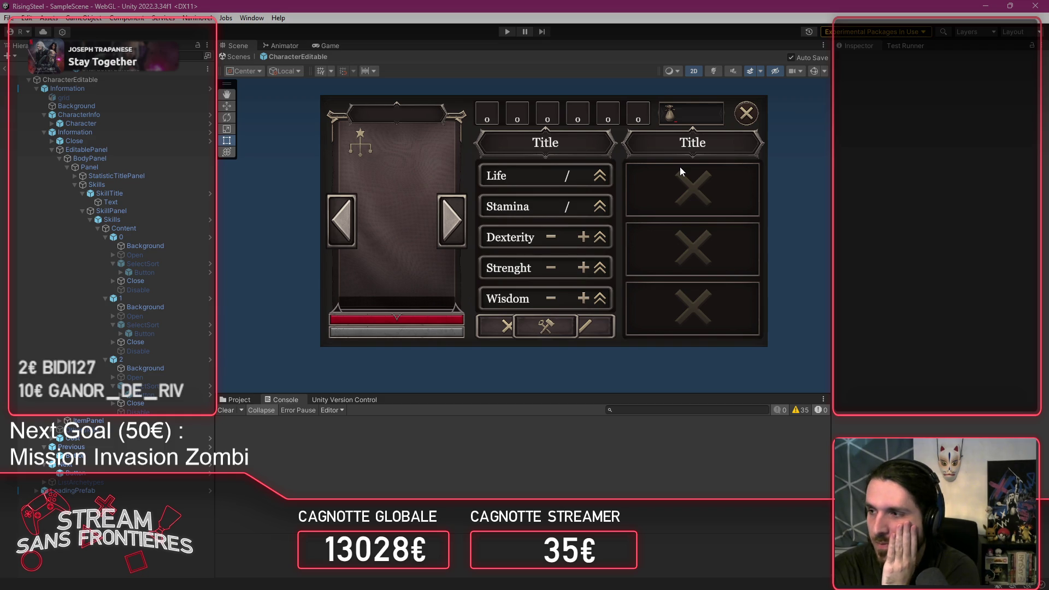
Step: Restart the game, clear the Console exception, and open the Fight module's UI/Scene/05-pages folder
{"action": "left_click", "coordinate": [511, 34]}
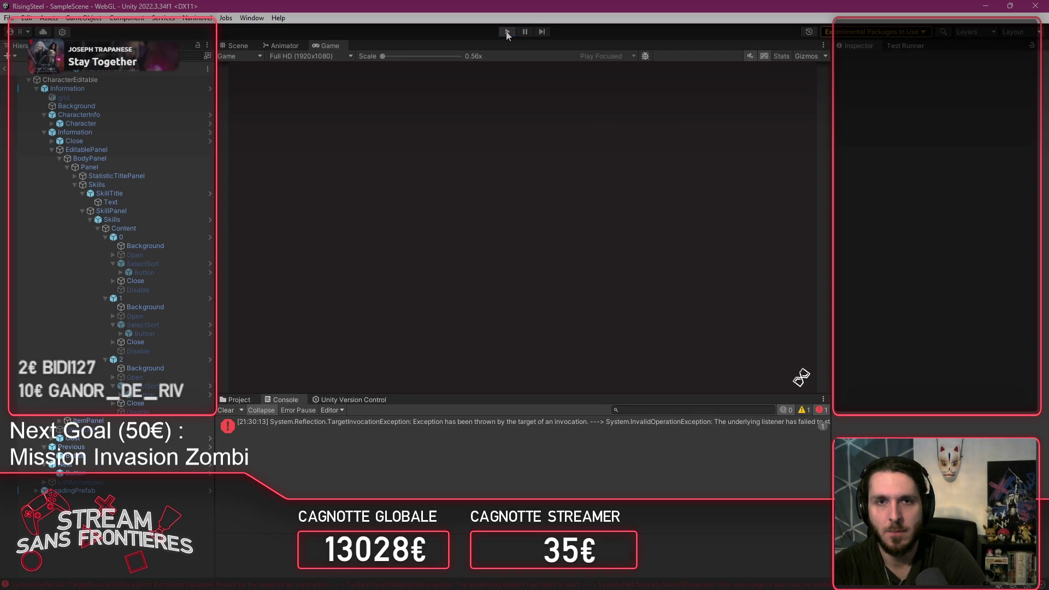
{"action": "left_click", "coordinate": [225, 411]}
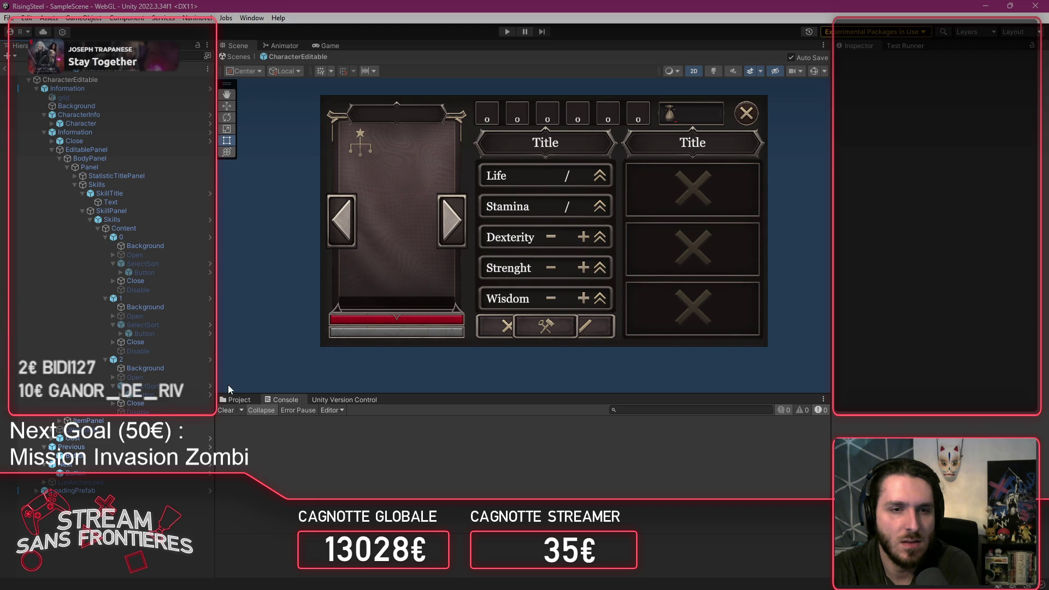
{"action": "left_click", "coordinate": [236, 400]}
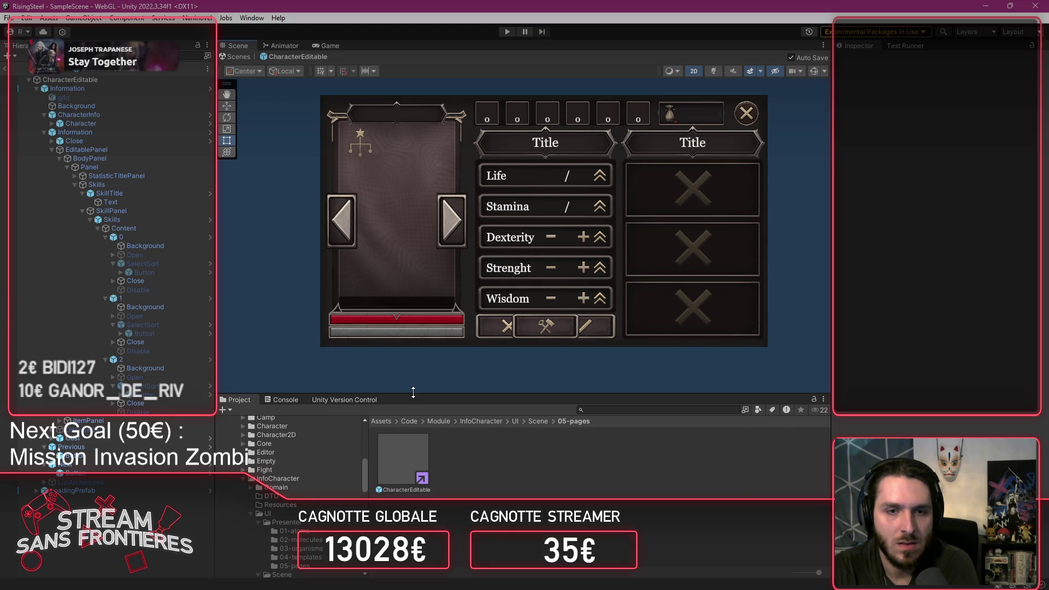
{"action": "left_click_drag", "start_coordinate": [413, 393], "coordinate": [401, 290]}
{"action": "scroll", "coordinate": [302, 443], "scroll_direction": "down", "scroll_amount": 3}
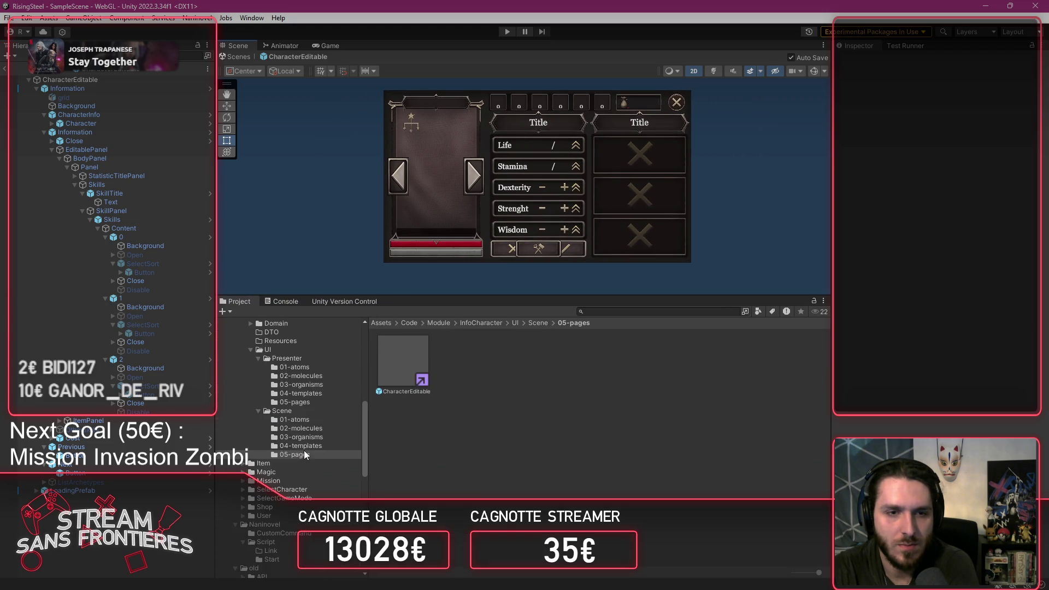
{"action": "left_click", "coordinate": [242, 349]}
{"action": "left_click", "coordinate": [241, 341]}
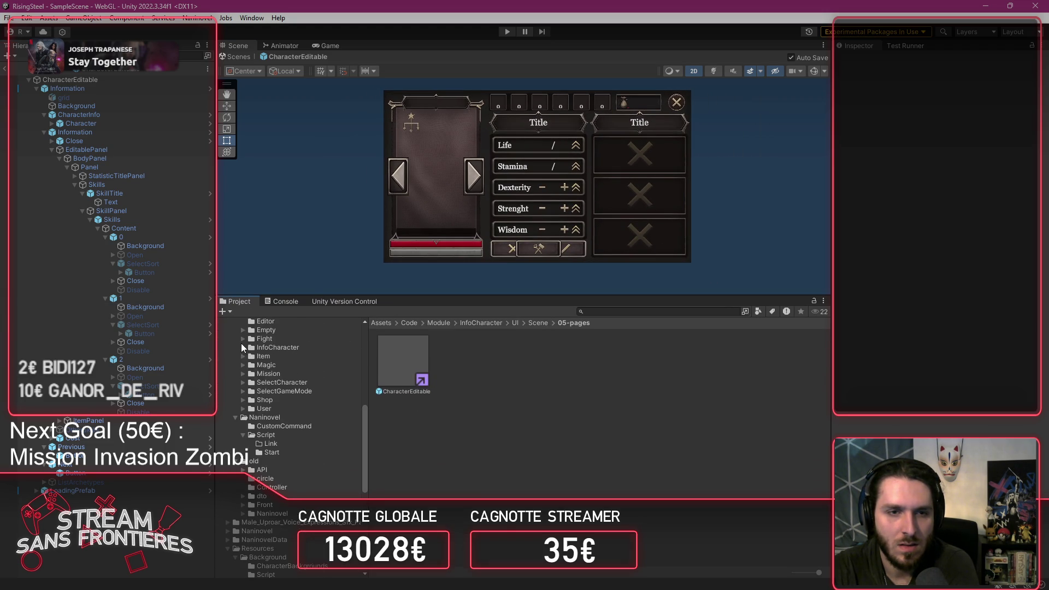
{"action": "left_click", "coordinate": [294, 444]}
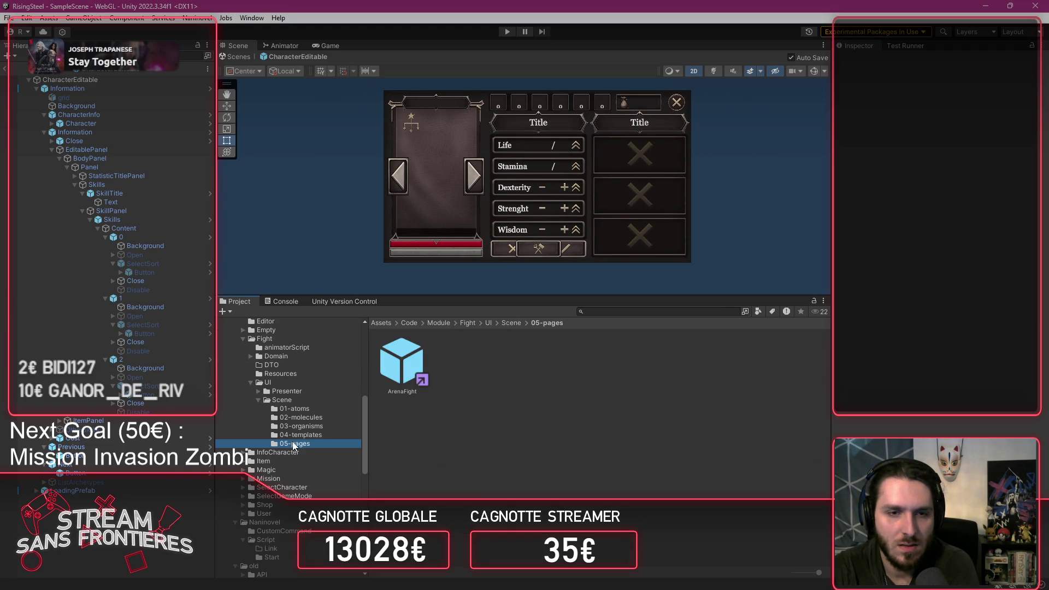
Step: Open the ArenaFight prefab, enlarge and center its Scene view, then return to VS Code
{"action": "double_click", "coordinate": [386, 376]}
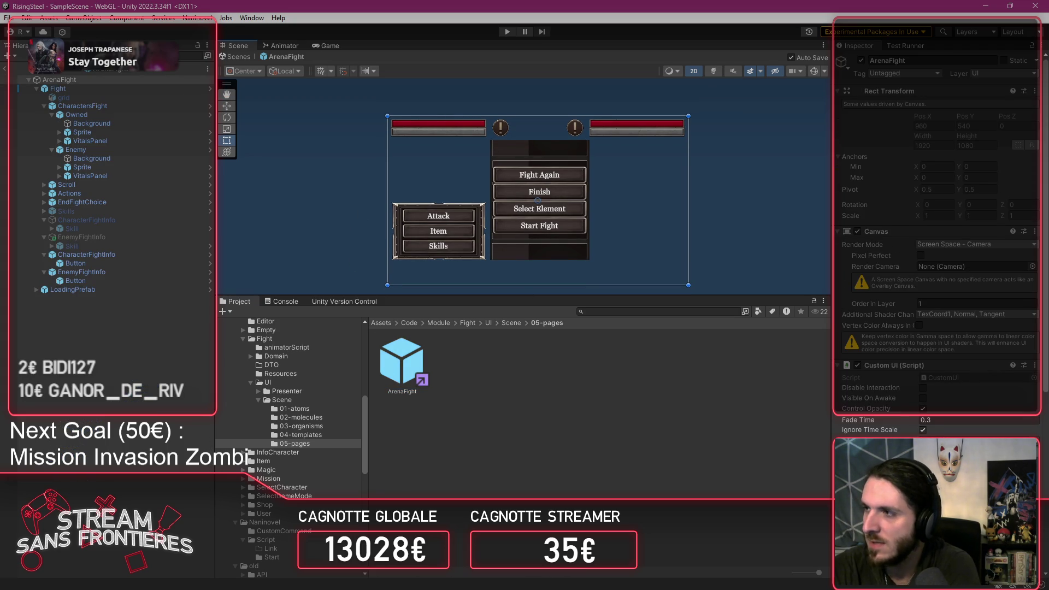
{"action": "key", "text": "alt+Tab"}
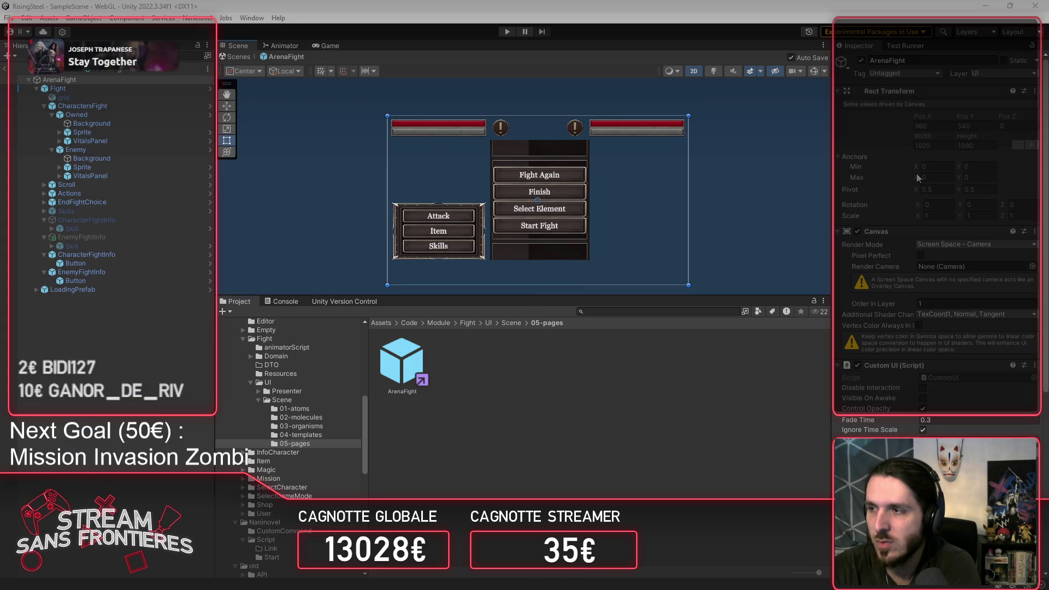
{"action": "left_click_drag", "start_coordinate": [663, 296], "coordinate": [662, 425]}
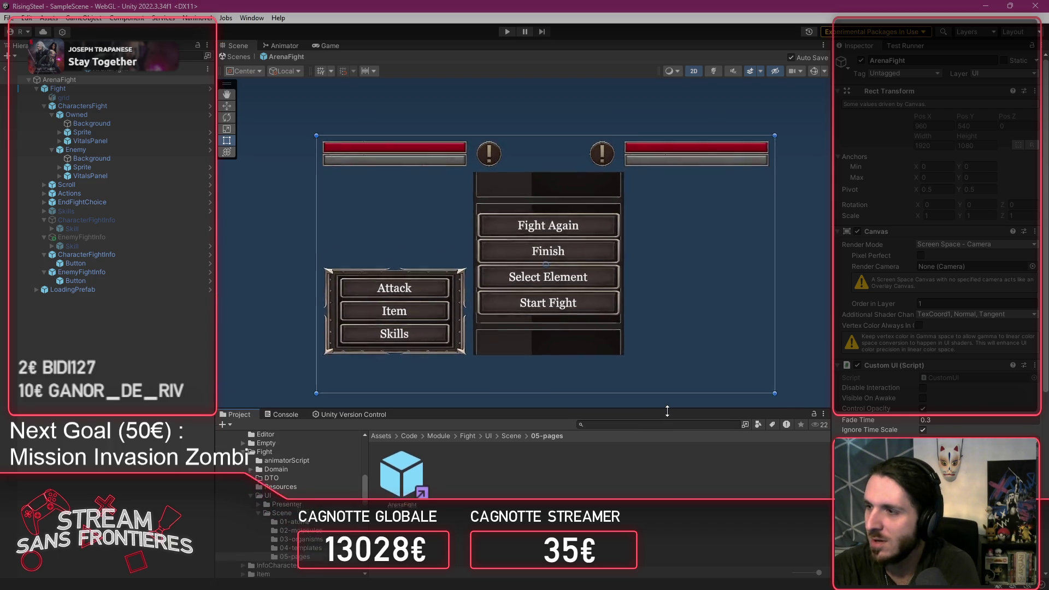
{"action": "left_click_drag", "start_coordinate": [259, 268], "coordinate": [223, 223]}
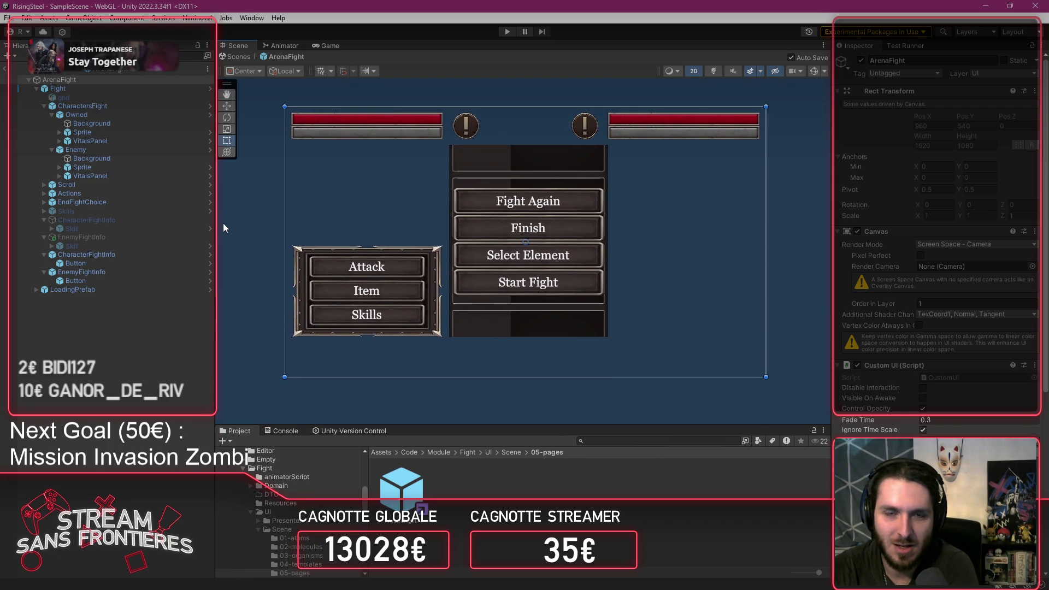
{"action": "left_click", "coordinate": [248, 227]}
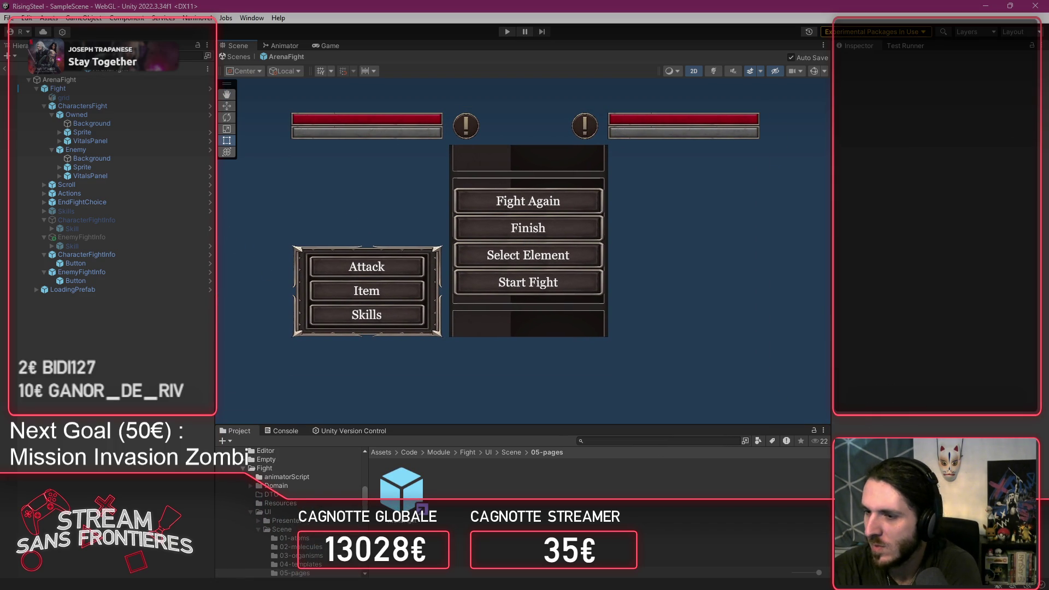
{"action": "key", "text": "alt+Tab"}
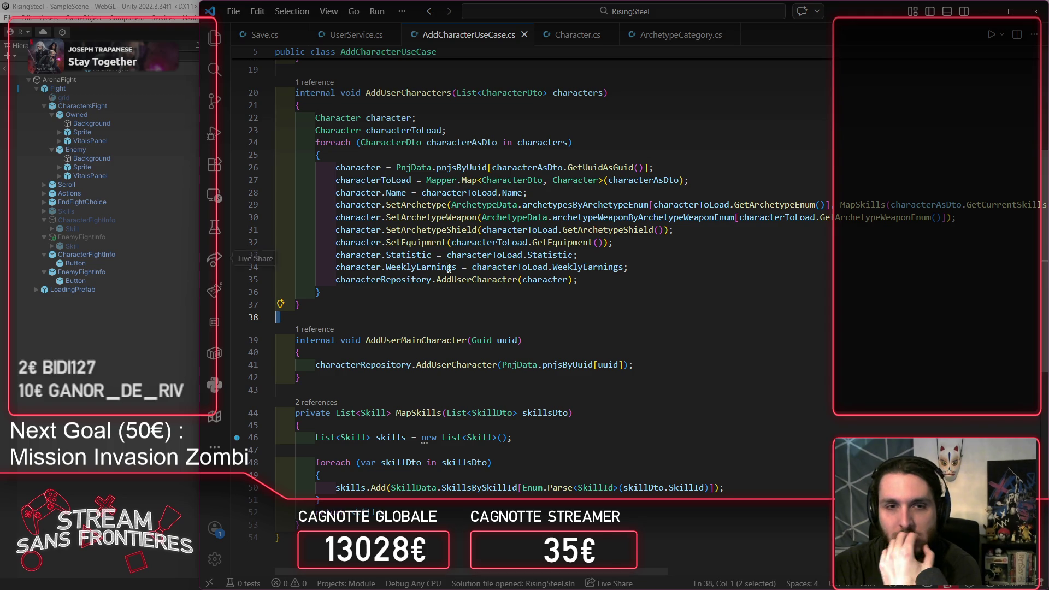
Step: Close Save.cs and every other open code file, then show the Explorer file tree
{"action": "left_click", "coordinate": [676, 275]}
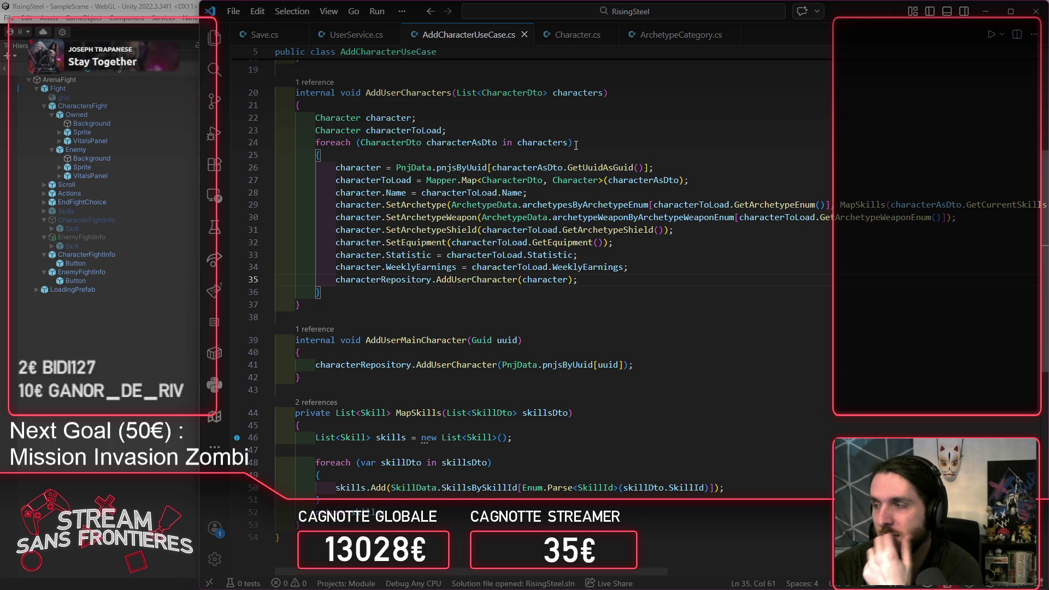
{"action": "left_click", "coordinate": [250, 37]}
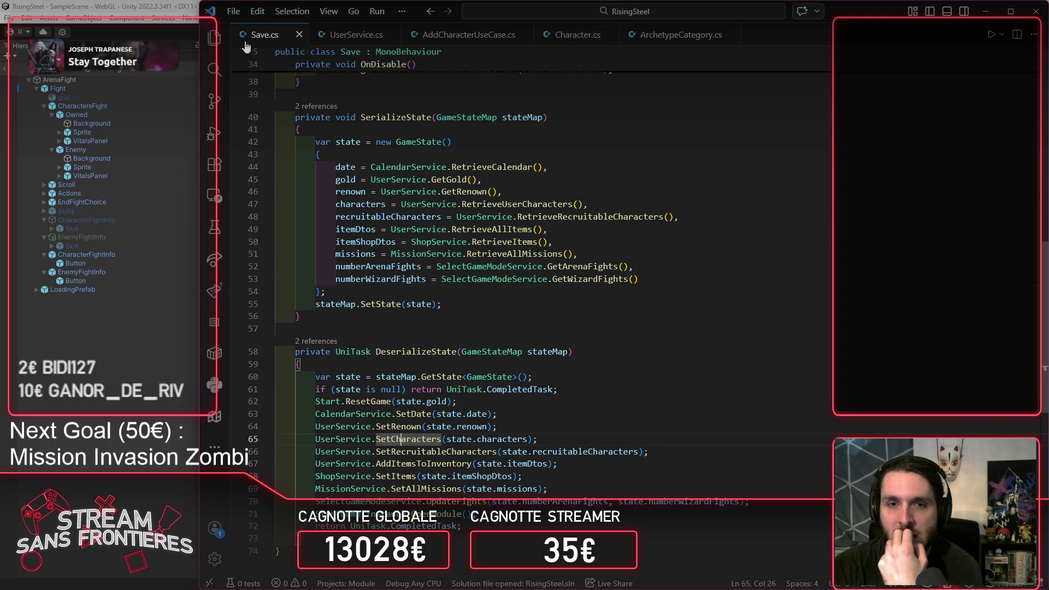
{"action": "middle_click", "coordinate": [249, 41]}
{"action": "middle_click", "coordinate": [249, 40]}
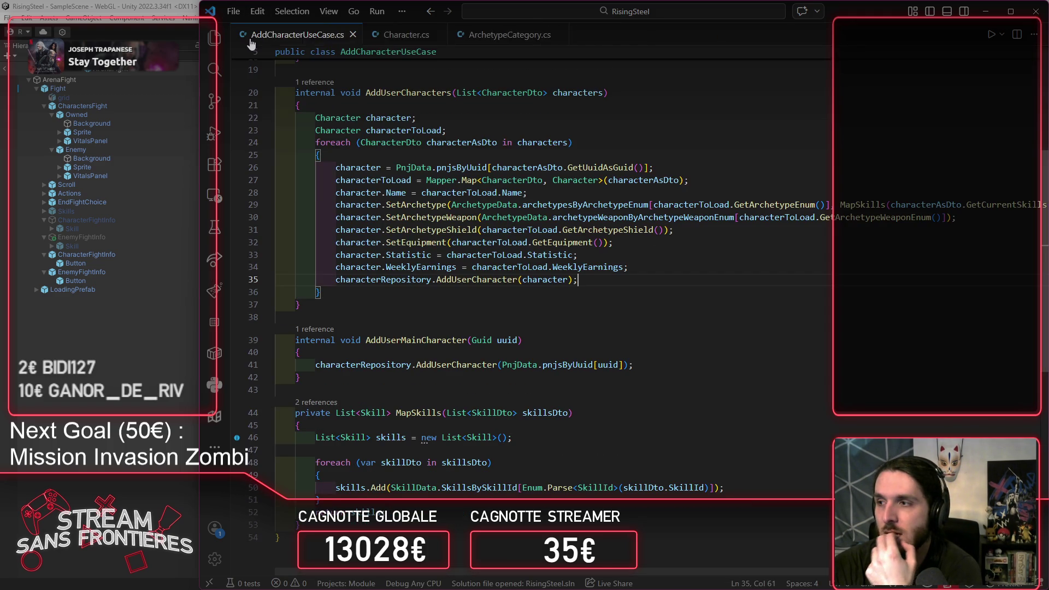
{"action": "middle_click", "coordinate": [250, 41]}
{"action": "middle_click", "coordinate": [250, 41]}
{"action": "middle_click", "coordinate": [249, 40]}
{"action": "left_click", "coordinate": [214, 38]}
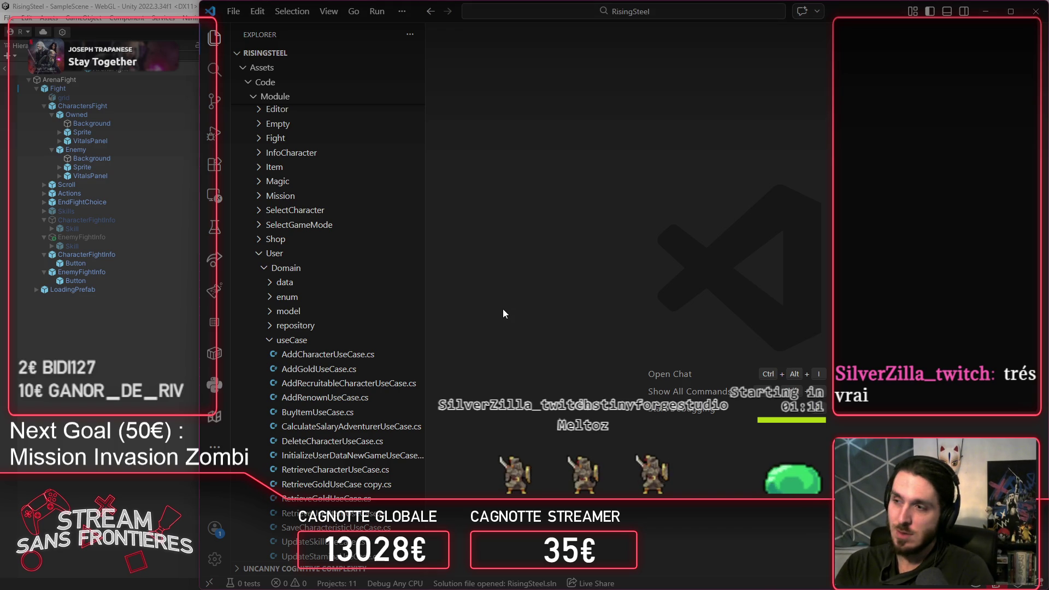
Step: Open PArenaFight.cs from Module/Fight/UI/Presenter/05-pages in the project tree
{"action": "scroll", "coordinate": [297, 326], "scroll_direction": "up", "scroll_amount": 3}
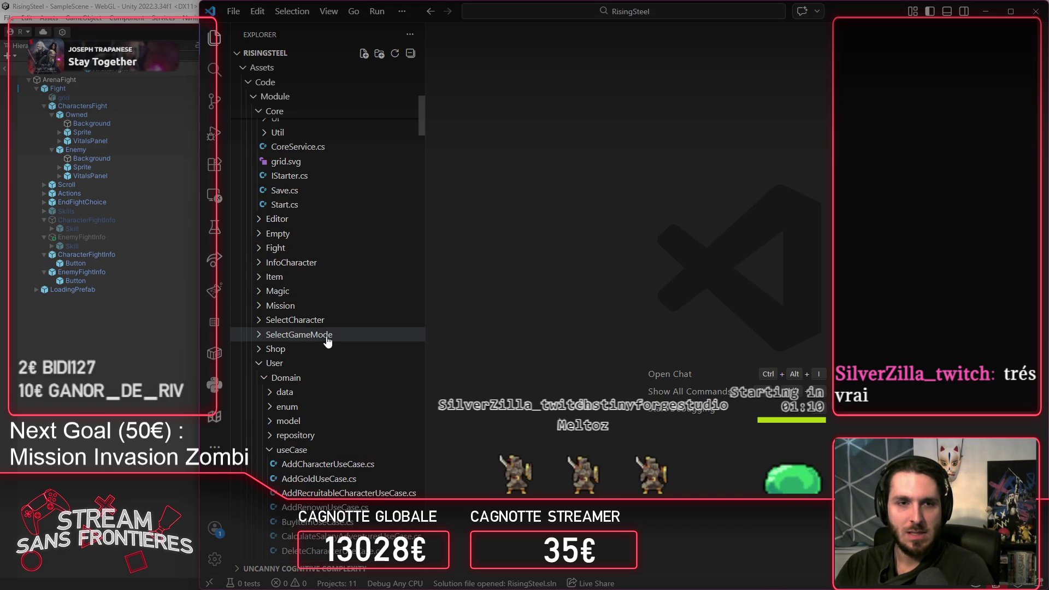
{"action": "left_click", "coordinate": [319, 366]}
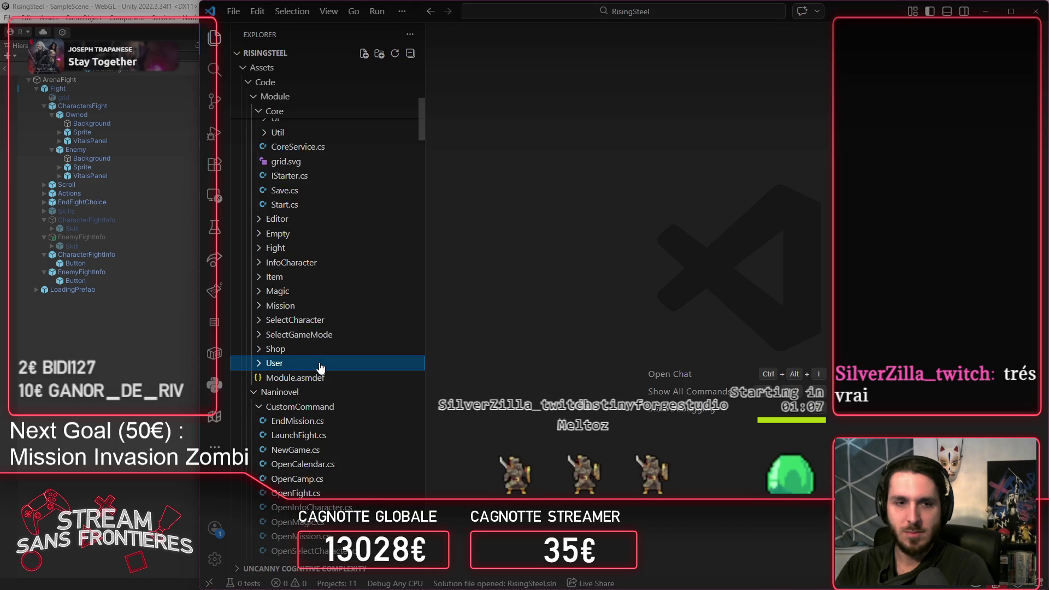
{"action": "scroll", "coordinate": [330, 347], "scroll_direction": "up", "scroll_amount": 3}
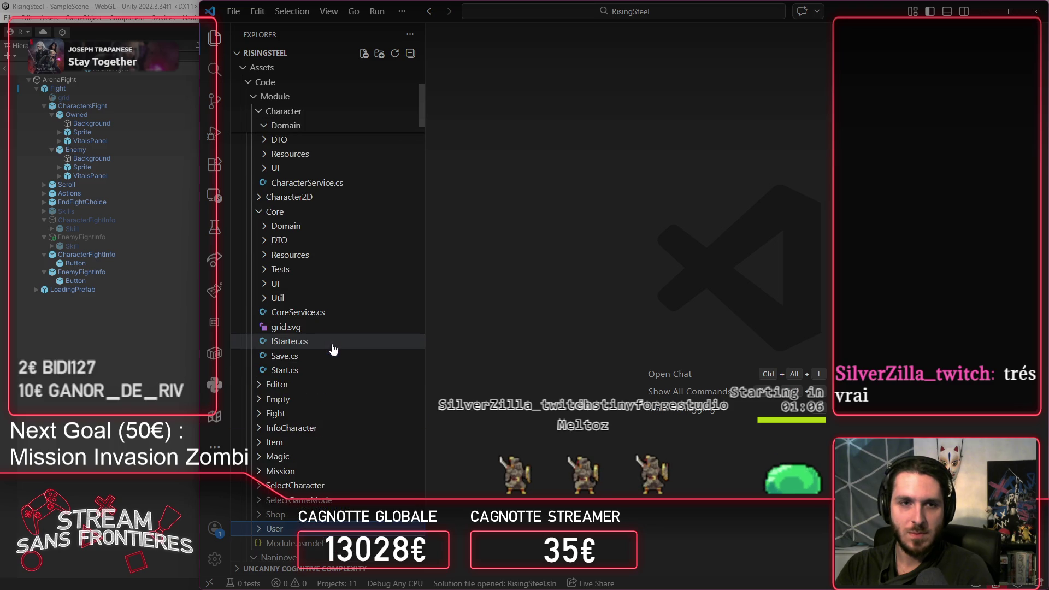
{"action": "left_click", "coordinate": [287, 212]}
{"action": "scroll", "coordinate": [290, 213], "scroll_direction": "up", "scroll_amount": 5}
{"action": "left_click", "coordinate": [295, 198]}
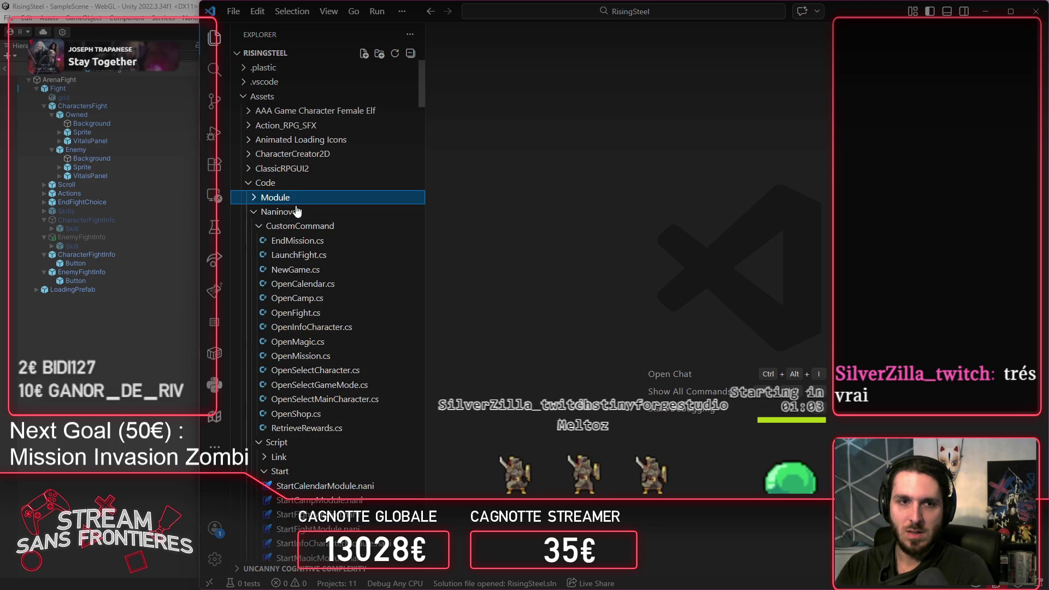
{"action": "left_click", "coordinate": [295, 198]}
{"action": "left_click", "coordinate": [301, 240]}
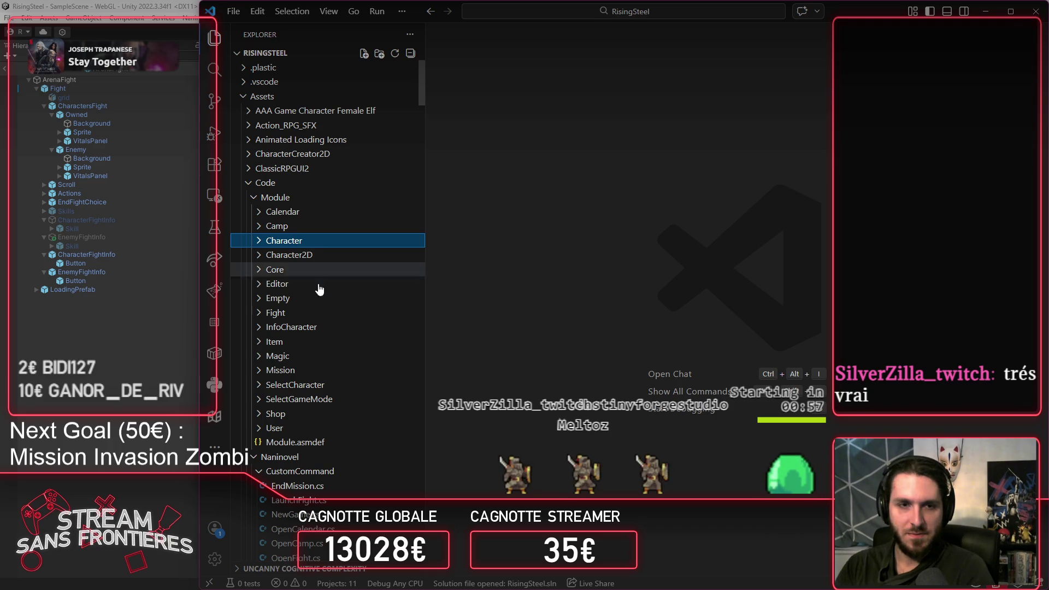
{"action": "left_click", "coordinate": [312, 312]}
{"action": "left_click", "coordinate": [312, 385]}
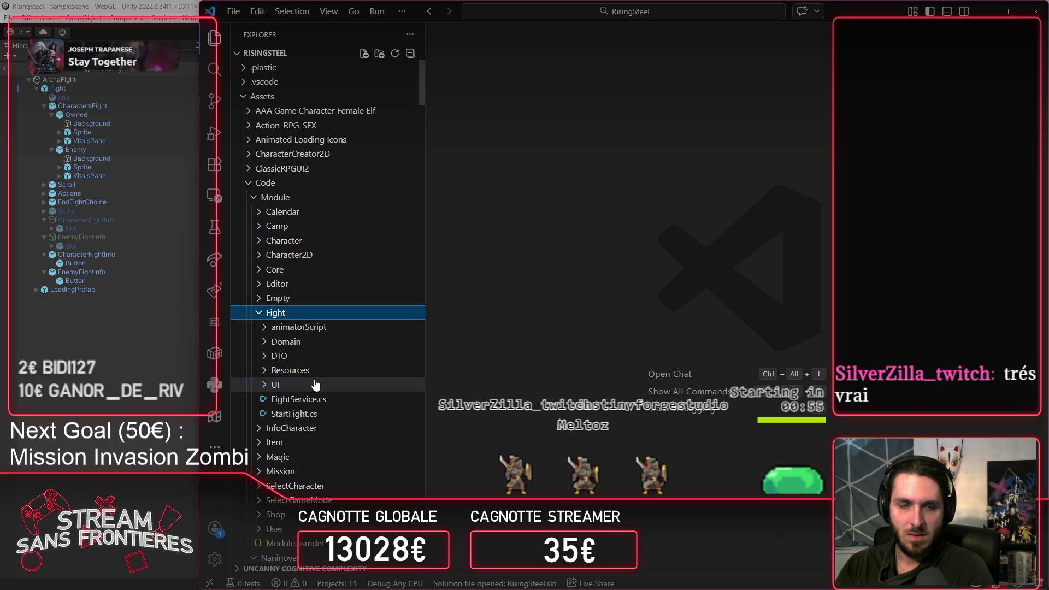
{"action": "left_click", "coordinate": [322, 399]}
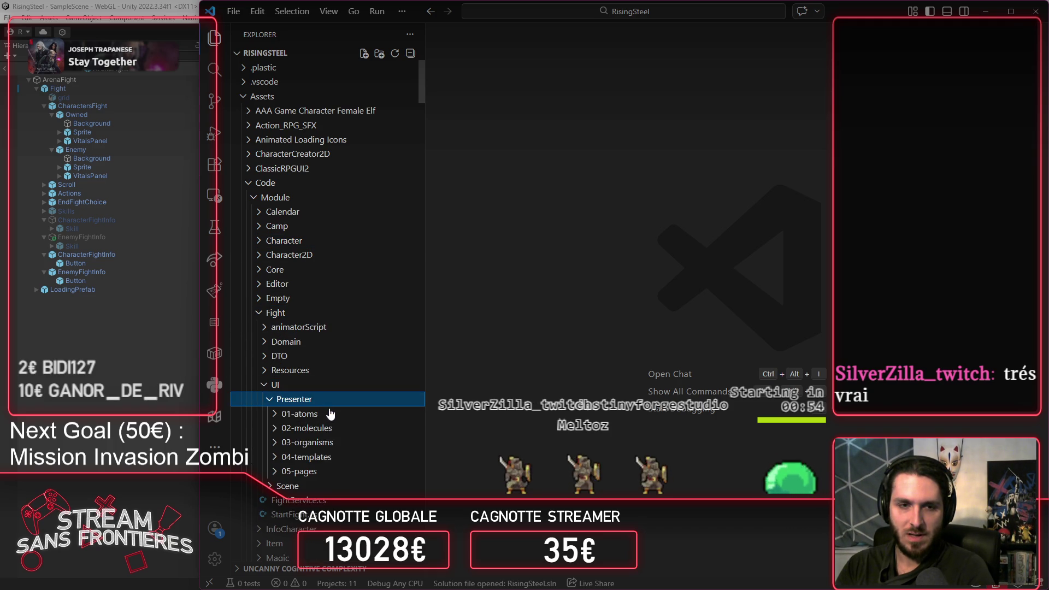
{"action": "left_click", "coordinate": [328, 472]}
{"action": "left_click", "coordinate": [314, 486]}
Step: Follow TFight and then OCurrentSkills to their definitions, showing the Initialize method
{"action": "scroll", "coordinate": [619, 330], "scroll_direction": "up", "scroll_amount": 10}
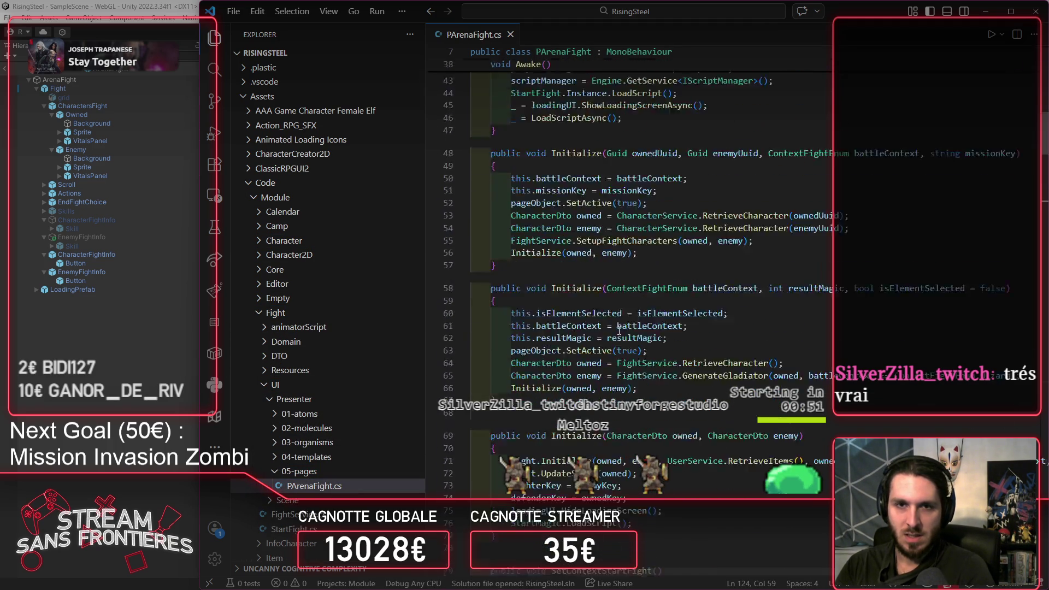
{"action": "scroll", "coordinate": [619, 330], "scroll_direction": "up", "scroll_amount": 6}
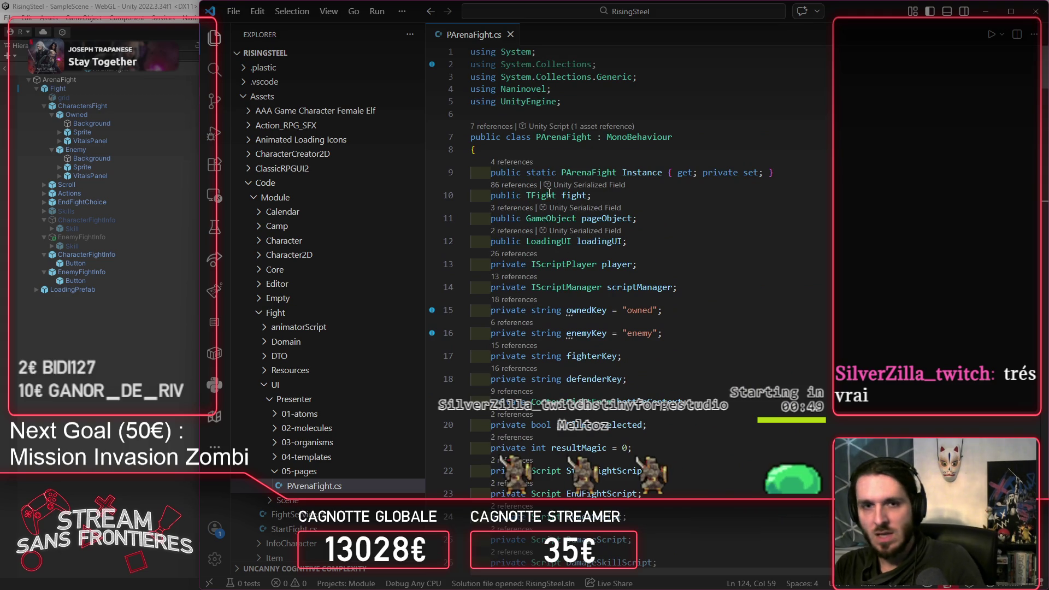
{"action": "left_click", "coordinate": [548, 202], "text": "ctrl"}
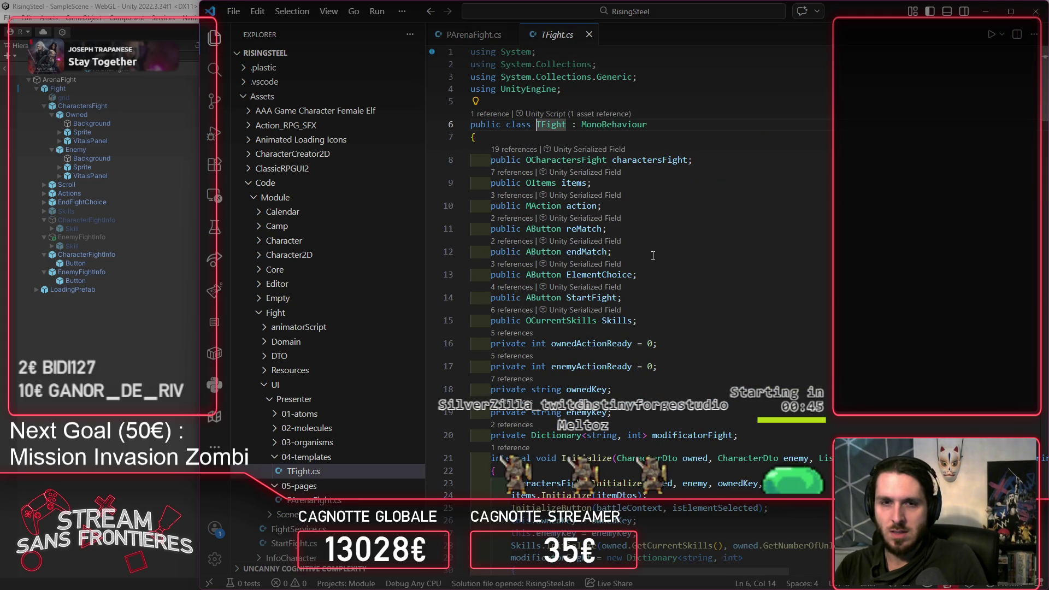
{"action": "left_click", "coordinate": [557, 321], "text": "ctrl"}
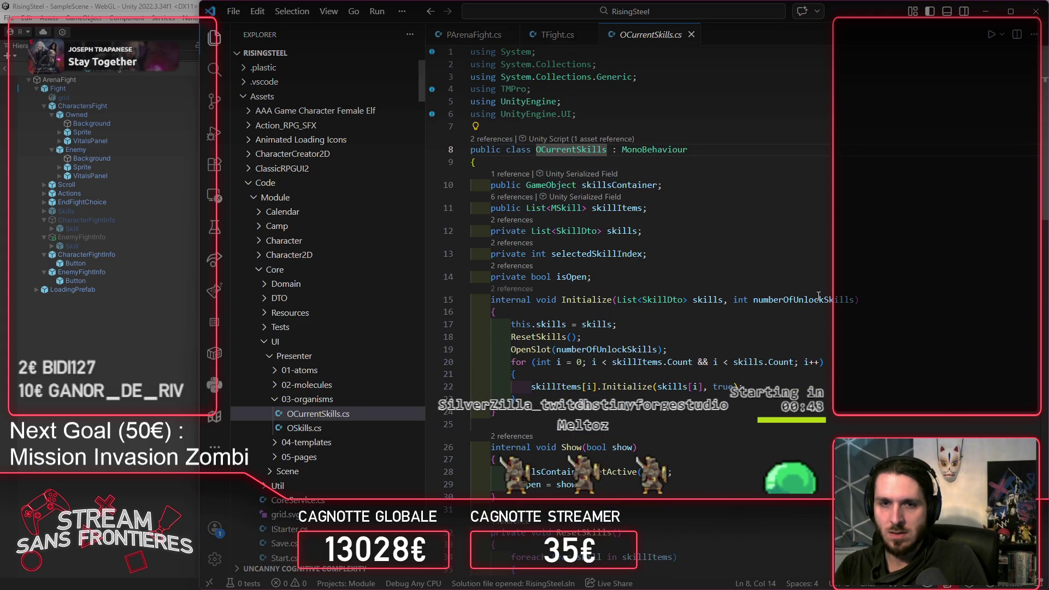
{"action": "scroll", "coordinate": [808, 298], "scroll_direction": "down", "scroll_amount": 4}
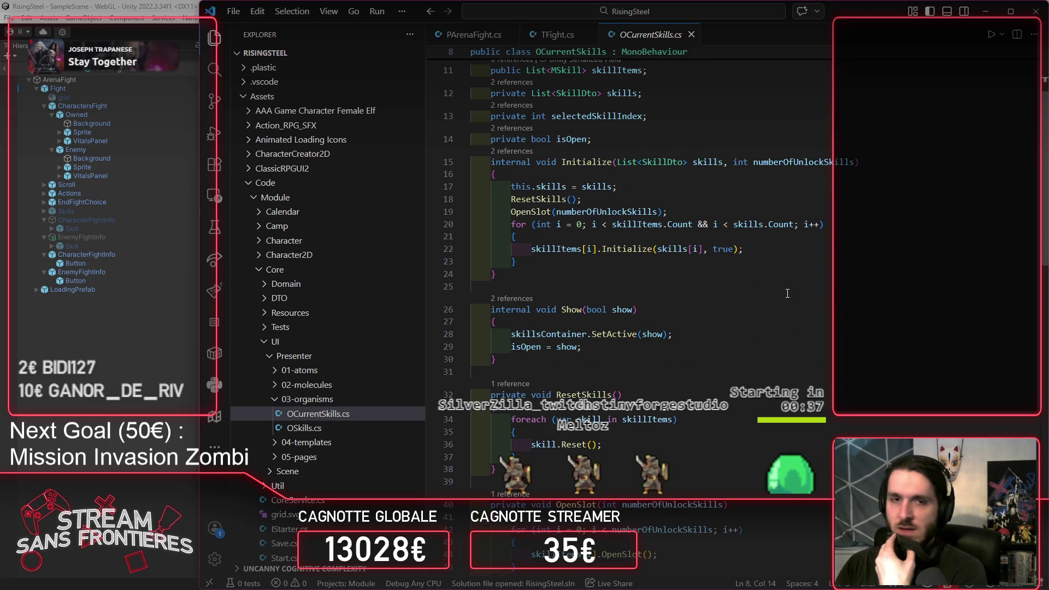
{"action": "scroll", "coordinate": [779, 294], "scroll_direction": "up", "scroll_amount": 2}
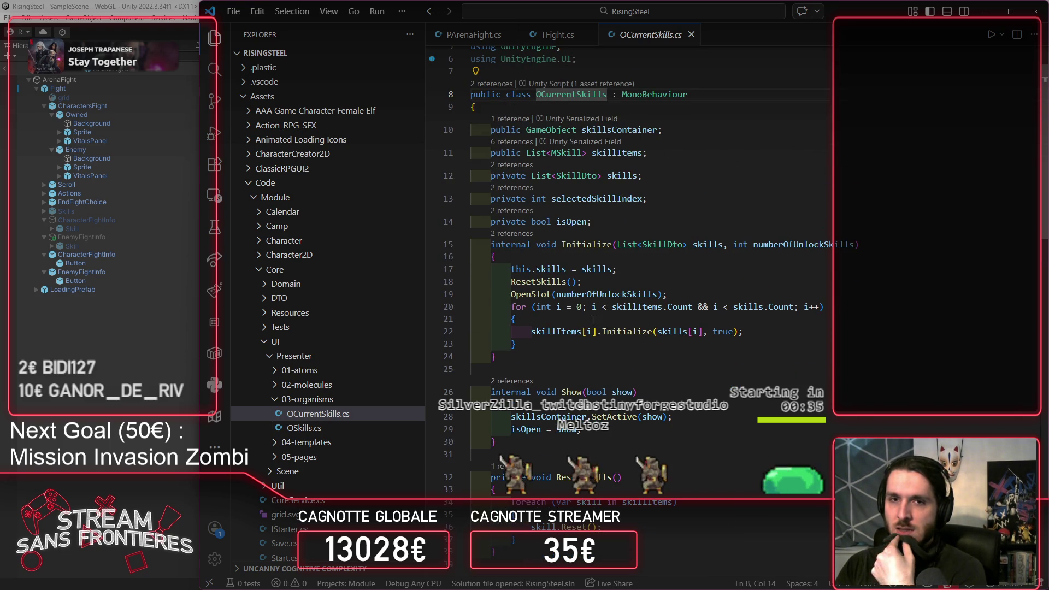
Step: Add a 'bool isFight = false' parameter to OCurrentSkills' Initialize and save
{"action": "left_click", "coordinate": [862, 244]}
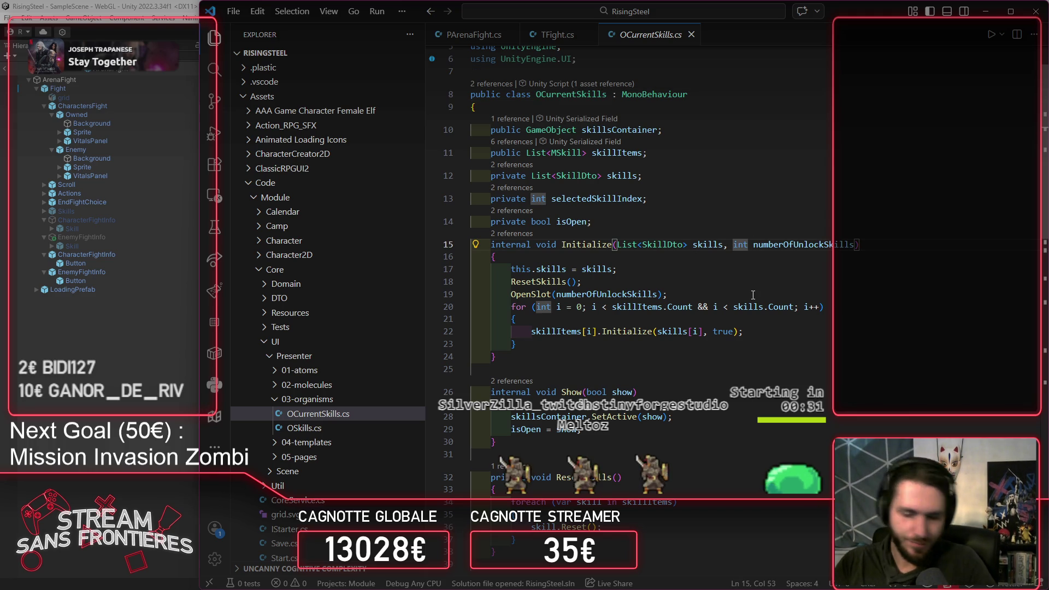
{"action": "key", "text": "Left"}
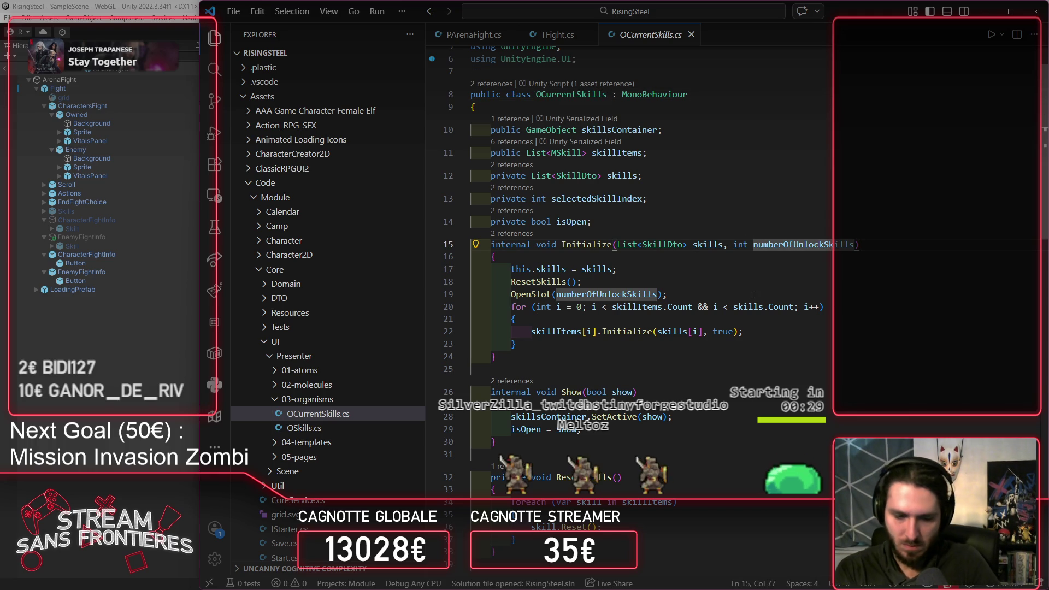
{"action": "type", "text": ", bool "}
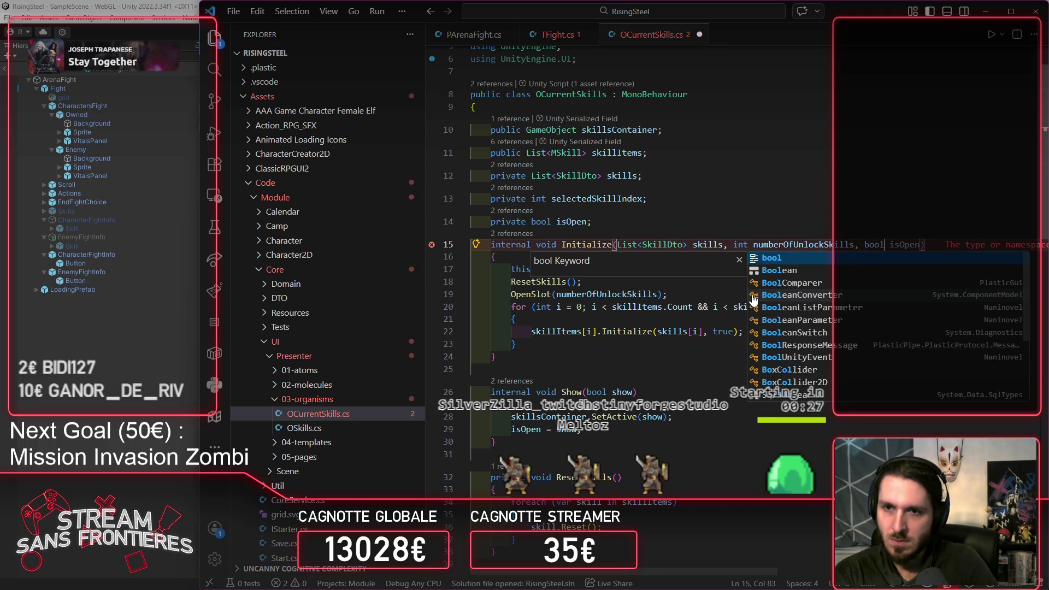
{"action": "type", "text": "isFight"}
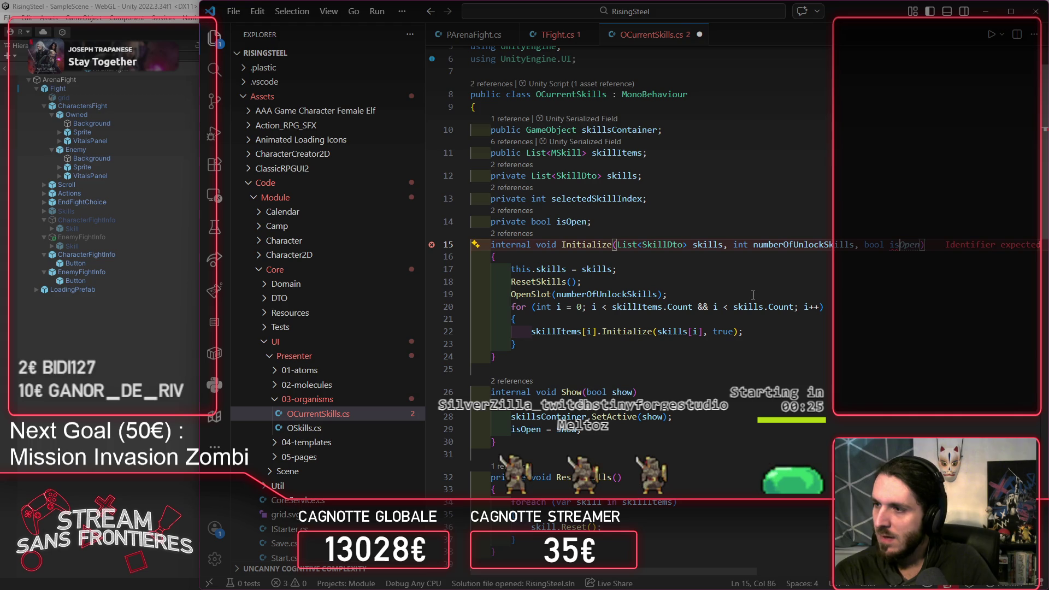
{"action": "key", "text": "ctrl+s"}
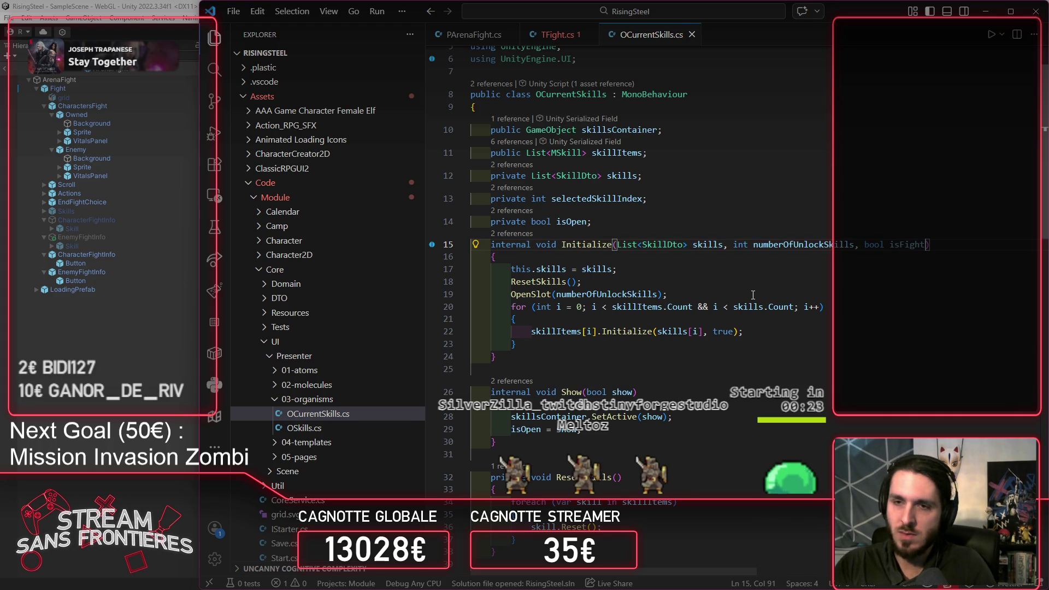
{"action": "type", "text": "= false"}
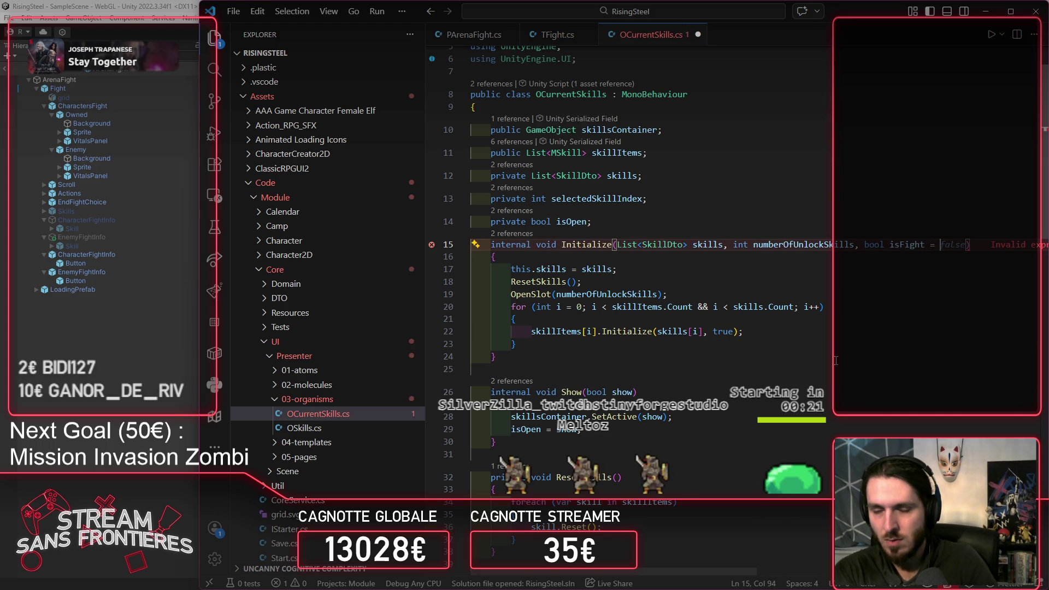
{"action": "key", "text": "ctrl+s"}
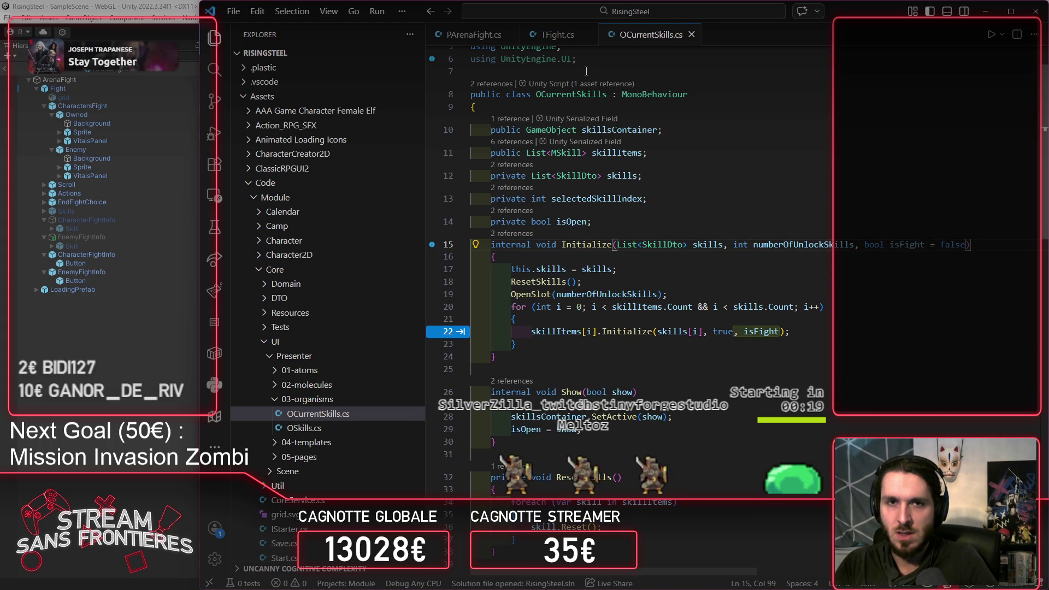
{"action": "key", "text": "Escape"}
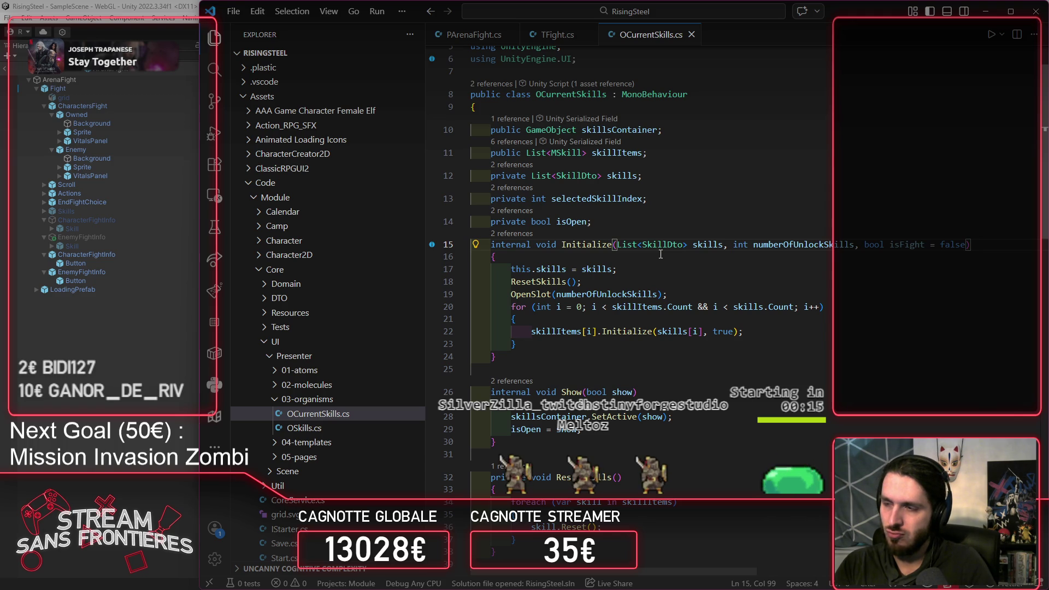
Step: In TFight.cs, pass true as the isFight argument to Skills.Initialize and save
{"action": "left_click", "coordinate": [560, 36]}
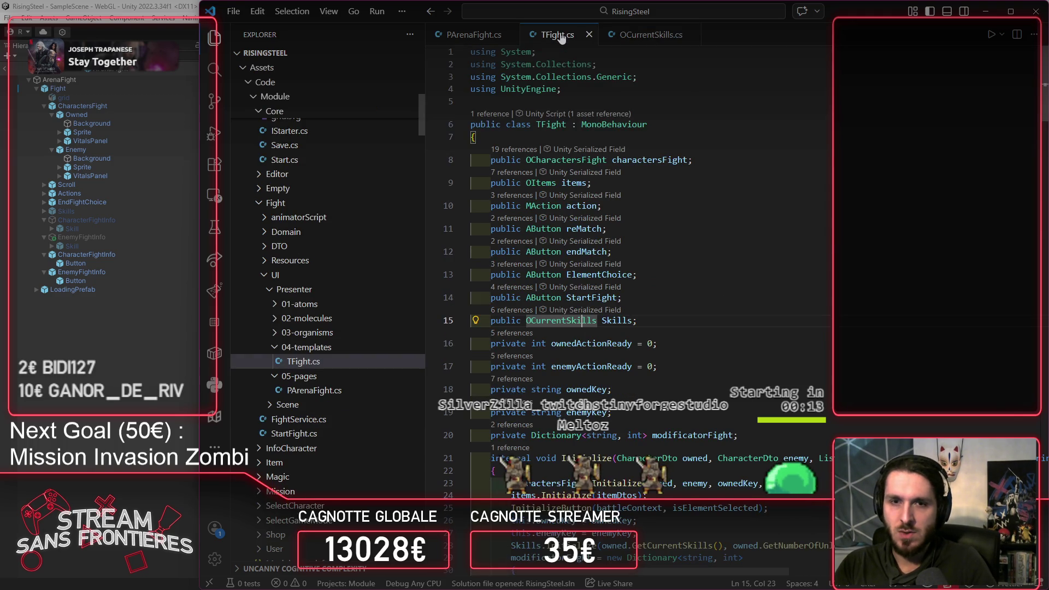
{"action": "scroll", "coordinate": [644, 293], "scroll_direction": "down", "scroll_amount": 3}
{"action": "double_click", "coordinate": [617, 212]}
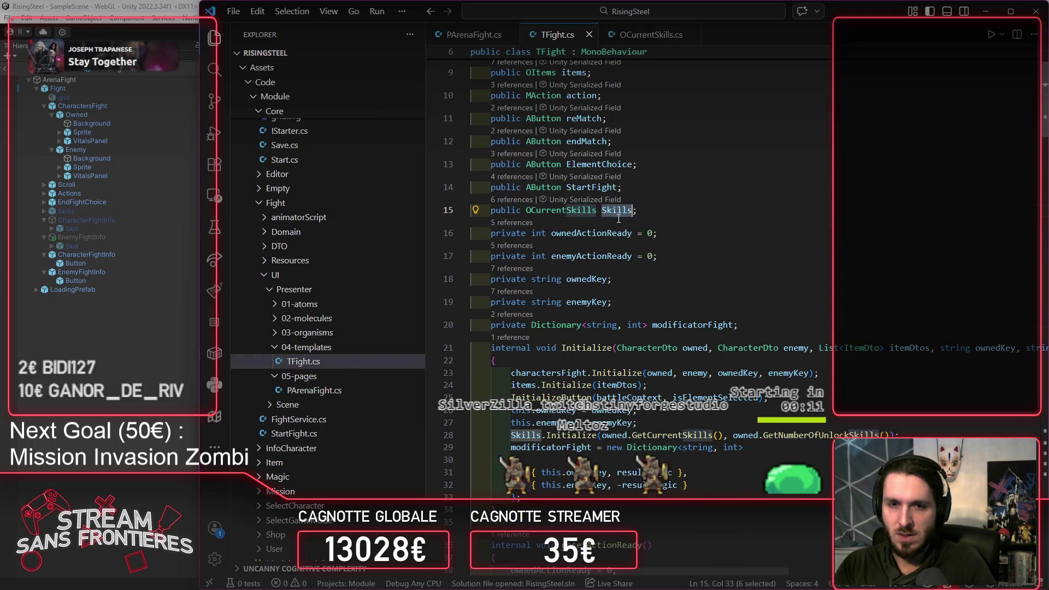
{"action": "left_click", "coordinate": [892, 433]}
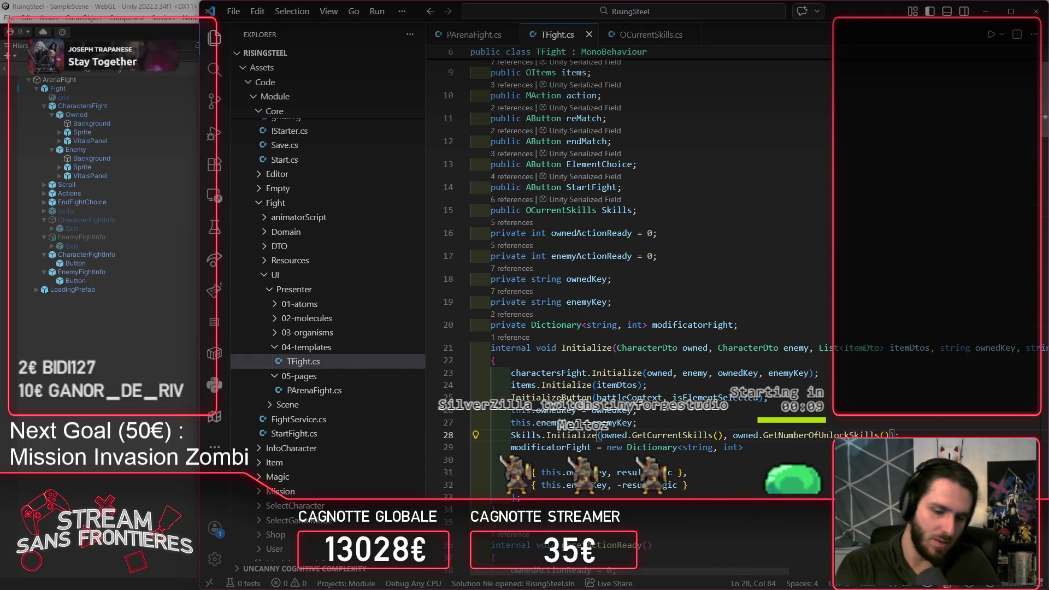
{"action": "type", "text": ", true"}
{"action": "key", "text": "ctrl+s"}
{"action": "key", "text": "Escape"}
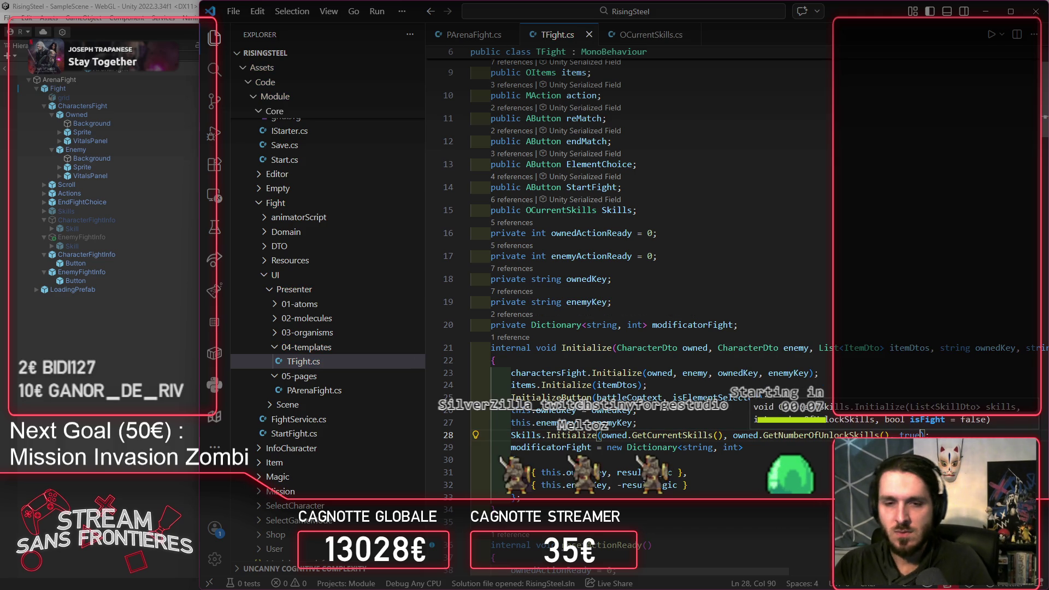
Step: Return to OCurrentSkills' Initialize and review the OpenSlot and skill Initialize calls
{"action": "left_click", "coordinate": [563, 435], "text": "ctrl"}
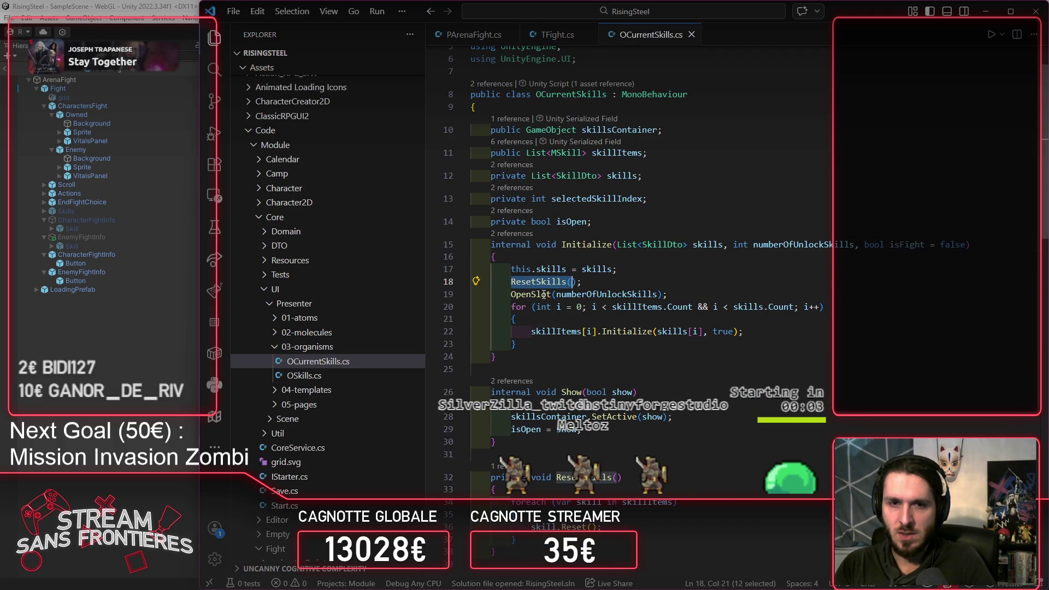
{"action": "left_click_drag", "start_coordinate": [536, 294], "coordinate": [685, 292]}
{"action": "scroll", "coordinate": [688, 306], "scroll_direction": "down", "scroll_amount": 5}
{"action": "scroll", "coordinate": [691, 328], "scroll_direction": "up", "scroll_amount": 1}
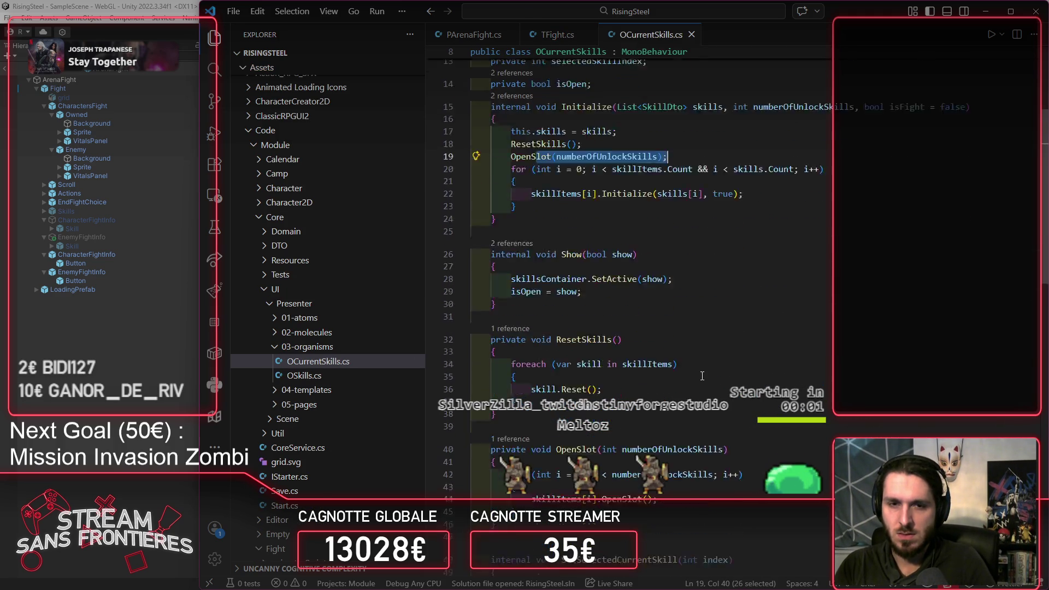
{"action": "scroll", "coordinate": [695, 349], "scroll_direction": "down", "scroll_amount": 2}
{"action": "scroll", "coordinate": [703, 379], "scroll_direction": "up", "scroll_amount": 5}
{"action": "left_click", "coordinate": [723, 275]}
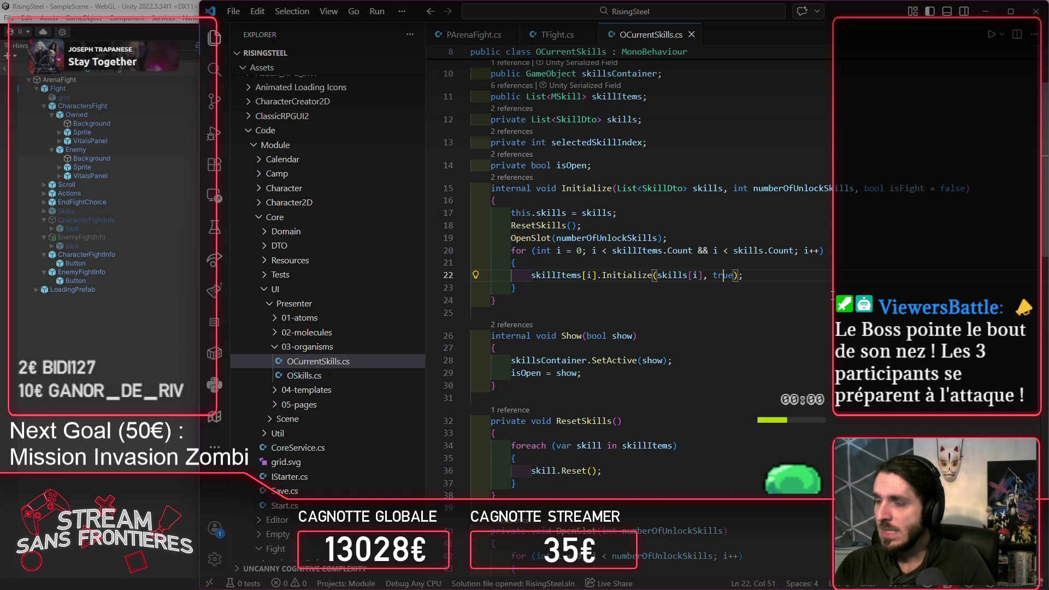
Step: Add a 'bool isFight' parameter to MSkill's Initialize and save MSkill.cs
{"action": "left_click", "coordinate": [634, 276], "text": "ctrl"}
{"action": "left_click", "coordinate": [783, 346]}
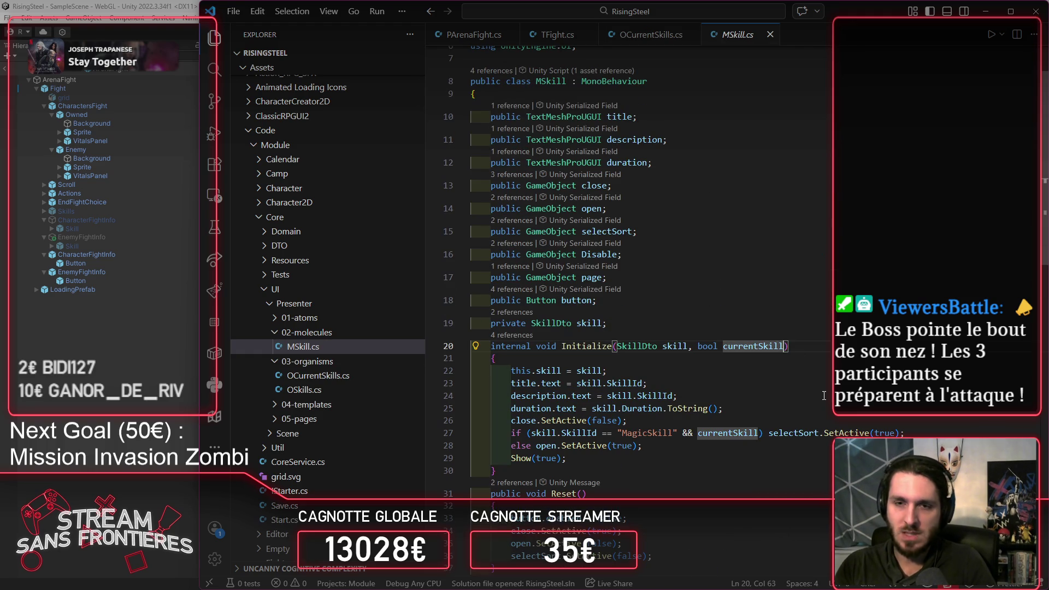
{"action": "type", "text": ", bool isFight = false"}
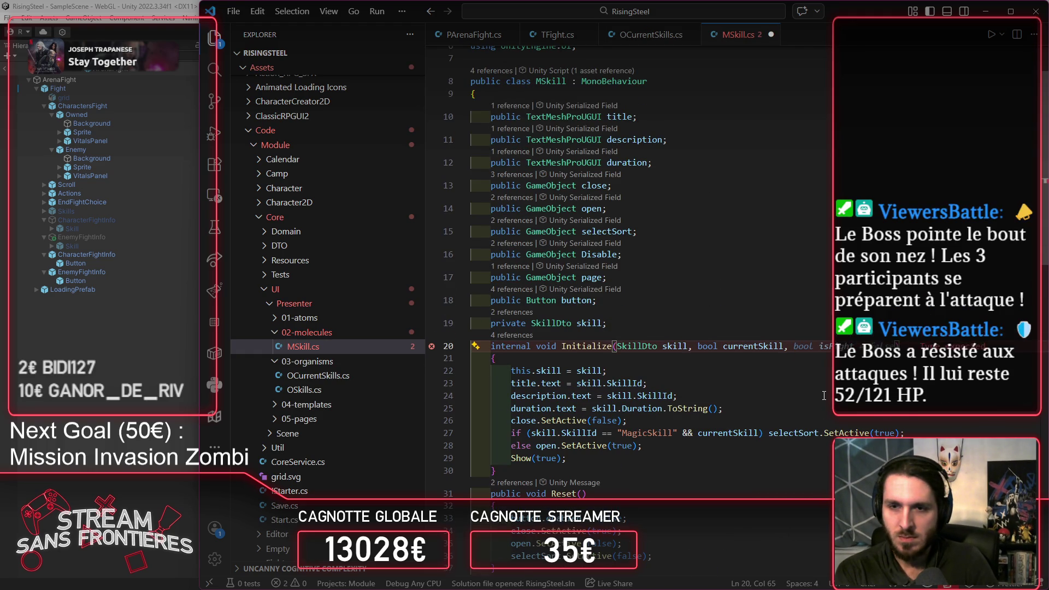
{"action": "key", "text": "BackSpace"}
{"action": "key", "text": "BackSpace"}
{"action": "key", "text": "BackSpace"}
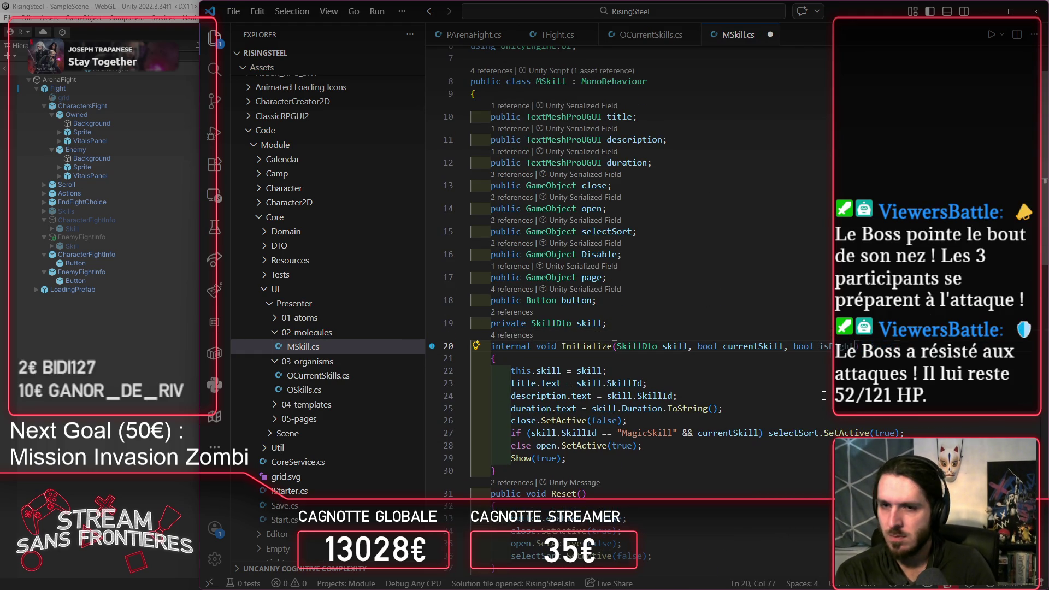
{"action": "key", "text": "ctrl+s"}
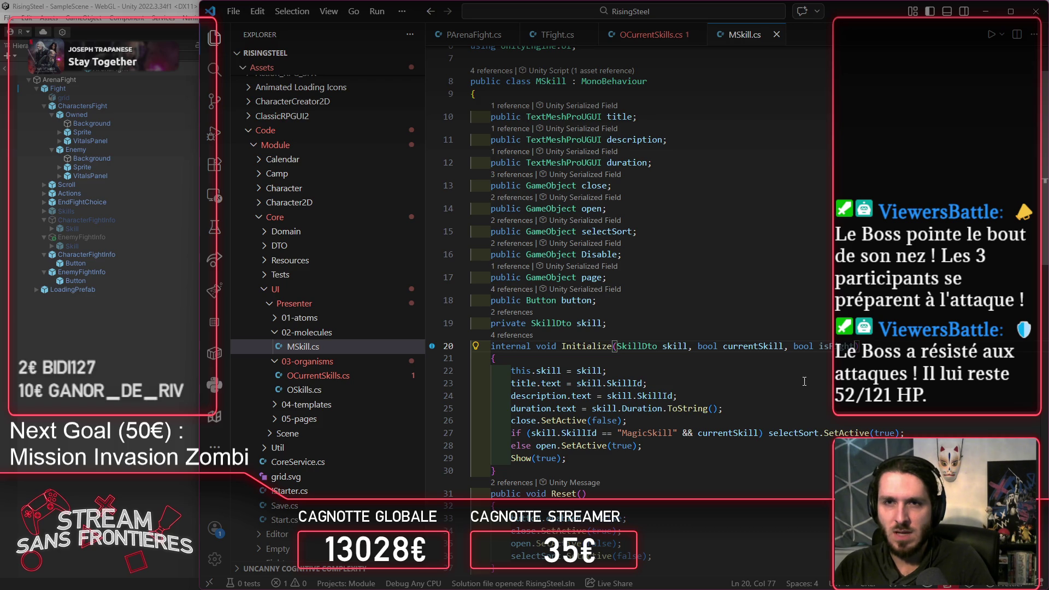
Step: Pass isFight to each skill item's Initialize call in OCurrentSkills.cs and save
{"action": "key", "text": "alt+Left"}
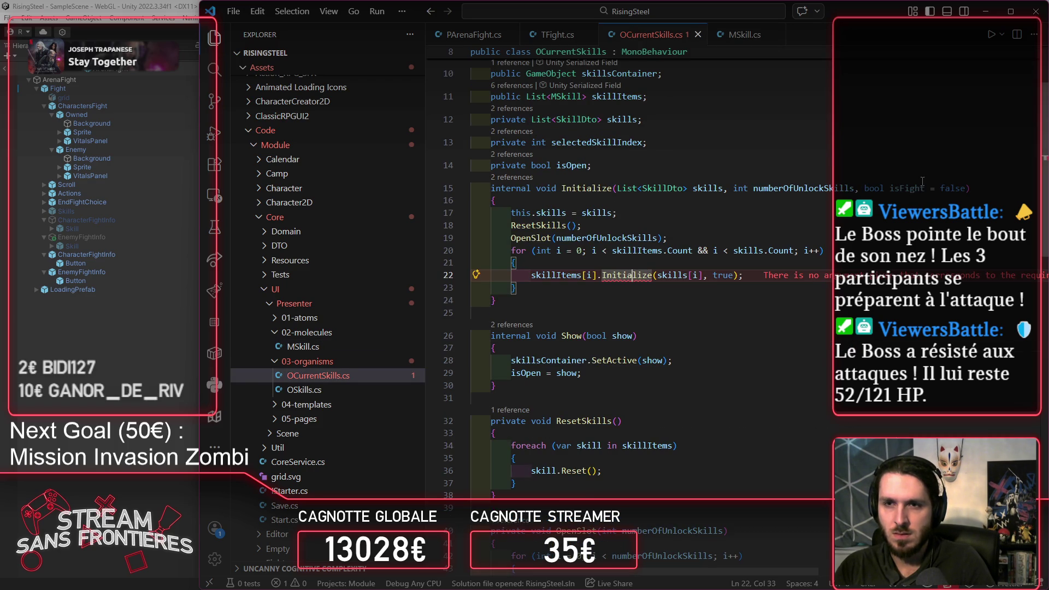
{"action": "left_click", "coordinate": [922, 185]}
{"action": "left_click", "coordinate": [733, 275]}
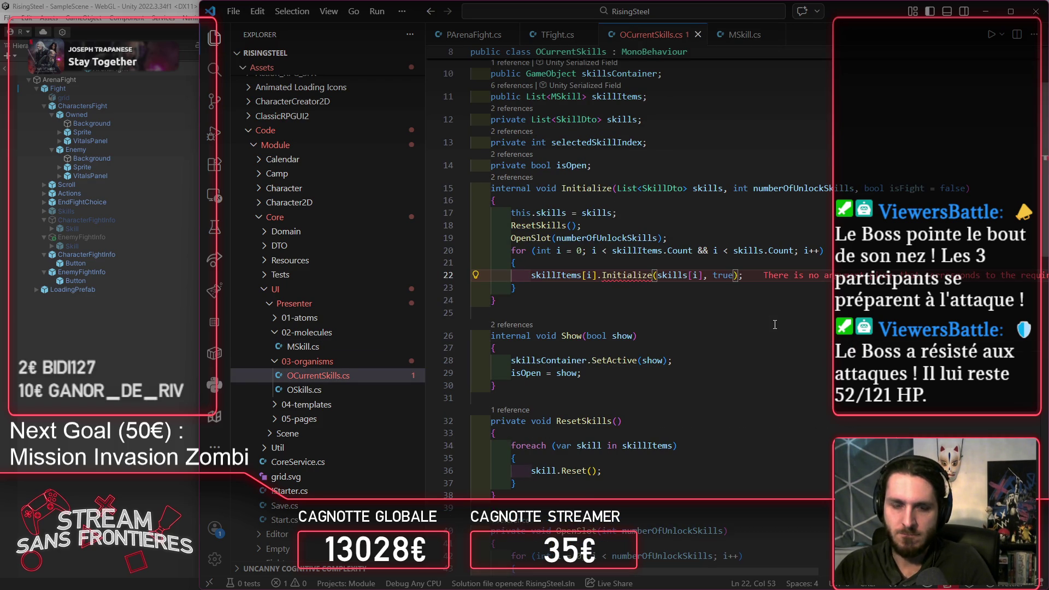
{"action": "type", "text": ", isFight"}
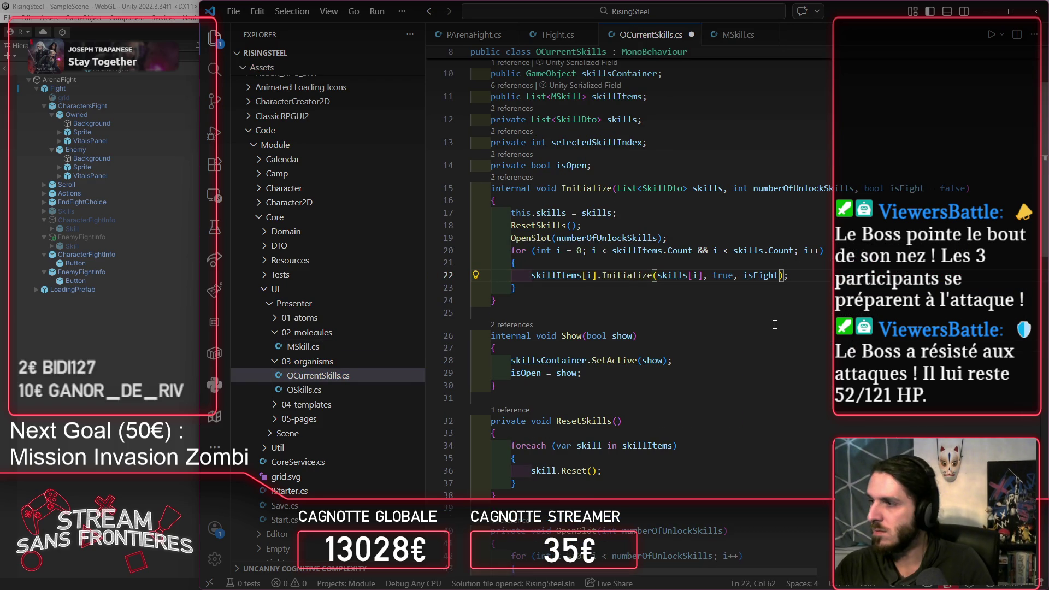
{"action": "key", "text": "ctrl+s"}
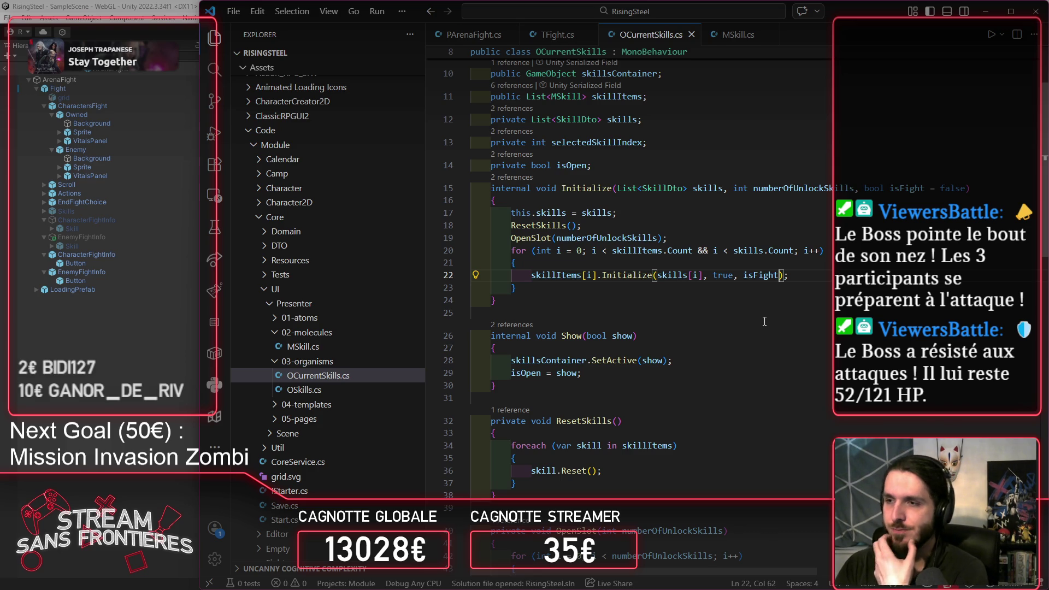
Step: Go to MSkill's Initialize definition and inspect its unused isFight parameter
{"action": "left_click", "coordinate": [638, 276], "text": "ctrl"}
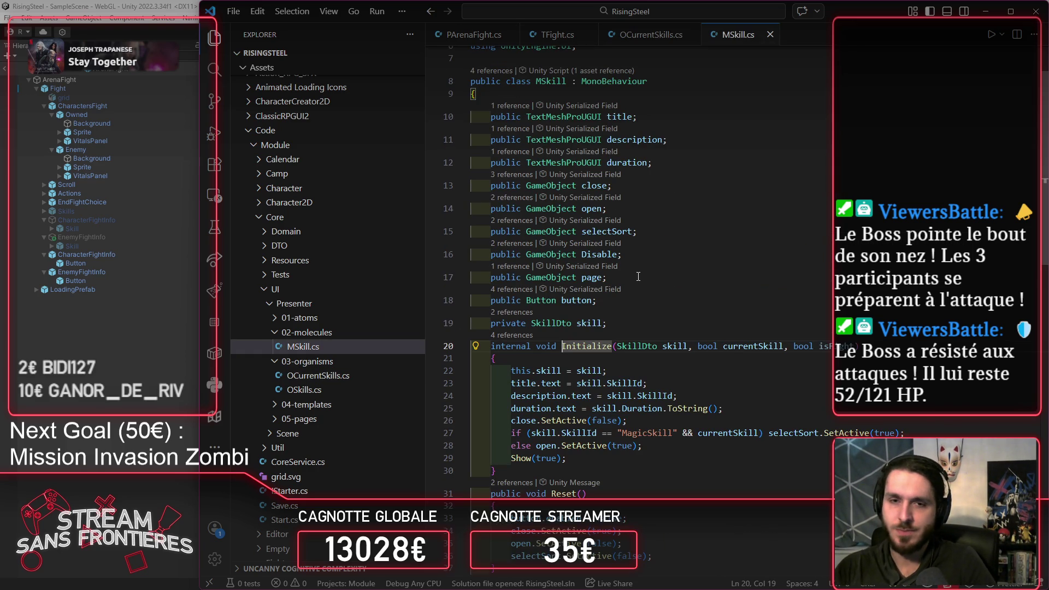
{"action": "left_click_drag", "start_coordinate": [818, 346], "coordinate": [831, 347]}
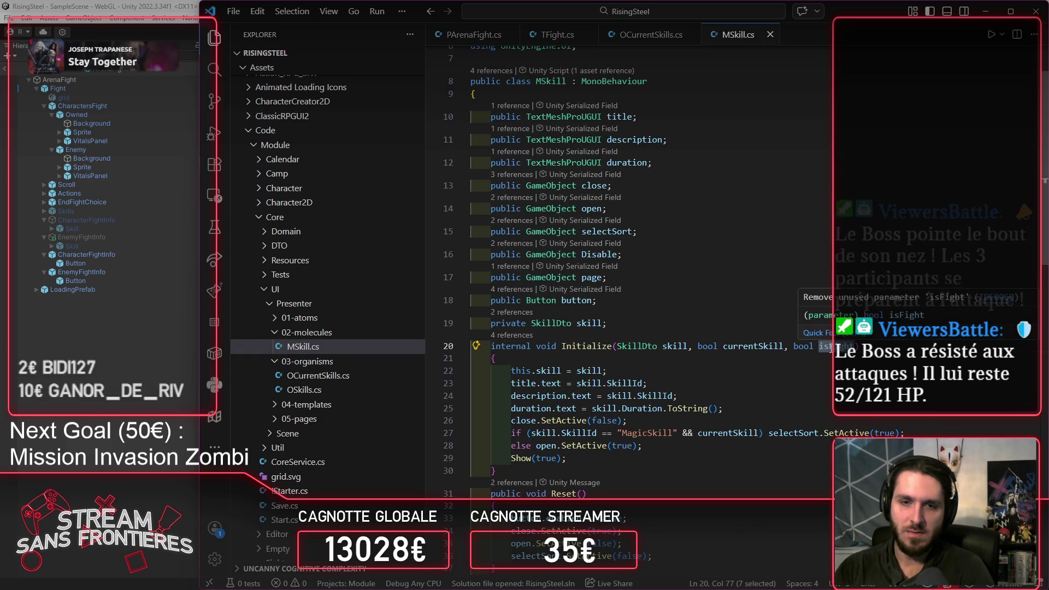
{"action": "scroll", "coordinate": [831, 348], "scroll_direction": "down", "scroll_amount": 2}
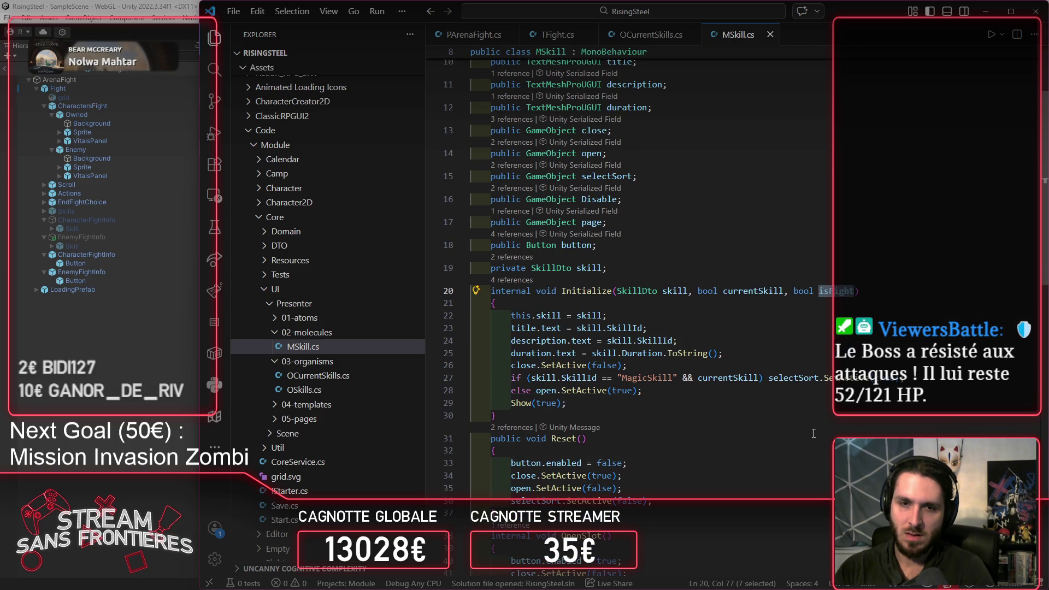
{"action": "scroll", "coordinate": [813, 433], "scroll_direction": "down", "scroll_amount": 6}
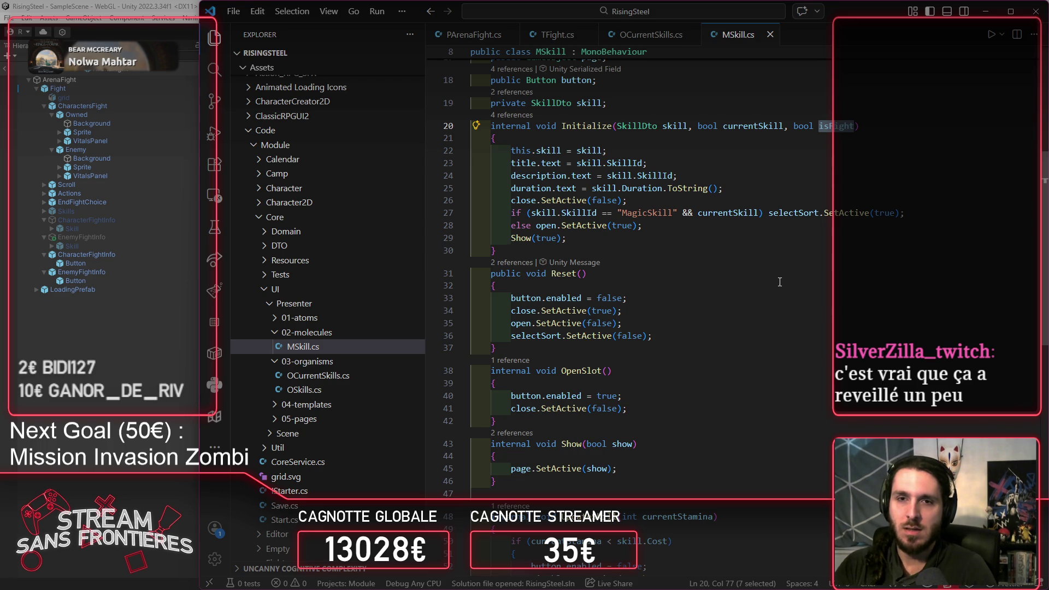
Step: Try wrapping the MagicSkill selectSort statement in braces, then revert to a one-line if
{"action": "left_click", "coordinate": [767, 213]}
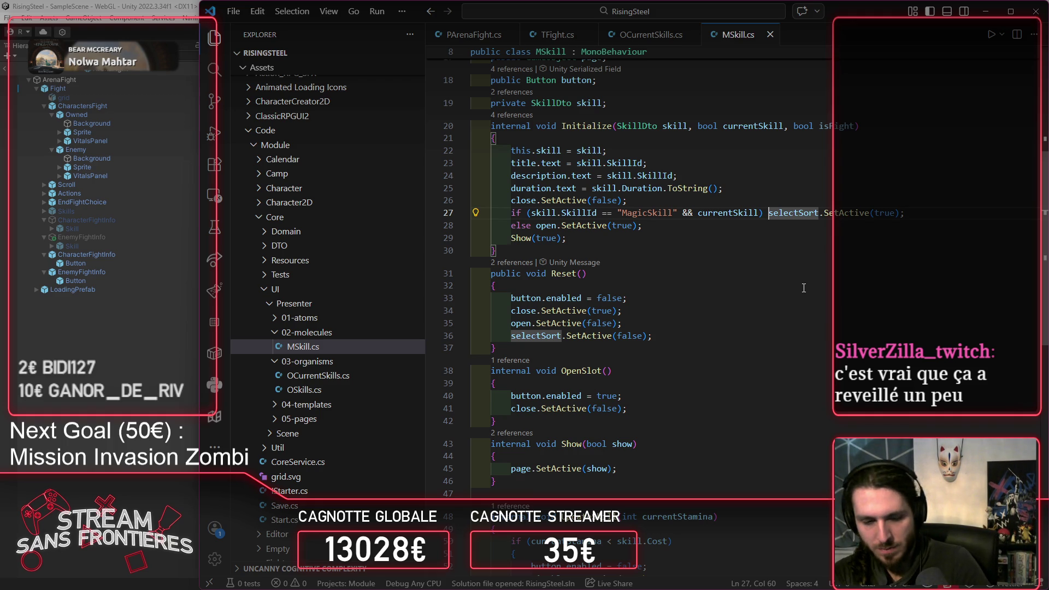
{"action": "key", "text": "Return"}
{"action": "type", "text": "{"}
{"action": "key", "text": "Return"}
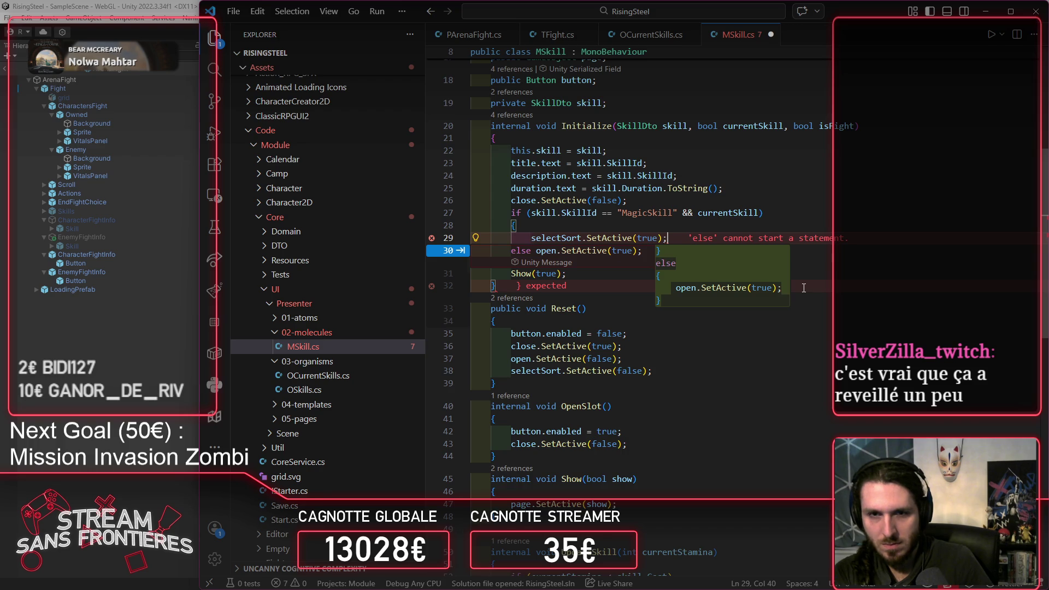
{"action": "key", "text": "Return"}
{"action": "type", "text": "}"}
{"action": "key", "text": "ctrl+s"}
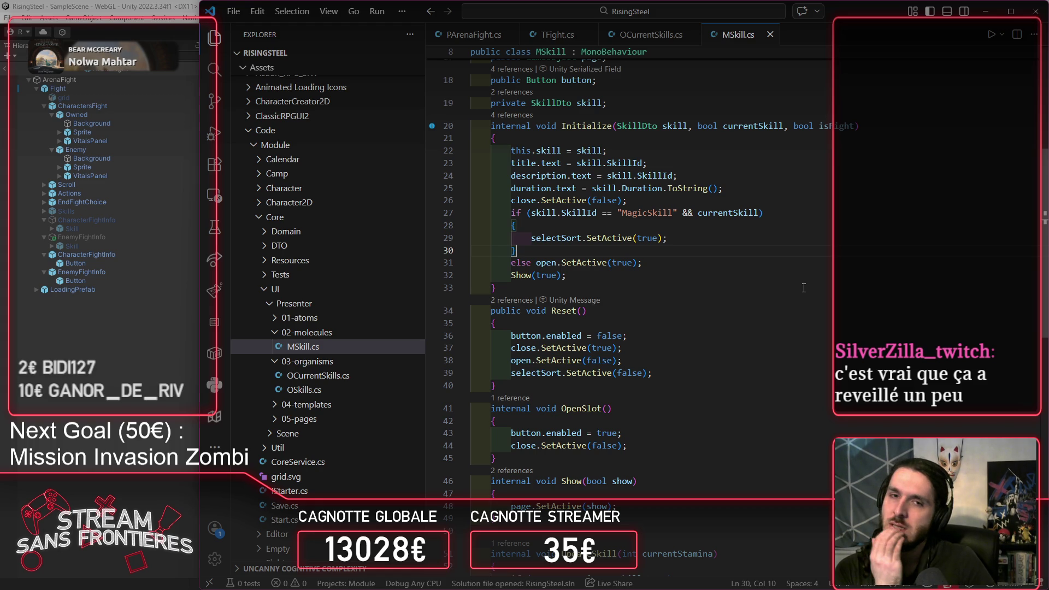
{"action": "key", "text": "Tab"}
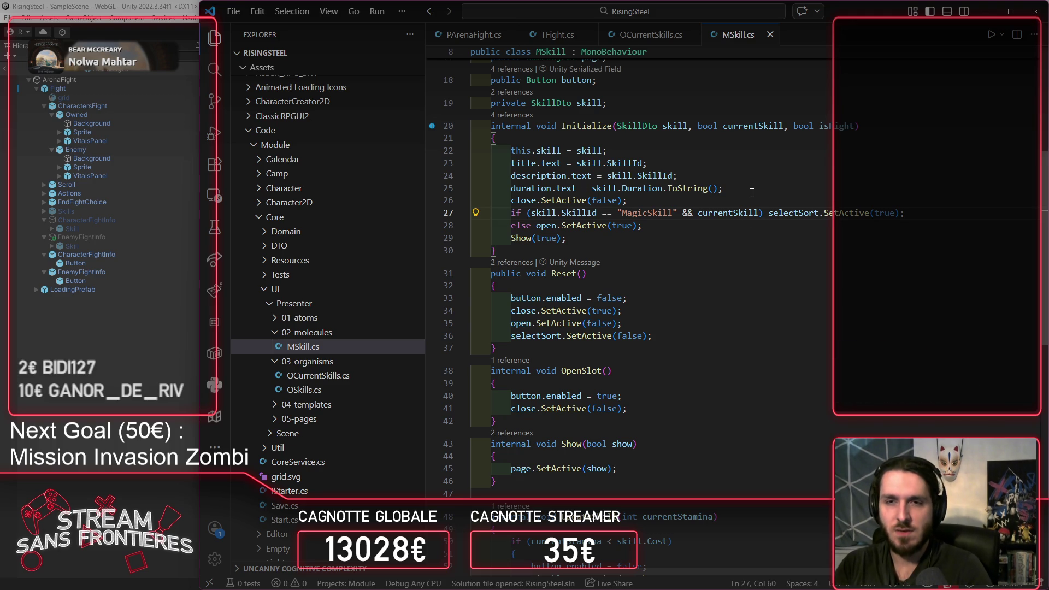
Step: Insert an 'if (isFight)' line above the MagicSkill check and make that check an else if
{"action": "key", "text": "ctrl+shift+Return"}
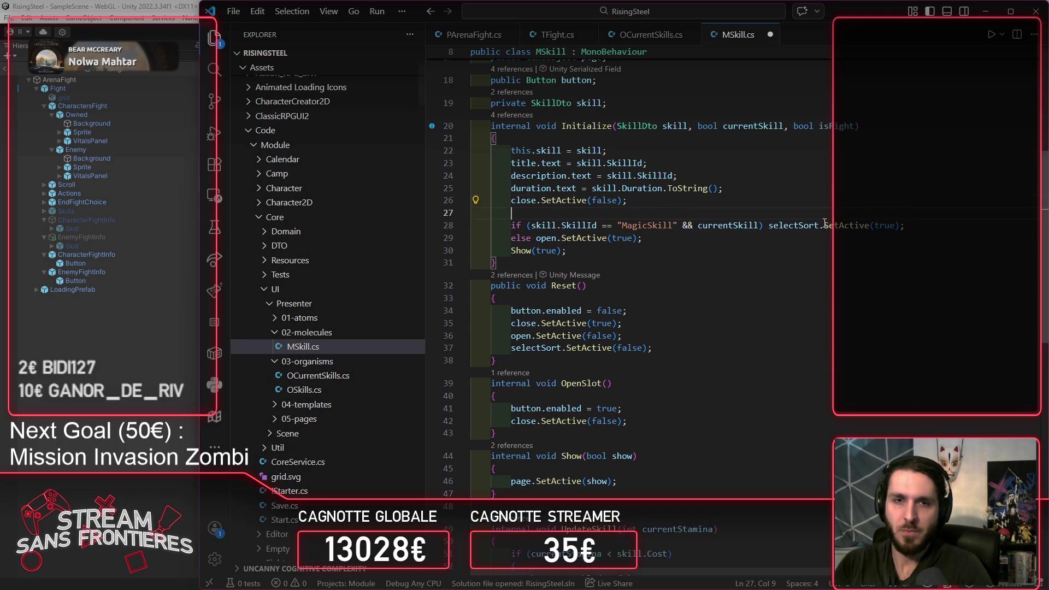
{"action": "type", "text": "if ("}
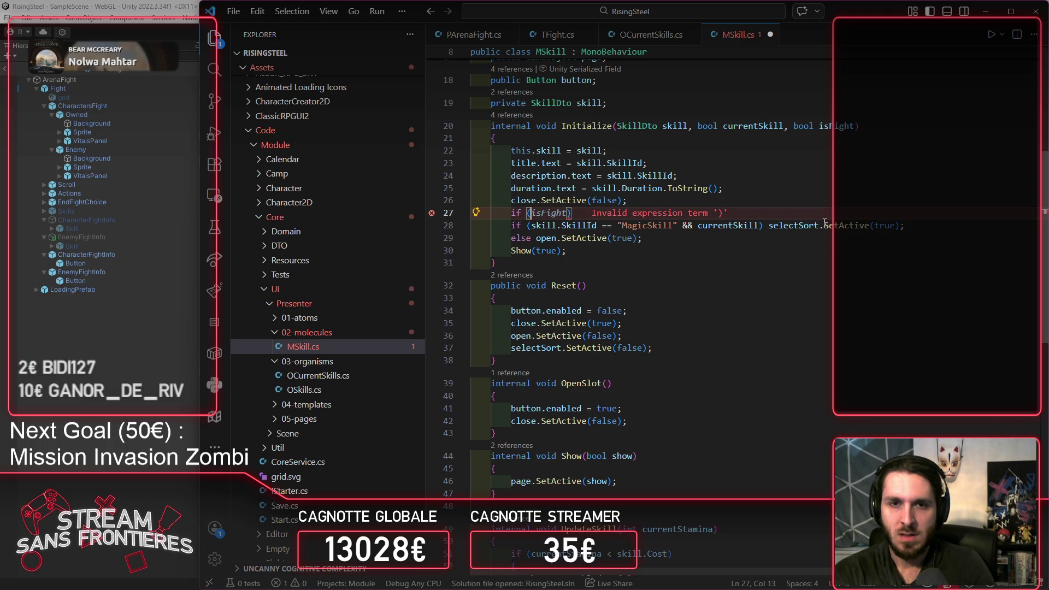
{"action": "key", "text": "Tab"}
{"action": "key", "text": "Tab"}
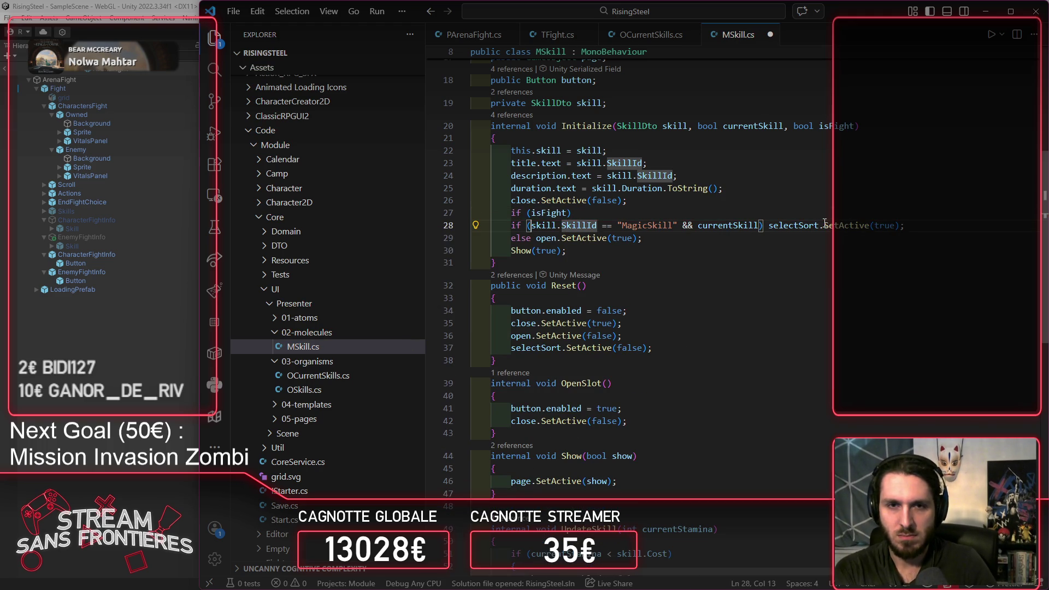
{"action": "key", "text": "Home"}
{"action": "type", "text": "Else"}
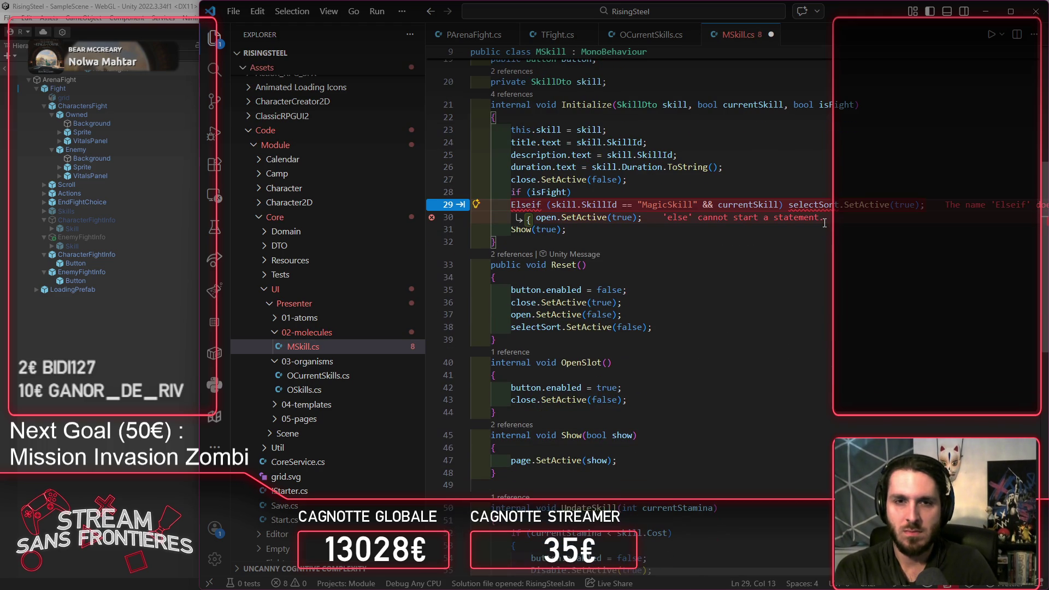
{"action": "key", "text": "ctrl+z"}
{"action": "key", "text": "ctrl+z"}
{"action": "key", "text": "ctrl+z"}
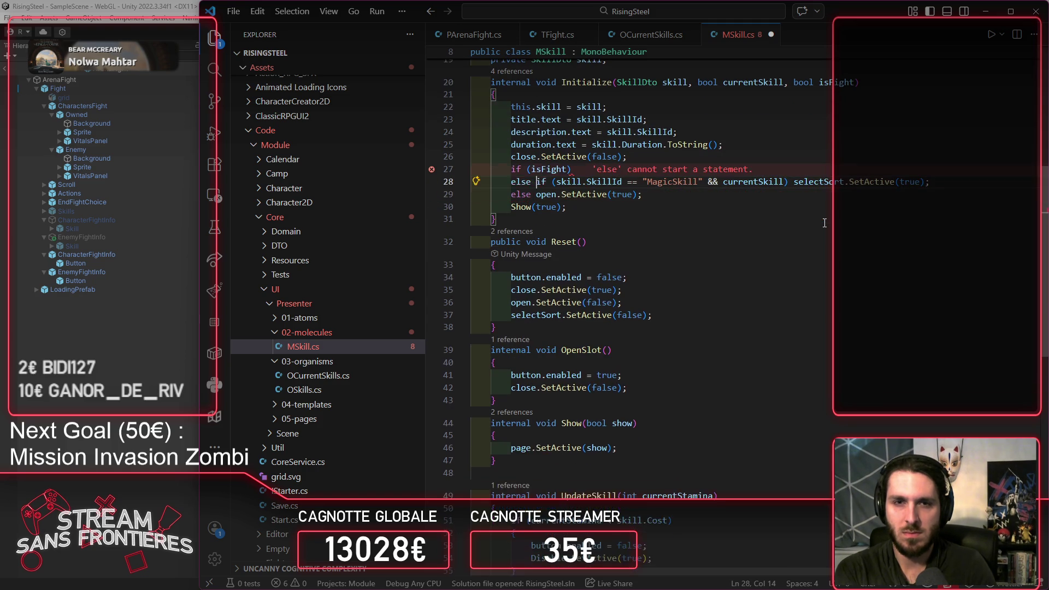
{"action": "key", "text": "Down"}
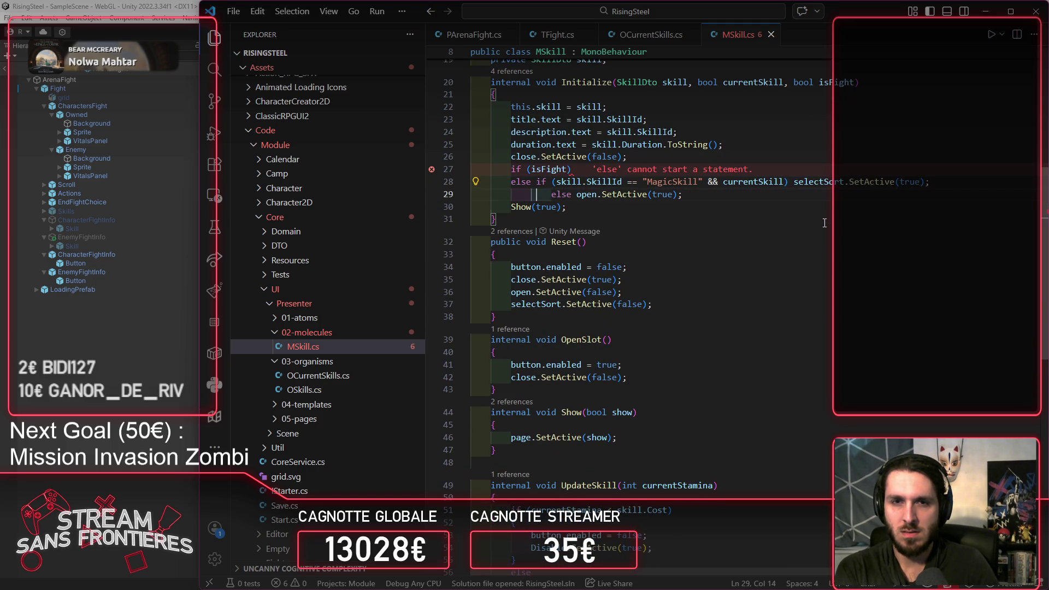
{"action": "key", "text": "Home"}
{"action": "key", "text": "BackSpace"}
{"action": "key", "text": "BackSpace"}
{"action": "key", "text": "BackSpace"}
{"action": "key", "text": "ctrl+z"}
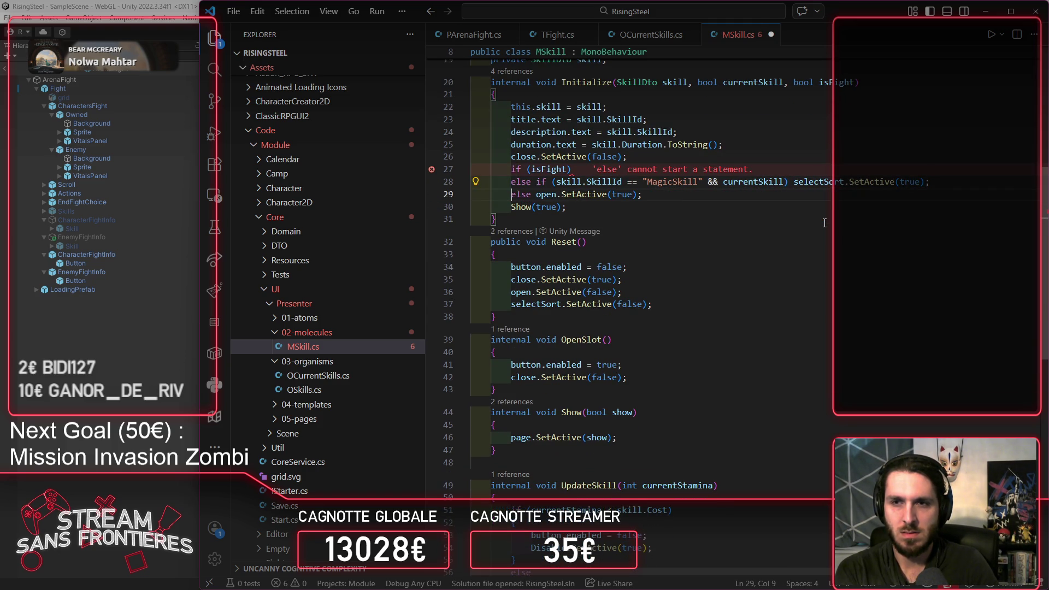
{"action": "key", "text": "Up"}
{"action": "key", "text": "Up"}
{"action": "key", "text": "End"}
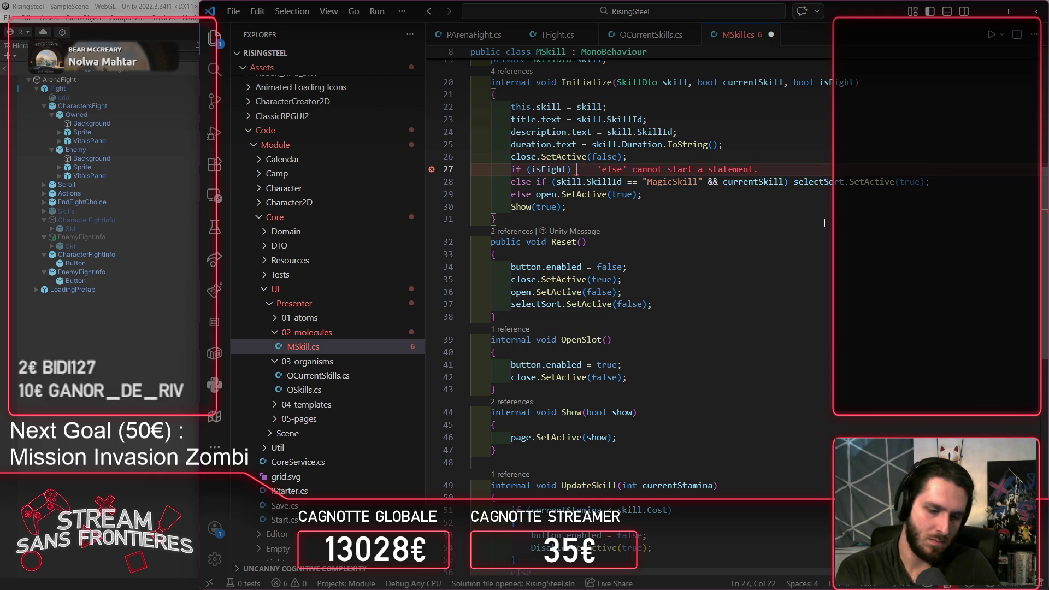
Step: Complete the isFight branch with a Debug.Log of skill id and duration, save, hide Explorer
{"action": "type", "text": "De"}
{"action": "key", "text": "Tab"}
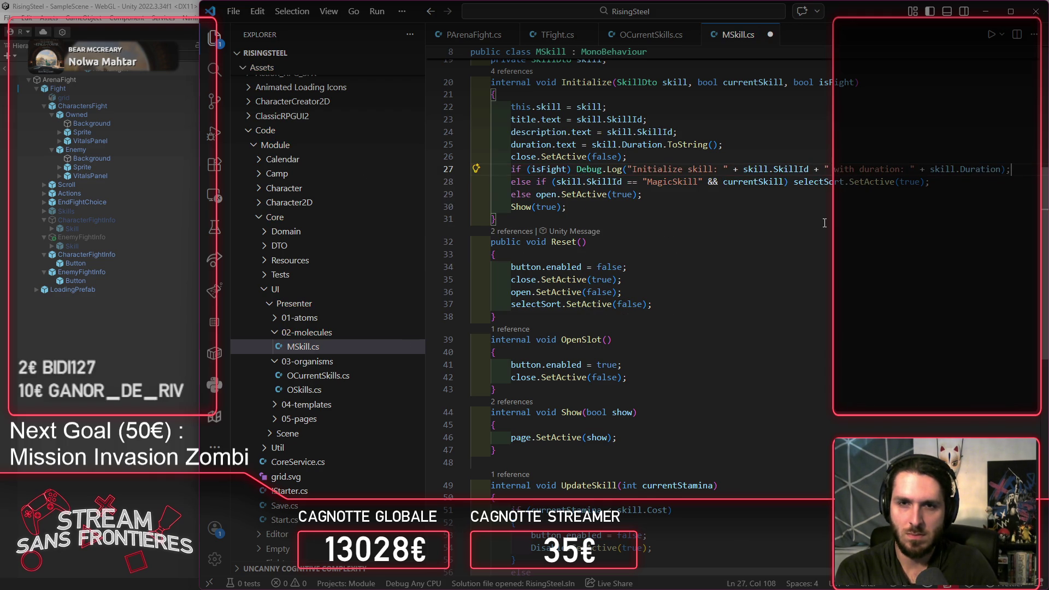
{"action": "key", "text": "ctrl+s"}
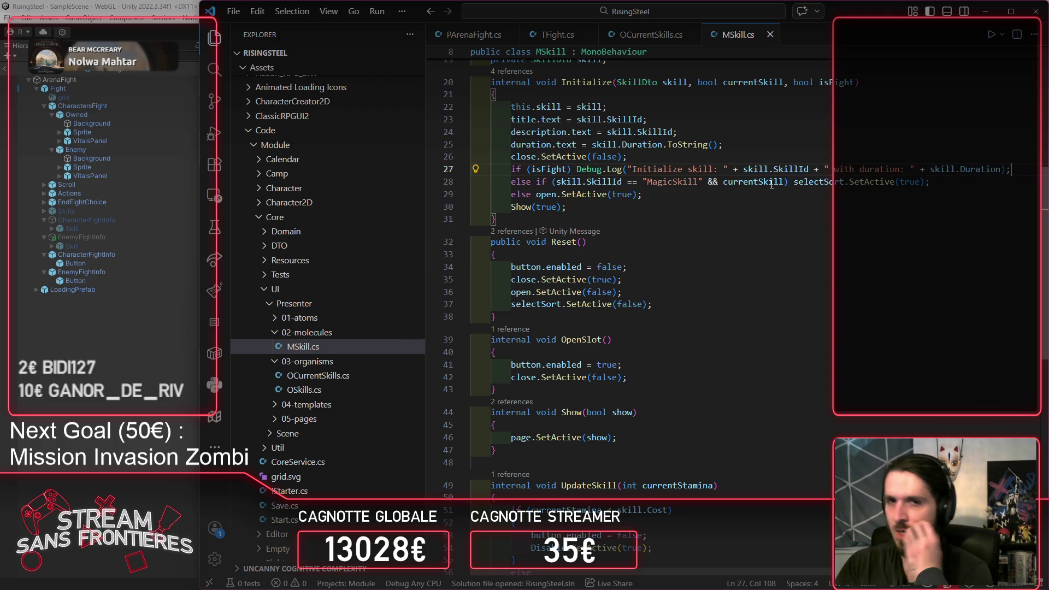
{"action": "scroll", "coordinate": [825, 223], "scroll_direction": "up", "scroll_amount": 3}
{"action": "left_click", "coordinate": [215, 37]}
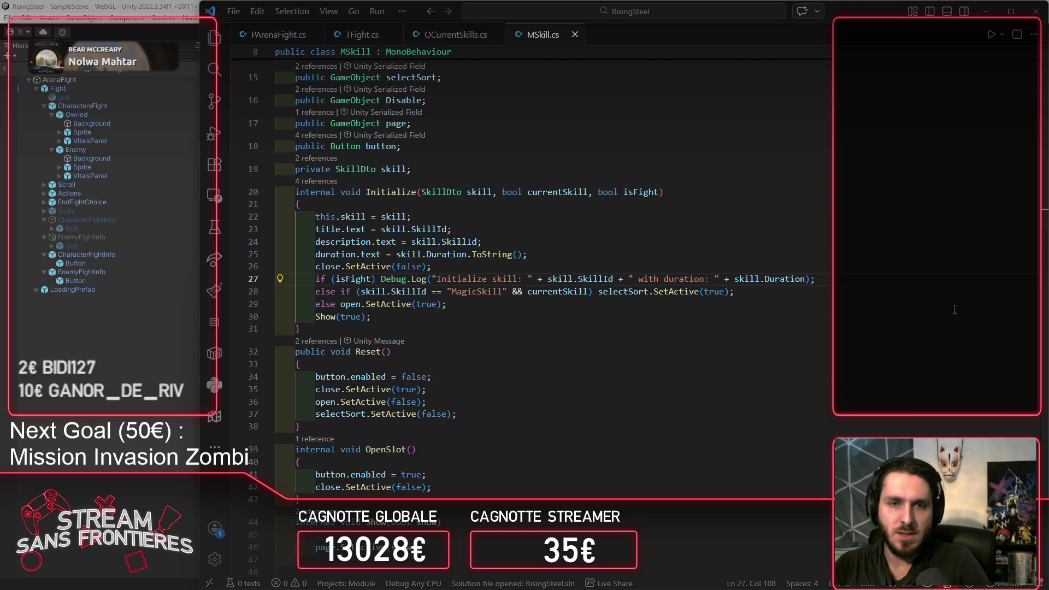
Step: Add '&& skill.SkillId == "MagicSkill"' to the isFight condition and save MSkill.cs
{"action": "mouse_move", "coordinate": [360, 291]}
{"action": "left_mouse_down"}
{"action": "mouse_move", "coordinate": [491, 280]}
{"action": "mouse_move", "coordinate": [507, 291]}
{"action": "left_mouse_up"}
{"action": "key", "text": "ctrl+c"}
{"action": "left_click", "coordinate": [374, 279]}
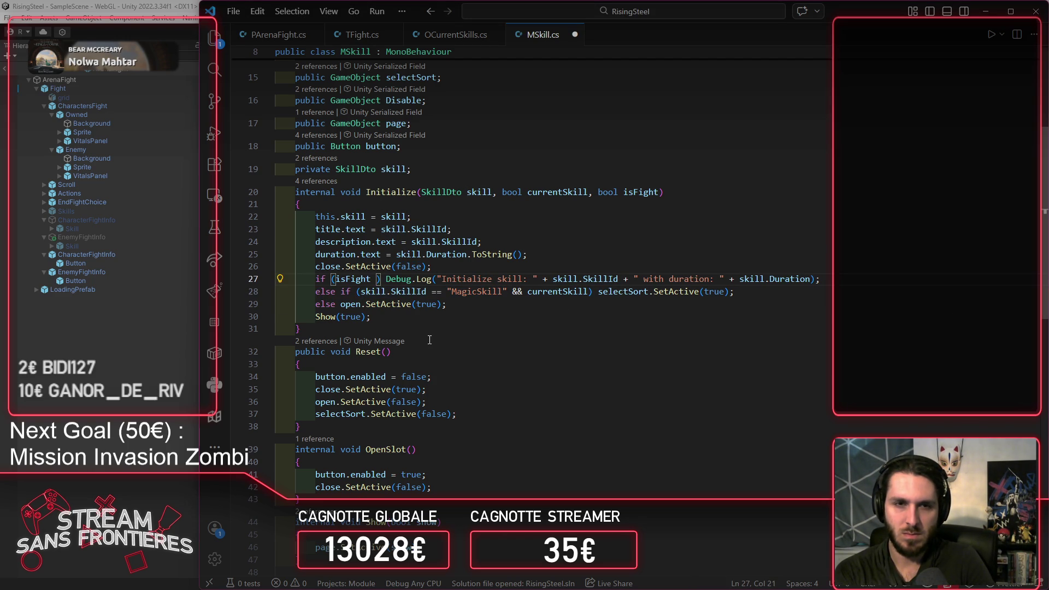
{"action": "type", "text": "&&"}
{"action": "key", "text": "ctrl+v"}
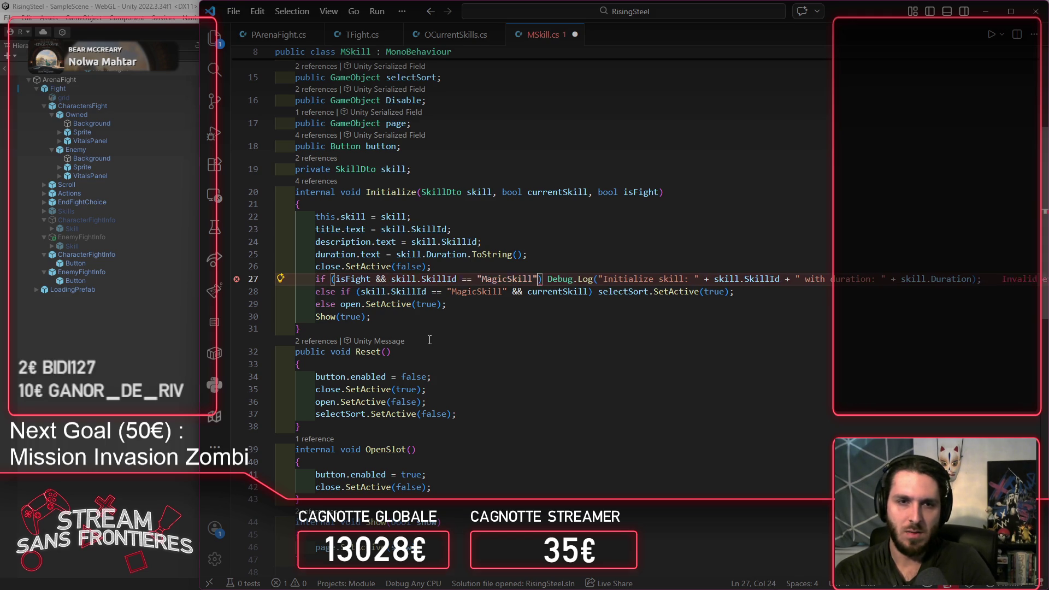
{"action": "key", "text": "ctrl+s"}
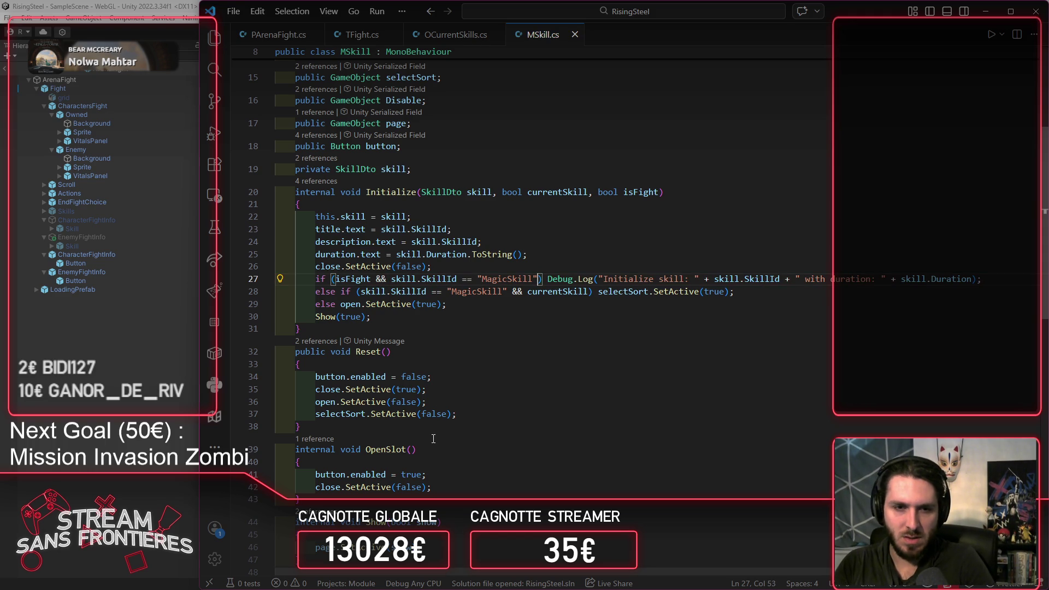
Step: Replace the Debug.Log call with Reset(), save, and switch back to Unity
{"action": "left_click_drag", "start_coordinate": [316, 392], "coordinate": [445, 392]}
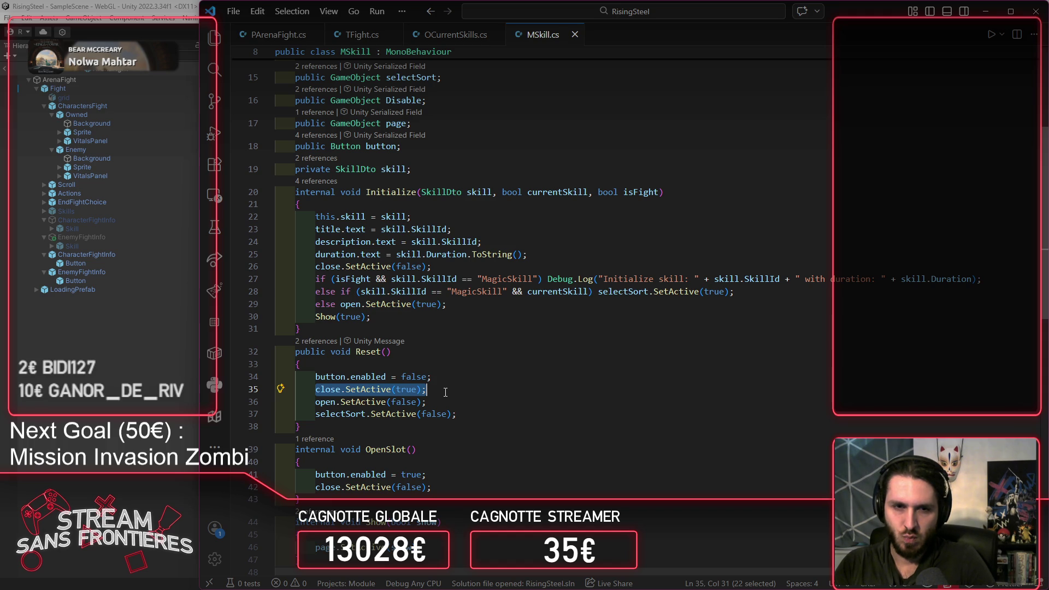
{"action": "left_click_drag", "start_coordinate": [355, 352], "coordinate": [391, 352]}
{"action": "key", "text": "ctrl+c"}
{"action": "left_click_drag", "start_coordinate": [548, 280], "coordinate": [975, 281]}
{"action": "key", "text": "ctrl+v"}
{"action": "key", "text": "ctrl+s"}
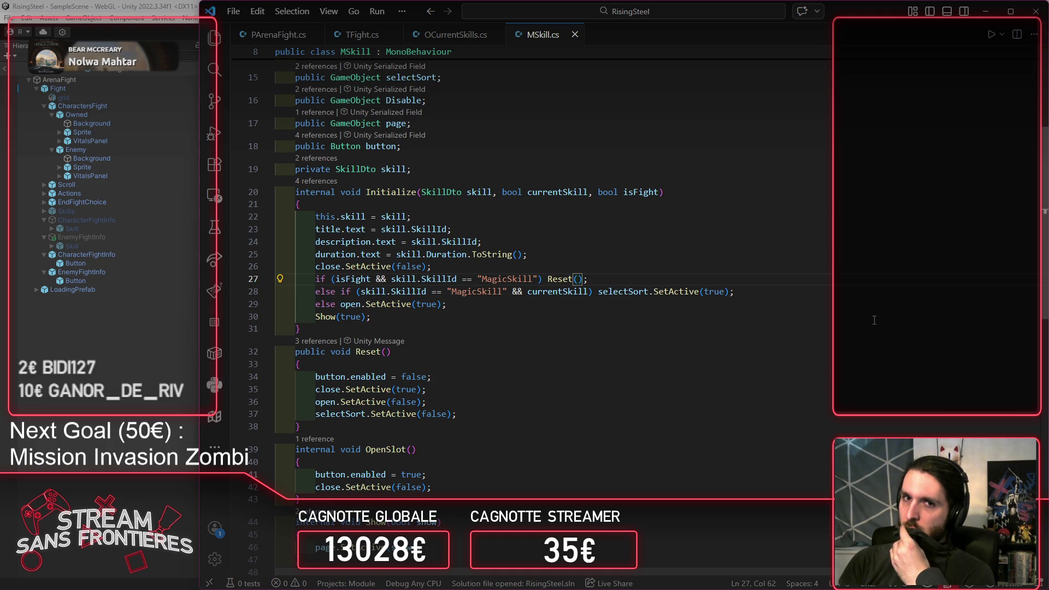
{"action": "left_click", "coordinate": [193, 385]}
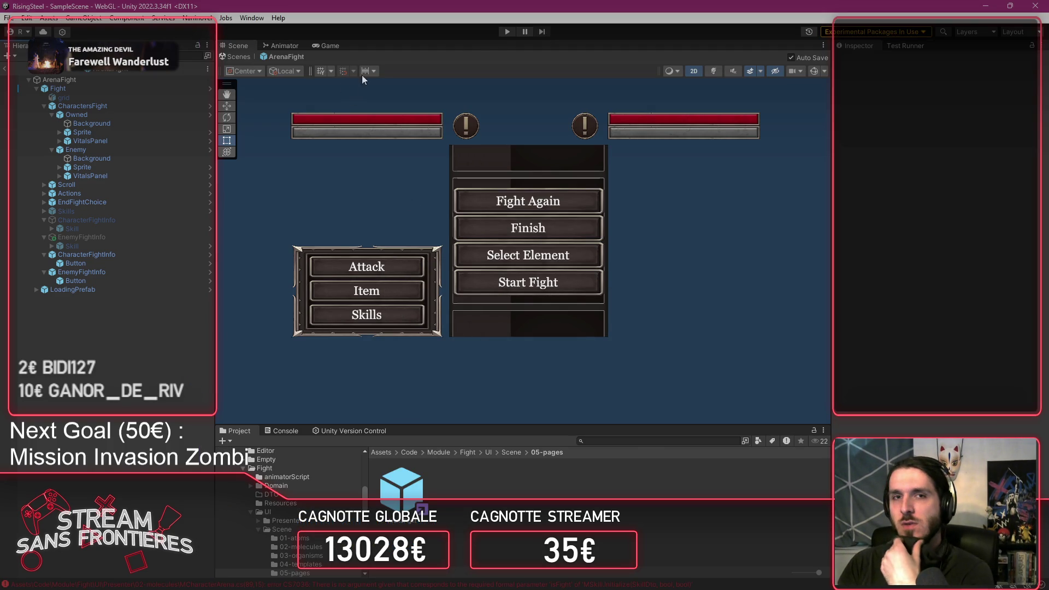
Step: Try running the game with pause on, then open the first compile error in OSkills.cs
{"action": "left_click", "coordinate": [525, 31]}
{"action": "left_click", "coordinate": [508, 31]}
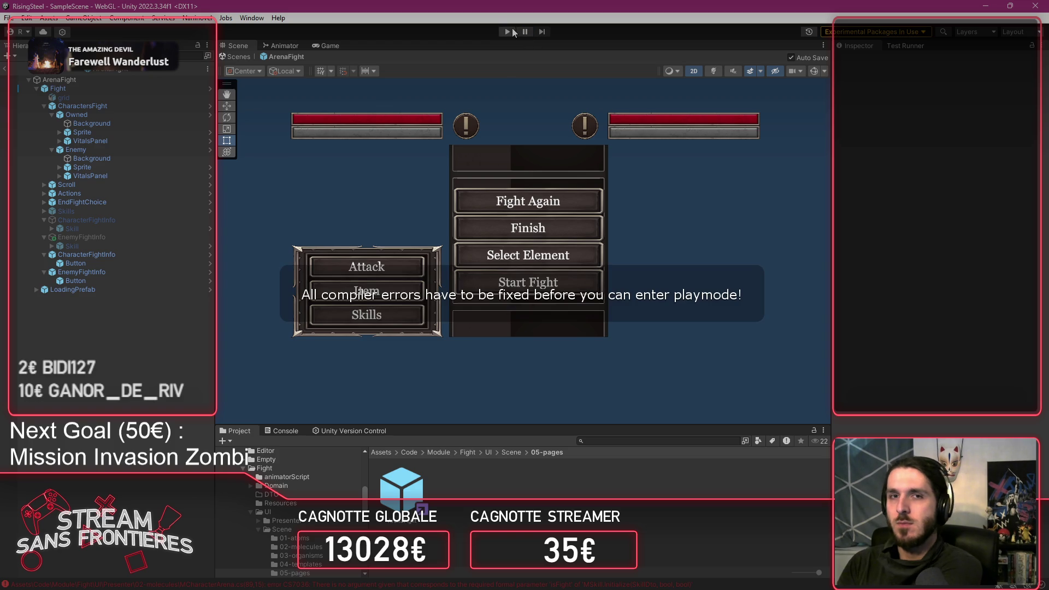
{"action": "left_click", "coordinate": [262, 430]}
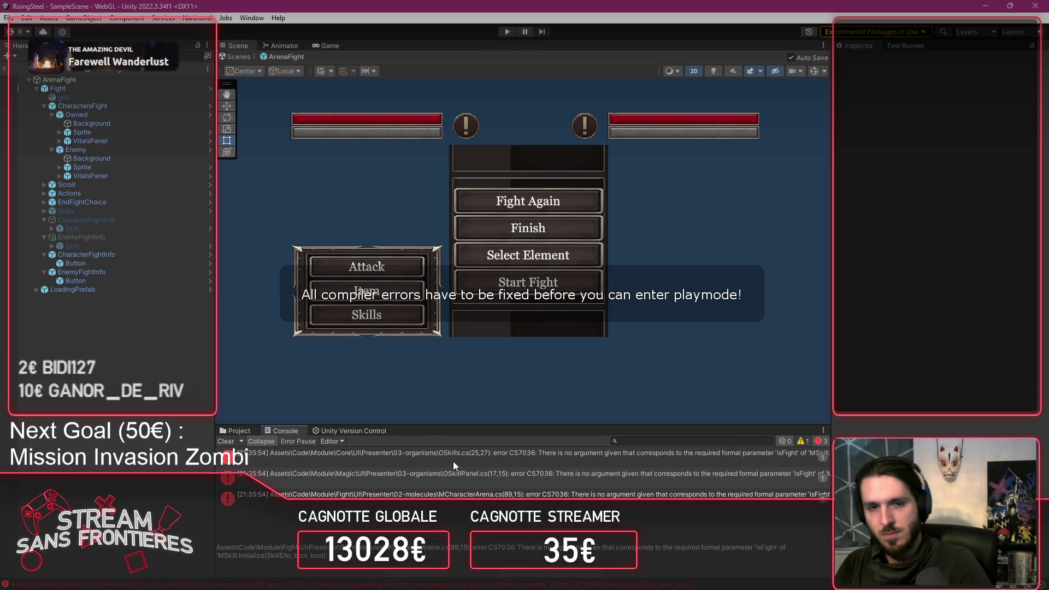
{"action": "double_click", "coordinate": [392, 454]}
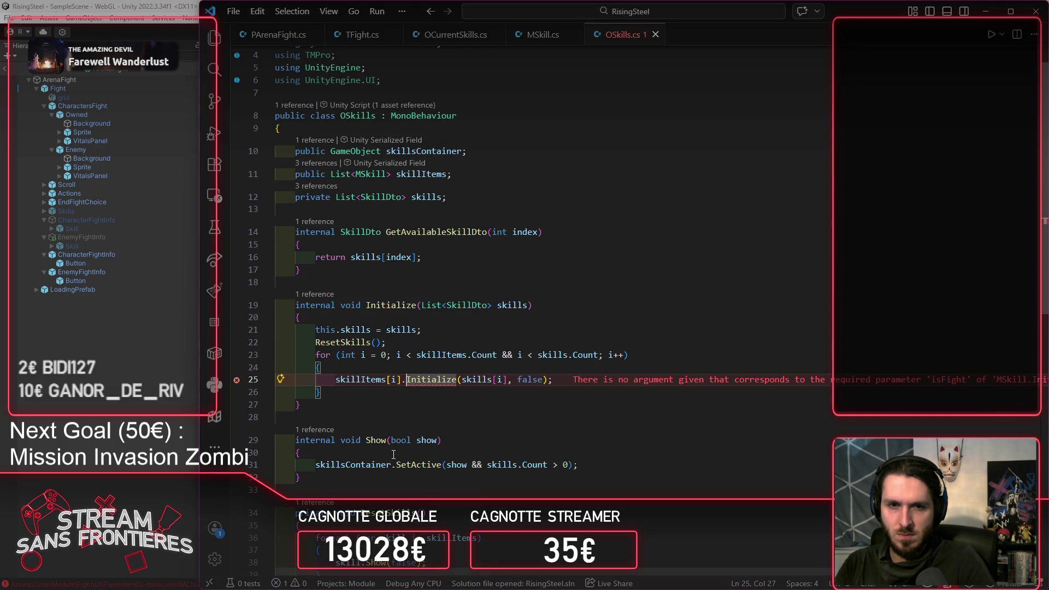
Step: Give Initialize's isFight parameter a default of '= false', then return to OSkills and Unity
{"action": "left_click", "coordinate": [440, 379], "text": "ctrl"}
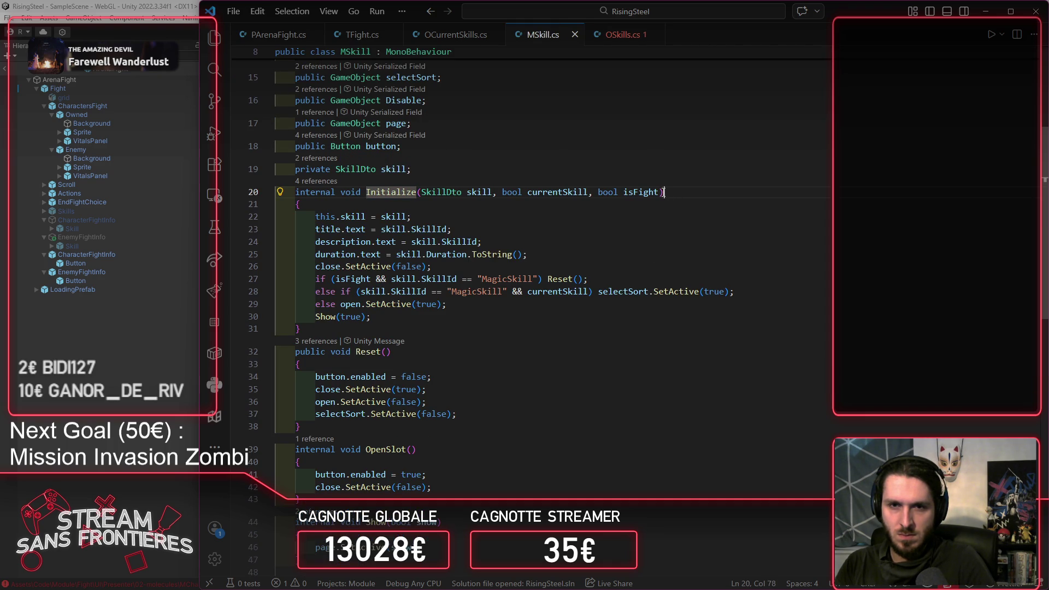
{"action": "type", "text": "= false"}
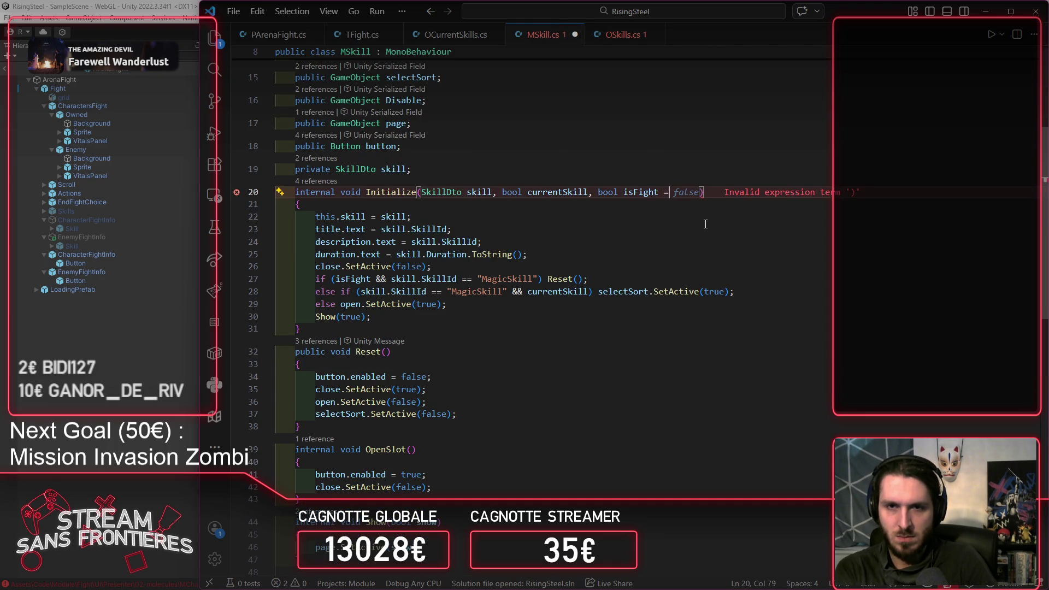
{"action": "left_click", "coordinate": [628, 36]}
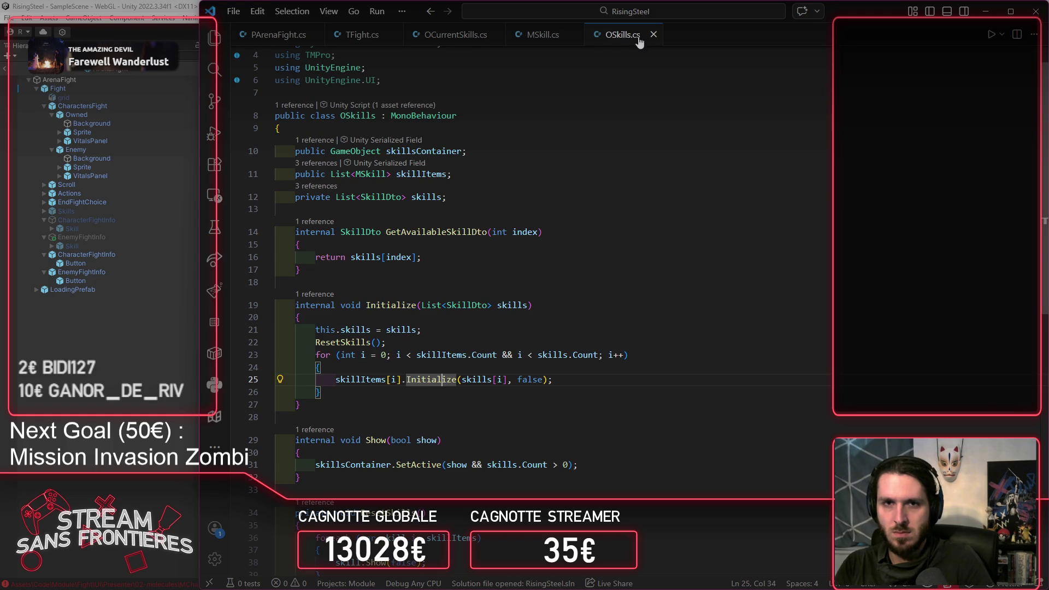
{"action": "left_click", "coordinate": [44, 413]}
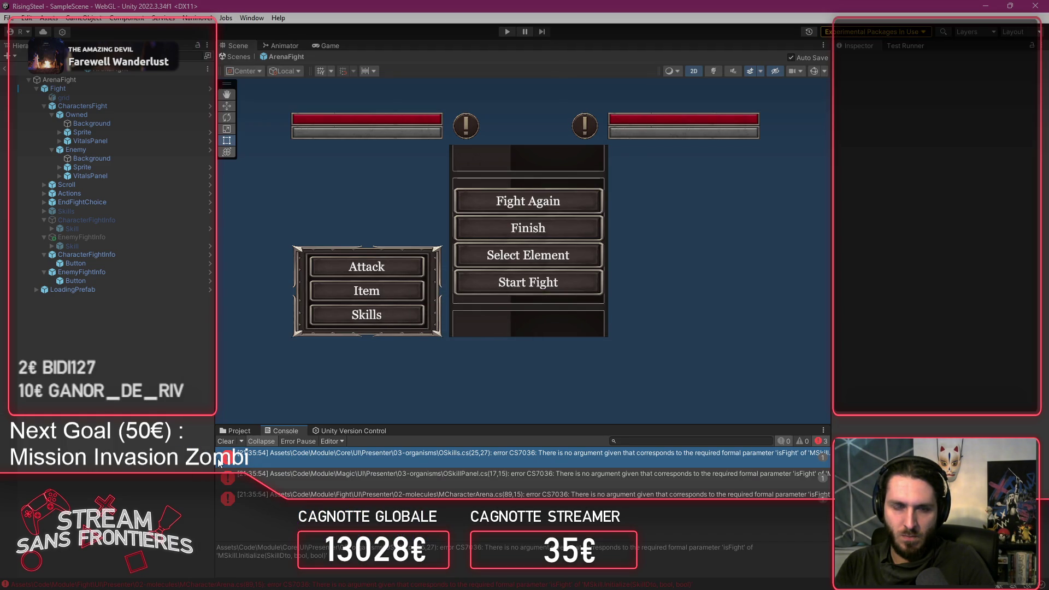
Step: Clear the console, play, load save slot 4 and refill Alberto's Life and Stamina
{"action": "left_click", "coordinate": [225, 441]}
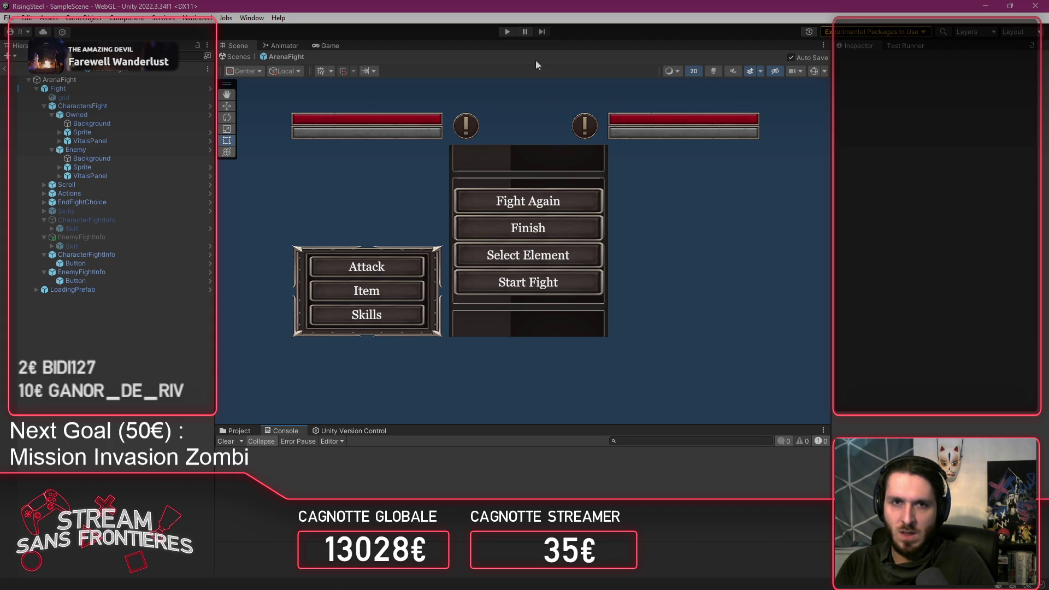
{"action": "left_click", "coordinate": [508, 32]}
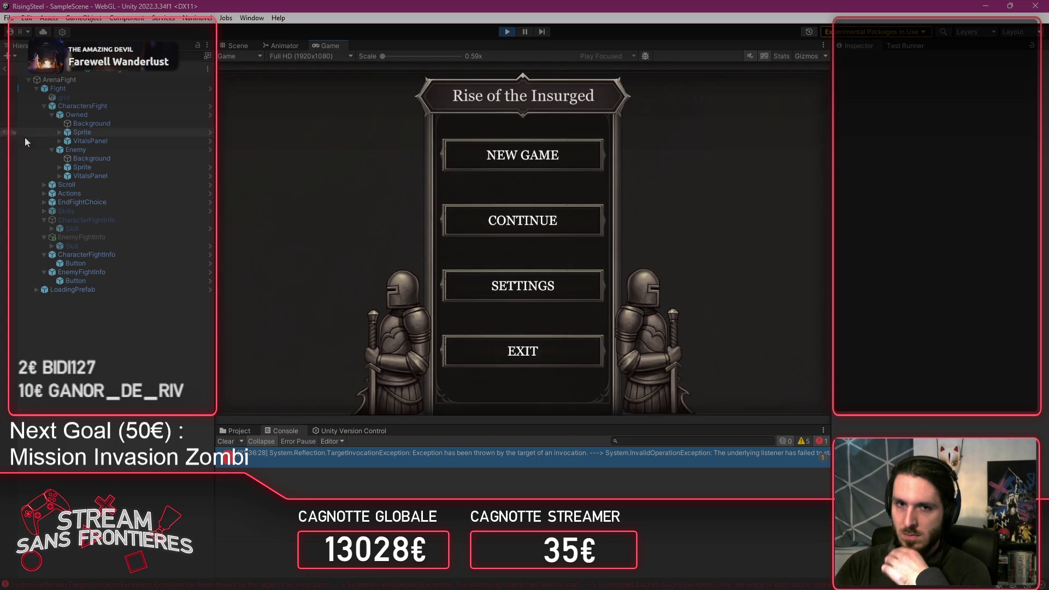
{"action": "left_click", "coordinate": [545, 216]}
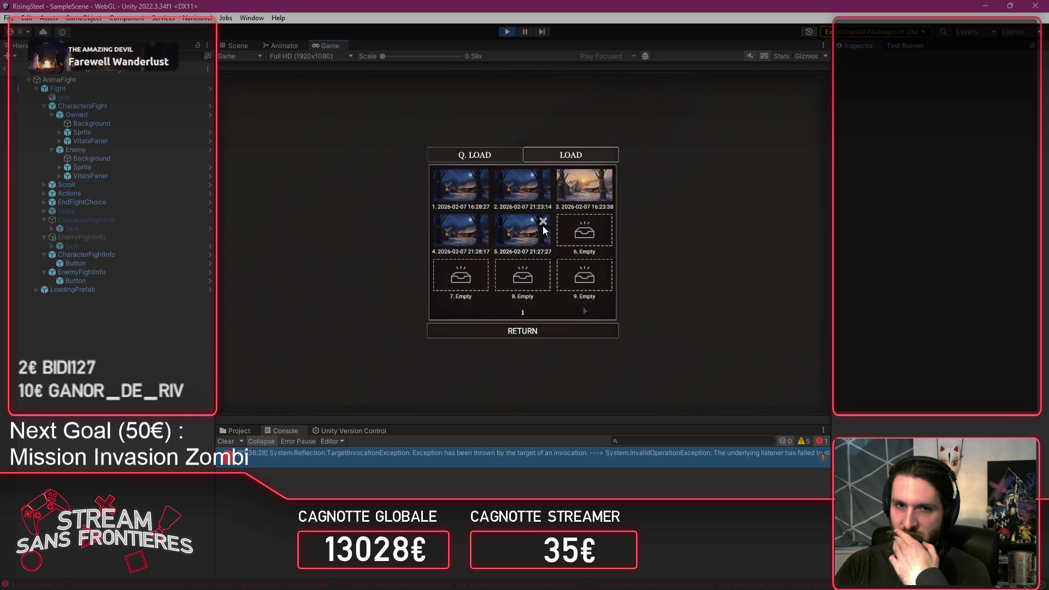
{"action": "left_click", "coordinate": [455, 228]}
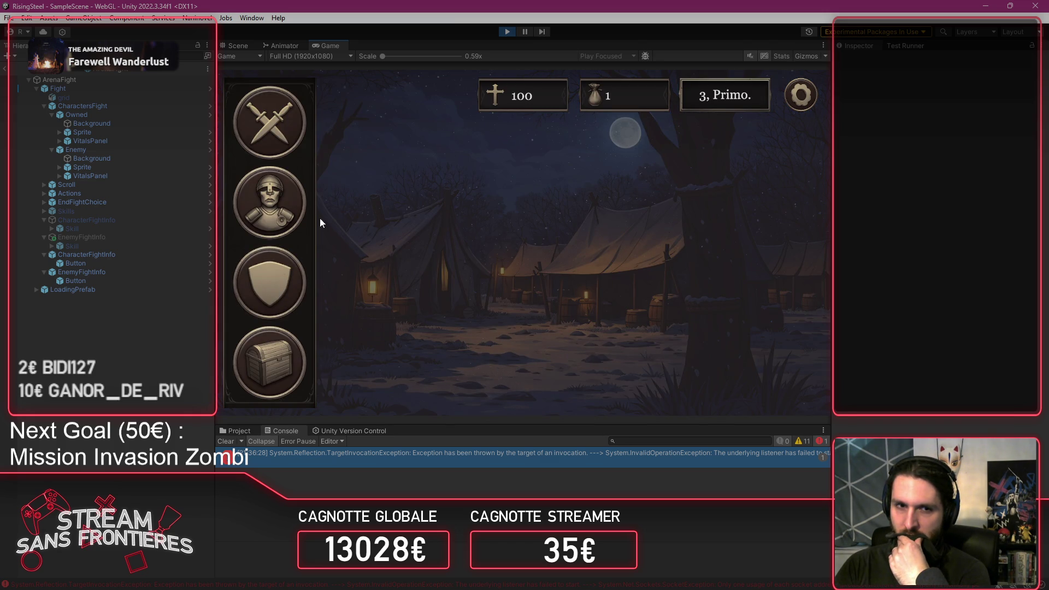
{"action": "left_click", "coordinate": [321, 222]}
{"action": "left_click", "coordinate": [342, 234]}
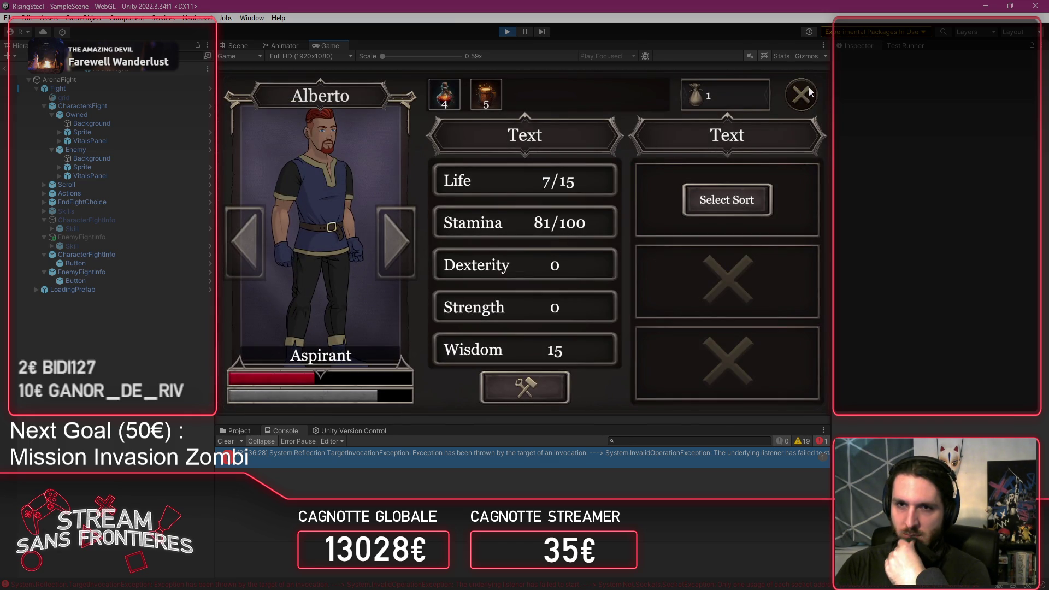
{"action": "left_click", "coordinate": [445, 94]}
{"action": "left_click", "coordinate": [486, 94]}
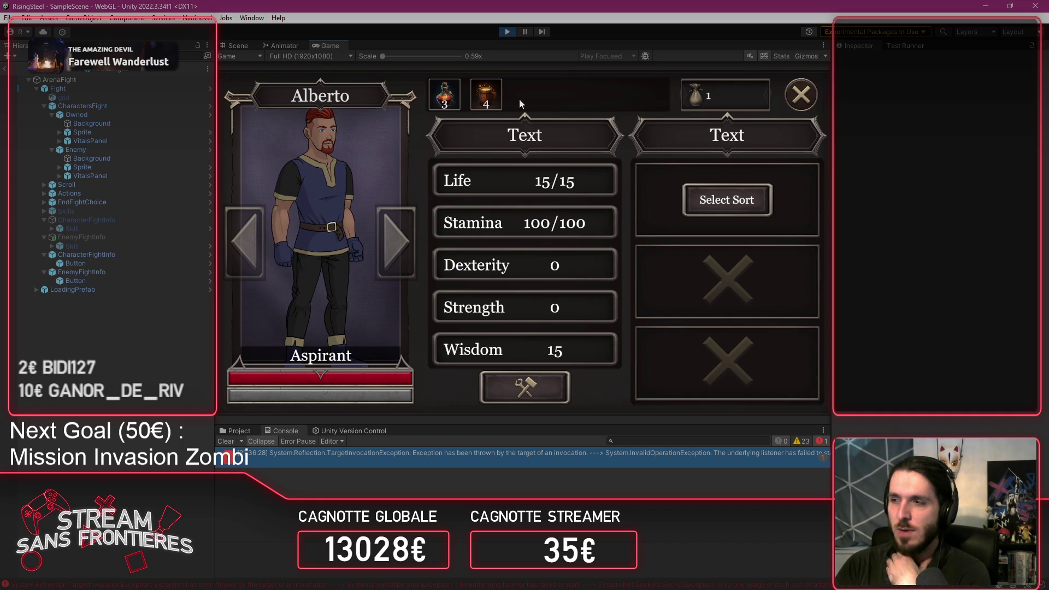
{"action": "left_click", "coordinate": [802, 95]}
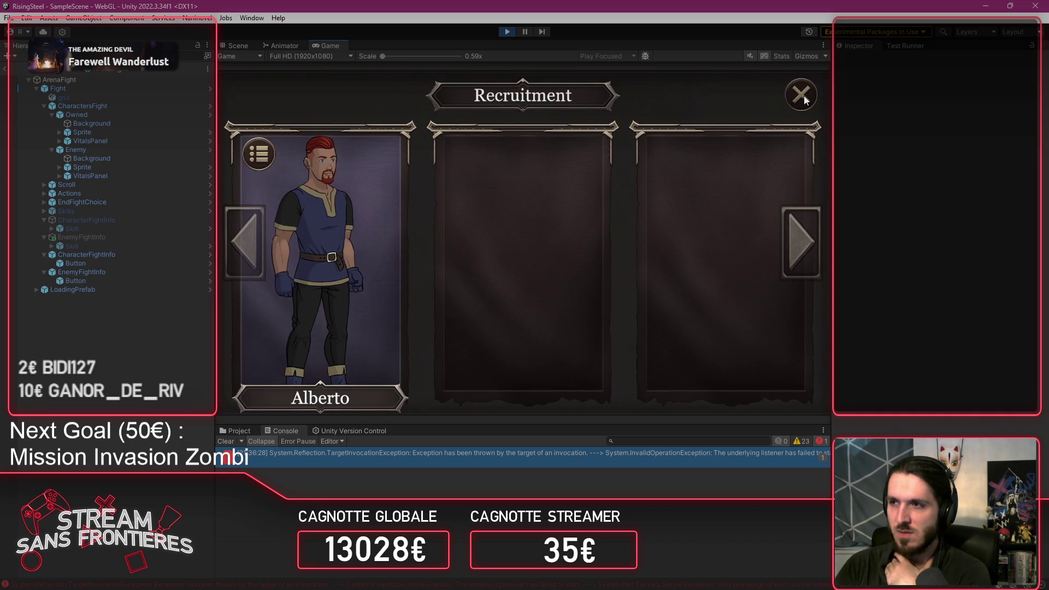
{"action": "left_click", "coordinate": [804, 97]}
Step: Reload the saved game, check Alberto's stats and refill his Stamina and Life again
{"action": "left_click", "coordinate": [801, 95]}
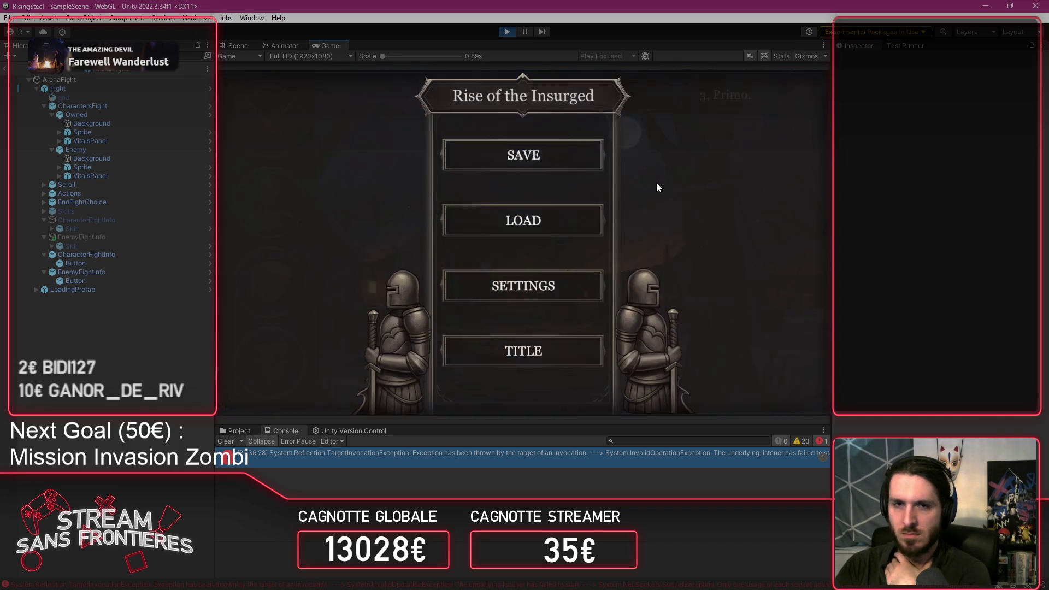
{"action": "left_click", "coordinate": [534, 221]}
{"action": "left_click", "coordinate": [459, 237]}
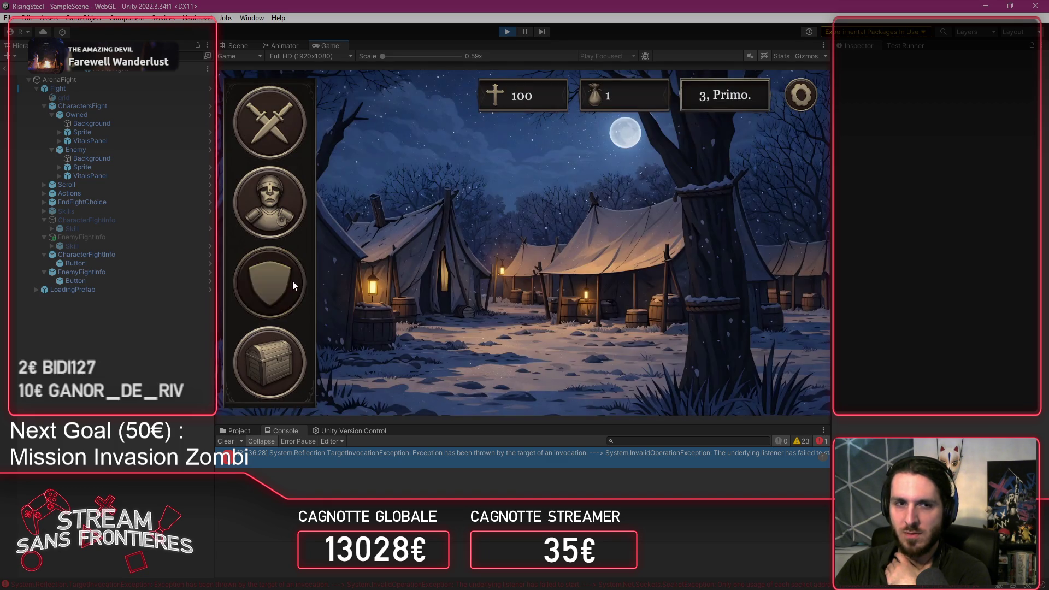
{"action": "left_click", "coordinate": [293, 284]}
{"action": "left_click", "coordinate": [335, 226]}
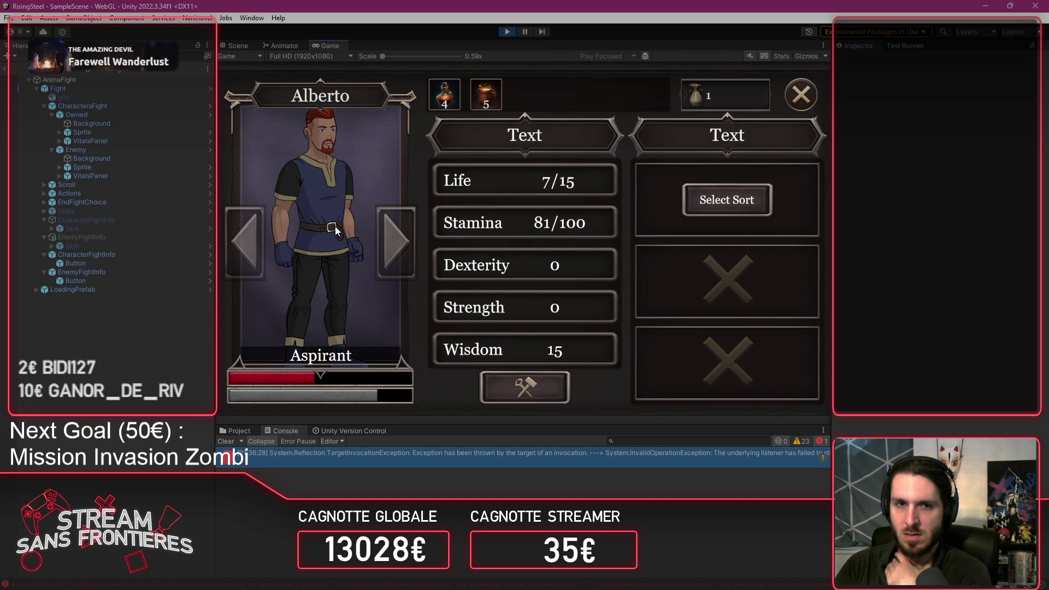
{"action": "left_click", "coordinate": [444, 107]}
{"action": "left_click", "coordinate": [448, 103]}
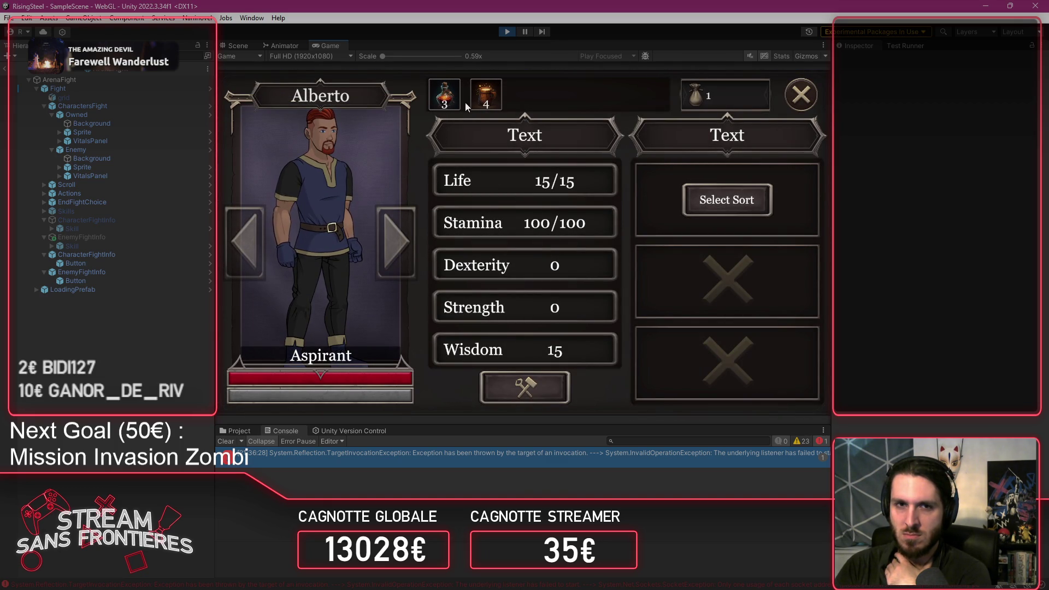
{"action": "left_click", "coordinate": [803, 94]}
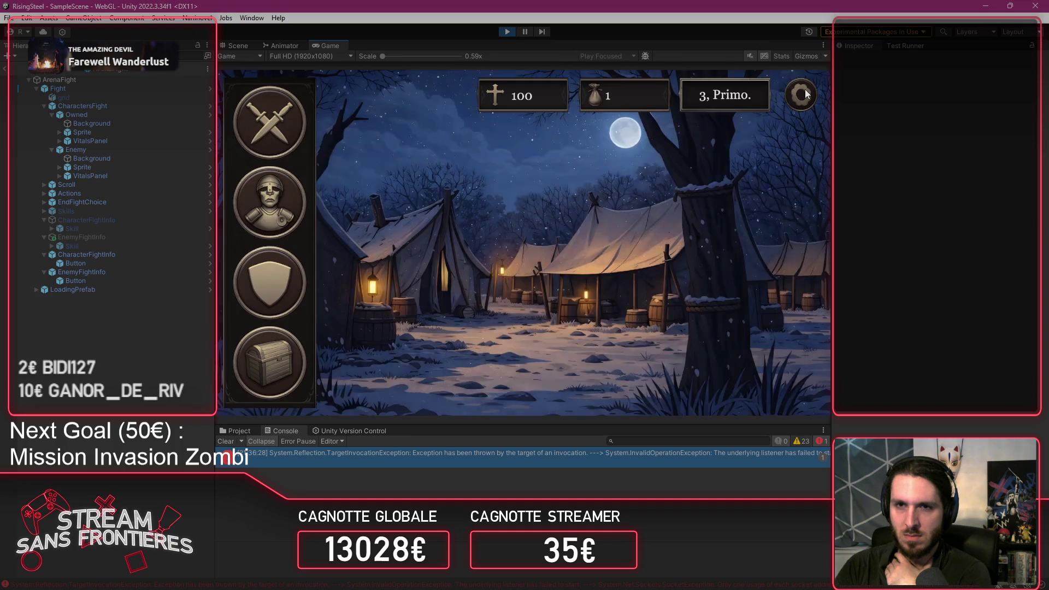
Step: Overwrite save slot 4, reload it, and check Alberto shows 15/15 Life and 100/100 Stamina
{"action": "left_click", "coordinate": [800, 94]}
{"action": "left_click", "coordinate": [527, 154]}
{"action": "left_click", "coordinate": [457, 227]}
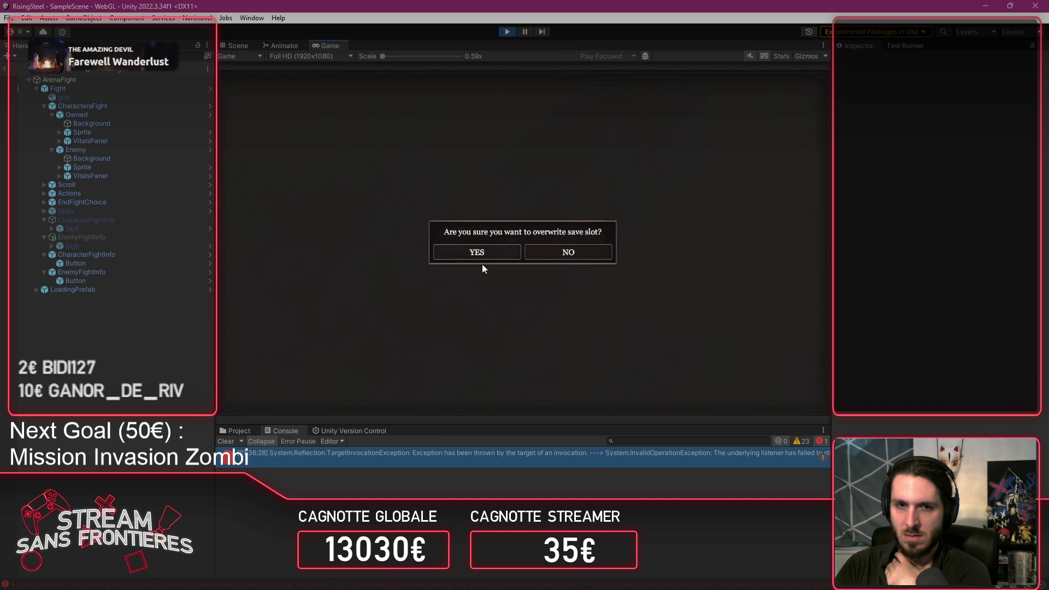
{"action": "left_click", "coordinate": [479, 254]}
{"action": "left_click", "coordinate": [492, 329]}
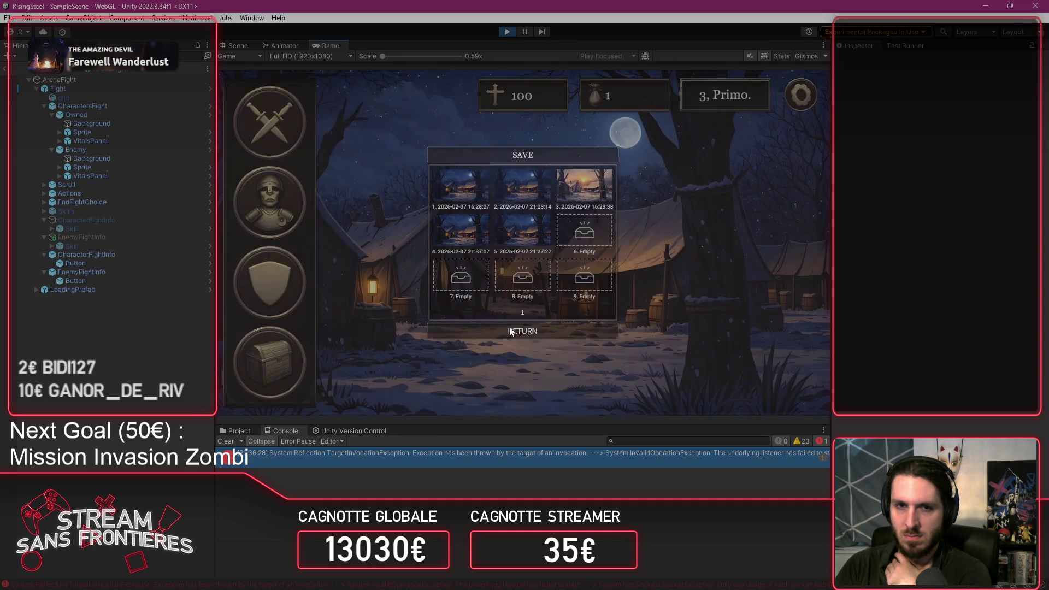
{"action": "left_click", "coordinate": [795, 98]}
{"action": "left_click", "coordinate": [504, 230]}
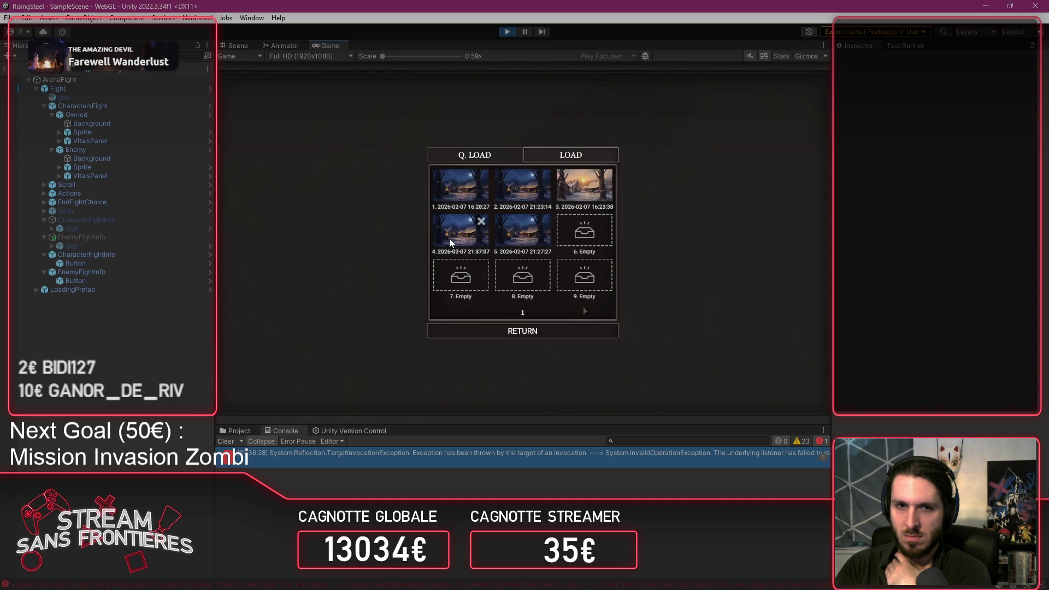
{"action": "left_click", "coordinate": [449, 238]}
{"action": "left_click", "coordinate": [273, 296]}
{"action": "left_click", "coordinate": [363, 272]}
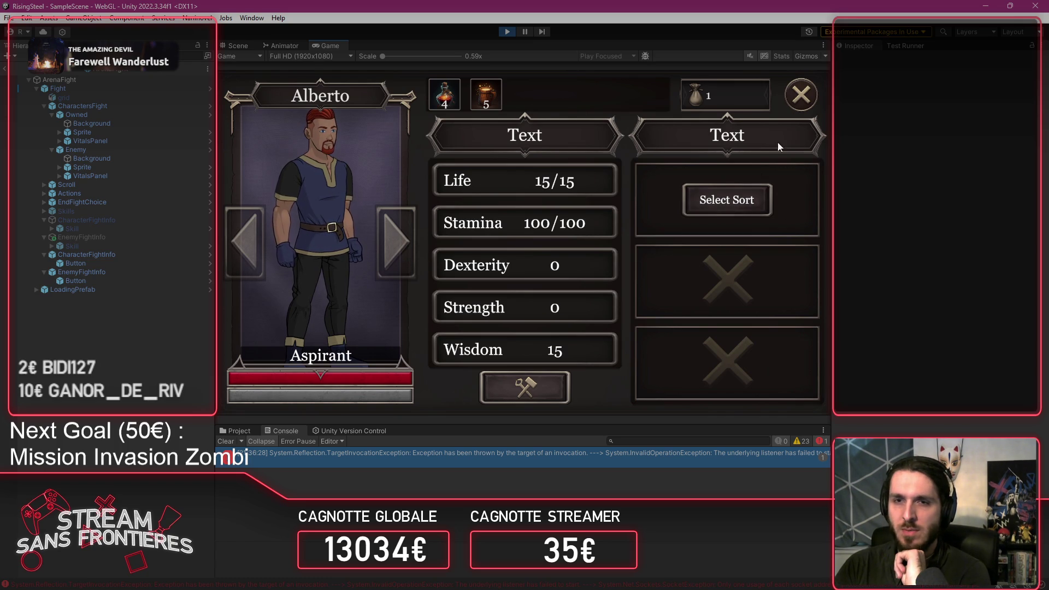
Step: Start an Arena fight with Alberto, view his skills, then stop play mode and return to VS Code
{"action": "left_click", "coordinate": [803, 96]}
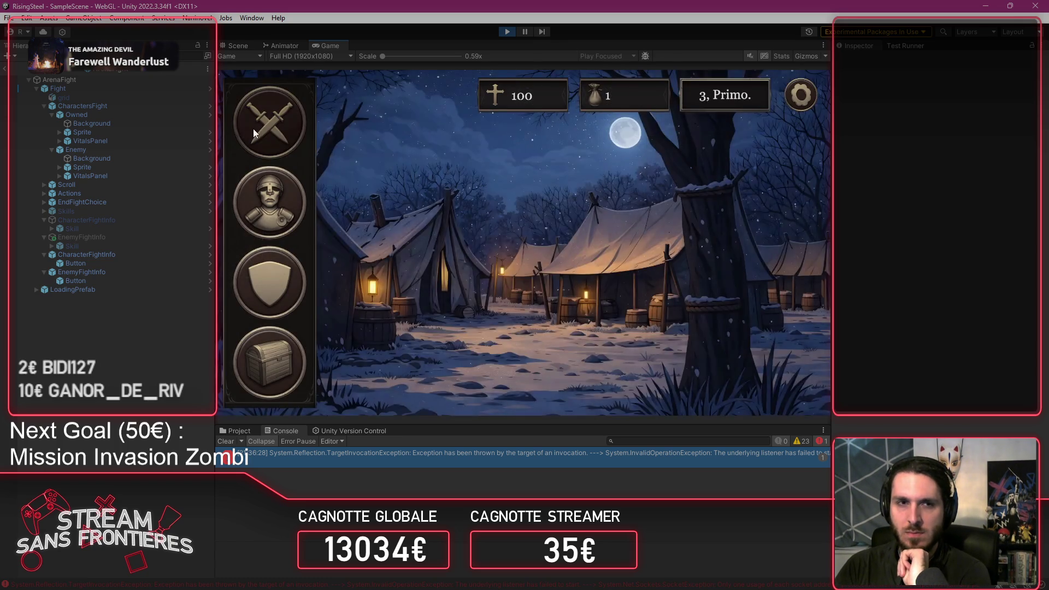
{"action": "left_click", "coordinate": [257, 127]}
{"action": "left_click", "coordinate": [396, 270]}
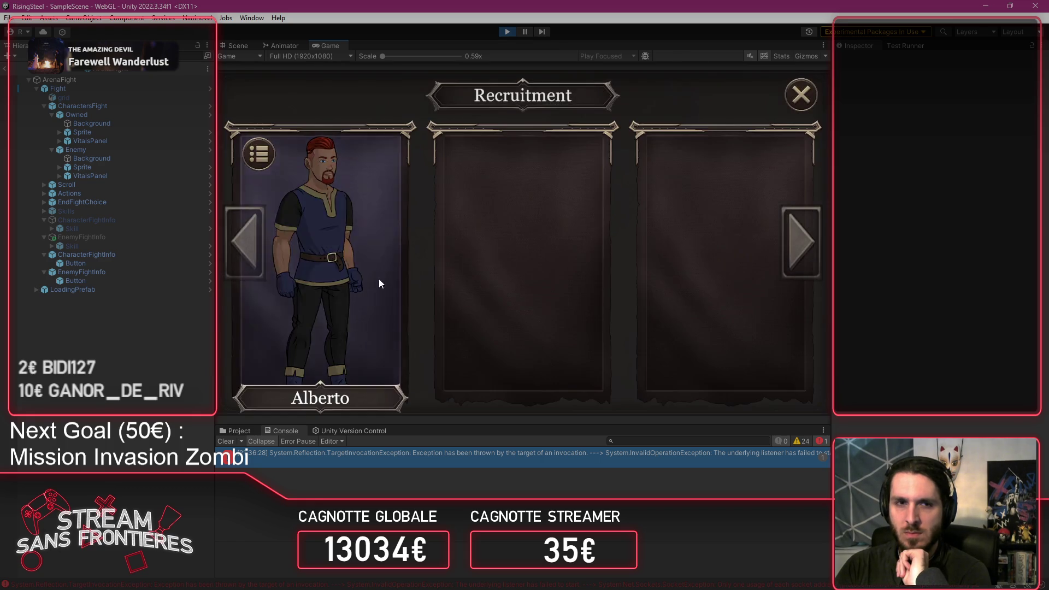
{"action": "left_click", "coordinate": [378, 279]}
{"action": "left_click", "coordinate": [470, 251]}
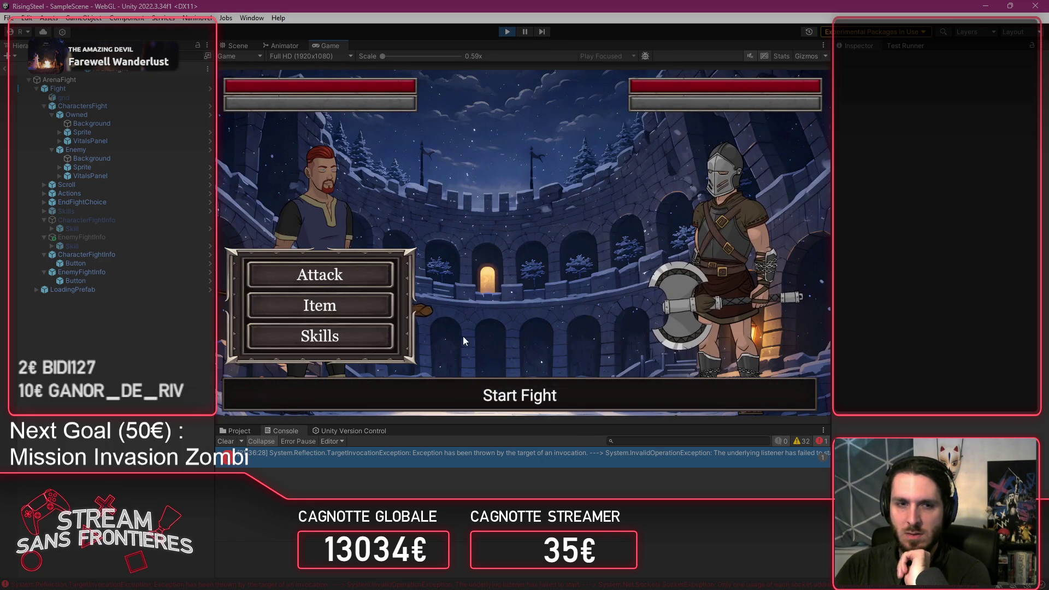
{"action": "left_click", "coordinate": [369, 336]}
{"action": "left_click", "coordinate": [536, 158]}
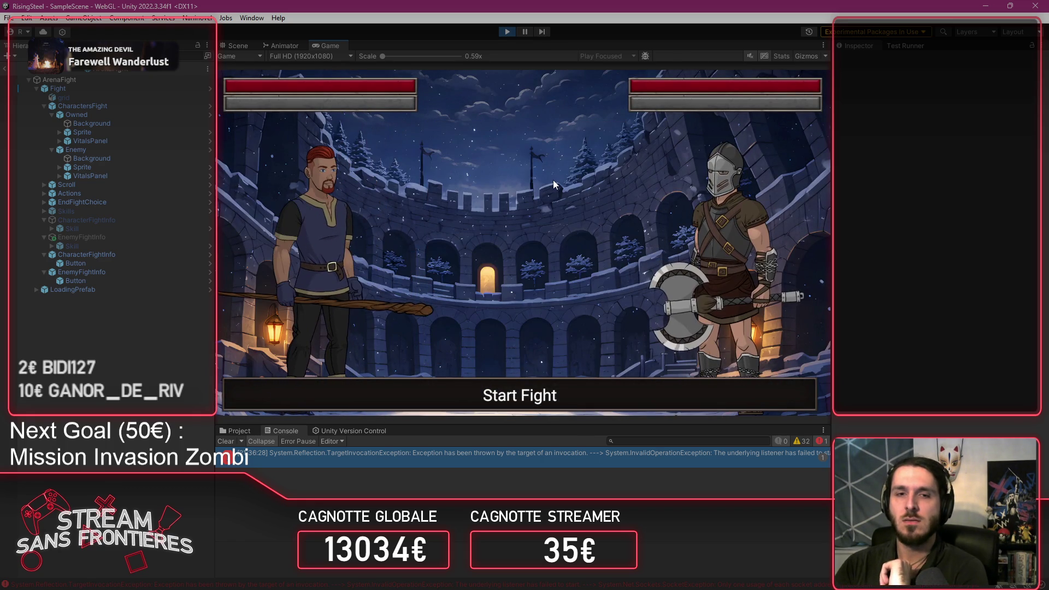
{"action": "left_click", "coordinate": [507, 32]}
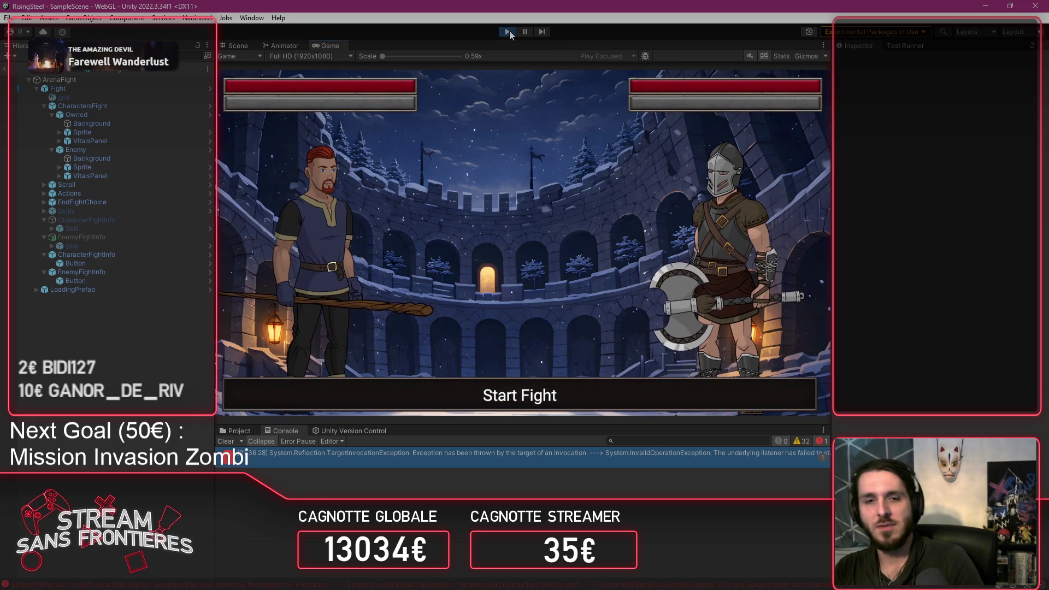
{"action": "key", "text": "alt+Tab"}
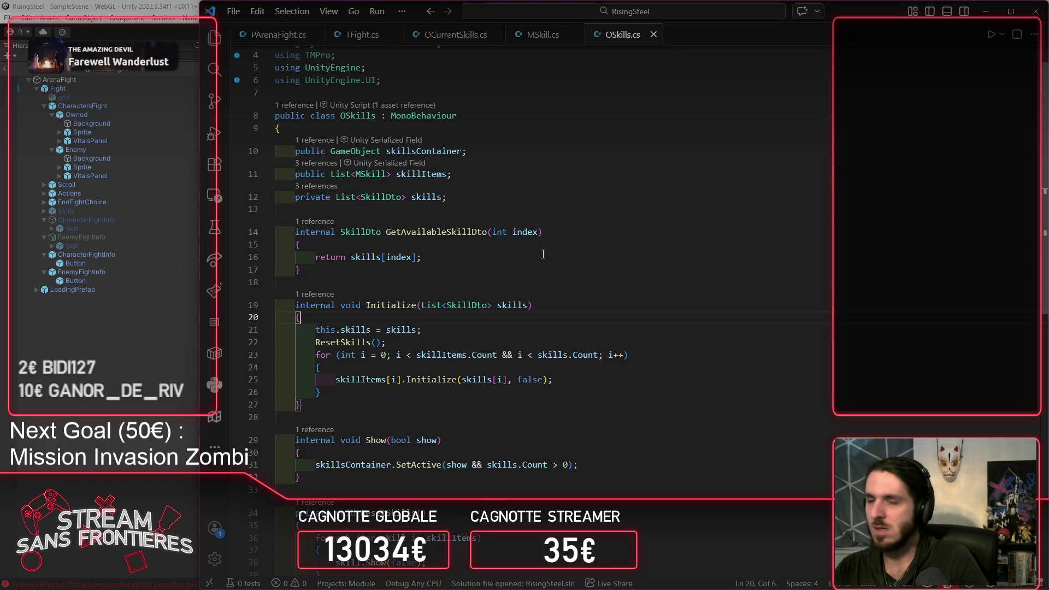
Step: In MSkill.cs, inspect the Reset method's lines and the Show method, then go back to OpenSlot
{"action": "scroll", "coordinate": [446, 112], "scroll_direction": "down", "scroll_amount": 5}
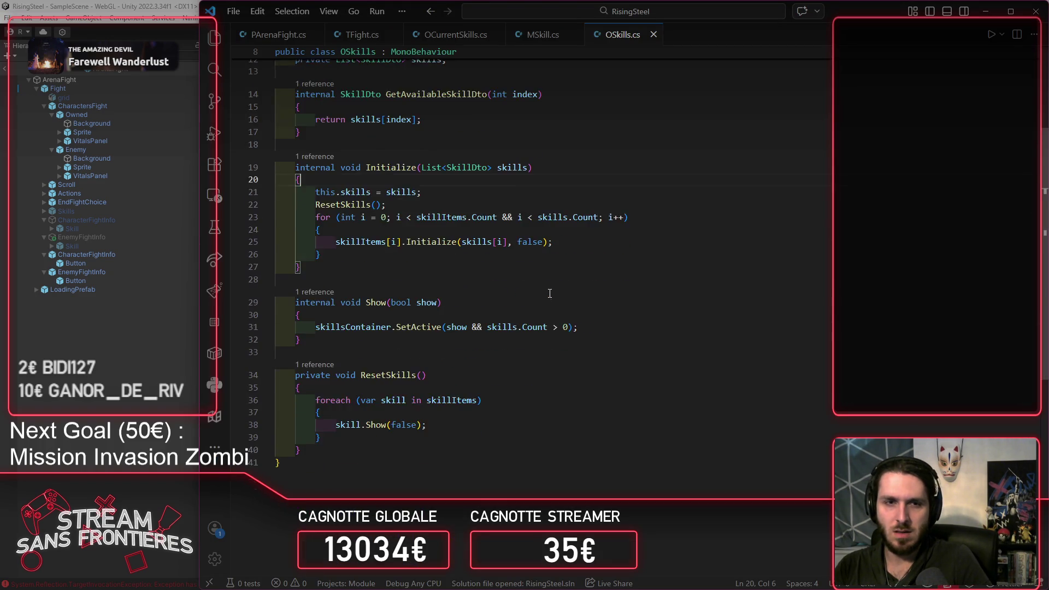
{"action": "scroll", "coordinate": [446, 112], "scroll_direction": "up", "scroll_amount": 4}
{"action": "left_click", "coordinate": [521, 48]}
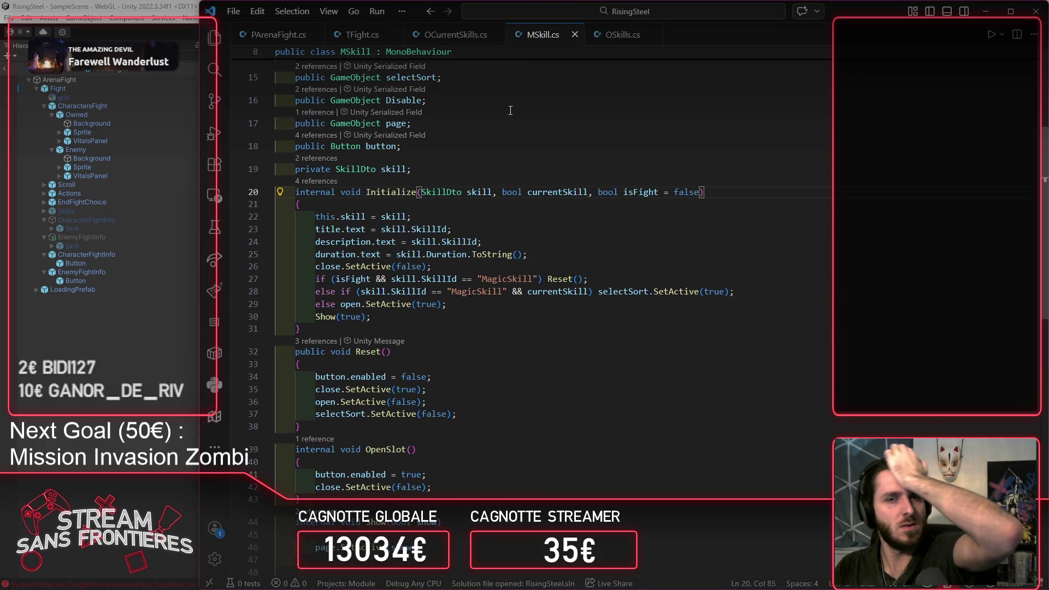
{"action": "left_click_drag", "start_coordinate": [381, 376], "coordinate": [441, 373]}
{"action": "left_click", "coordinate": [300, 389]}
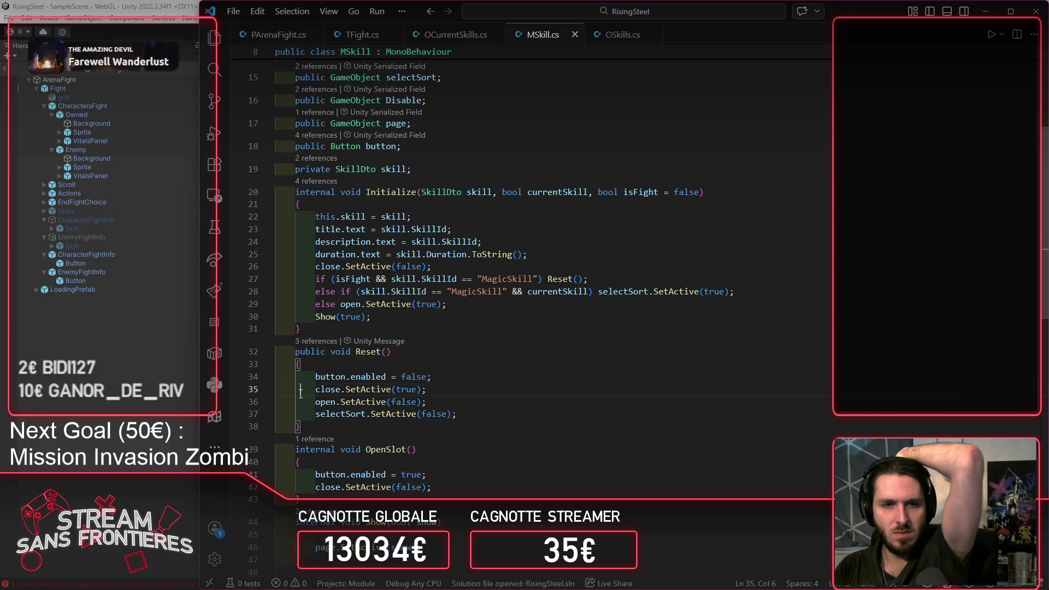
{"action": "mouse_move", "coordinate": [300, 394]}
{"action": "left_mouse_down"}
{"action": "mouse_move", "coordinate": [443, 390]}
{"action": "mouse_move", "coordinate": [471, 413]}
{"action": "left_mouse_up"}
{"action": "left_click", "coordinate": [472, 413]}
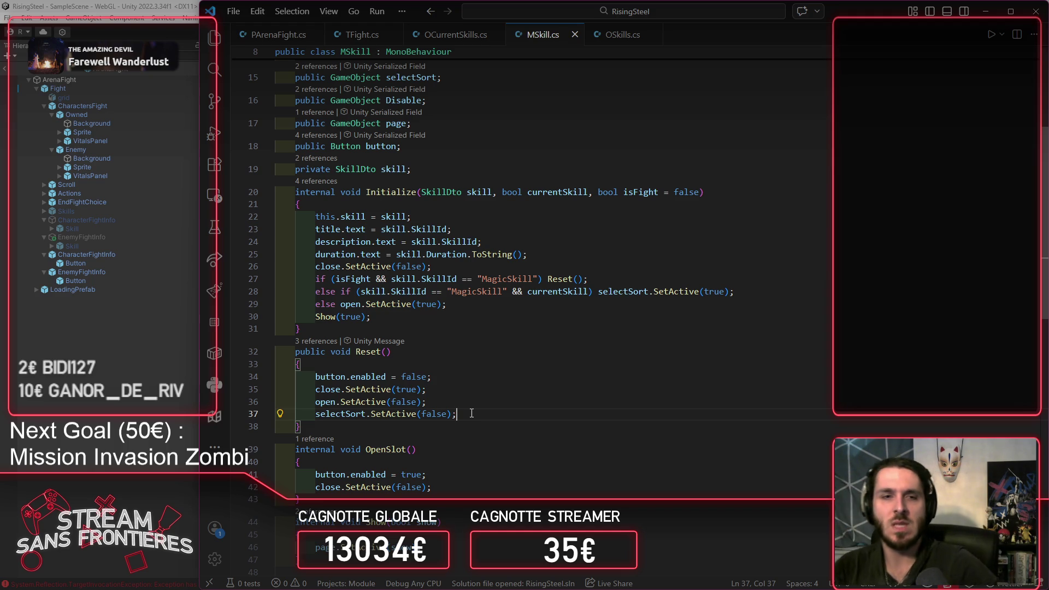
{"action": "left_click", "coordinate": [325, 317], "text": "ctrl"}
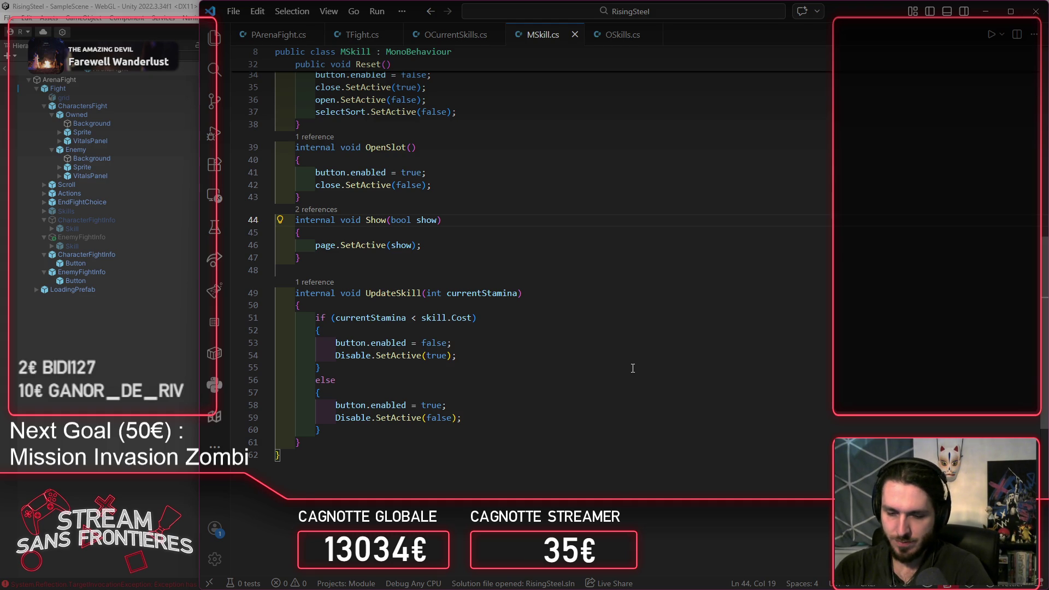
{"action": "key", "text": "alt+Left"}
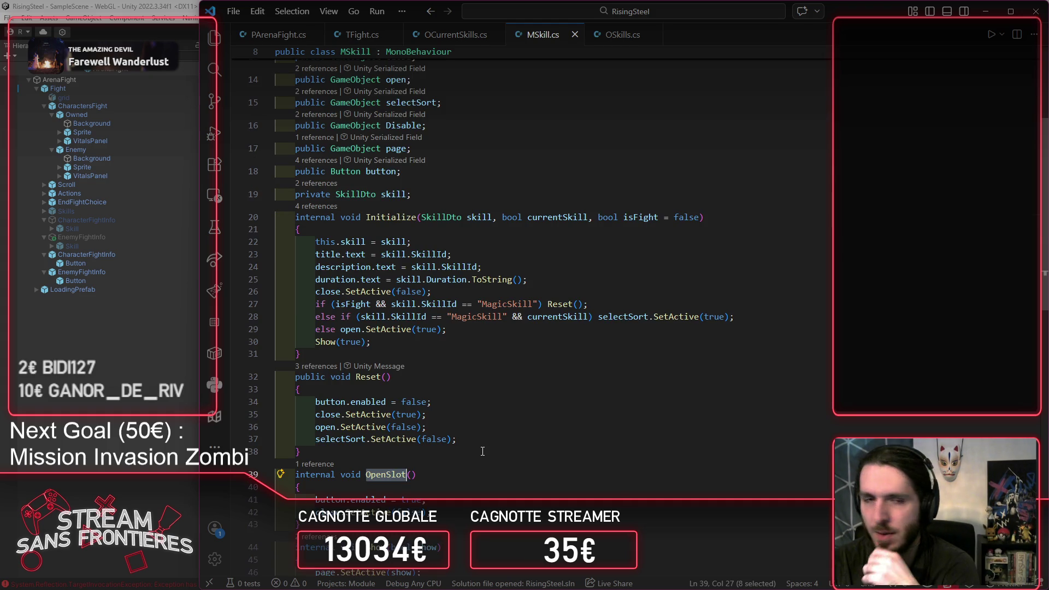
{"action": "scroll", "coordinate": [483, 450], "scroll_direction": "down", "scroll_amount": 3}
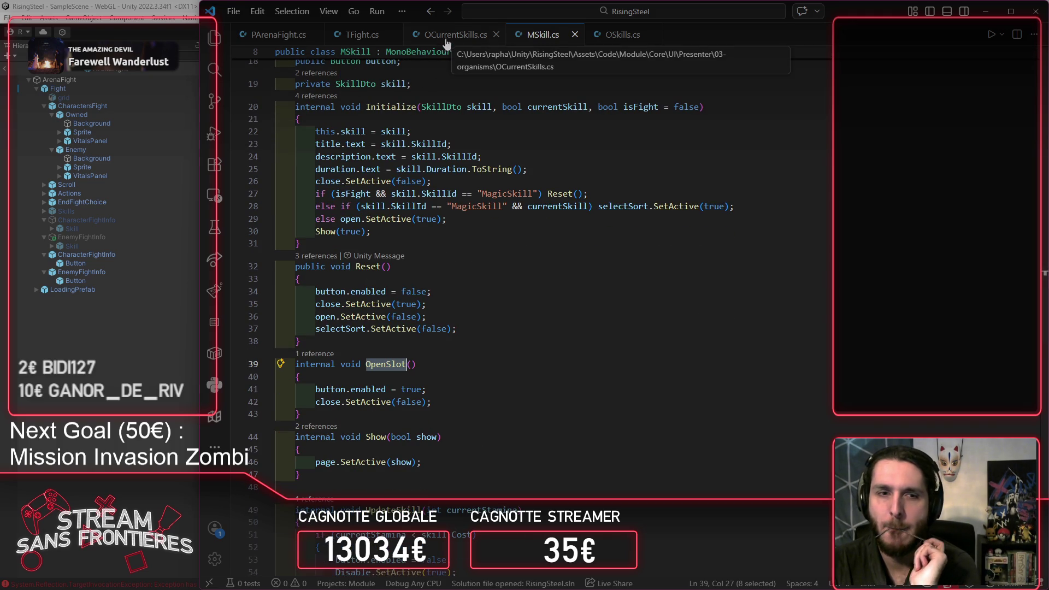
Step: Follow the OpenSlot reference into OCurrentSkills.cs, then jump back to its MSkill definition
{"action": "left_click", "coordinate": [317, 354]}
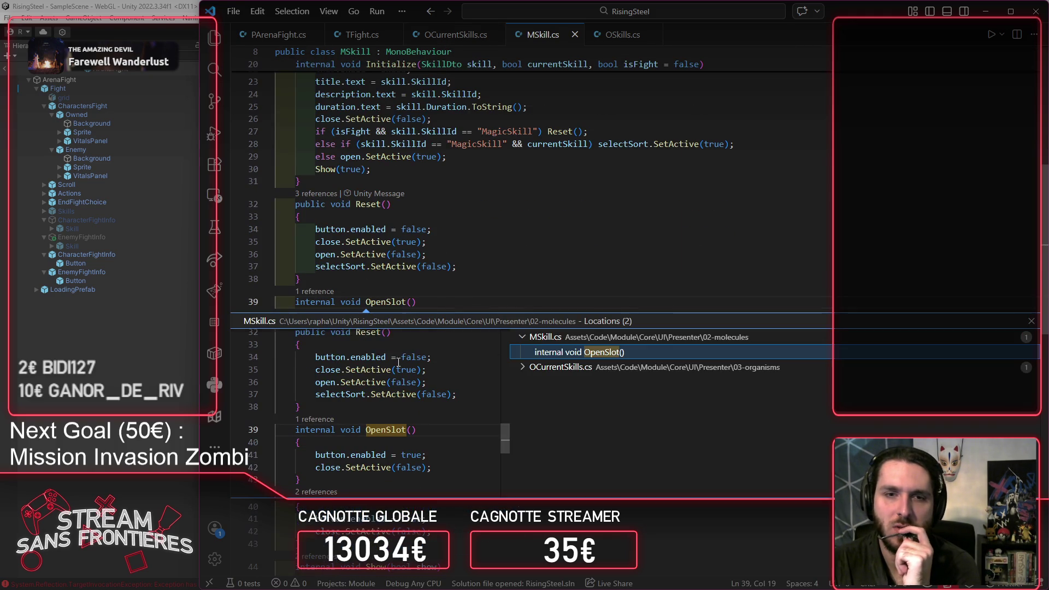
{"action": "left_click", "coordinate": [560, 368]}
{"action": "left_click", "coordinate": [601, 382]}
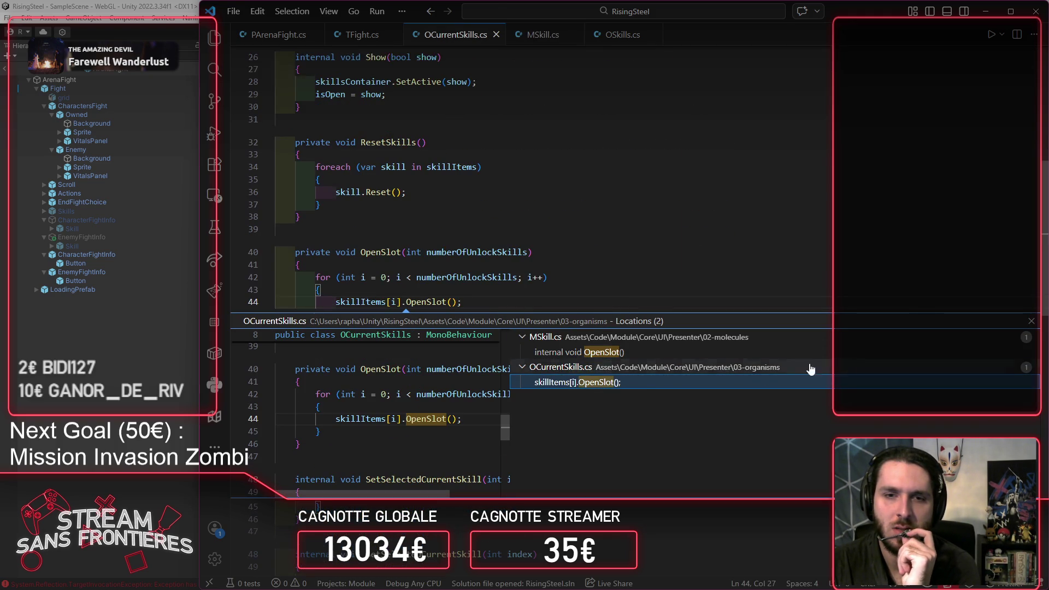
{"action": "left_click", "coordinate": [1035, 320]}
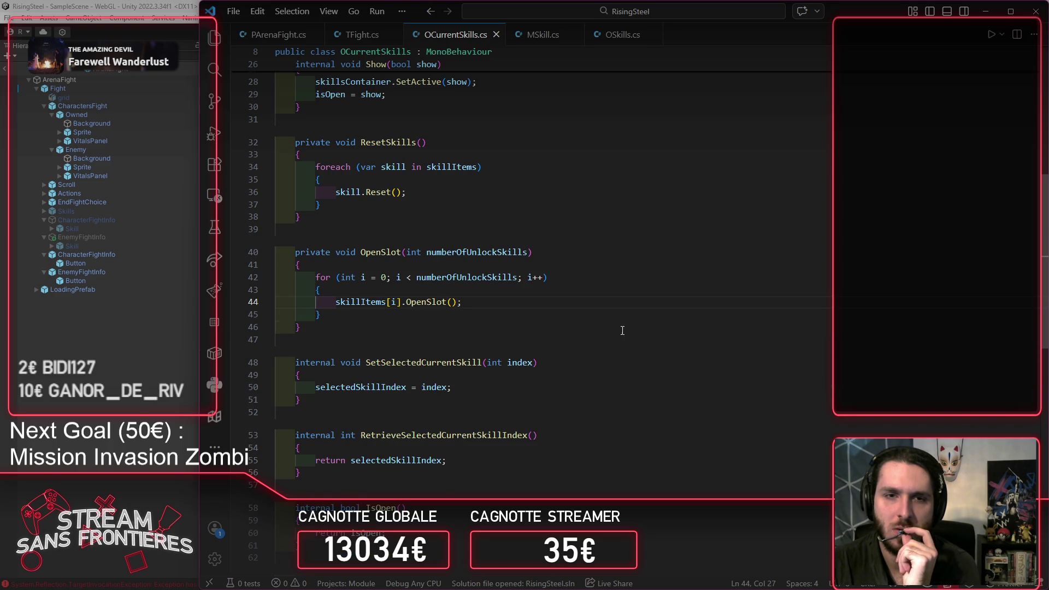
{"action": "left_click", "coordinate": [432, 309]}
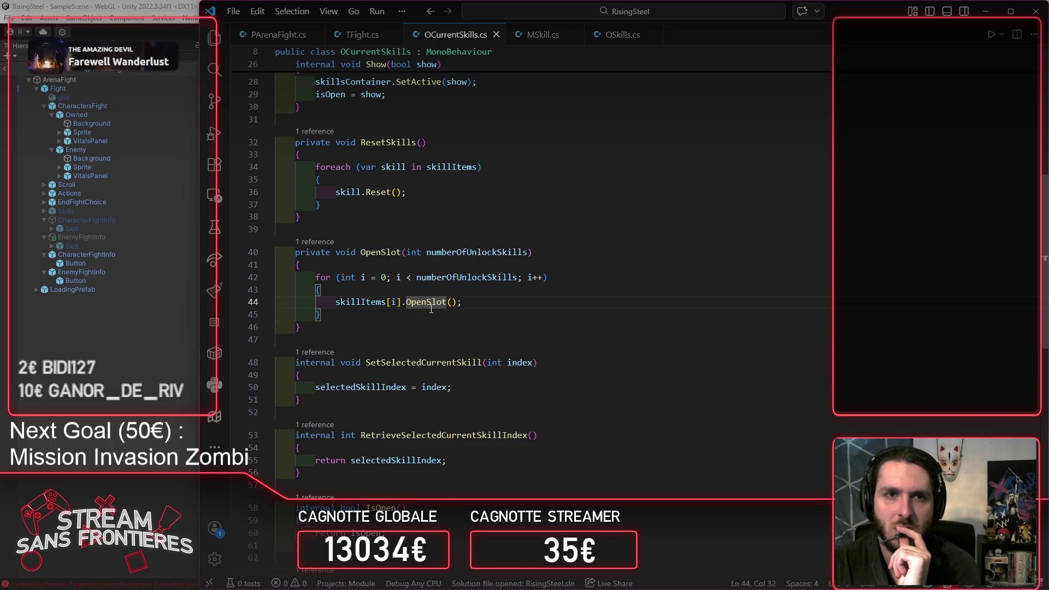
{"action": "left_click", "coordinate": [432, 309], "text": "ctrl"}
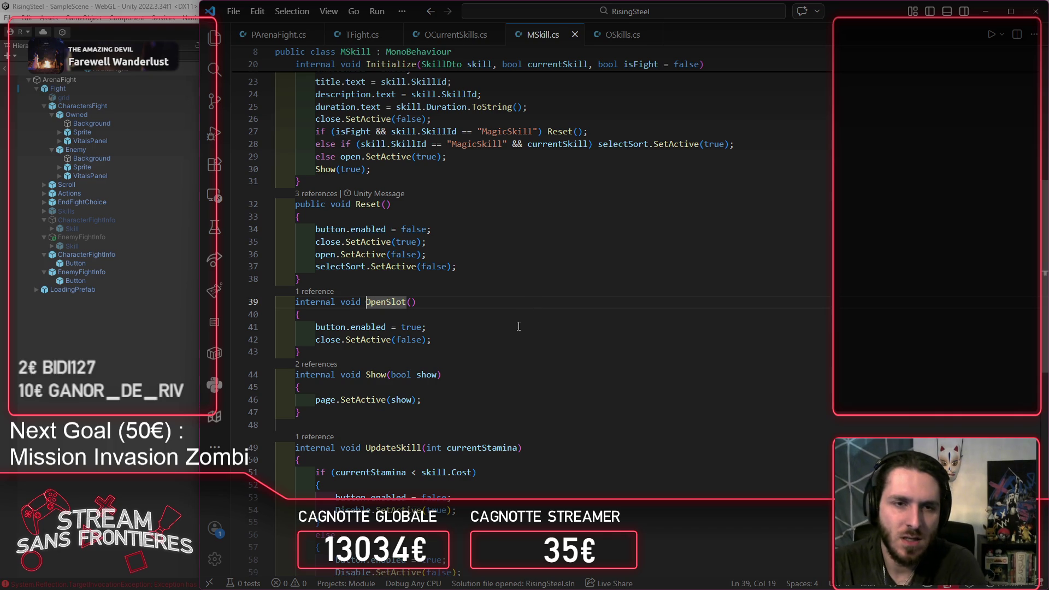
Step: Inspect the close field and the isFight parameter in MSkill.cs, then switch to OCurrentSkills.cs
{"action": "double_click", "coordinate": [318, 341]}
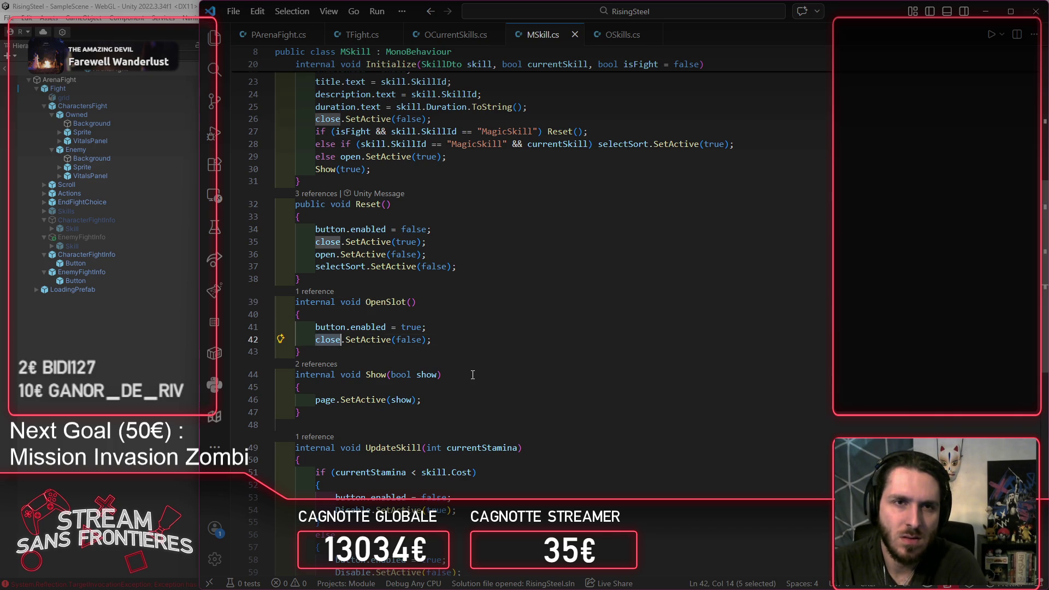
{"action": "scroll", "coordinate": [473, 375], "scroll_direction": "up", "scroll_amount": 2}
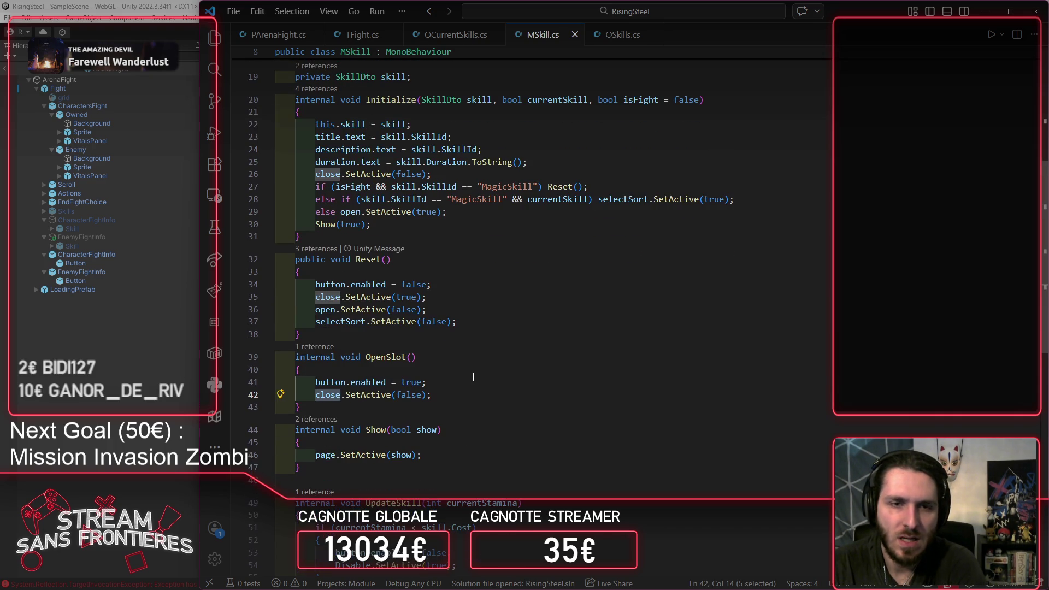
{"action": "scroll", "coordinate": [476, 303], "scroll_direction": "up", "scroll_amount": 5}
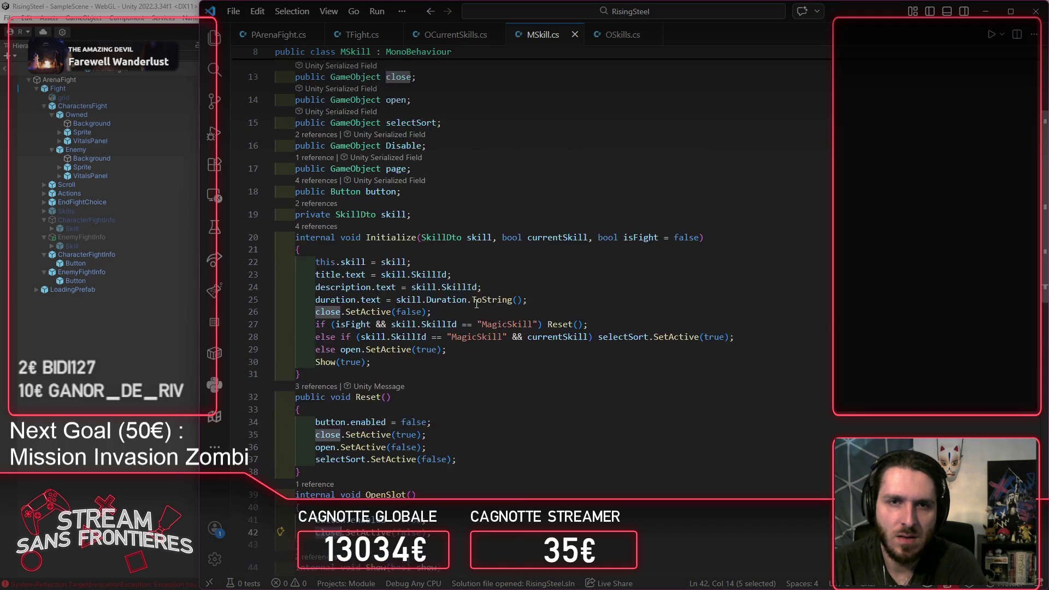
{"action": "left_click", "coordinate": [644, 266]}
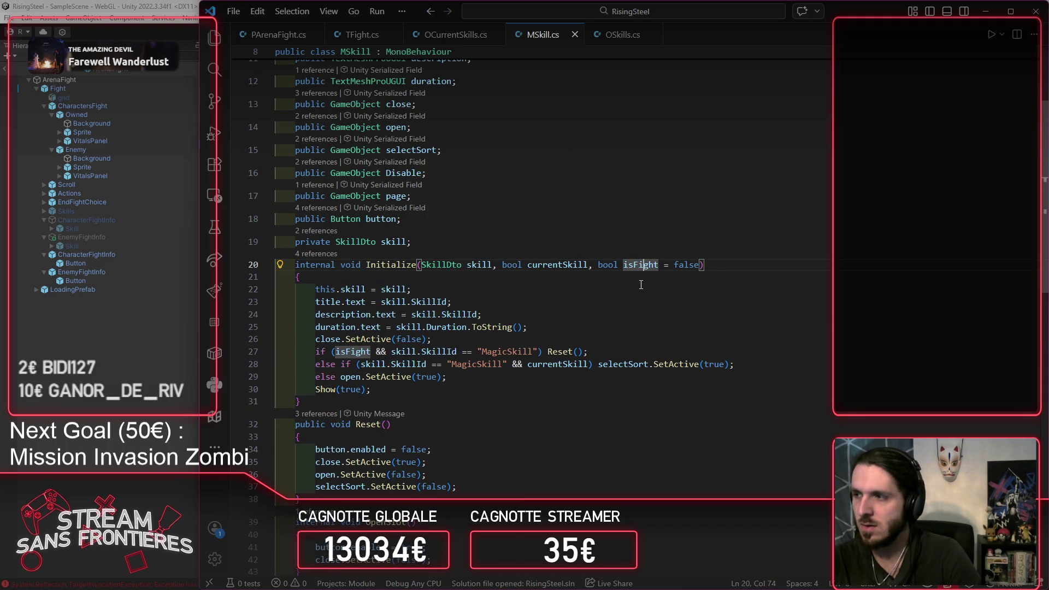
{"action": "double_click", "coordinate": [638, 266]}
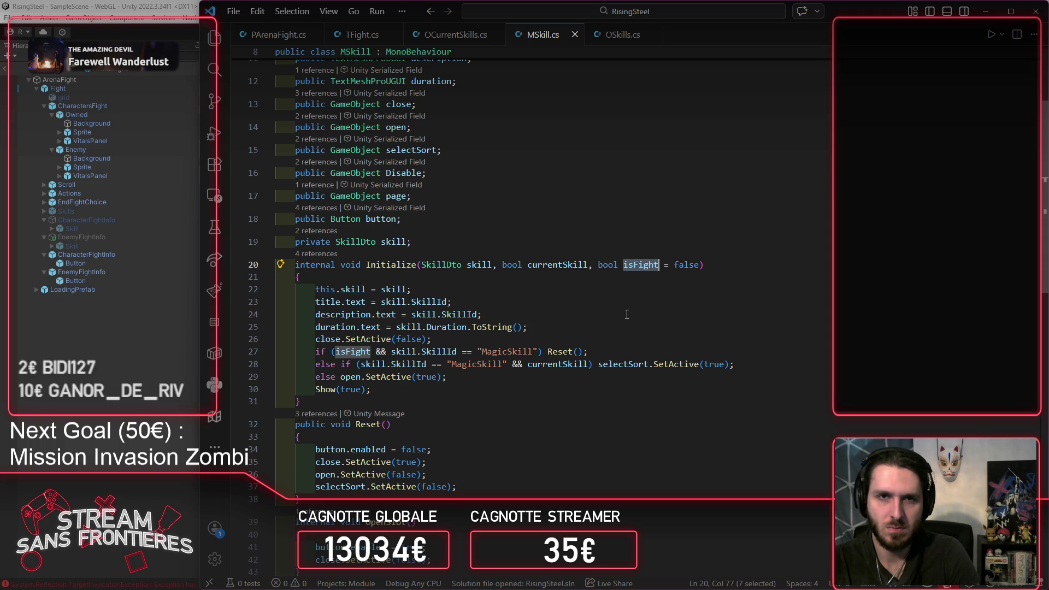
{"action": "left_click", "coordinate": [440, 37]}
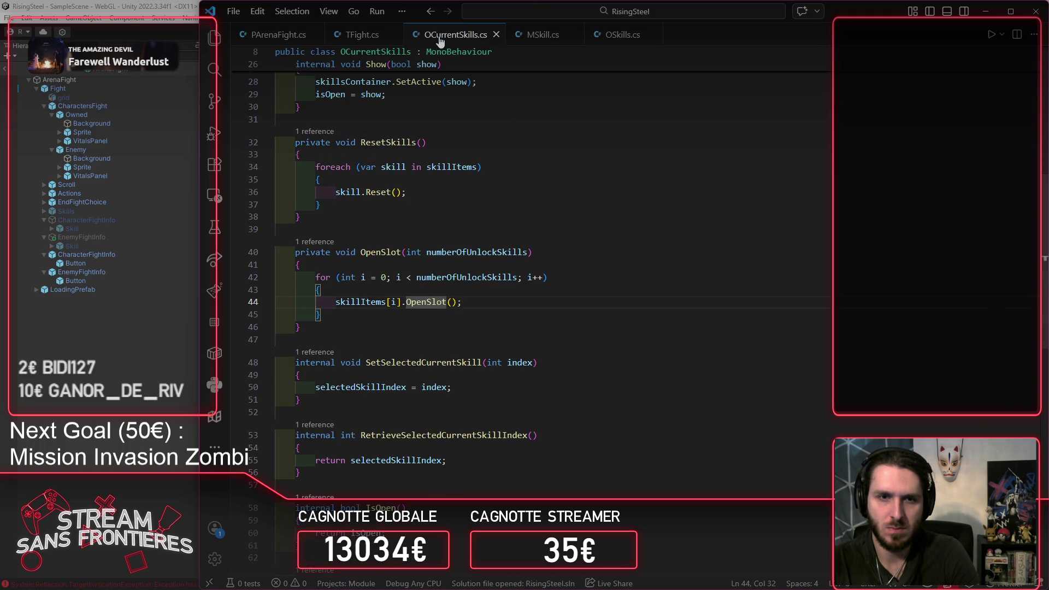
Step: Peek OpenSlot's references and go to its call on line 19 of OCurrentSkills.cs
{"action": "left_click", "coordinate": [302, 242]}
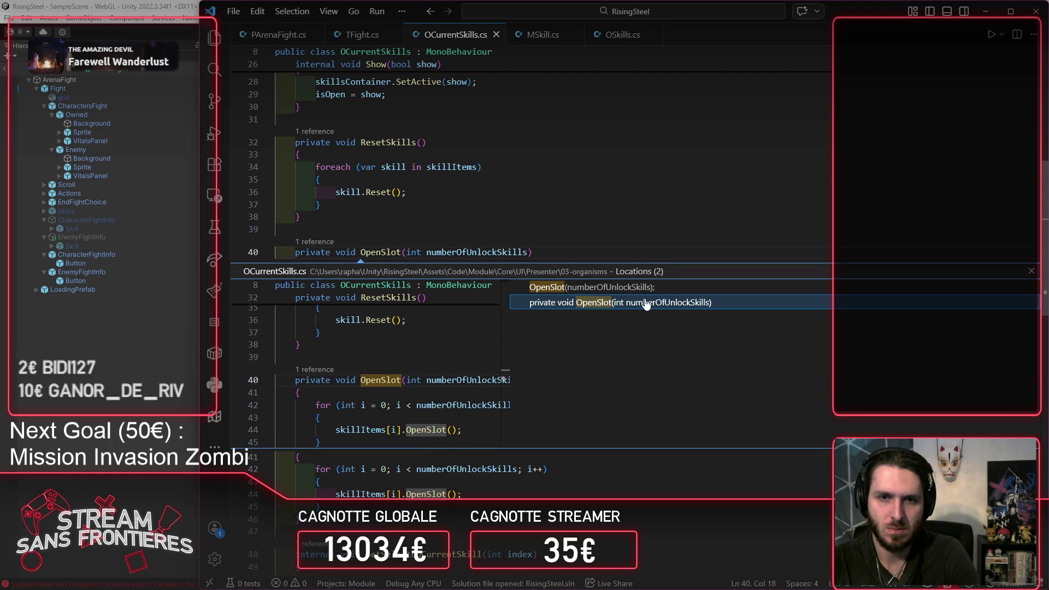
{"action": "scroll", "coordinate": [645, 299], "scroll_direction": "up", "scroll_amount": 1}
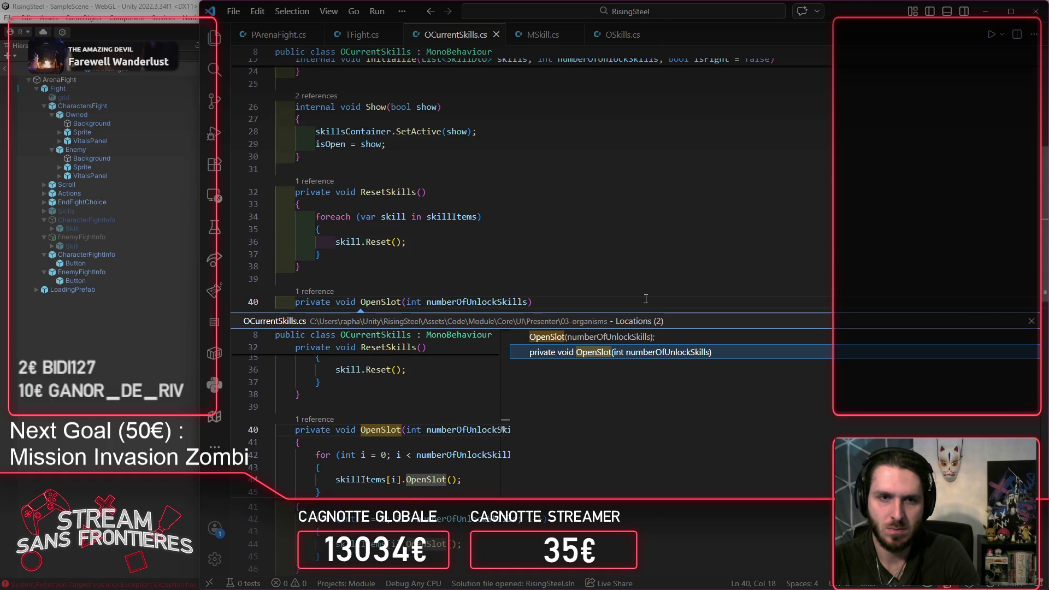
{"action": "left_click", "coordinate": [1031, 322]}
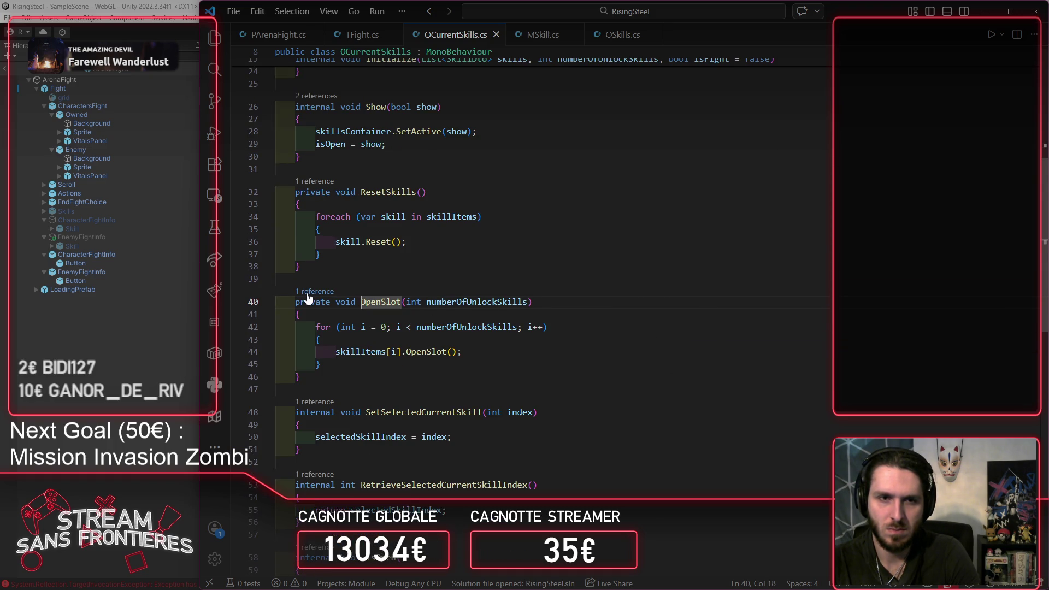
{"action": "key", "text": "shift+F12"}
{"action": "left_click", "coordinate": [588, 341]}
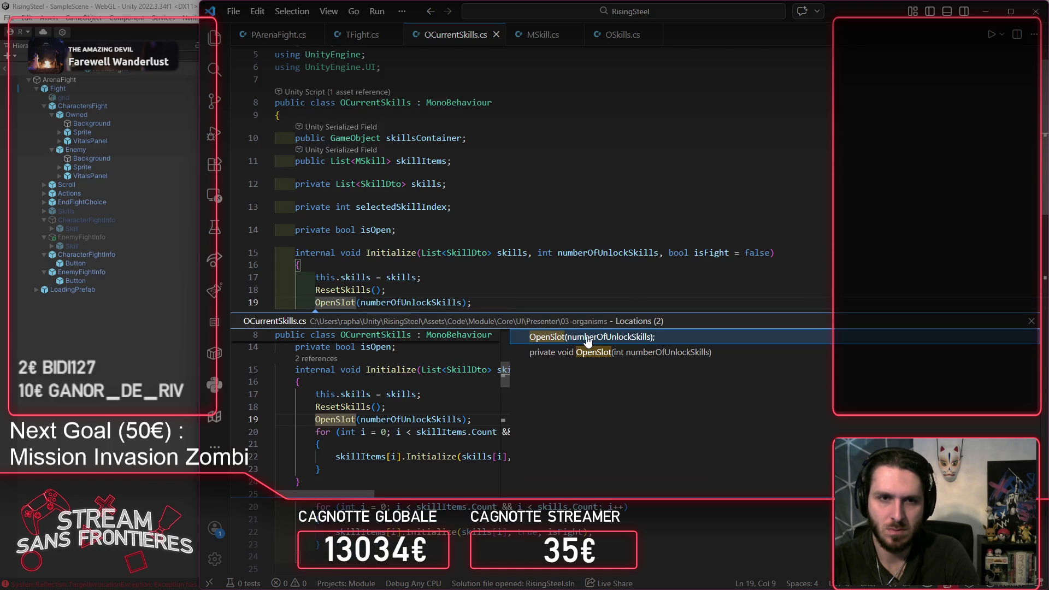
{"action": "left_click", "coordinate": [1032, 322]}
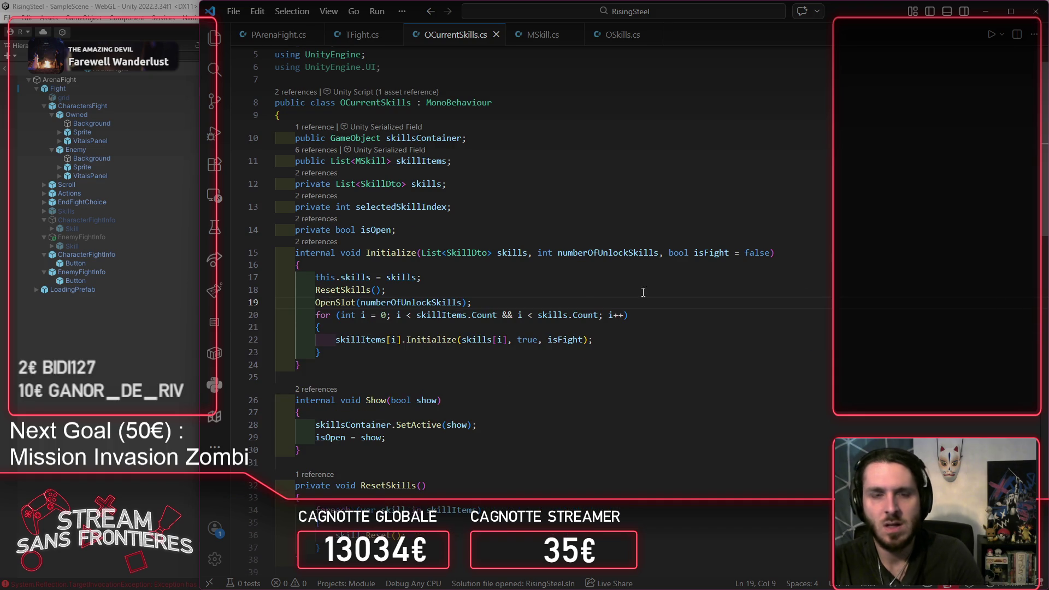
{"action": "left_click", "coordinate": [589, 304]}
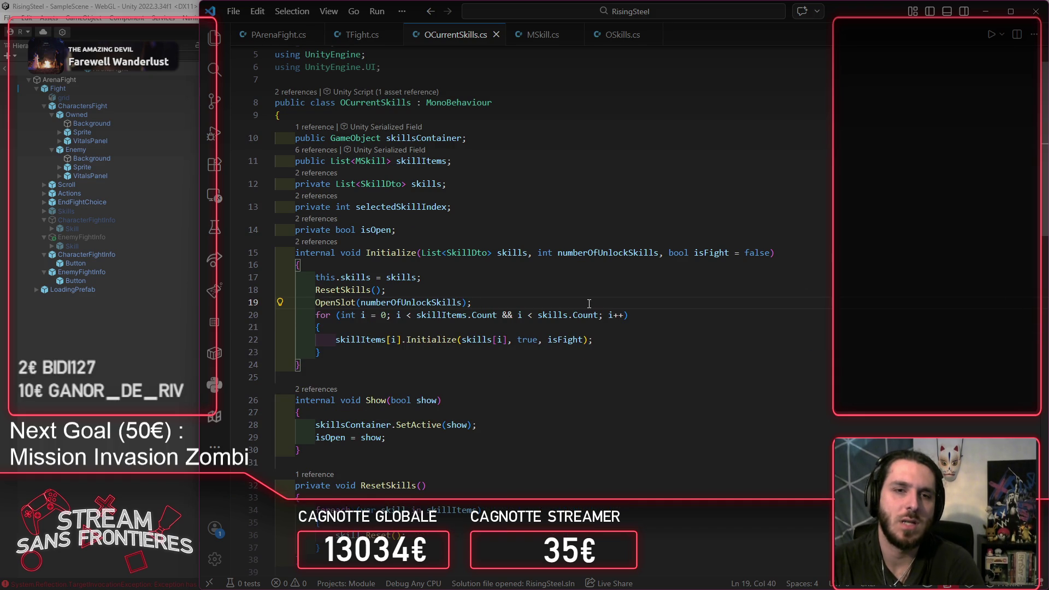
{"action": "double_click", "coordinate": [325, 303]}
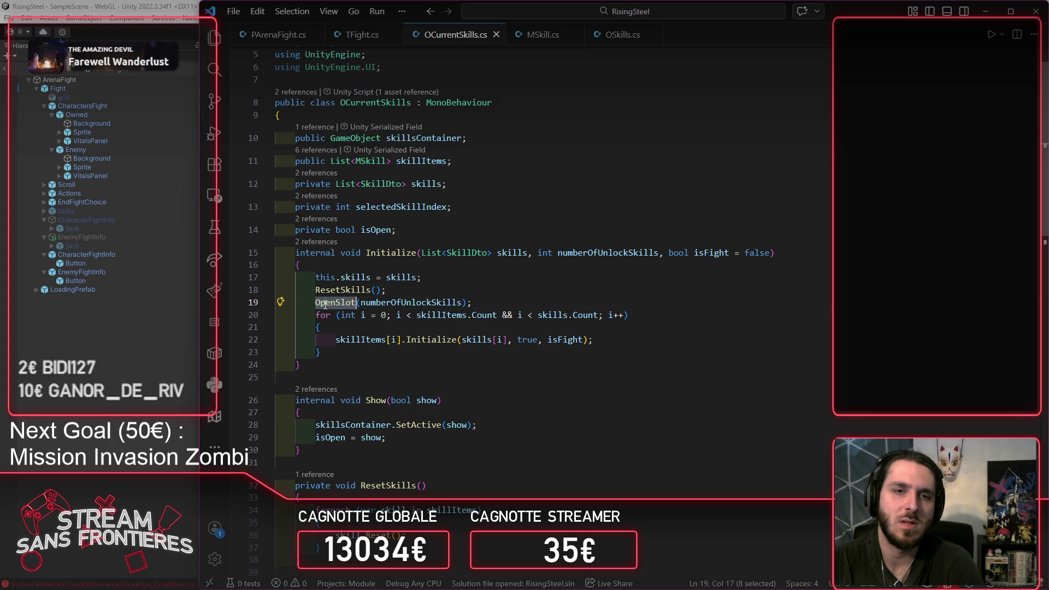
Step: Trace the line 22 Initialize call into MSkill.Initialize and select its Reset call
{"action": "double_click", "coordinate": [422, 340]}
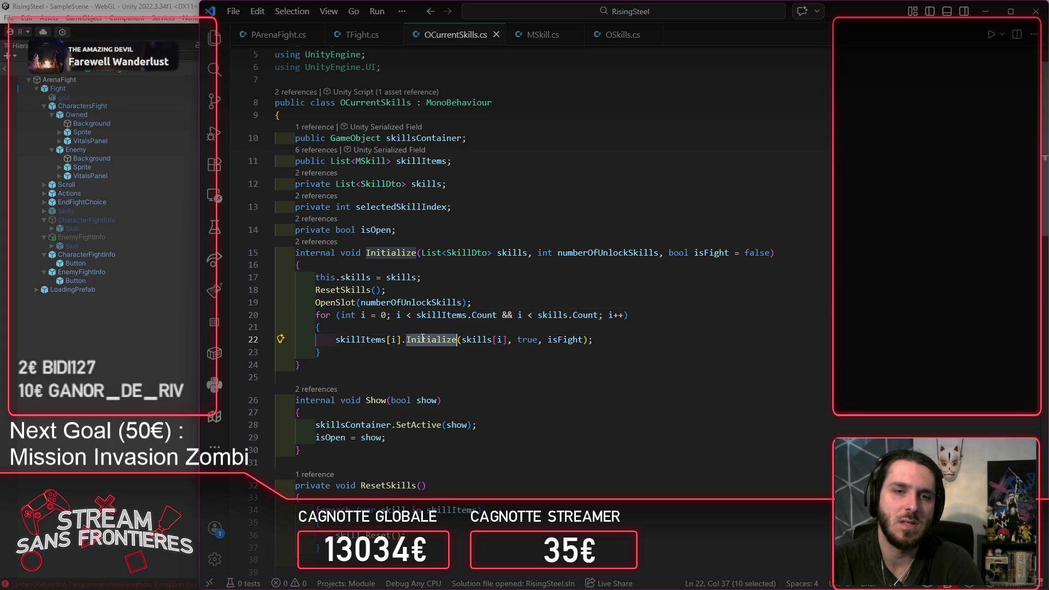
{"action": "left_click", "coordinate": [344, 305], "text": "ctrl"}
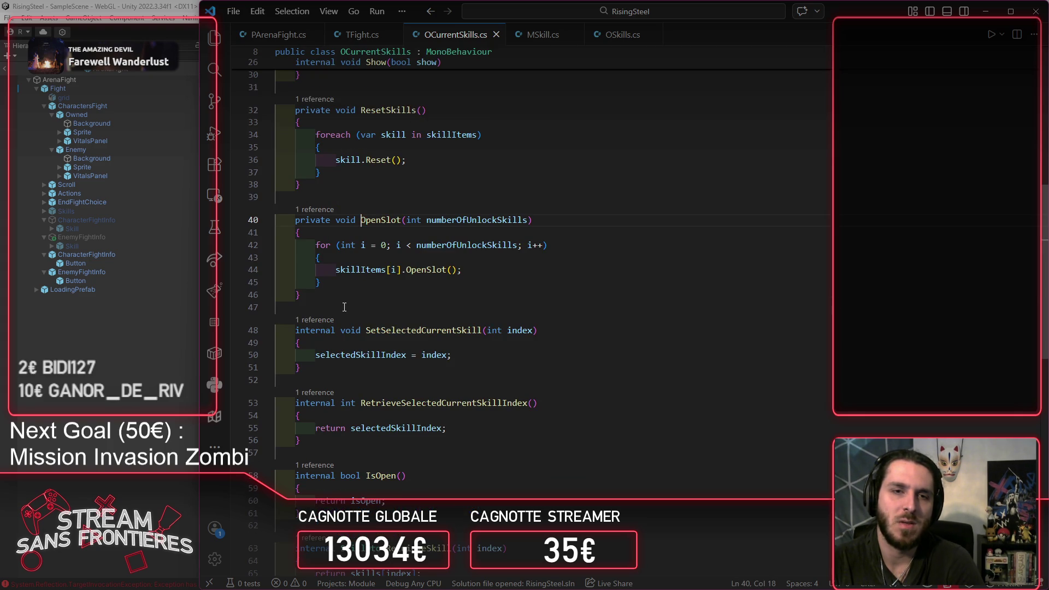
{"action": "left_click", "coordinate": [431, 270], "text": "ctrl"}
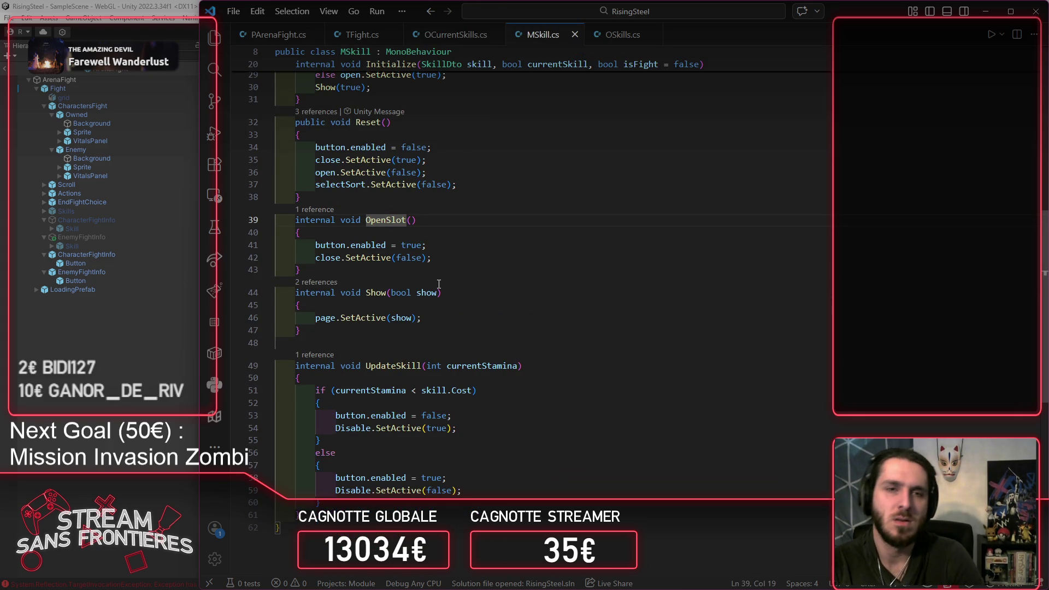
{"action": "key", "text": "alt+Left"}
{"action": "key", "text": "alt+Left"}
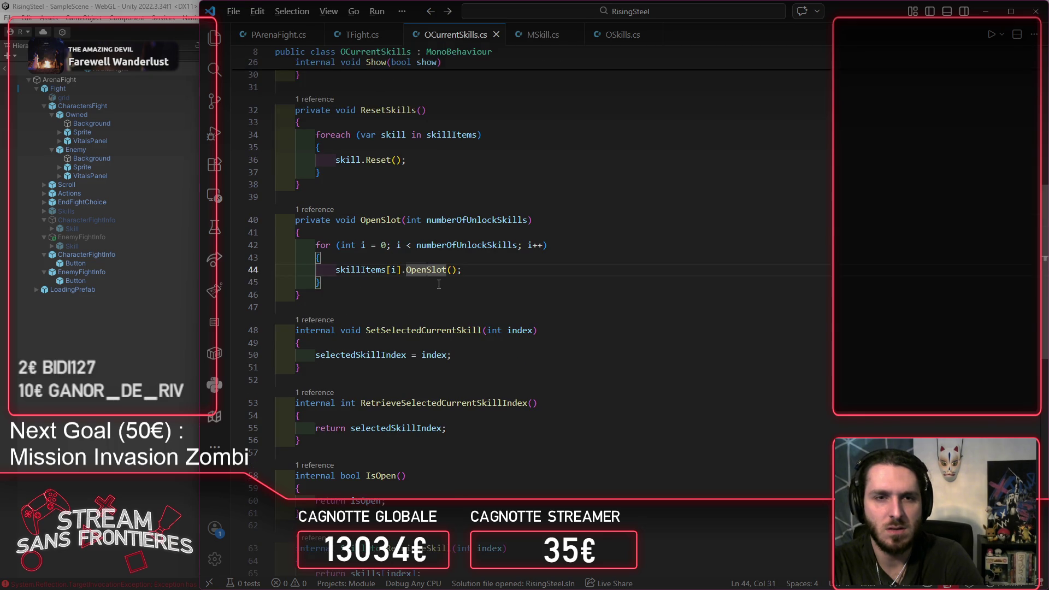
{"action": "key", "text": "Down"}
{"action": "key", "text": "Down"}
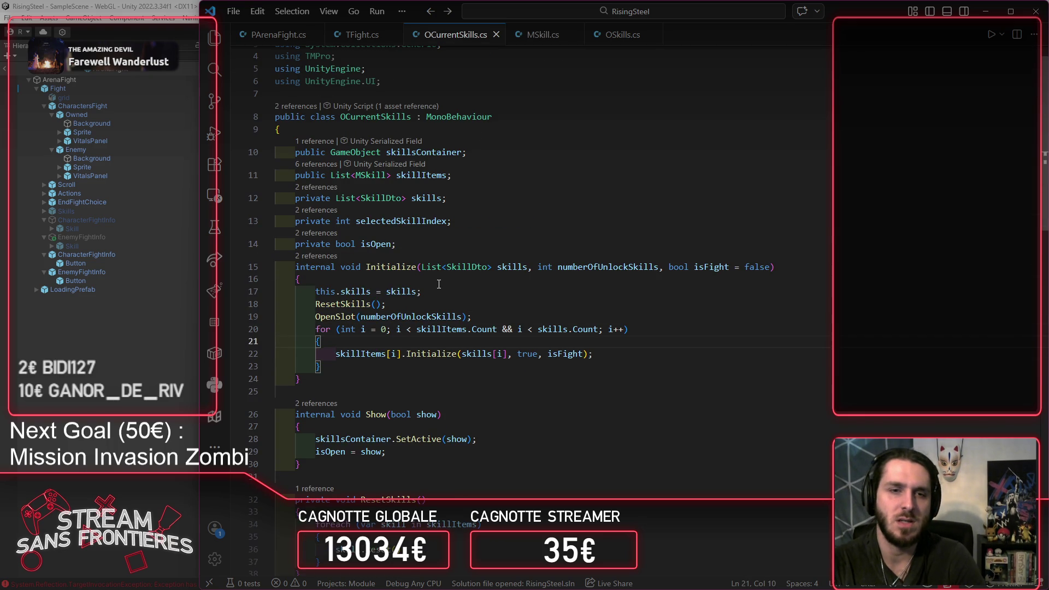
{"action": "key", "text": "Down"}
{"action": "key", "text": "ctrl+Right"}
{"action": "key", "text": "ctrl+Right"}
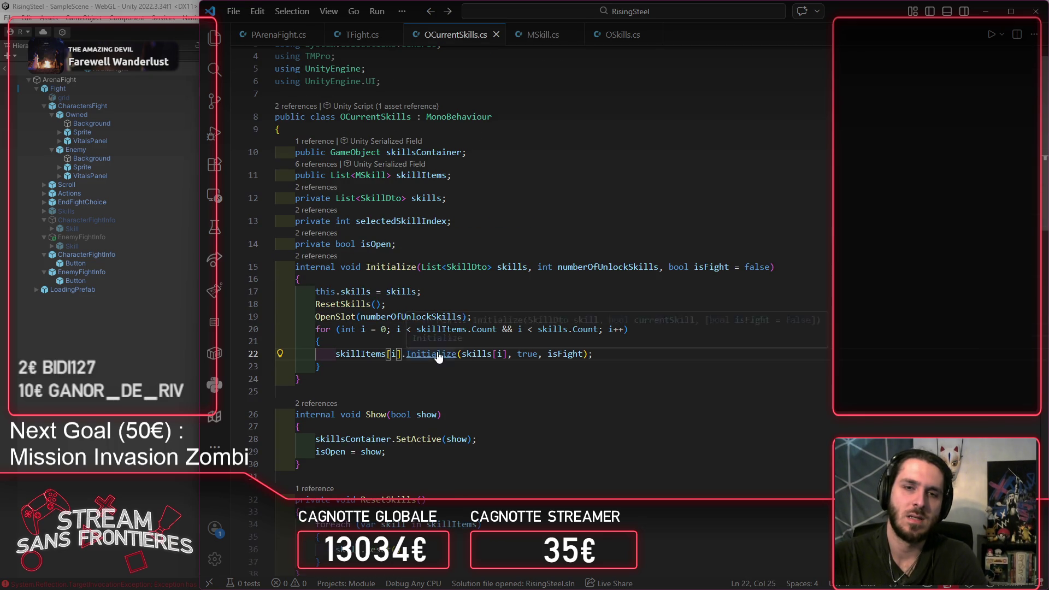
{"action": "left_click", "coordinate": [442, 352], "text": "ctrl"}
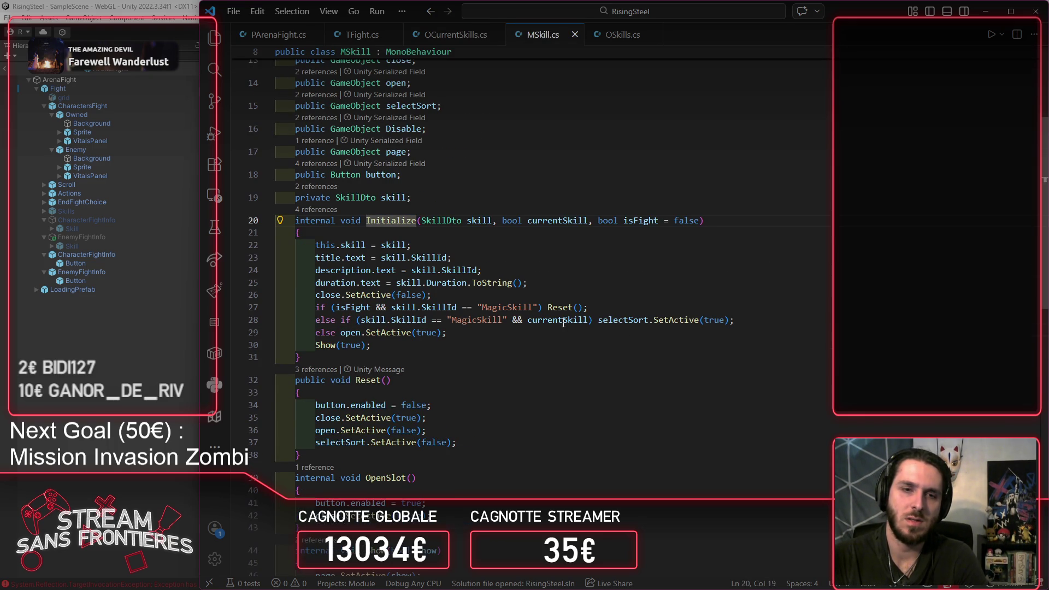
{"action": "double_click", "coordinate": [575, 307]}
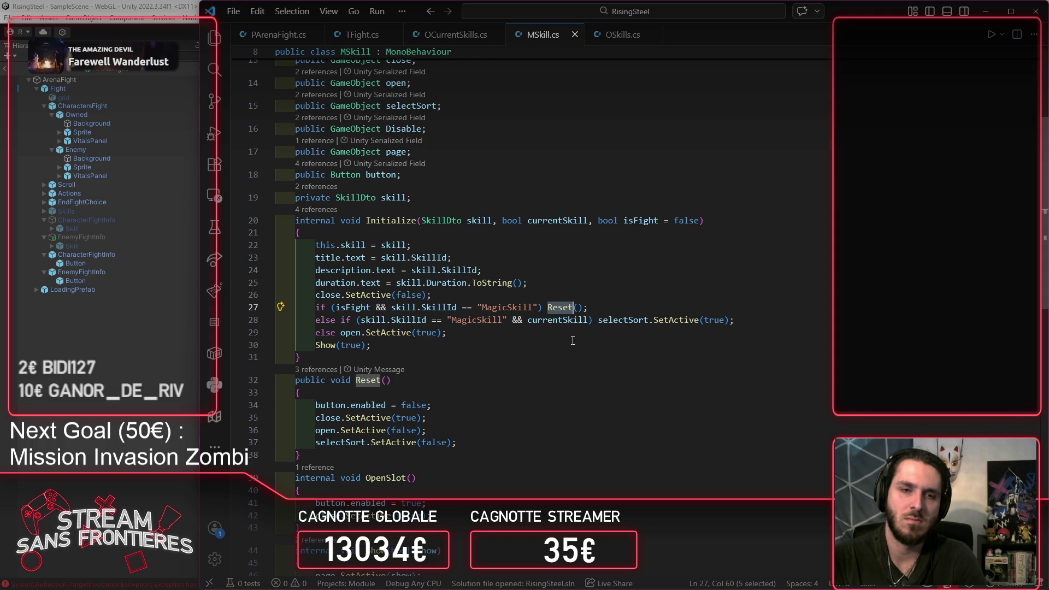
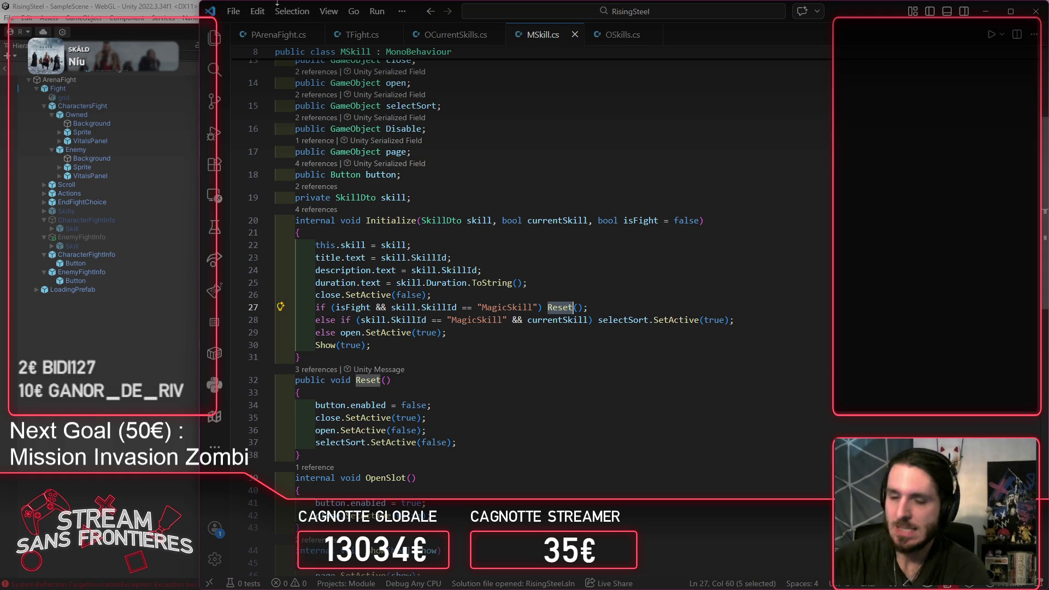
Step: Start Play mode in Unity, clear the console and load a saved game
{"action": "key", "text": "alt+Tab"}
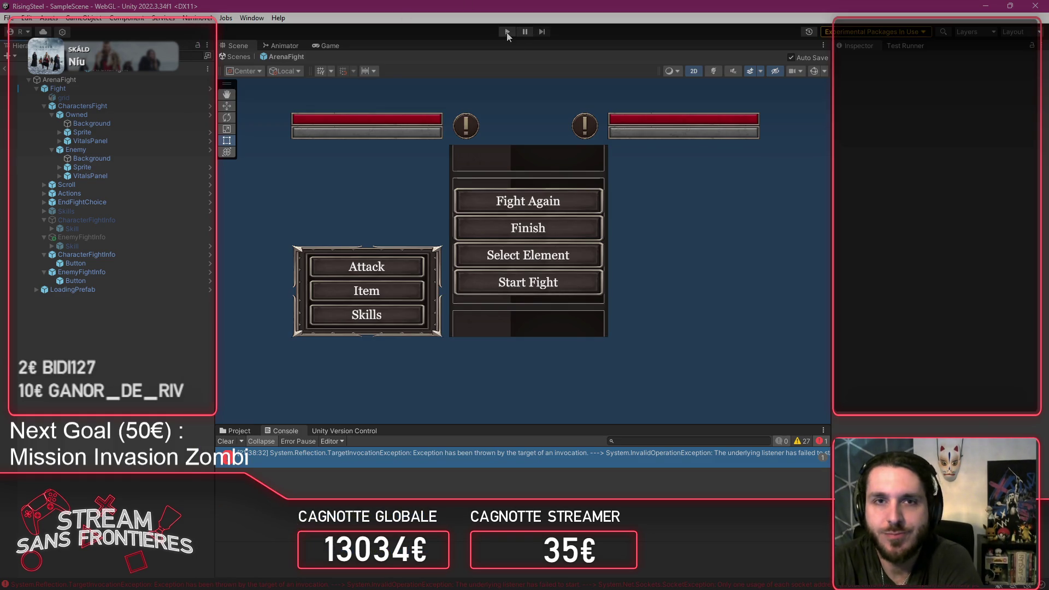
{"action": "left_click", "coordinate": [507, 31]}
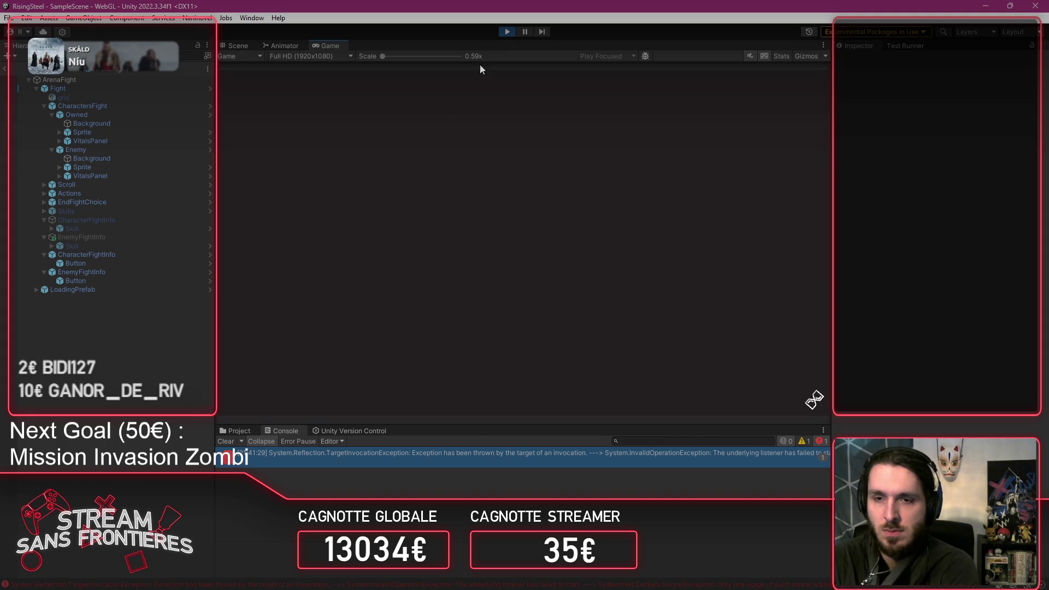
{"action": "left_click", "coordinate": [230, 442]}
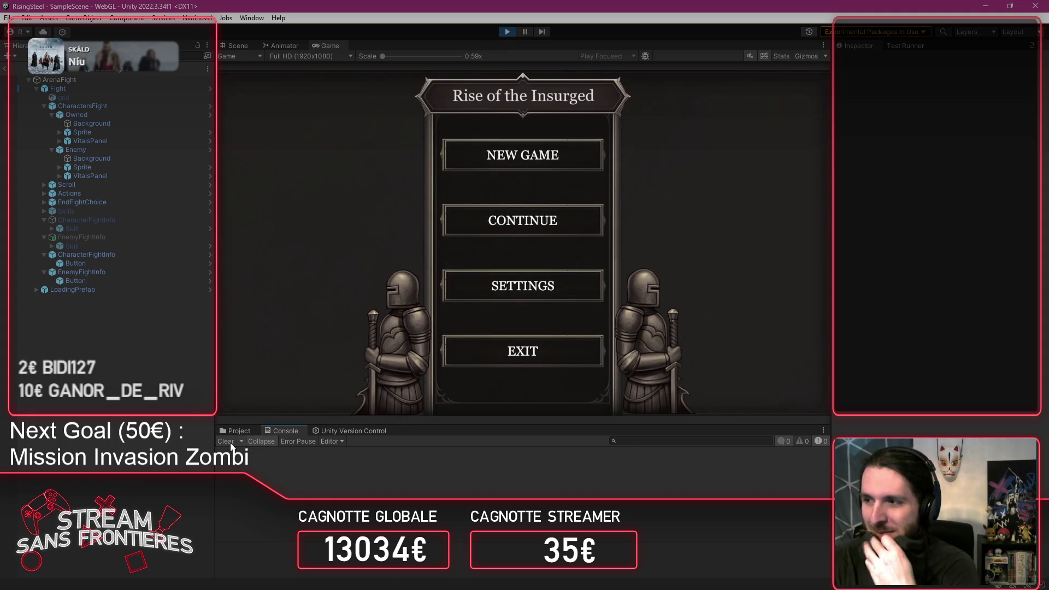
{"action": "left_click", "coordinate": [461, 239]}
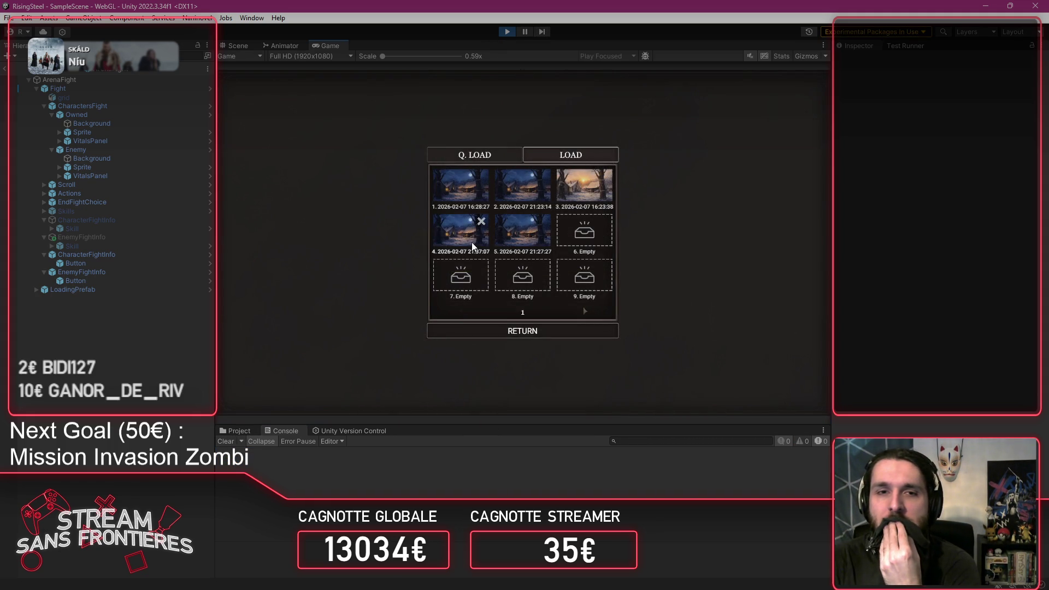
{"action": "left_click", "coordinate": [471, 242]}
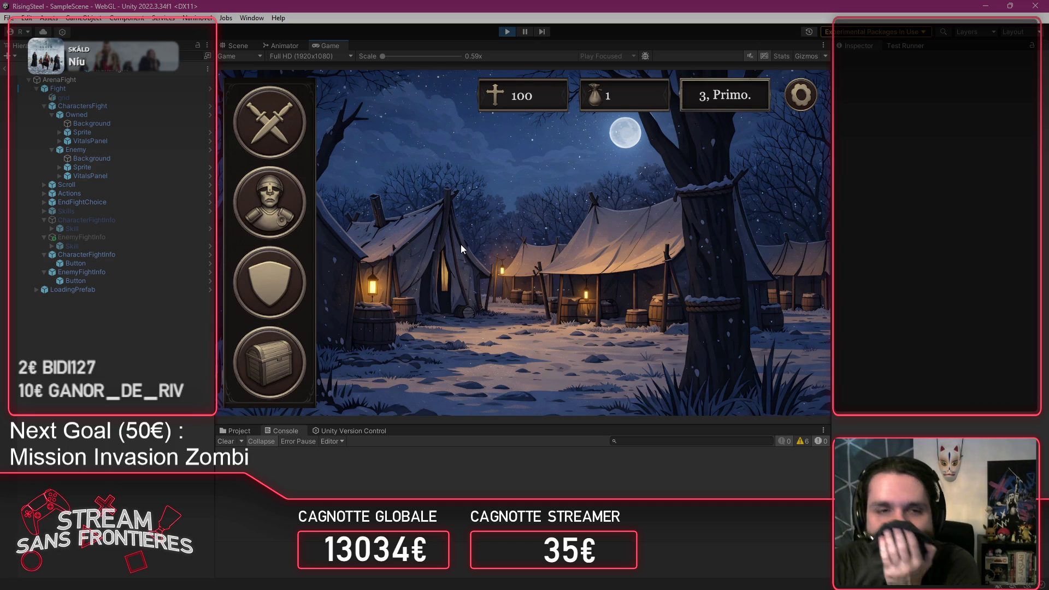
Step: Craft the Fire Burn skill into Alberto's empty slot, then remove it and close his sheet
{"action": "left_click", "coordinate": [284, 282]}
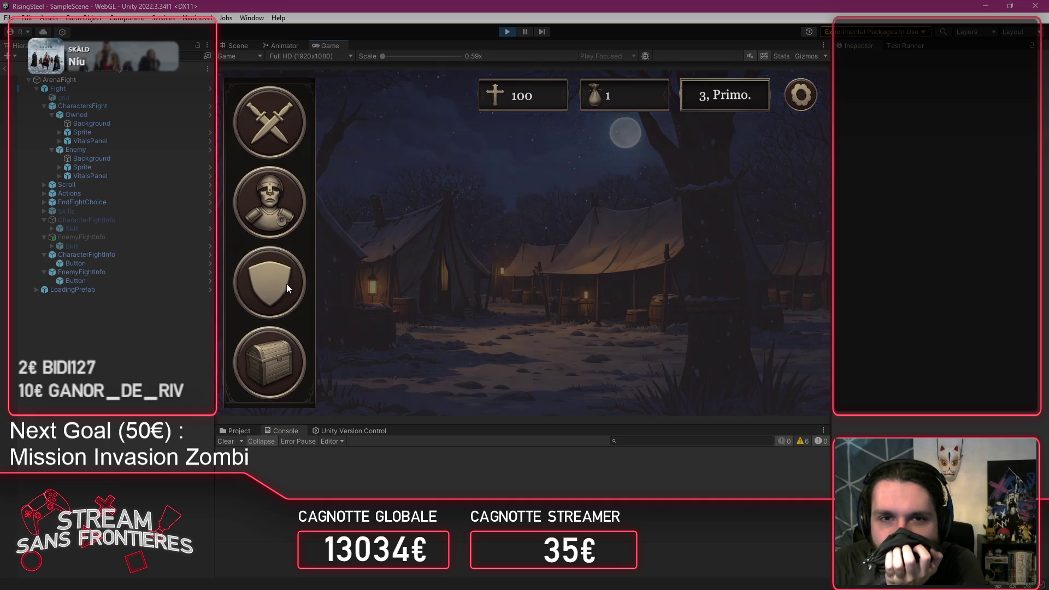
{"action": "left_click", "coordinate": [351, 279]}
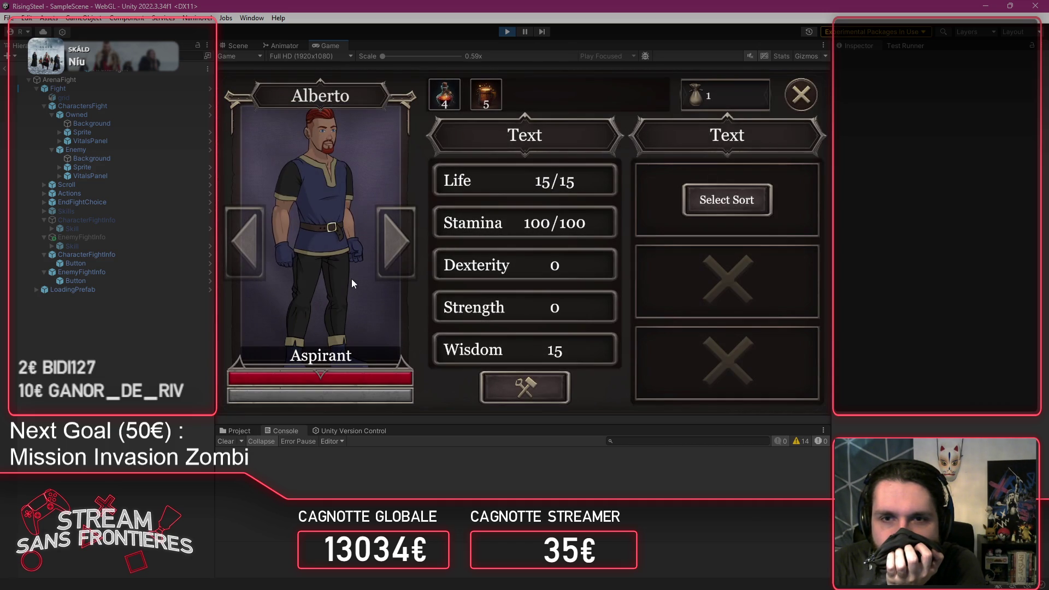
{"action": "left_click", "coordinate": [721, 200]}
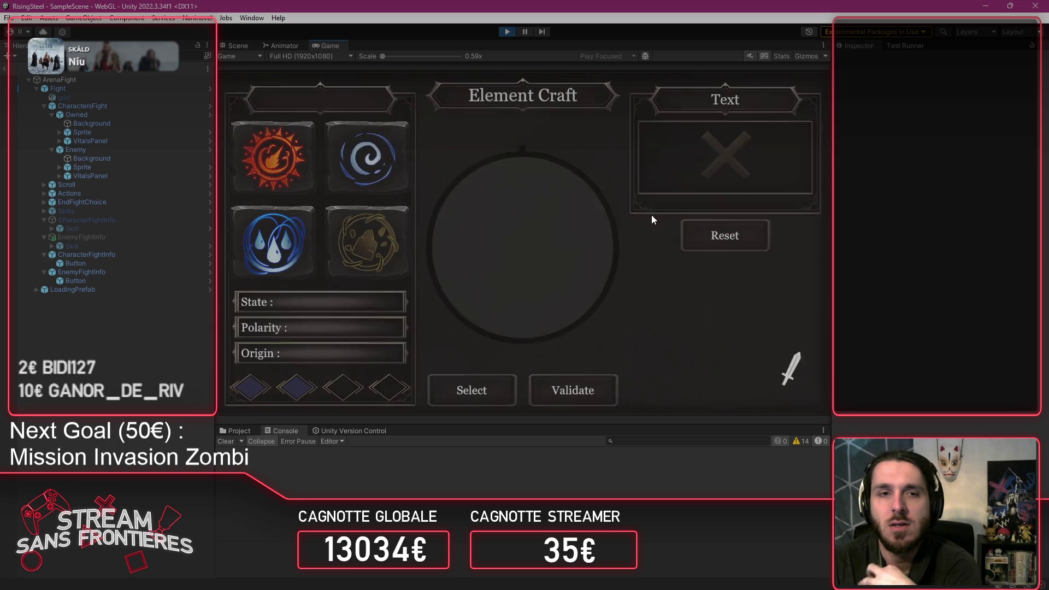
{"action": "left_click", "coordinate": [271, 180]}
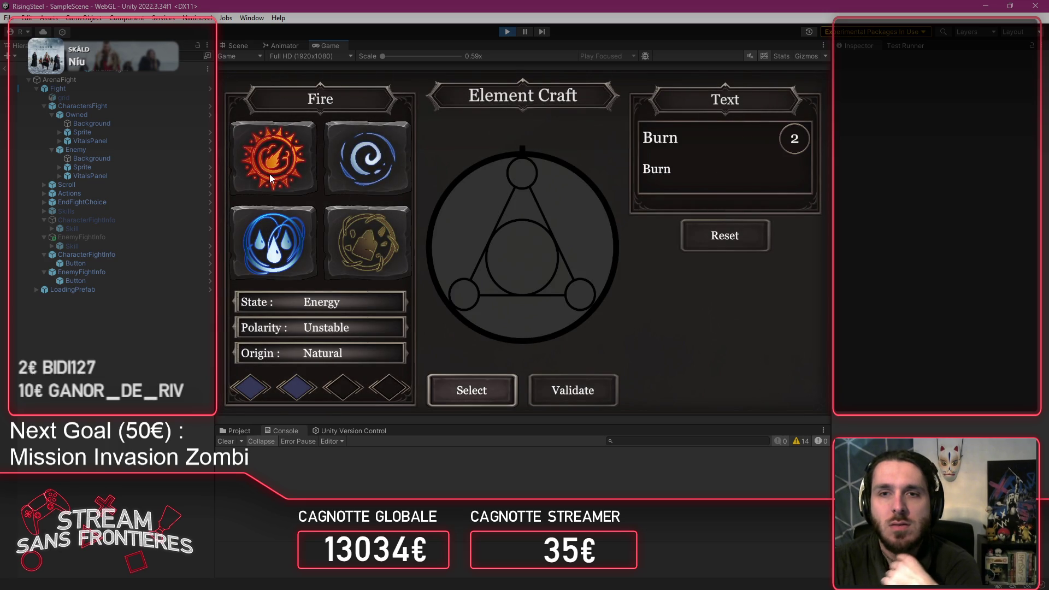
{"action": "left_click", "coordinate": [338, 174]}
{"action": "left_click", "coordinate": [338, 174]}
{"action": "left_click", "coordinate": [337, 174]}
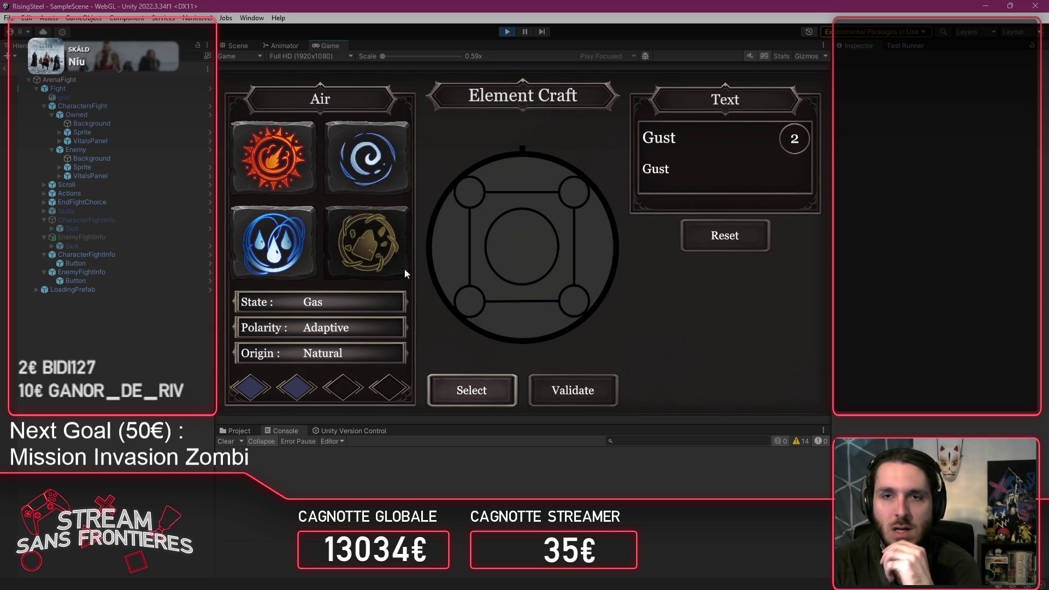
{"action": "left_click", "coordinate": [266, 151]}
{"action": "left_click", "coordinate": [473, 389]}
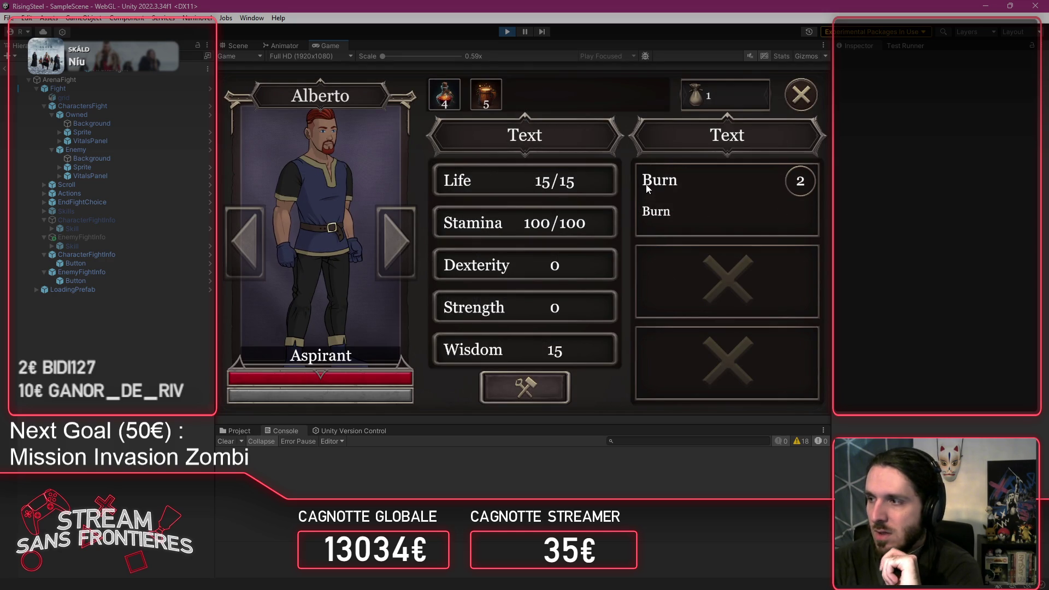
{"action": "left_click", "coordinate": [653, 192]}
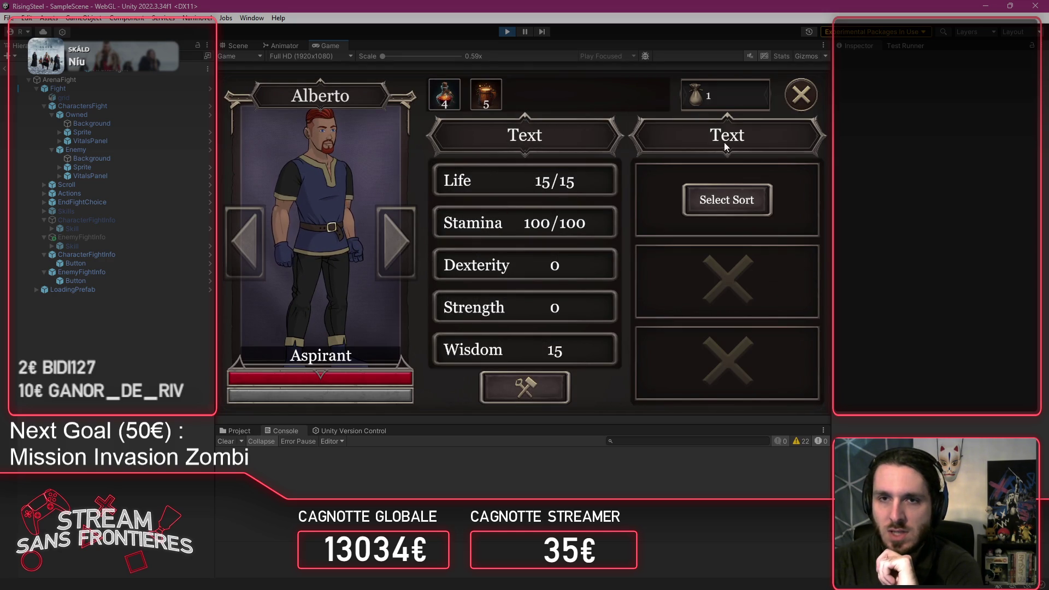
{"action": "left_click", "coordinate": [800, 101]}
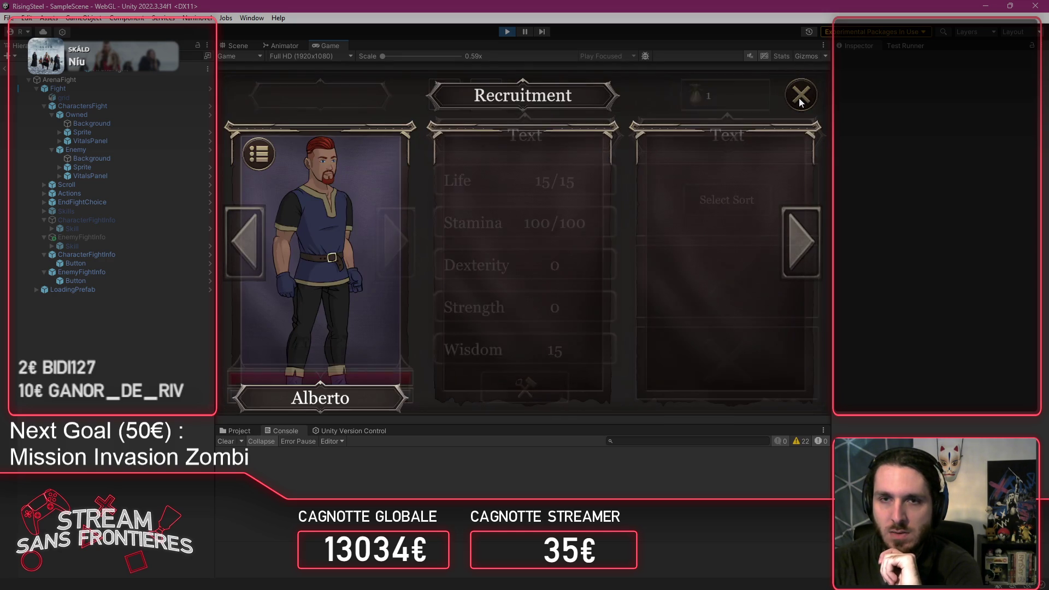
Step: Fight in the Arena with Alberto, inspect his skill slots, then stop Play mode
{"action": "left_click", "coordinate": [278, 133]}
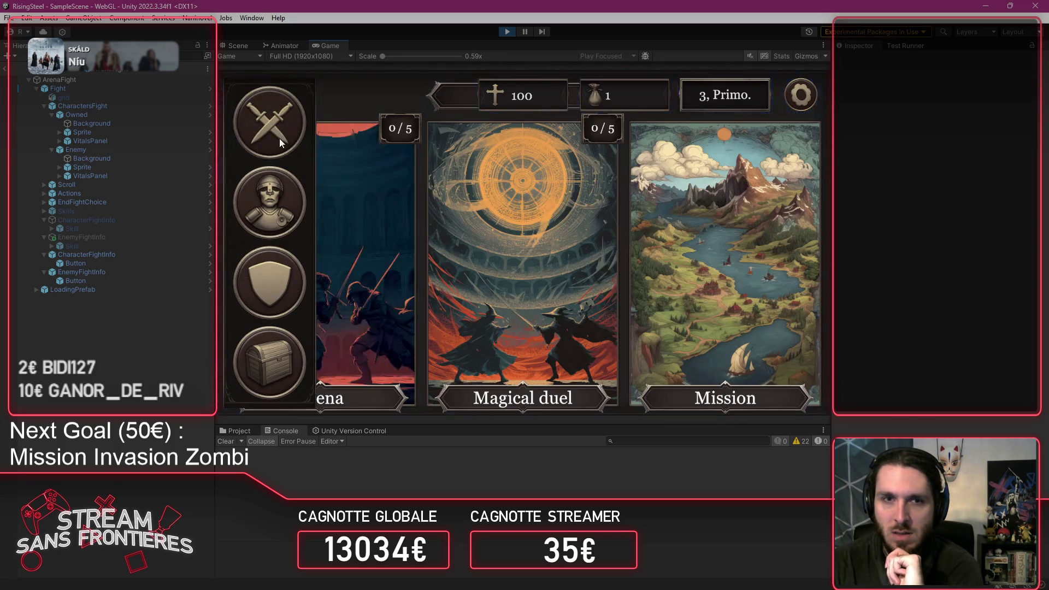
{"action": "left_click", "coordinate": [307, 257]}
{"action": "left_click", "coordinate": [343, 247]}
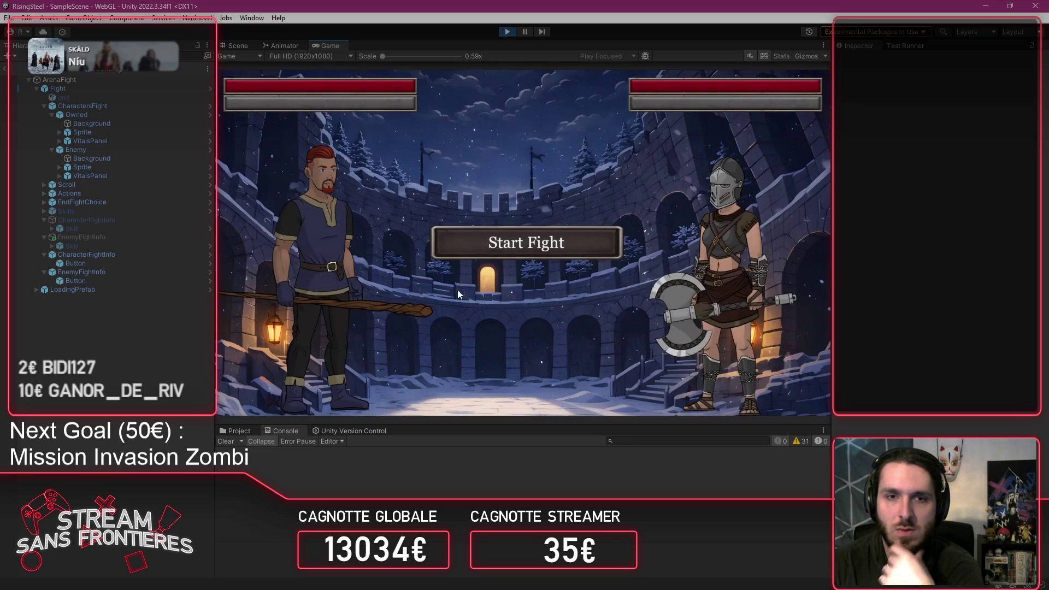
{"action": "left_click", "coordinate": [462, 243]}
{"action": "left_click", "coordinate": [336, 336]}
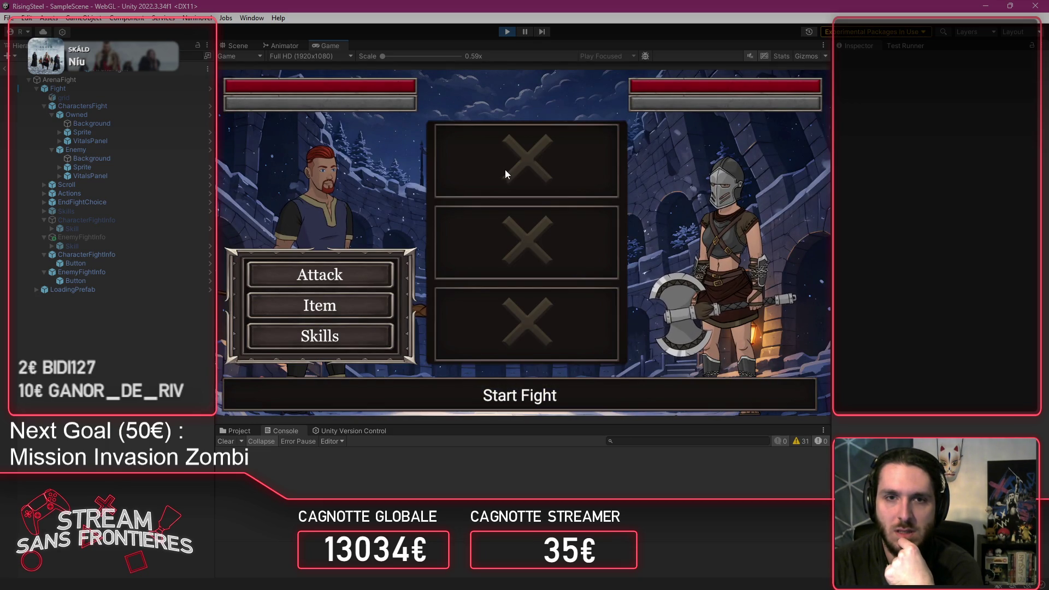
{"action": "left_click", "coordinate": [520, 162]}
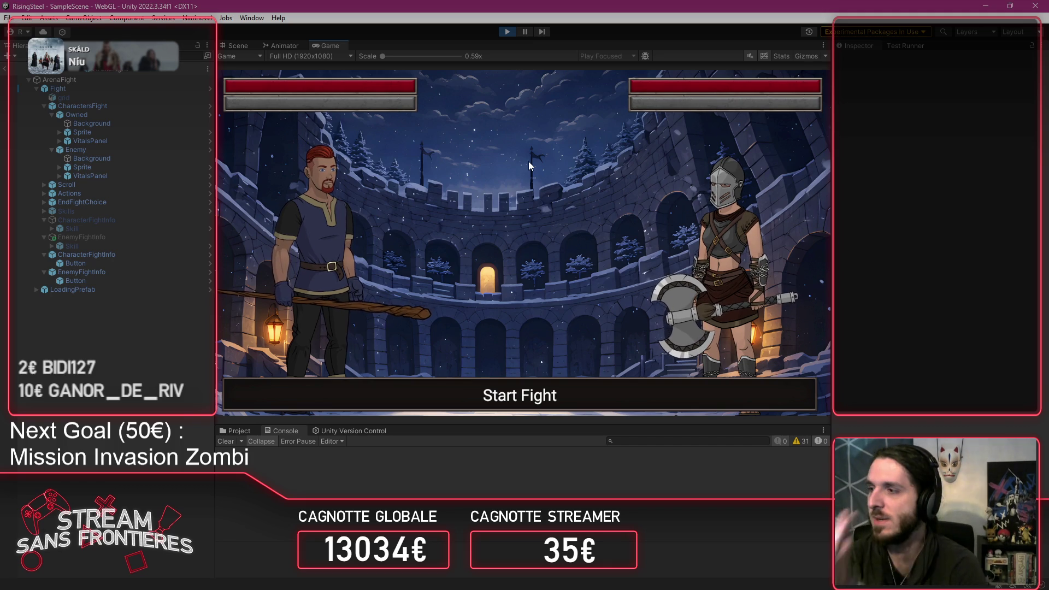
{"action": "left_click", "coordinate": [506, 34]}
Step: Scroll through MSkill.cs past Reset, OpenSlot and Show, and select UpdateSkill on line 49
{"action": "key", "text": "alt+Tab"}
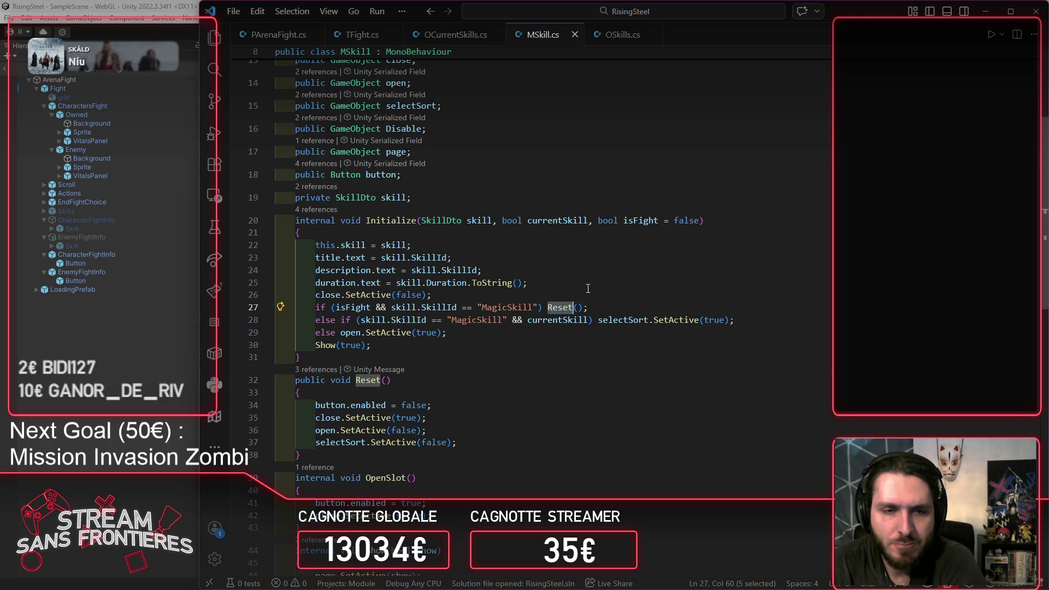
{"action": "scroll", "coordinate": [520, 357], "scroll_direction": "down", "scroll_amount": 5}
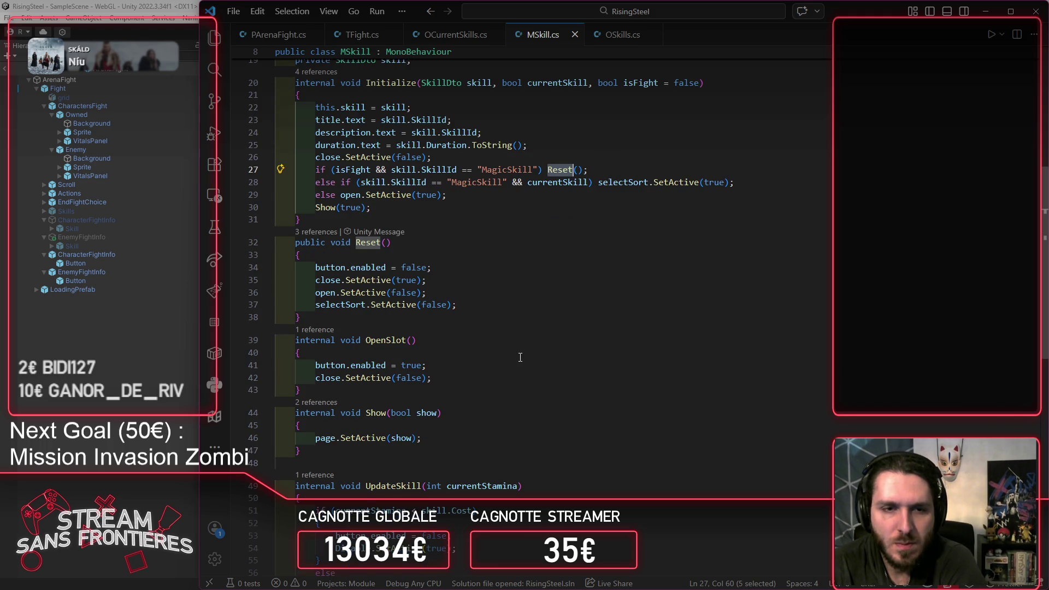
{"action": "scroll", "coordinate": [520, 357], "scroll_direction": "down", "scroll_amount": 2}
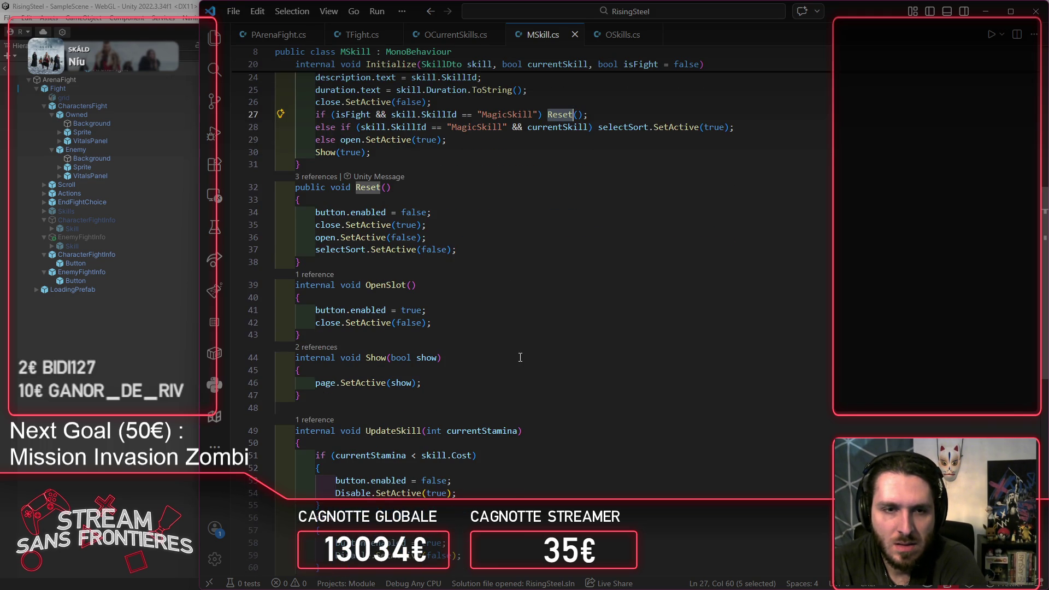
{"action": "scroll", "coordinate": [520, 358], "scroll_direction": "up", "scroll_amount": 3}
{"action": "scroll", "coordinate": [516, 342], "scroll_direction": "down", "scroll_amount": 3}
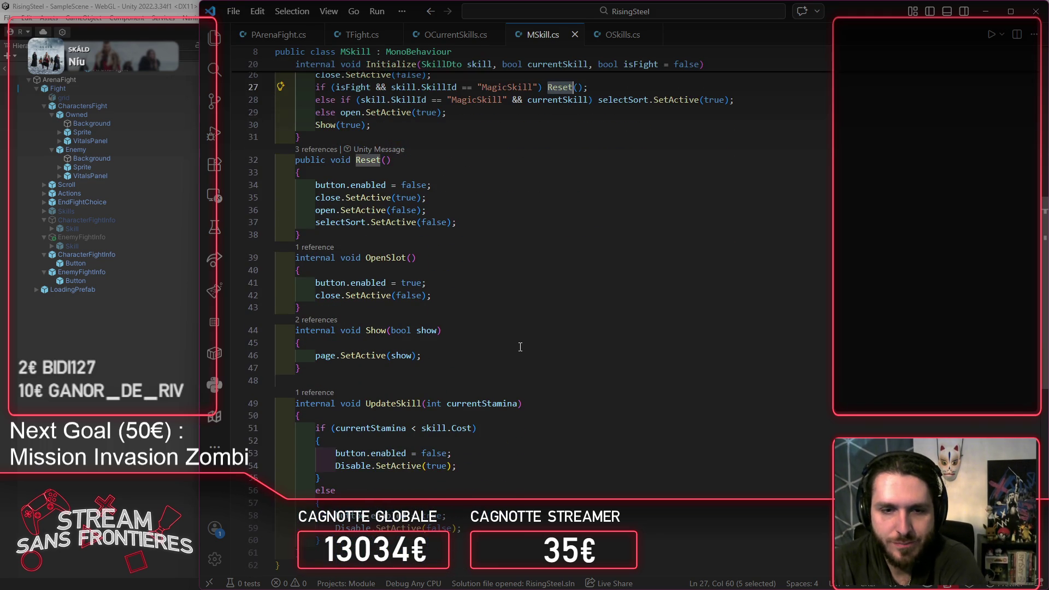
{"action": "scroll", "coordinate": [521, 347], "scroll_direction": "down", "scroll_amount": 2}
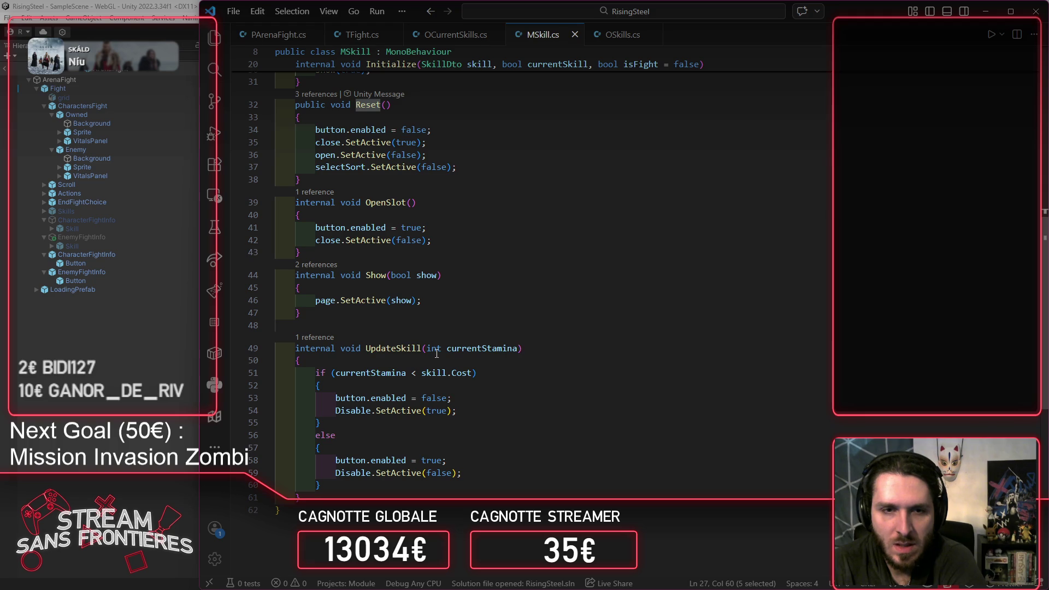
{"action": "double_click", "coordinate": [399, 349]}
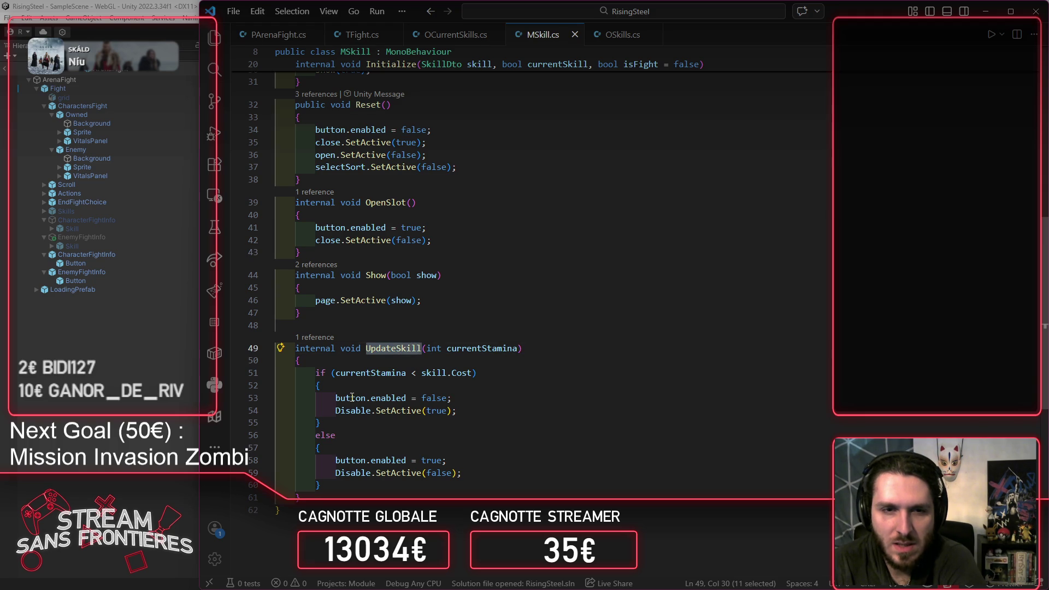
Step: Follow UpdateSkill's references into OCurrentSkills.cs and on to its call in TFight.cs
{"action": "left_click", "coordinate": [316, 336]}
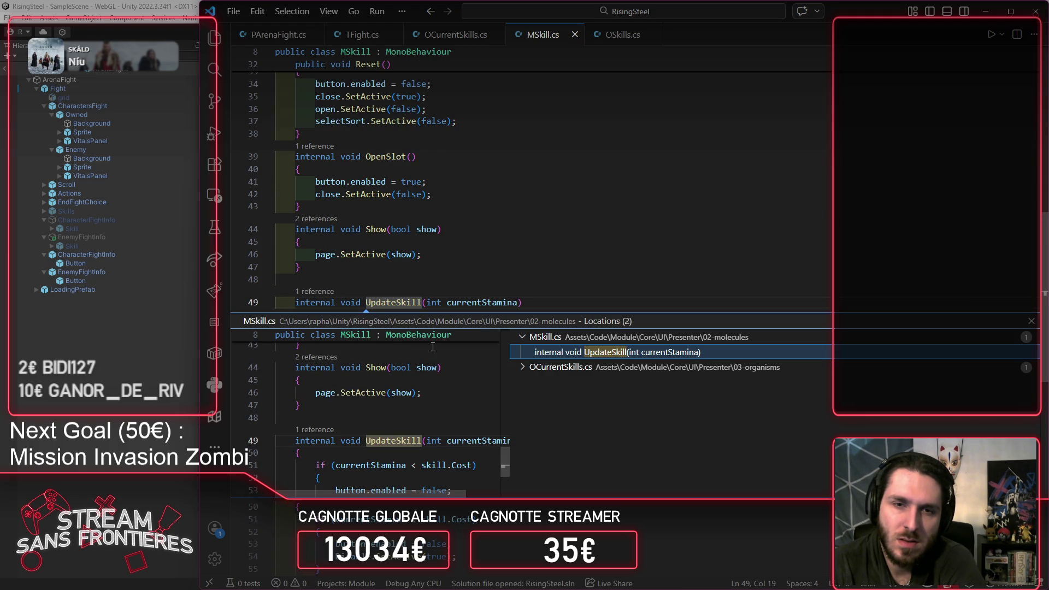
{"action": "left_click", "coordinate": [543, 366]}
{"action": "left_click", "coordinate": [621, 383]}
{"action": "double_click", "coordinate": [622, 382]}
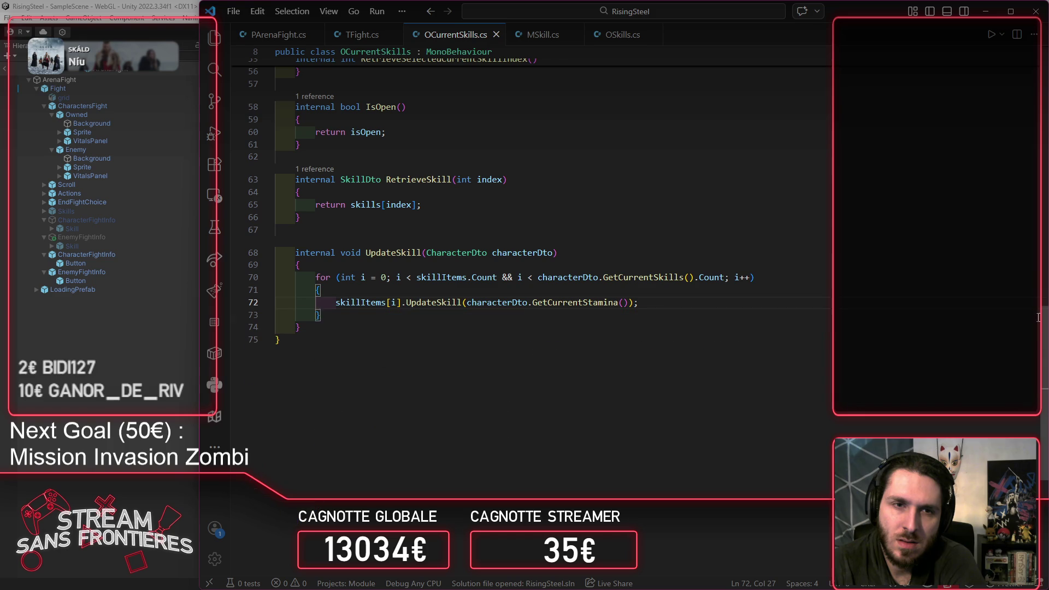
{"action": "left_click", "coordinate": [364, 241]}
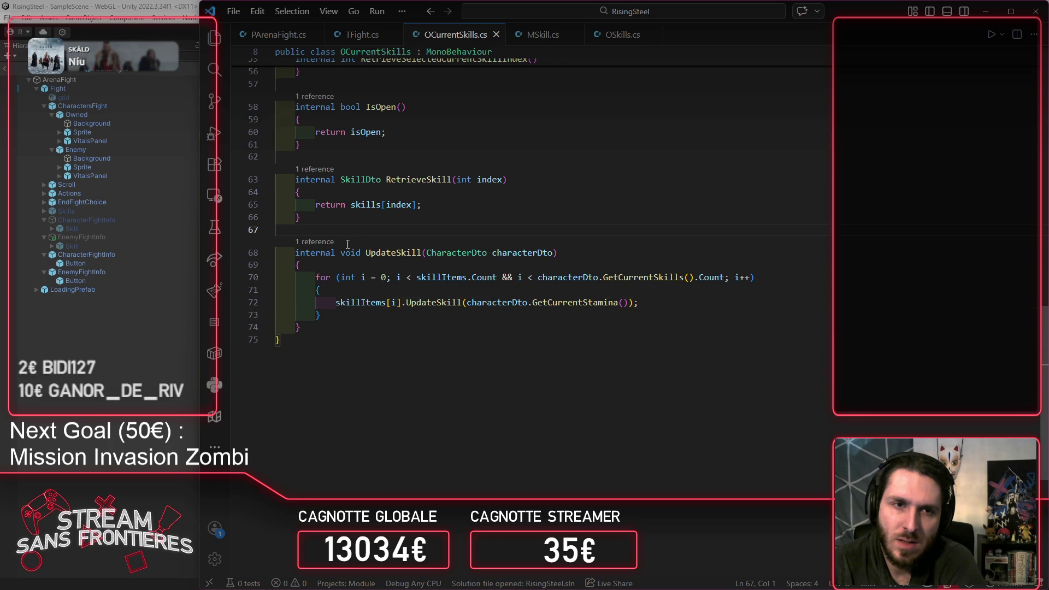
{"action": "key", "text": "shift+F12"}
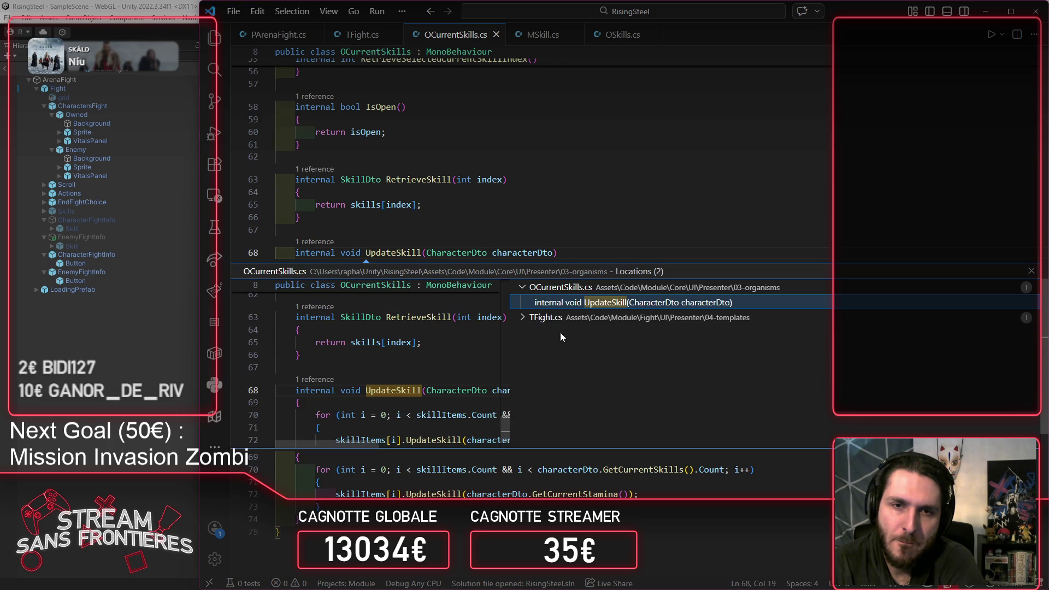
{"action": "left_click", "coordinate": [546, 315]}
{"action": "left_click", "coordinate": [642, 335]}
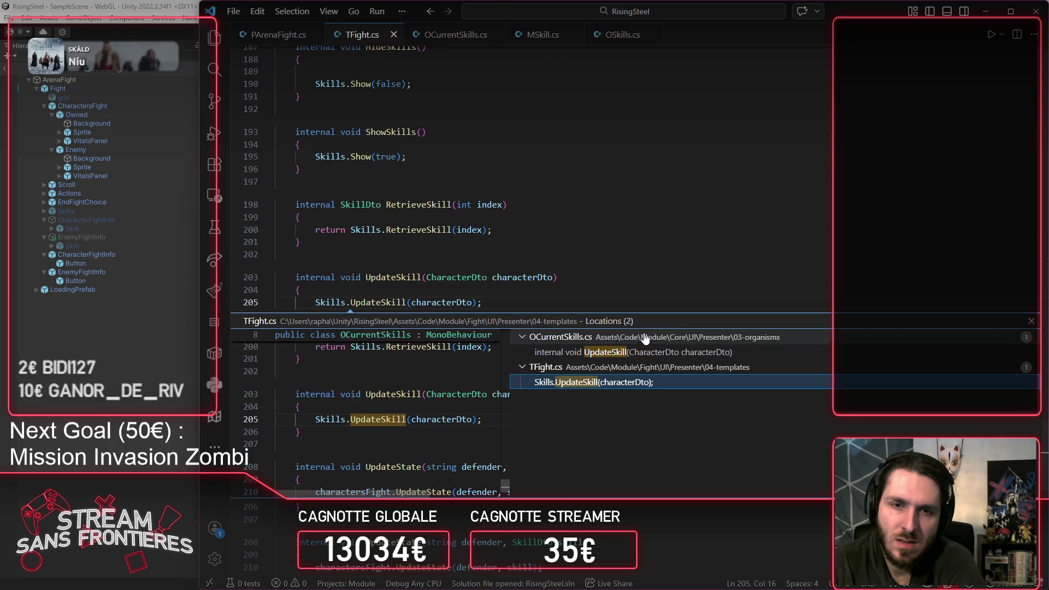
{"action": "left_click", "coordinate": [1031, 320]}
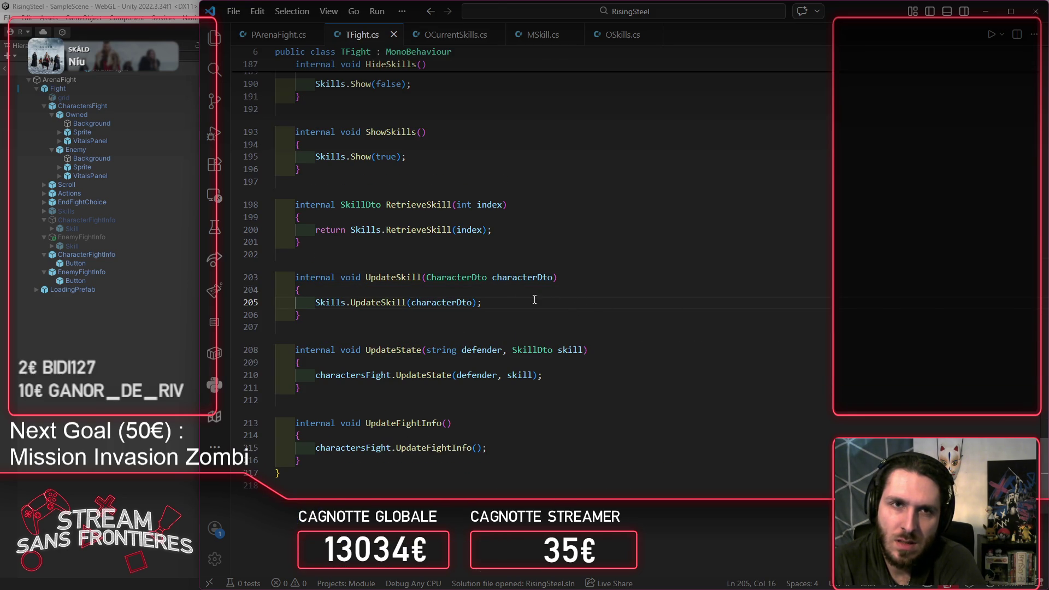
Step: Review UpdateSkill's PArenaFight.cs references, then navigate through OCurrentSkills.cs to its MSkill.cs definition
{"action": "left_click", "coordinate": [355, 266]}
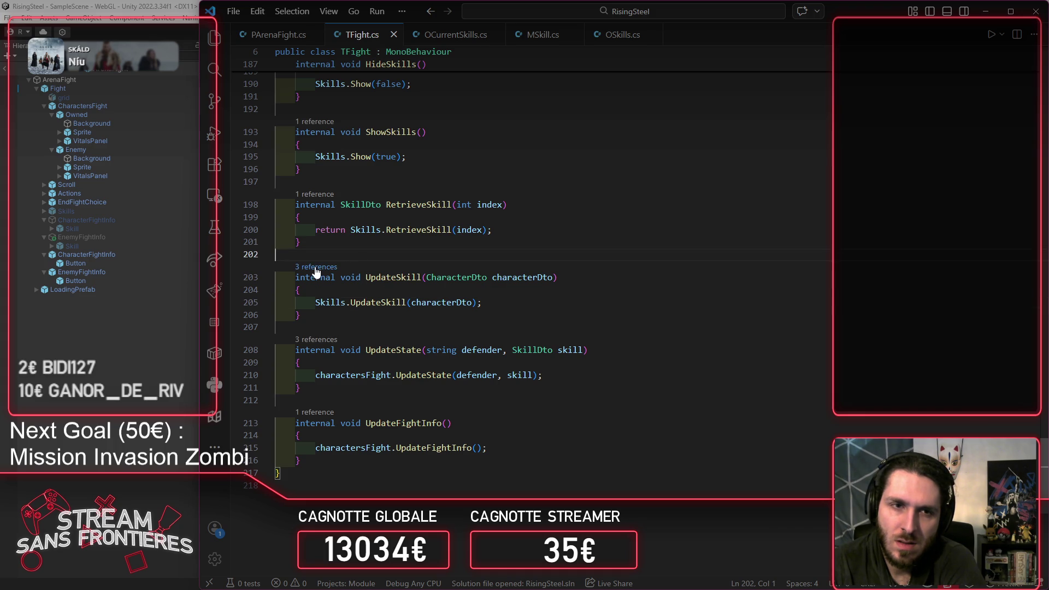
{"action": "left_click", "coordinate": [317, 268]}
{"action": "left_click", "coordinate": [596, 342]}
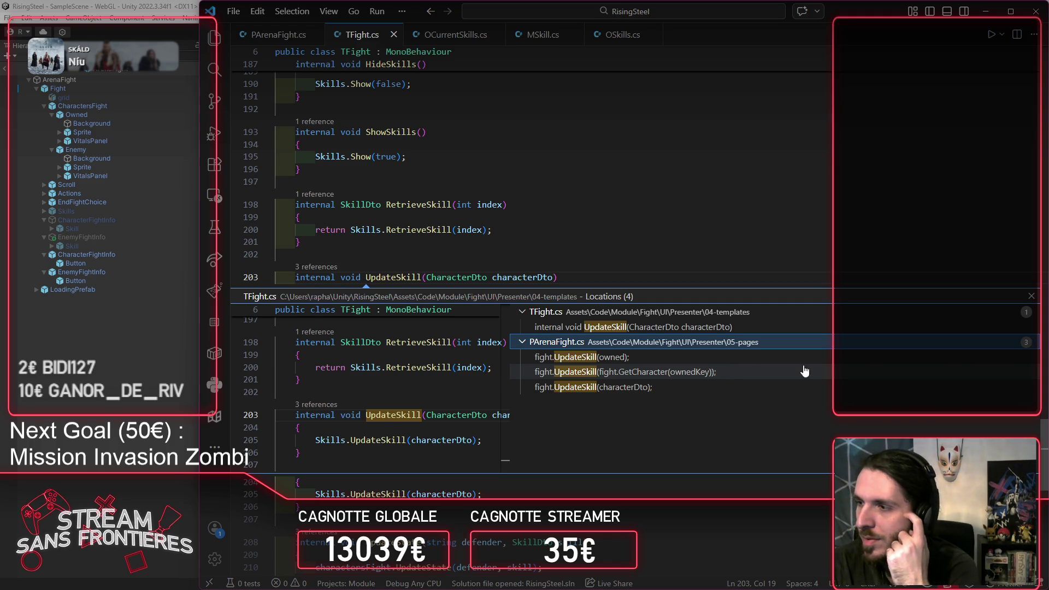
{"action": "left_click", "coordinate": [1031, 296]}
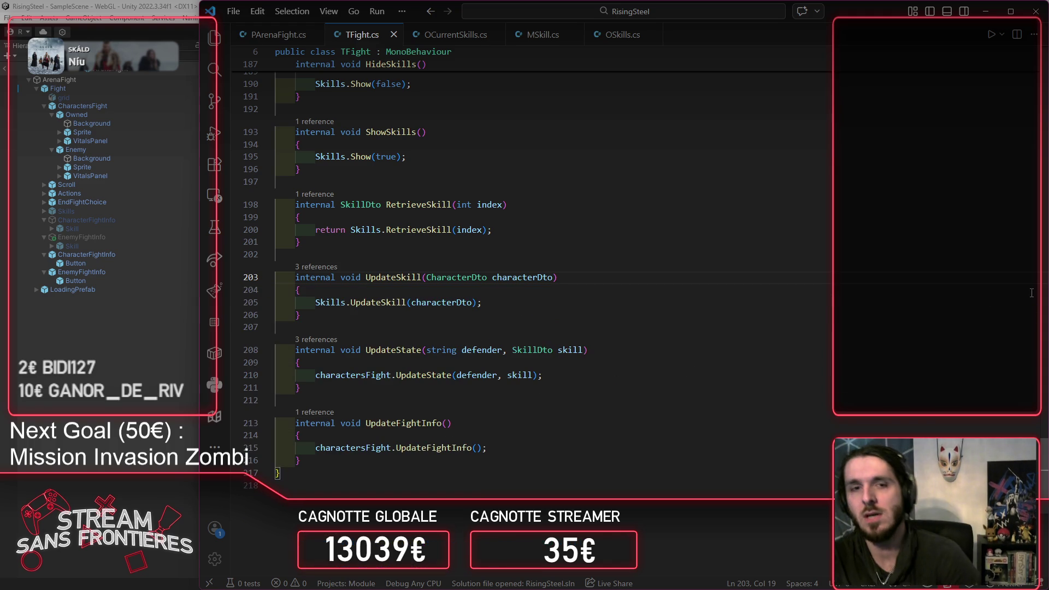
{"action": "left_click", "coordinate": [394, 301], "text": "ctrl"}
{"action": "left_click", "coordinate": [470, 354]}
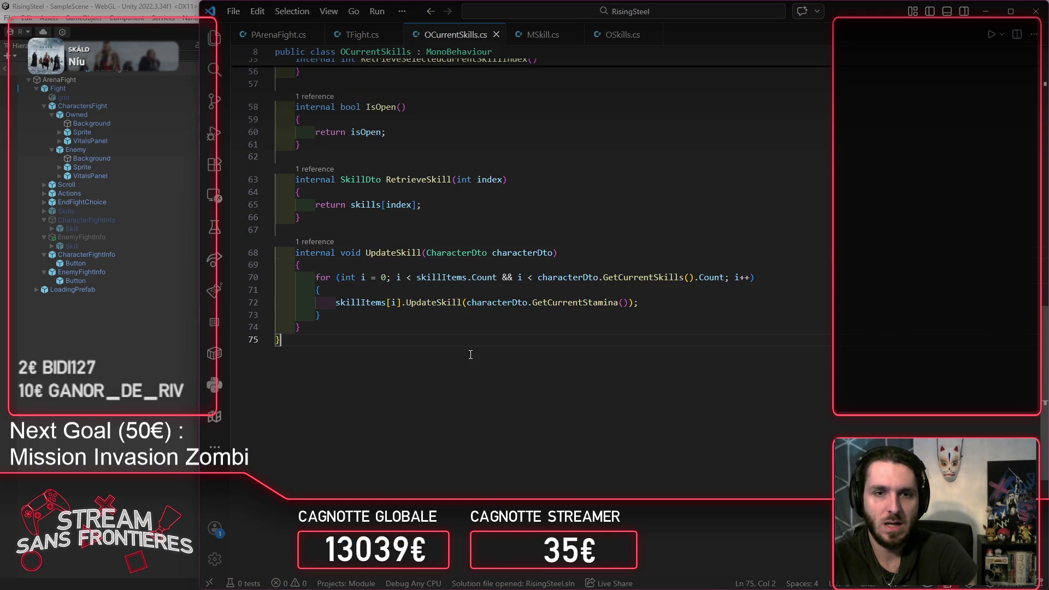
{"action": "left_click", "coordinate": [424, 303], "text": "ctrl"}
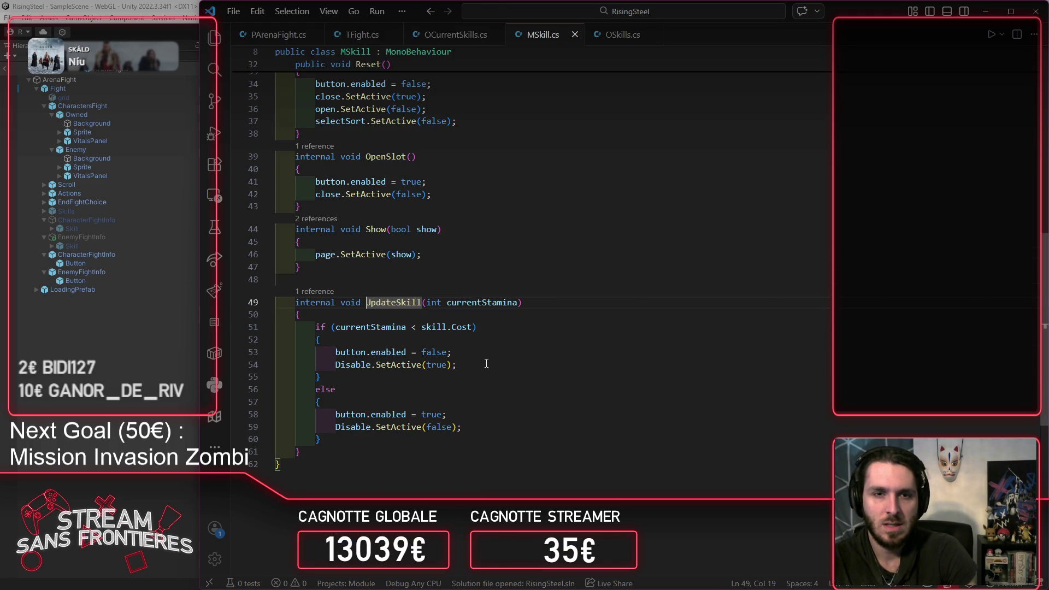
{"action": "scroll", "coordinate": [540, 330], "scroll_direction": "up", "scroll_amount": 10}
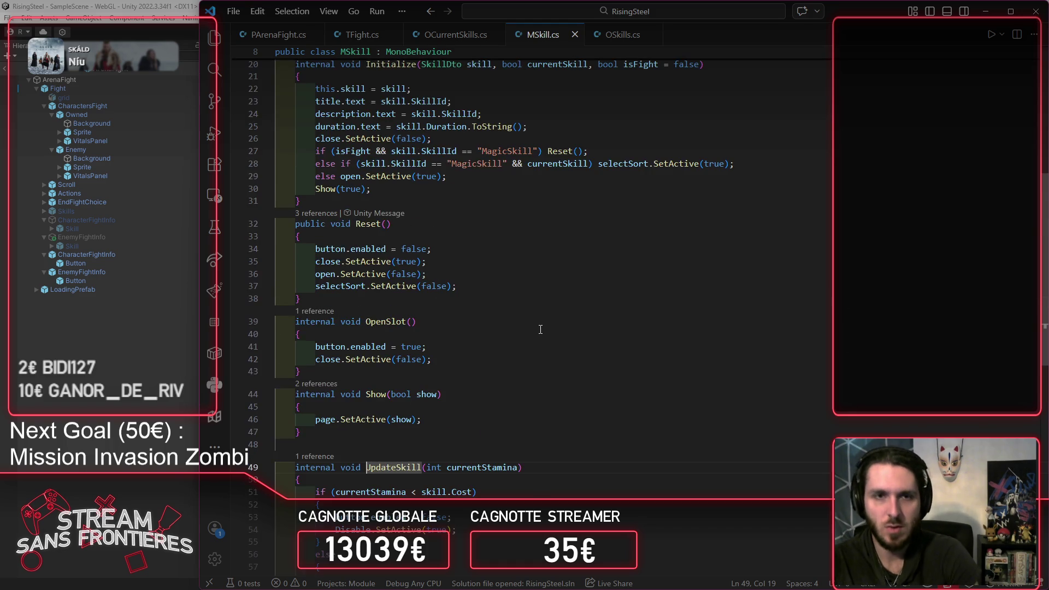
{"action": "scroll", "coordinate": [588, 373], "scroll_direction": "down", "scroll_amount": 1}
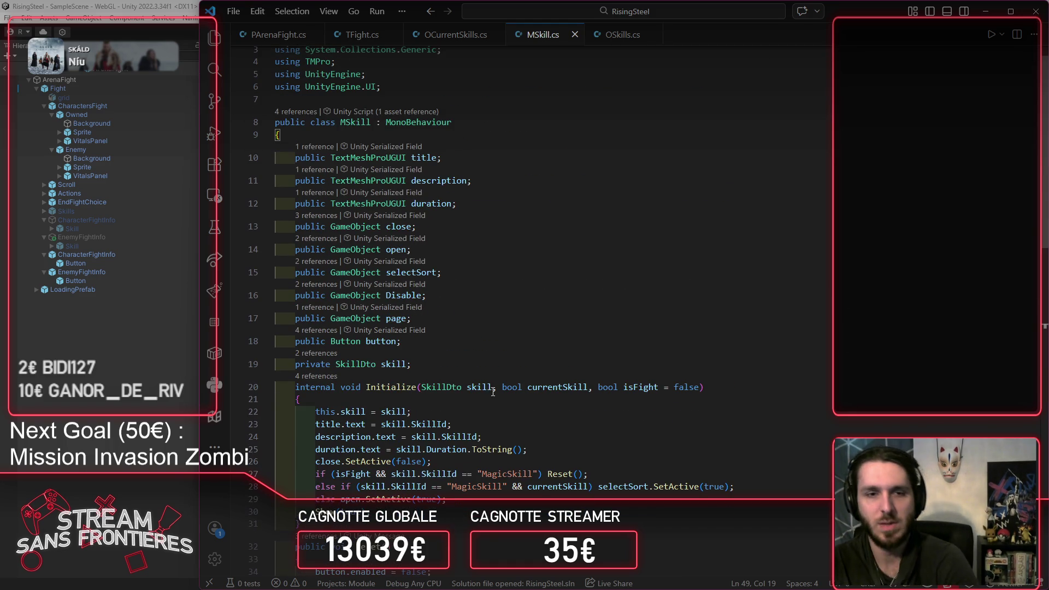
Step: Add 'private bool isFight;' above Initialize and 'this.isFight = isFight;' as its first line
{"action": "left_click", "coordinate": [276, 386]}
{"action": "key", "text": "Tab"}
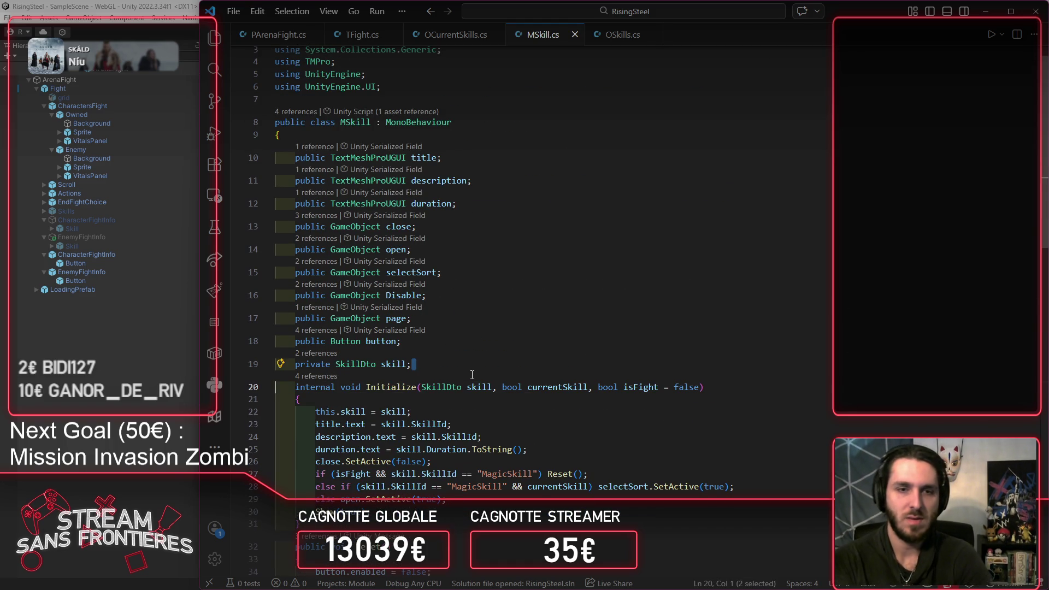
{"action": "key", "text": "Return"}
{"action": "key", "text": "Up"}
{"action": "type", "text": "pr"}
{"action": "key", "text": "Down"}
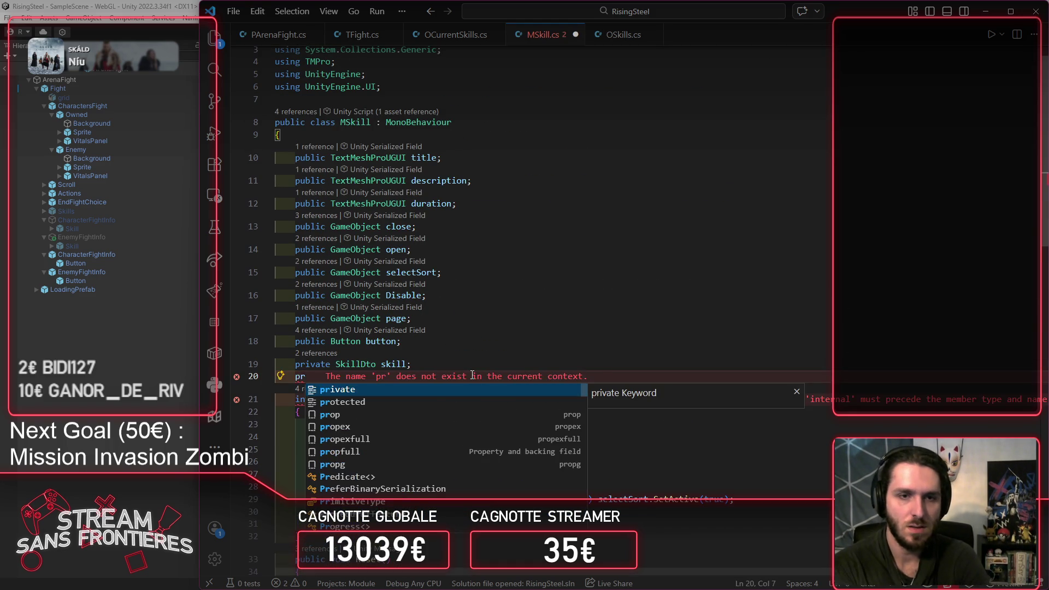
{"action": "key", "text": "Tab"}
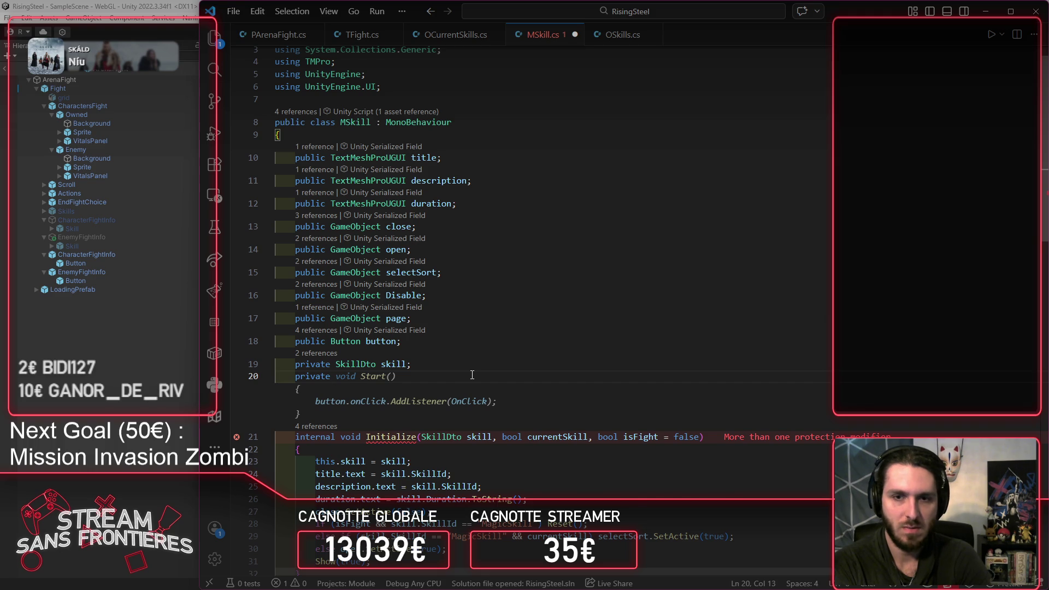
{"action": "type", "text": "bool is"}
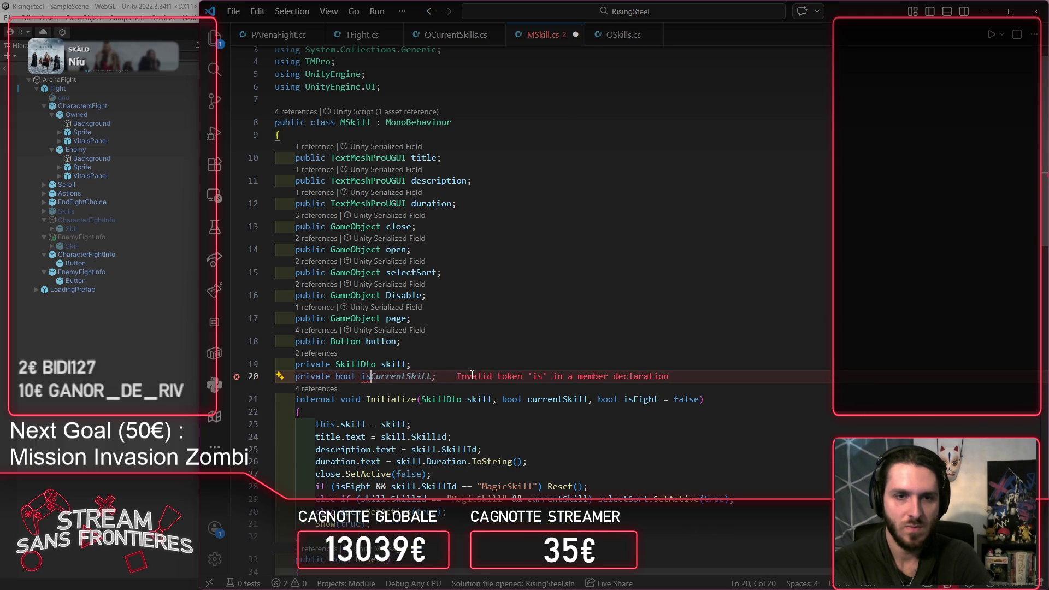
{"action": "type", "text": "Fight;"}
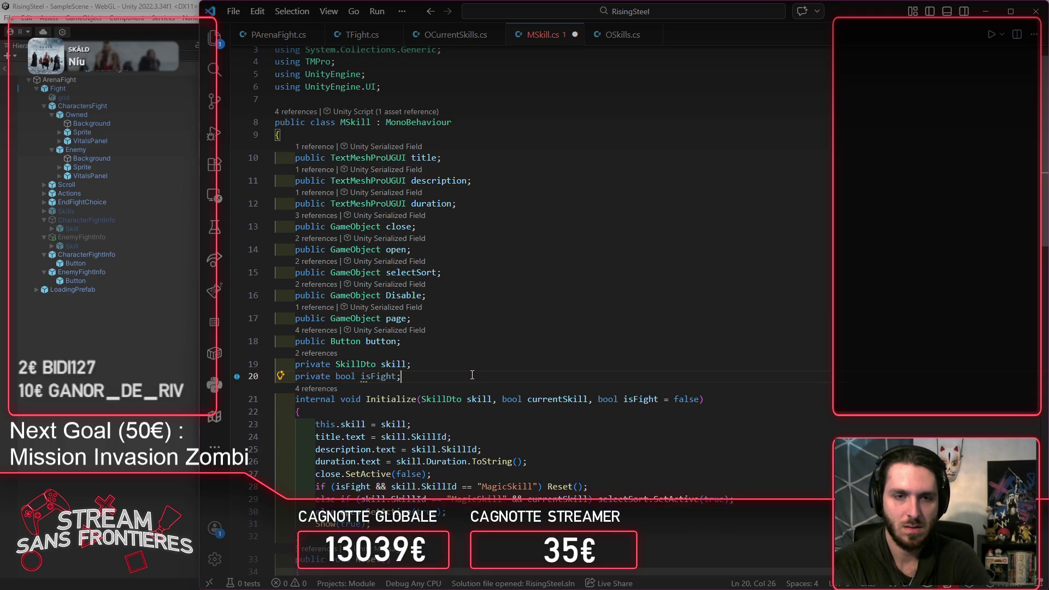
{"action": "key", "text": "Down"}
{"action": "key", "text": "Down"}
{"action": "key", "text": "Return"}
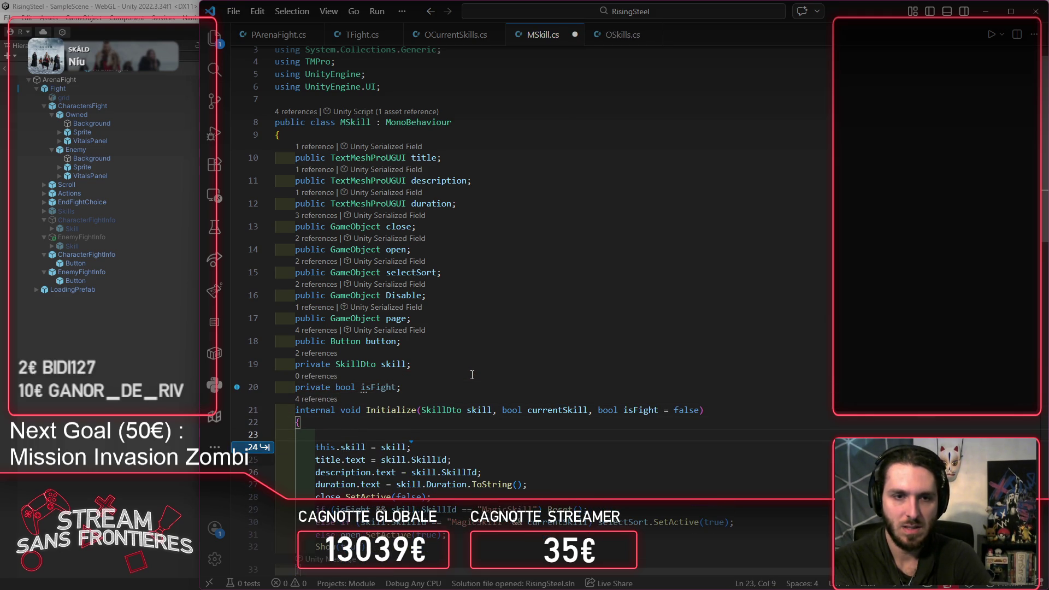
{"action": "type", "text": "this.isFight = isFight;"}
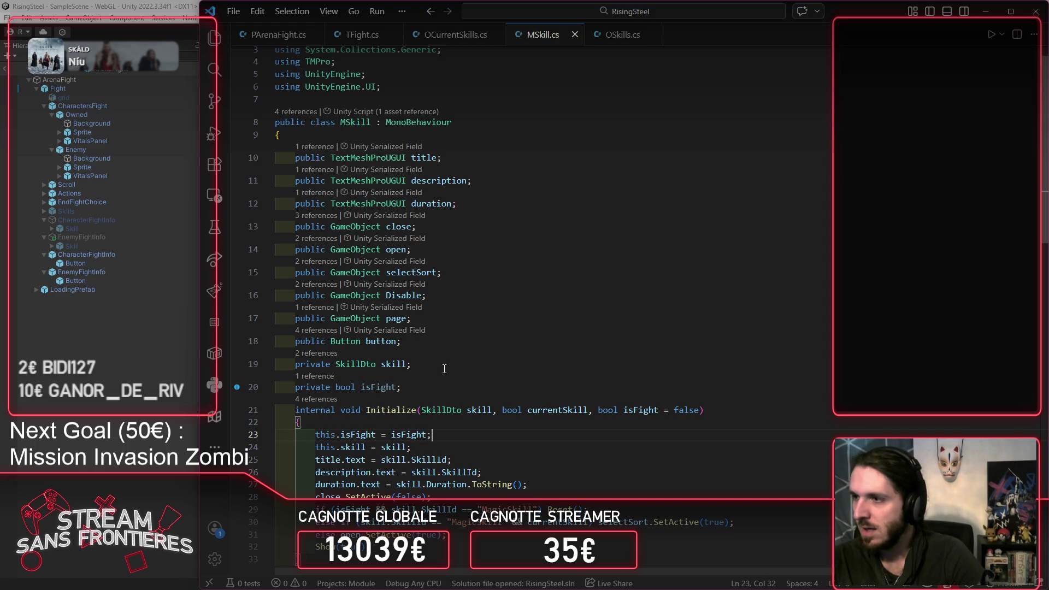
Step: Append '|| isFight && skill.SkillId == "MagicSkill"' to UpdateSkill's condition and save MSkill.cs
{"action": "double_click", "coordinate": [366, 434]}
{"action": "scroll", "coordinate": [570, 413], "scroll_direction": "down", "scroll_amount": 10}
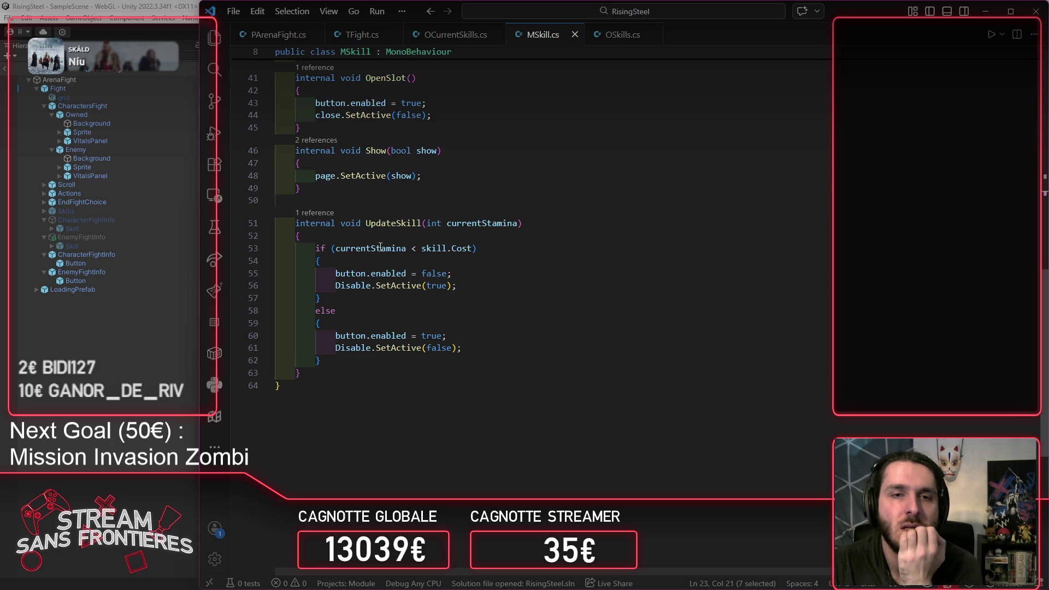
{"action": "mouse_move", "coordinate": [475, 250]}
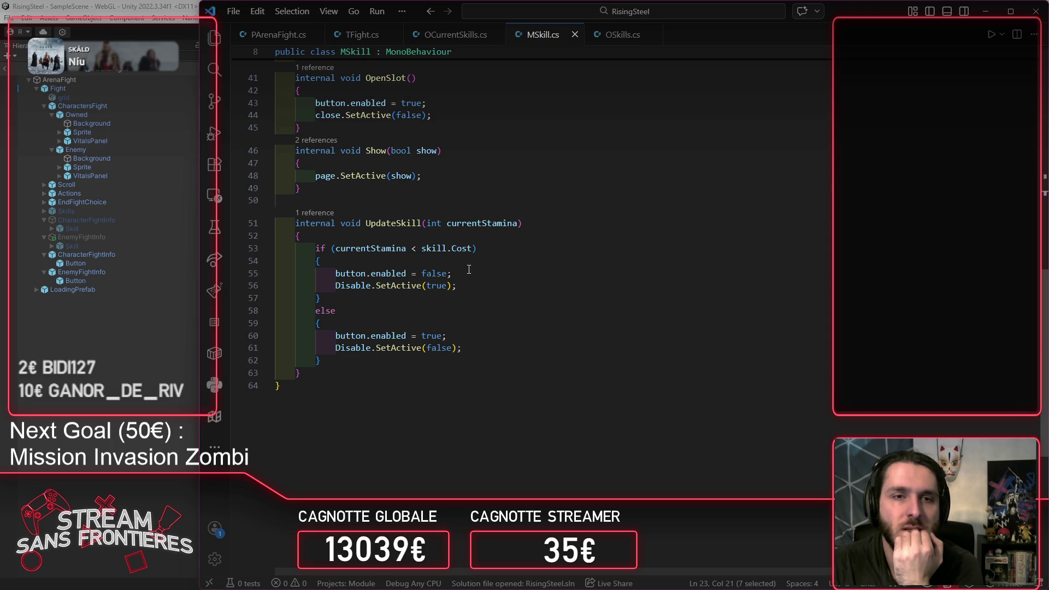
{"action": "left_click", "coordinate": [472, 248]}
{"action": "type", "text": "|| isFight && skill.SkillId == \"MagicSkill\""}
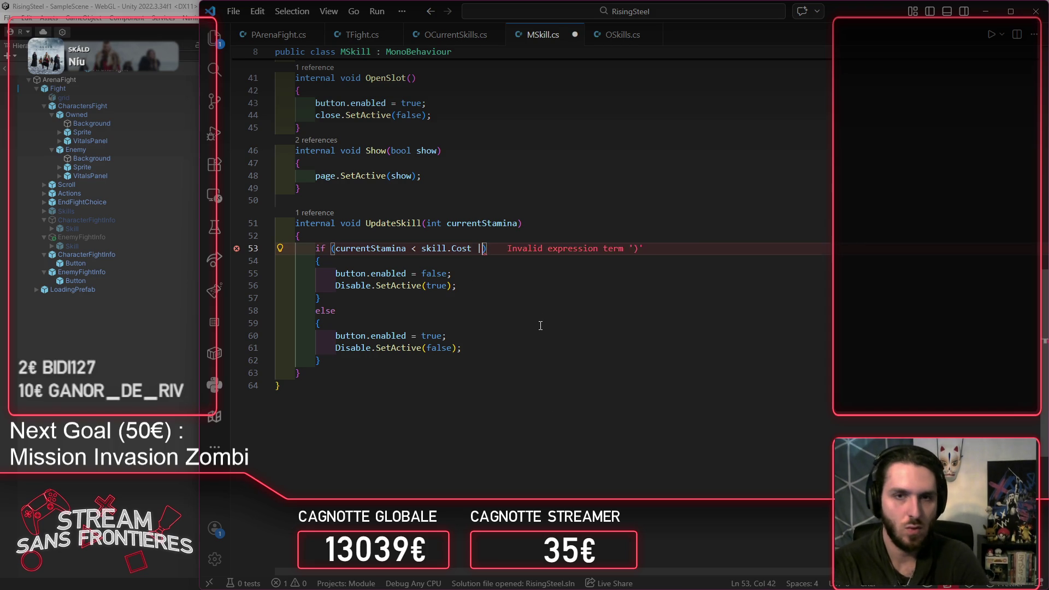
{"action": "type", "text": "("}
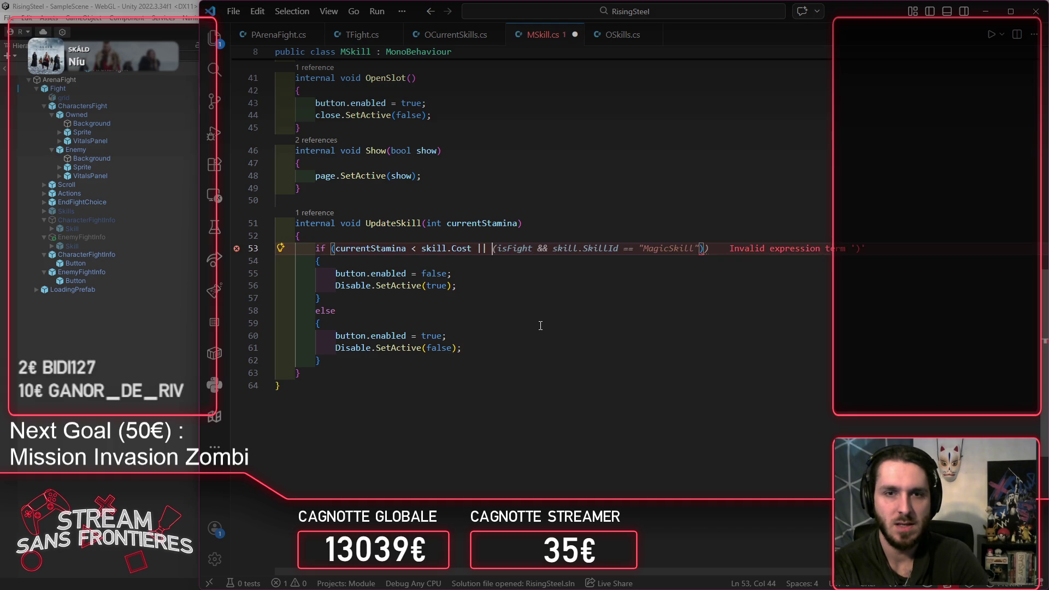
{"action": "type", "text": ")"}
{"action": "key", "text": "ctrl+s"}
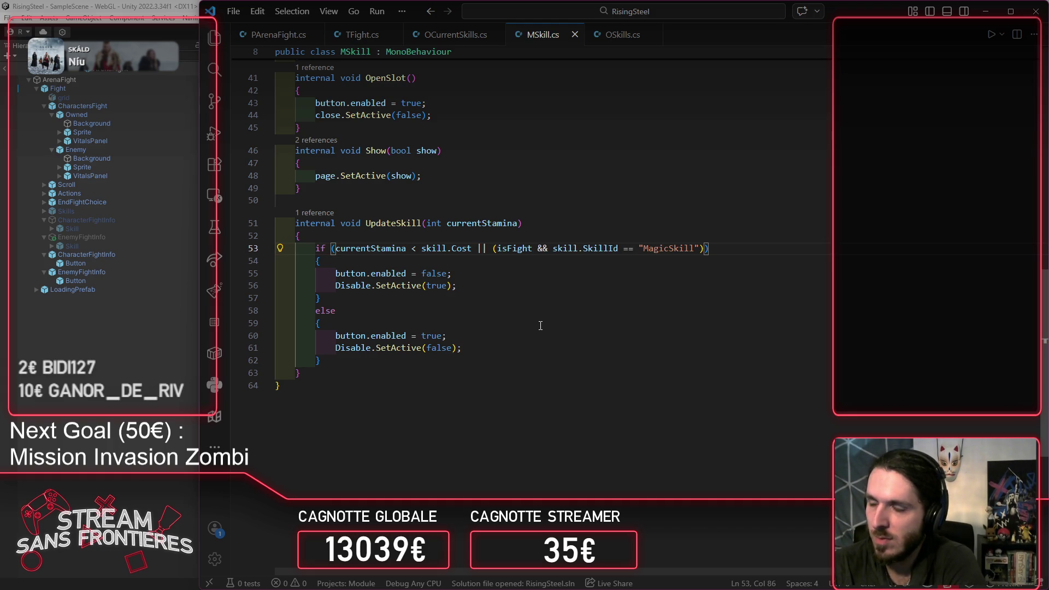
{"action": "key", "text": "alt+Tab"}
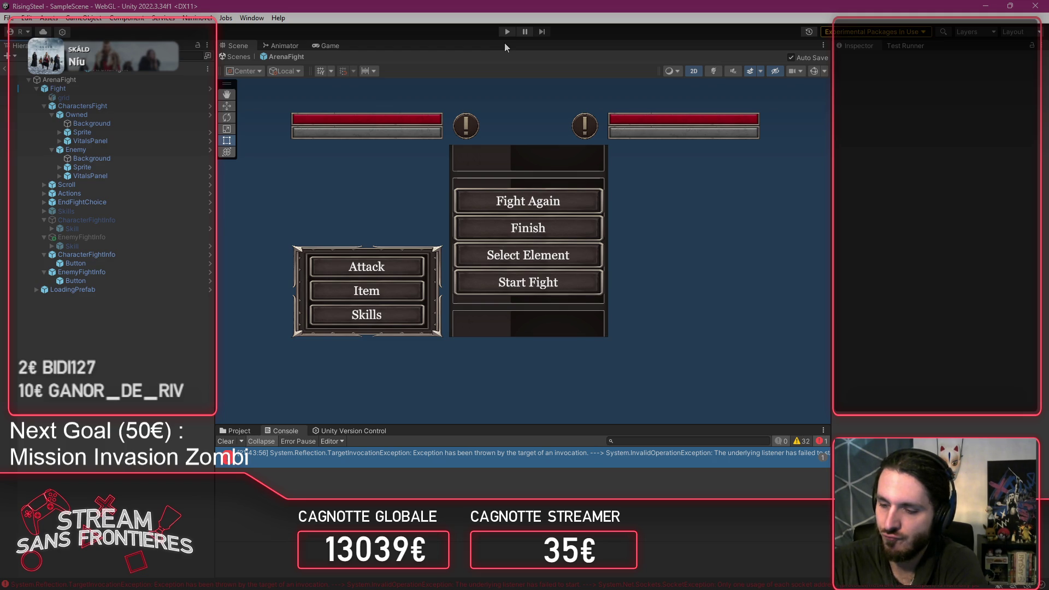
{"action": "left_click", "coordinate": [507, 31]}
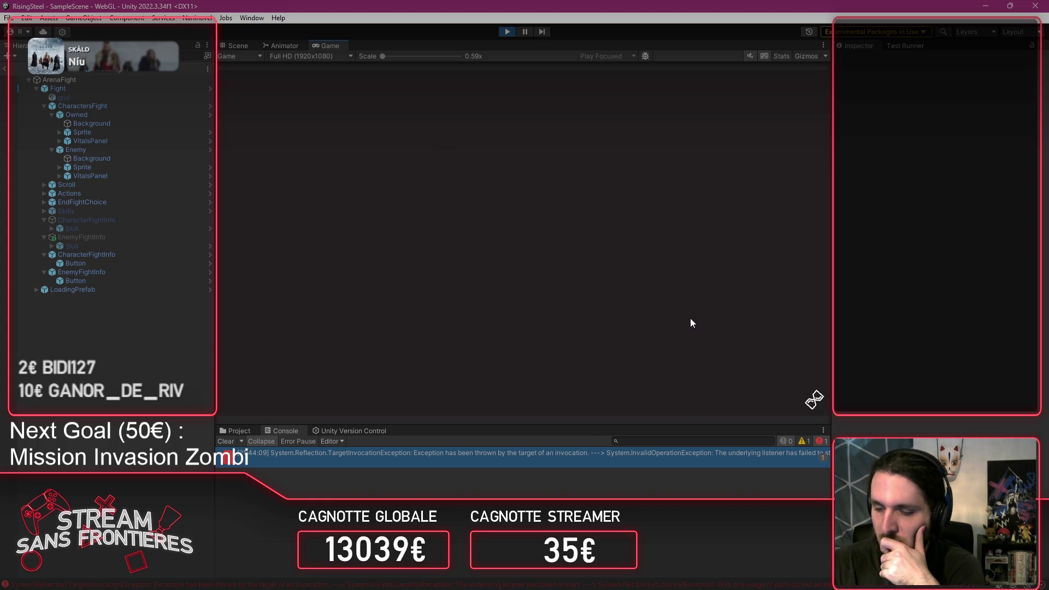
{"action": "left_click", "coordinate": [504, 233]}
{"action": "left_click", "coordinate": [460, 235]}
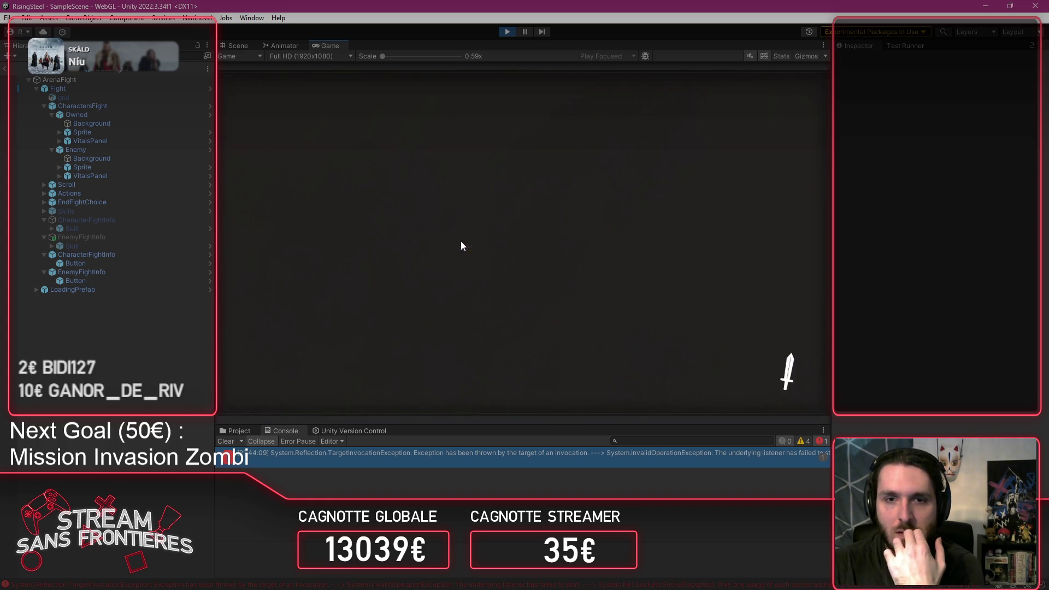
{"action": "left_click", "coordinate": [280, 292]}
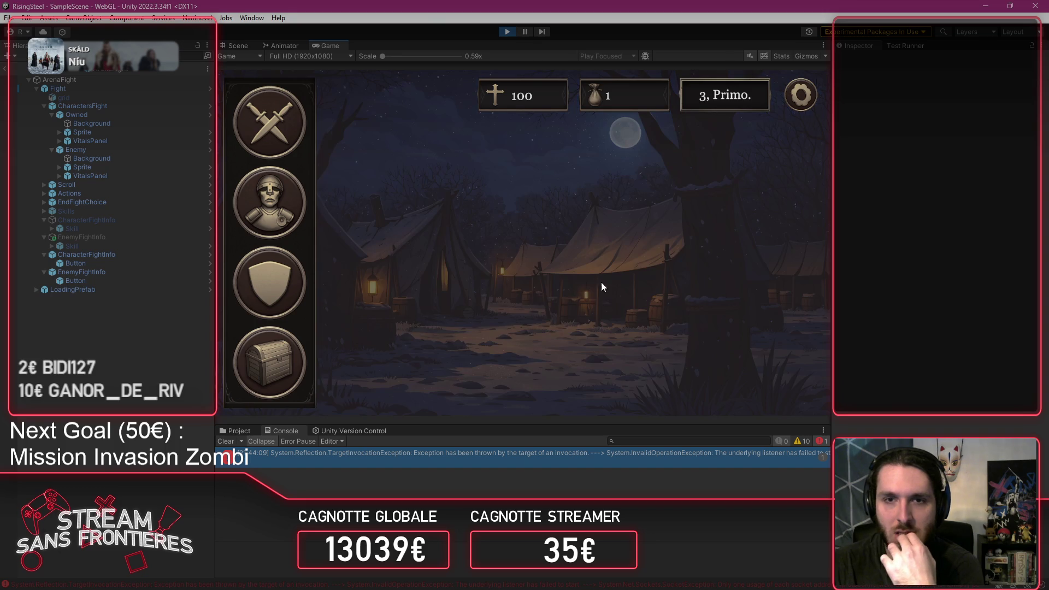
{"action": "left_click", "coordinate": [358, 264]}
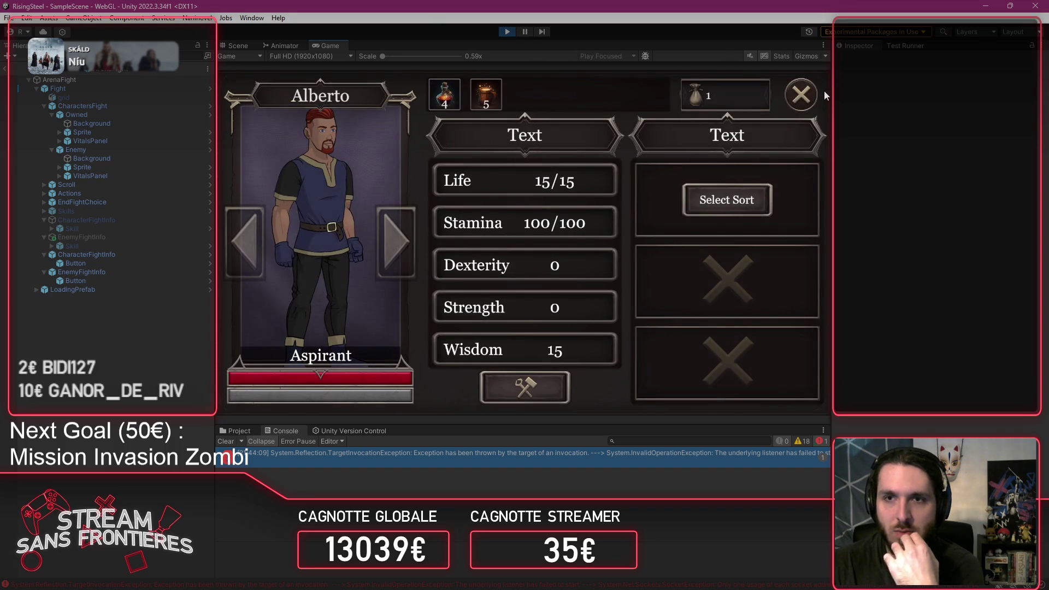
{"action": "left_click", "coordinate": [801, 92]}
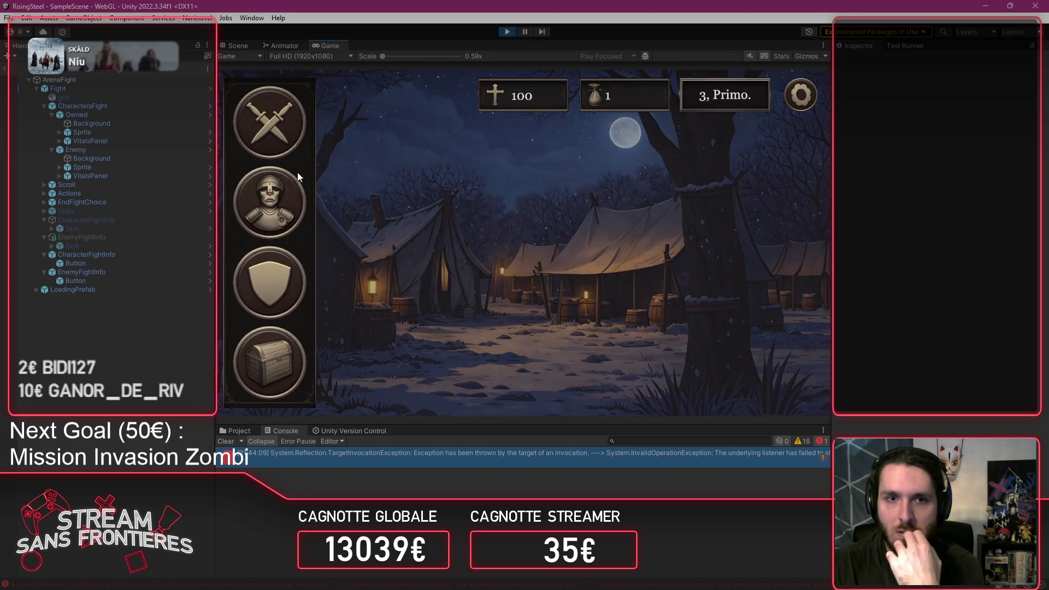
{"action": "left_click", "coordinate": [297, 174]}
{"action": "left_click", "coordinate": [320, 251]}
{"action": "left_click", "coordinate": [321, 253]}
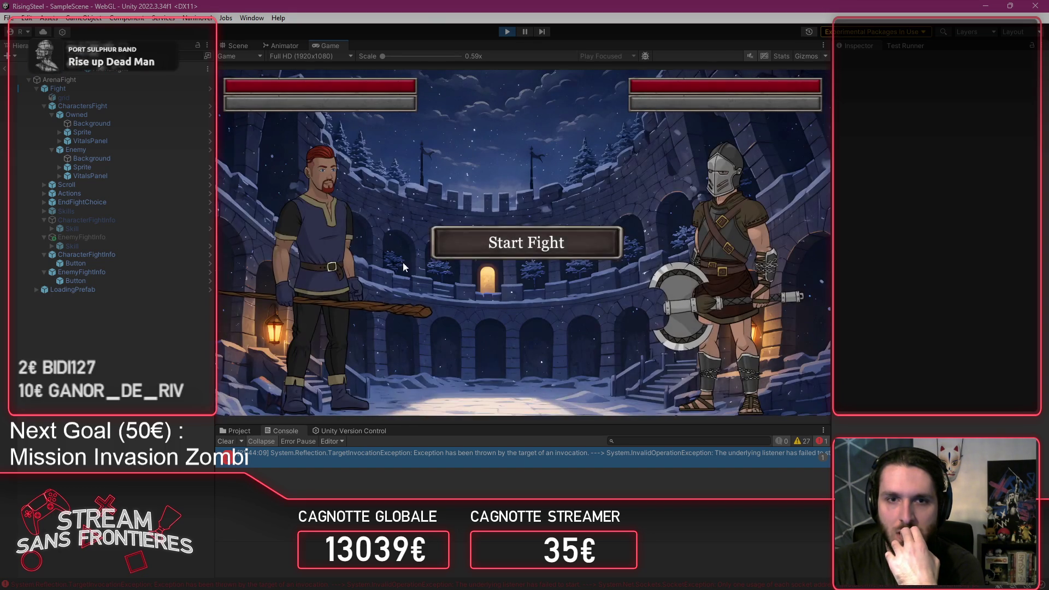
{"action": "left_click", "coordinate": [349, 339]}
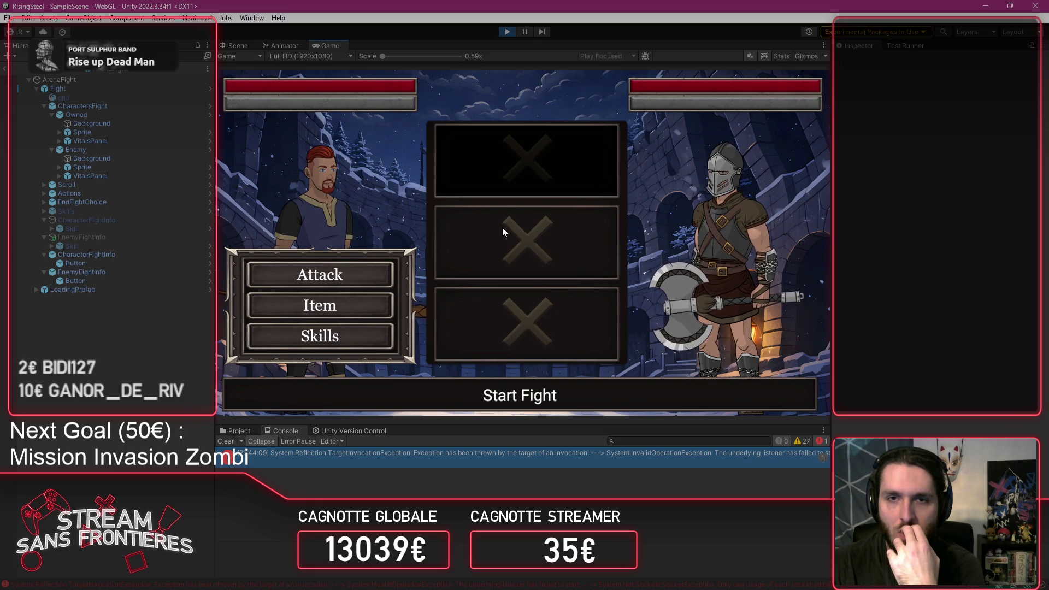
{"action": "left_click", "coordinate": [507, 32]}
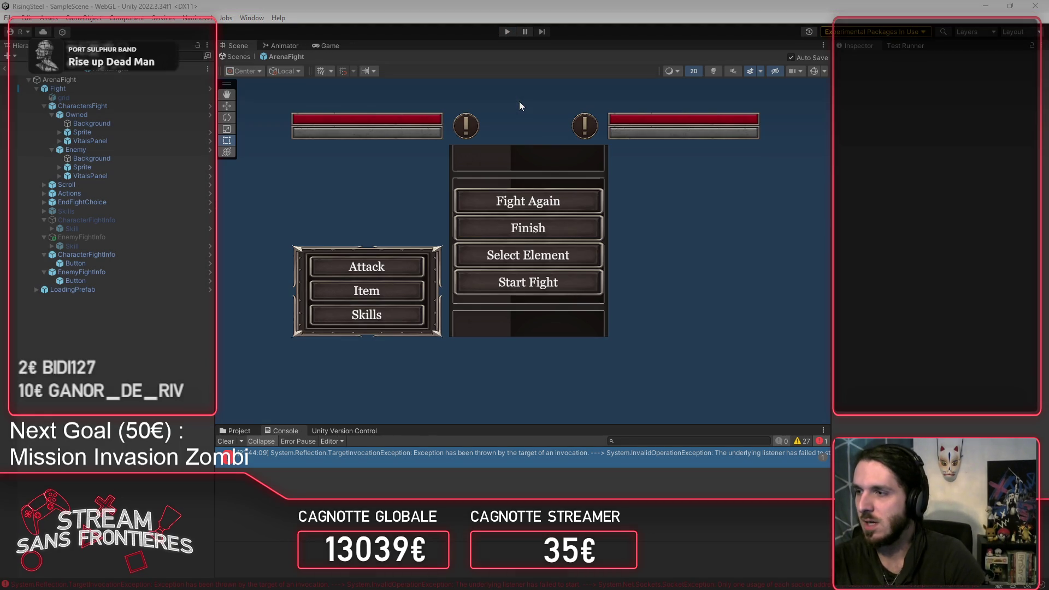
Step: Return to Visual Studio Code with MSkill.cs's UpdateSkill method in view
{"action": "key", "text": "alt+Tab"}
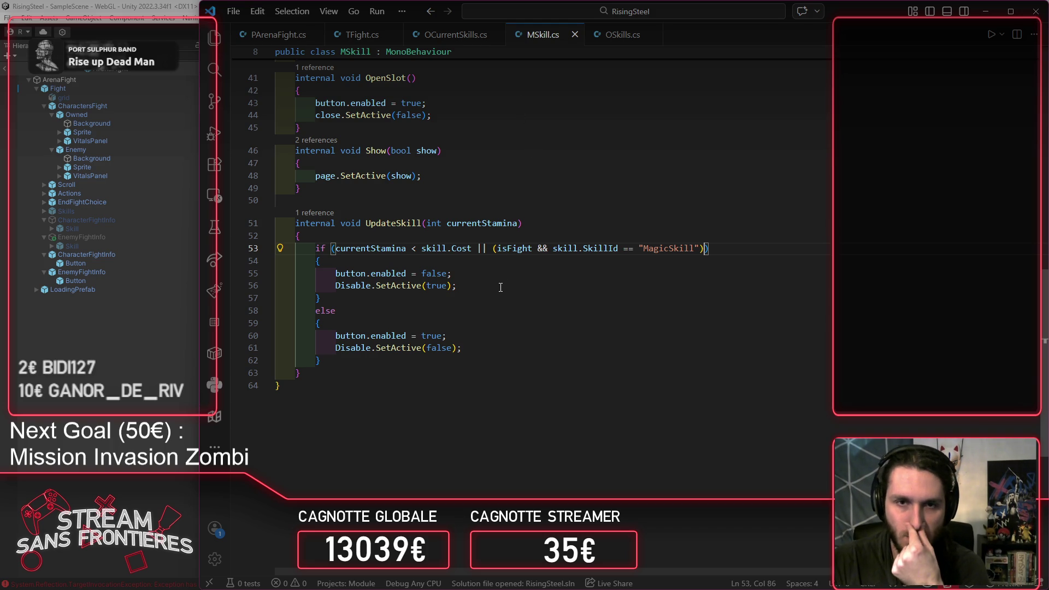
Step: Remove the MagicSkill fight clause and its or-operator from line 53's stamina check
{"action": "left_click_drag", "start_coordinate": [492, 249], "coordinate": [709, 248]}
{"action": "key", "text": "BackSpace"}
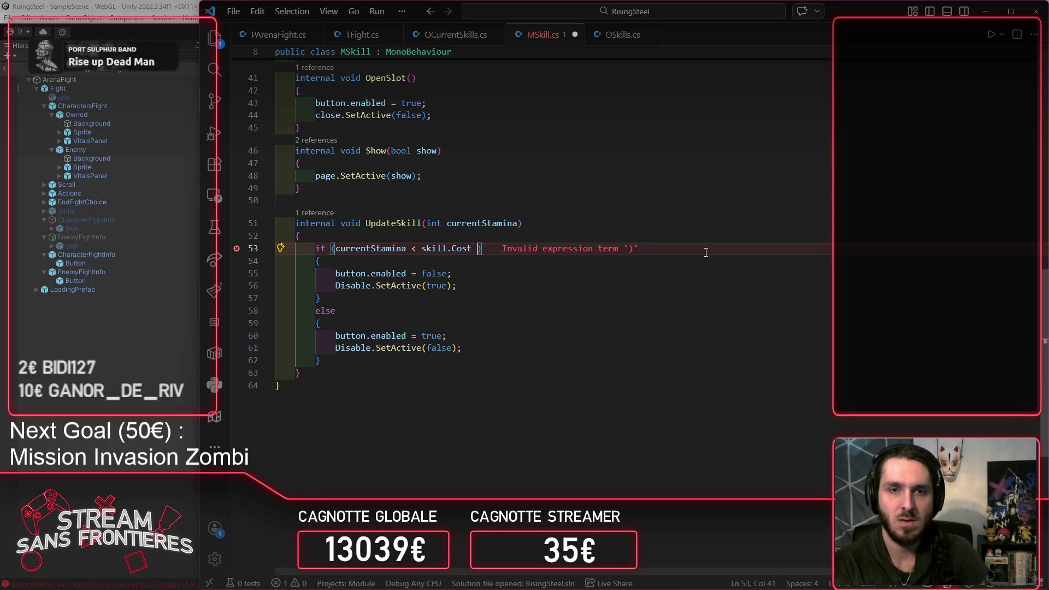
{"action": "key", "text": "BackSpace"}
{"action": "key", "text": "BackSpace"}
{"action": "key", "text": "BackSpace"}
Step: Add 'if (isFight && skill.SkillId == "MagicSkill") return' above the stamina check, fixing stray parentheses
{"action": "key", "text": "ctrl+shift+Return"}
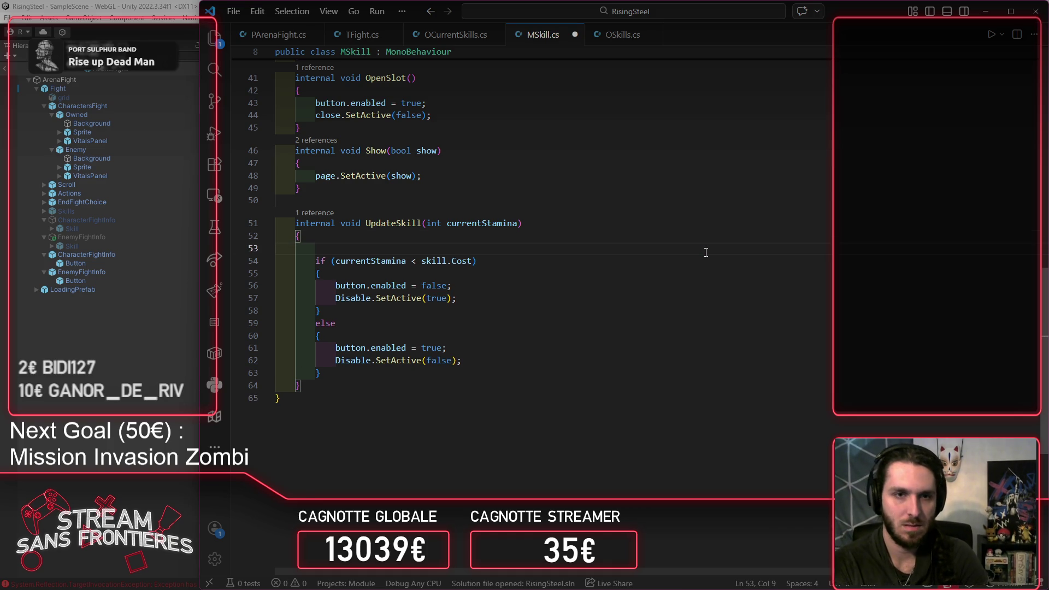
{"action": "type", "text": "tif"}
{"action": "key", "text": "BackSpace"}
{"action": "key", "text": "BackSpace"}
{"action": "key", "text": "BackSpace"}
{"action": "type", "text": "if"}
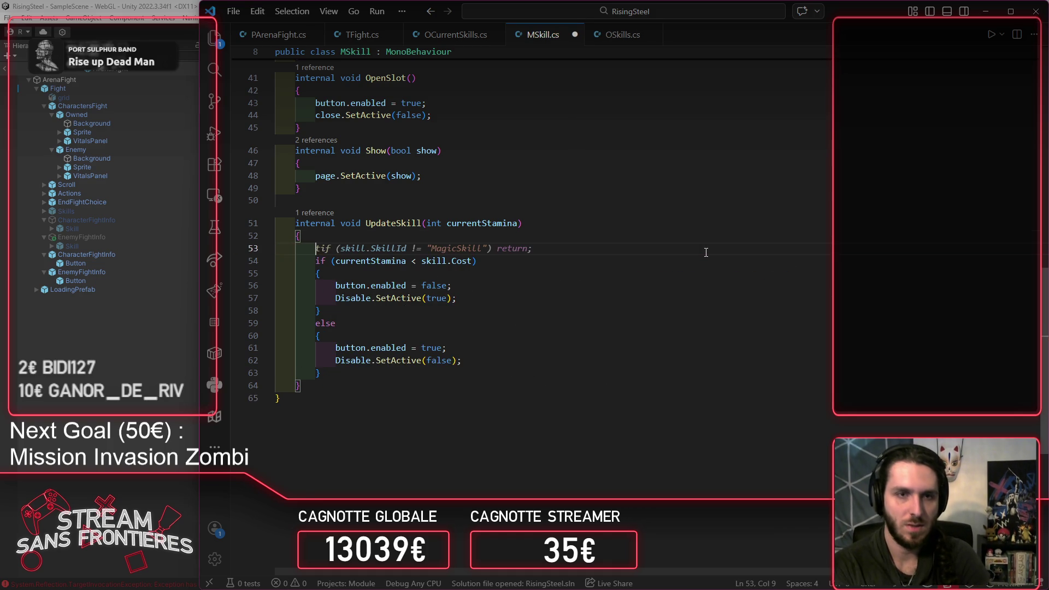
{"action": "type", "text": "((isFight && skill.SkillId == \"MagicSkill\")"}
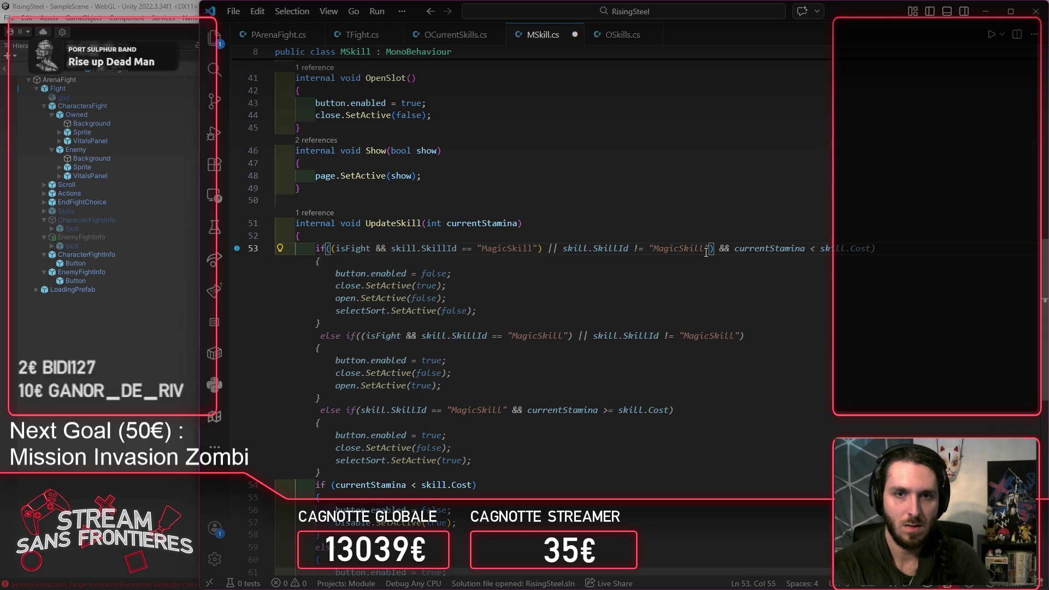
{"action": "key", "text": "BackSpace"}
{"action": "key", "text": "Escape"}
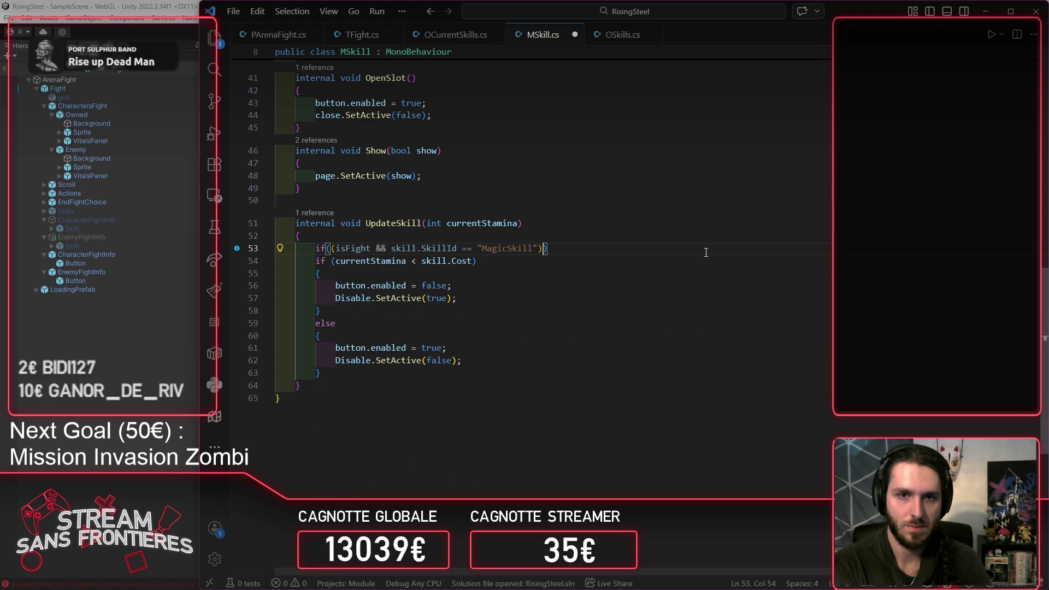
{"action": "type", "text": " return;"}
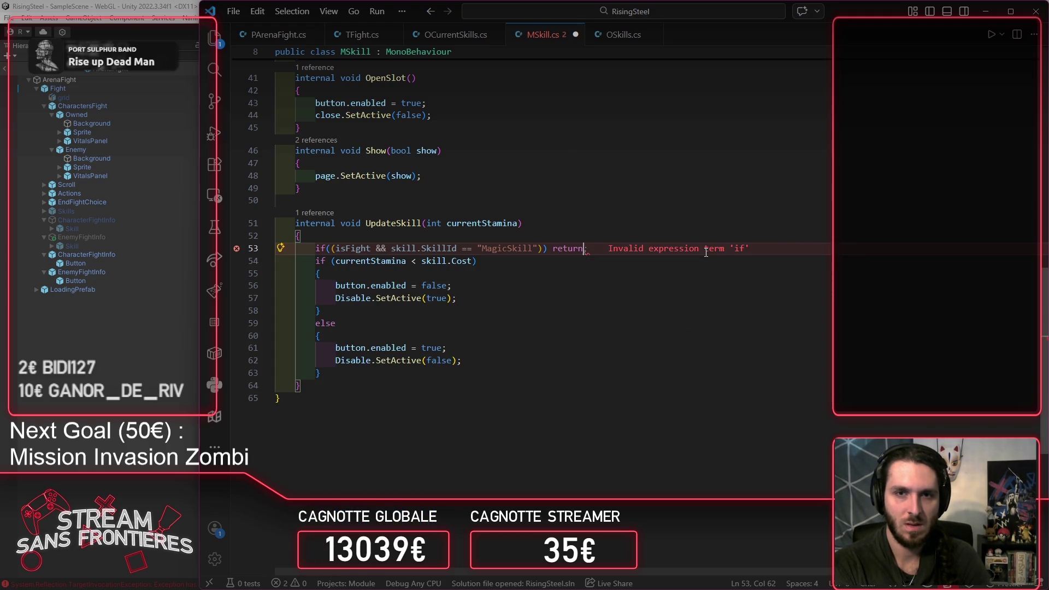
{"action": "key", "text": "Left"}
{"action": "key", "text": "Left"}
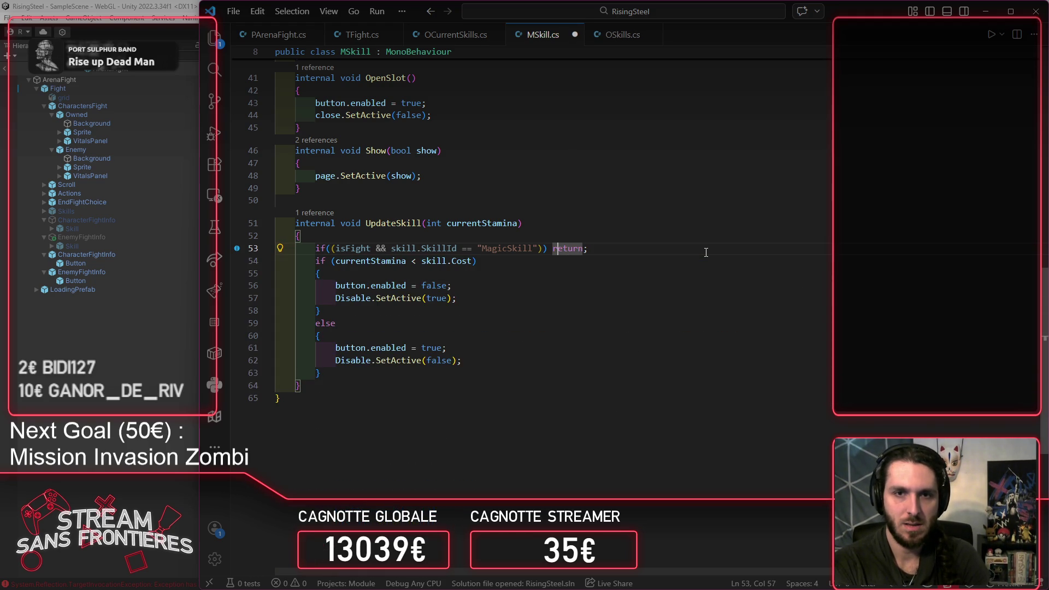
{"action": "key", "text": "Left"}
{"action": "key", "text": "Left"}
{"action": "key", "text": "Left"}
{"action": "key", "text": "BackSpace"}
{"action": "key", "text": "Left"}
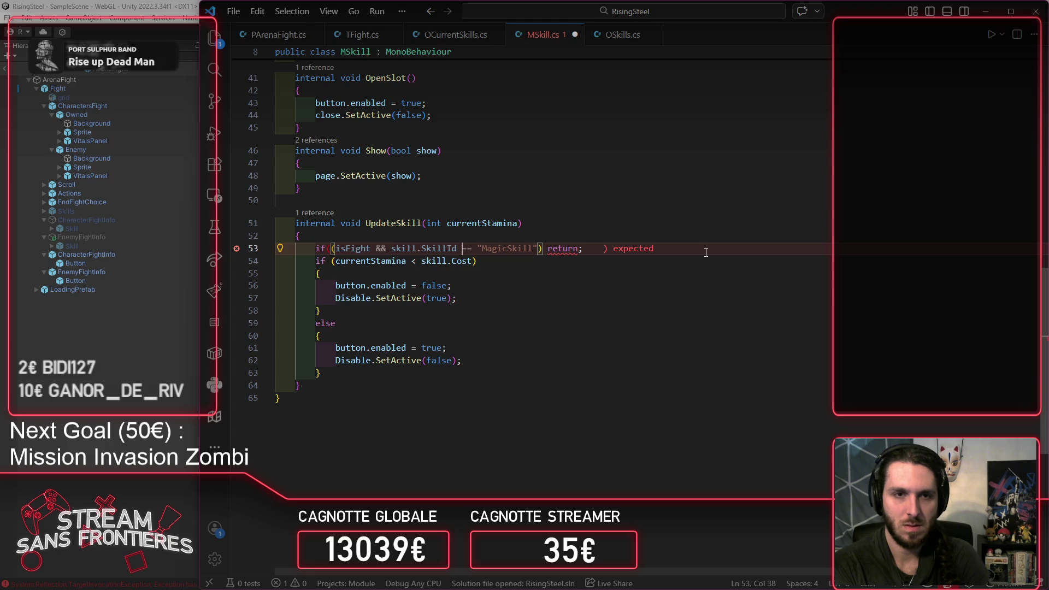
{"action": "key", "text": "ctrl+Left"}
{"action": "key", "text": "ctrl+Left"}
{"action": "key", "text": "ctrl+Left"}
{"action": "key", "text": "BackSpace"}
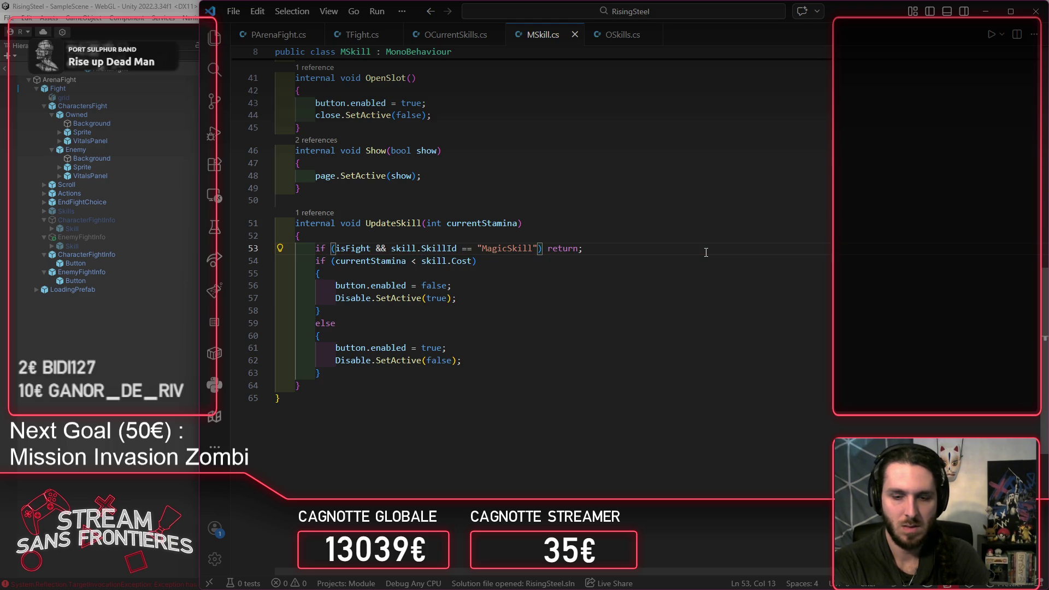
Step: Continue a save, open a fighter's skills in an Arena fight, then restart Play mode
{"action": "left_click", "coordinate": [129, 449]}
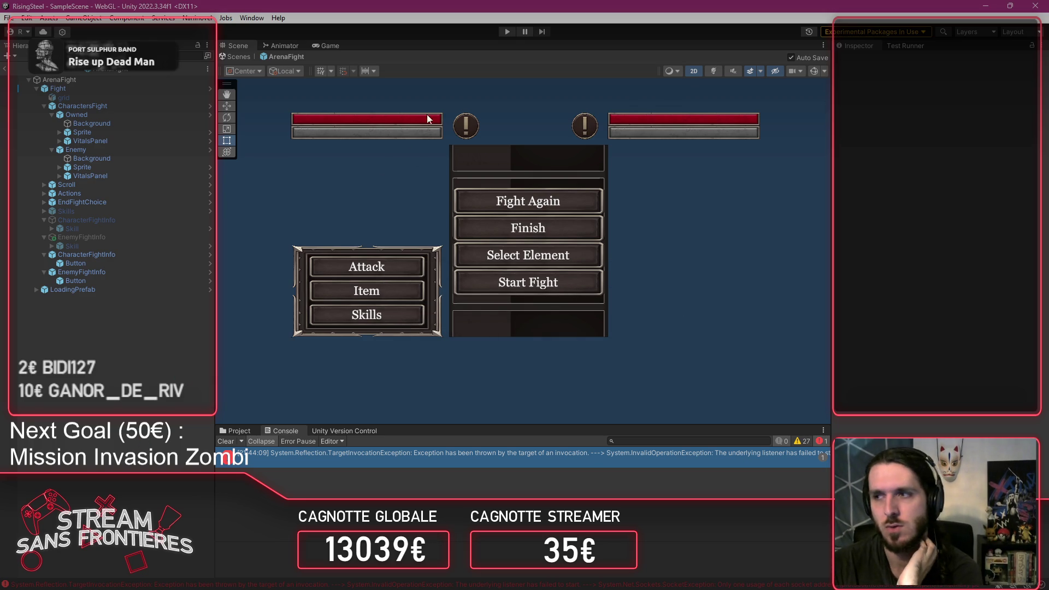
{"action": "left_click", "coordinate": [501, 35]}
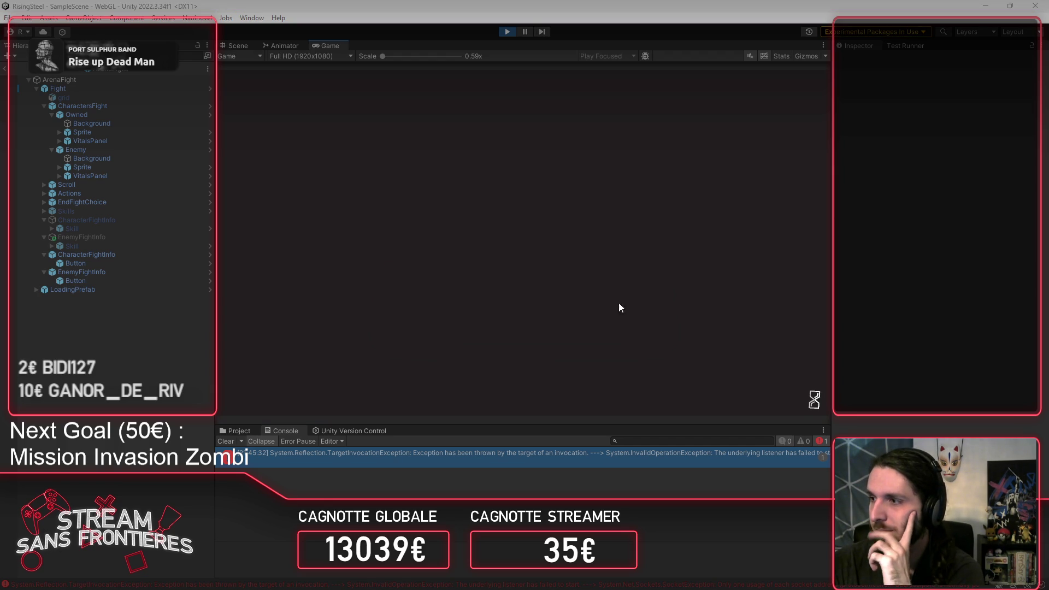
{"action": "left_click", "coordinate": [467, 239]}
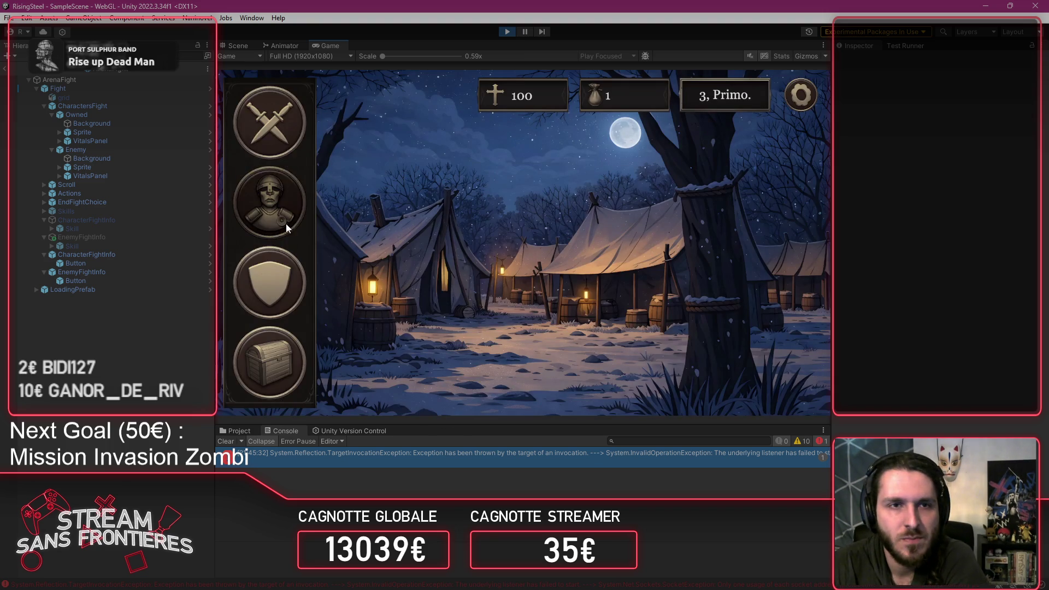
{"action": "left_click", "coordinate": [262, 141]}
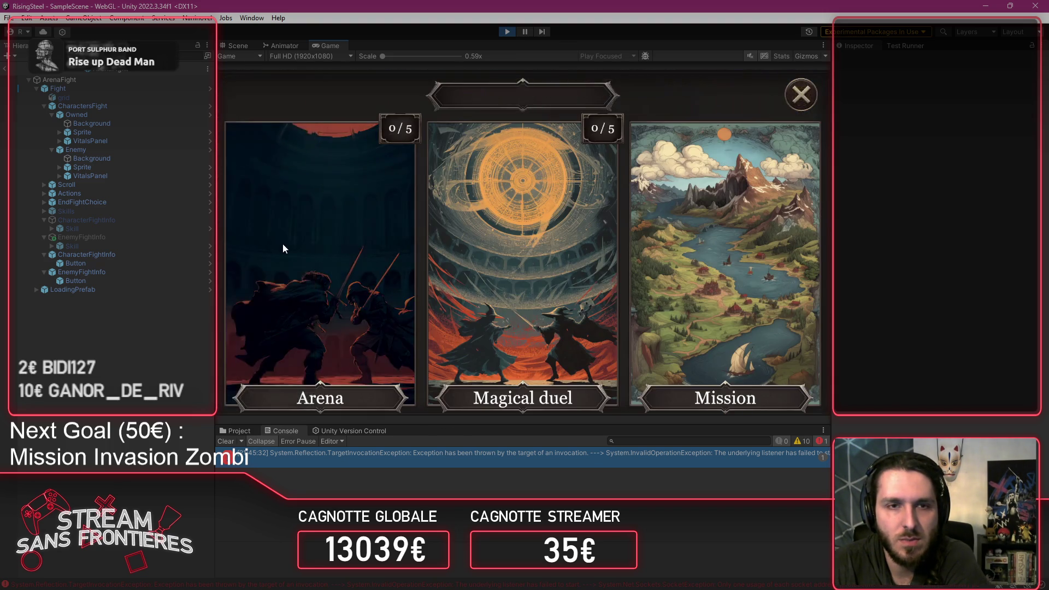
{"action": "left_click", "coordinate": [290, 251]}
{"action": "left_click", "coordinate": [330, 278]}
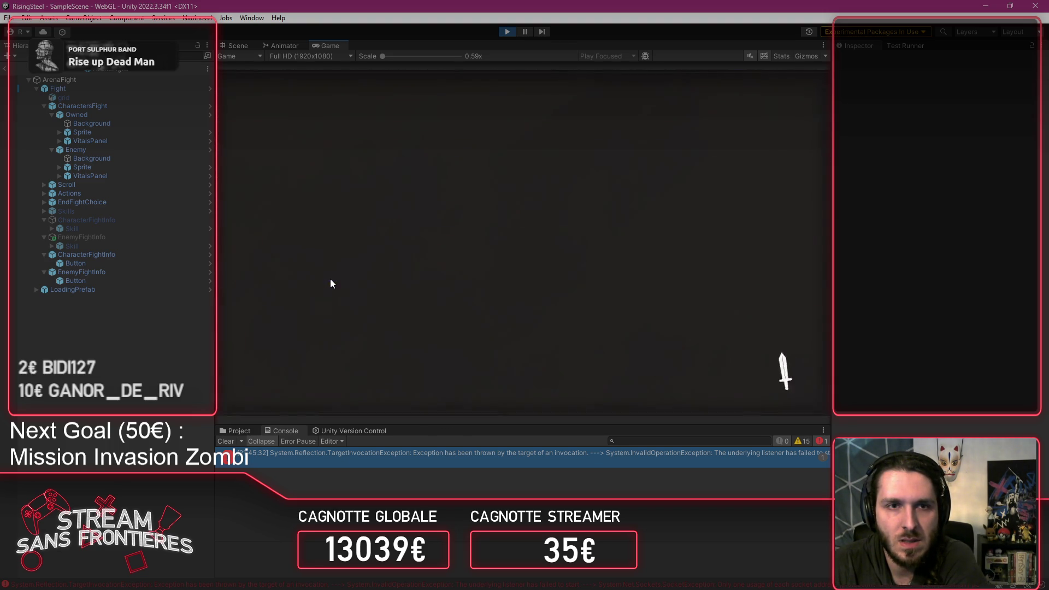
{"action": "left_click", "coordinate": [369, 312]}
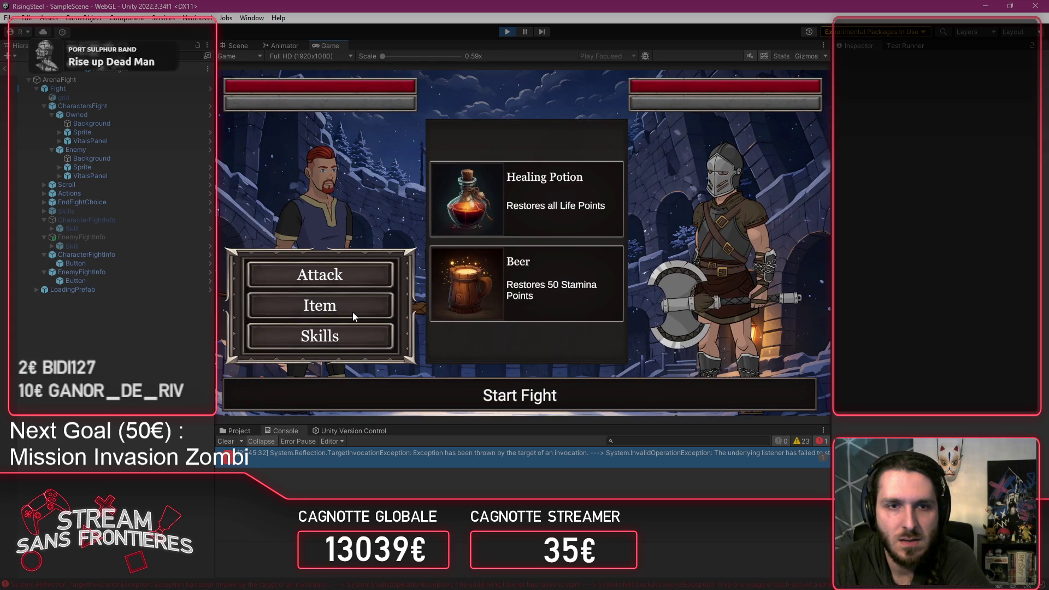
{"action": "left_click", "coordinate": [356, 341]}
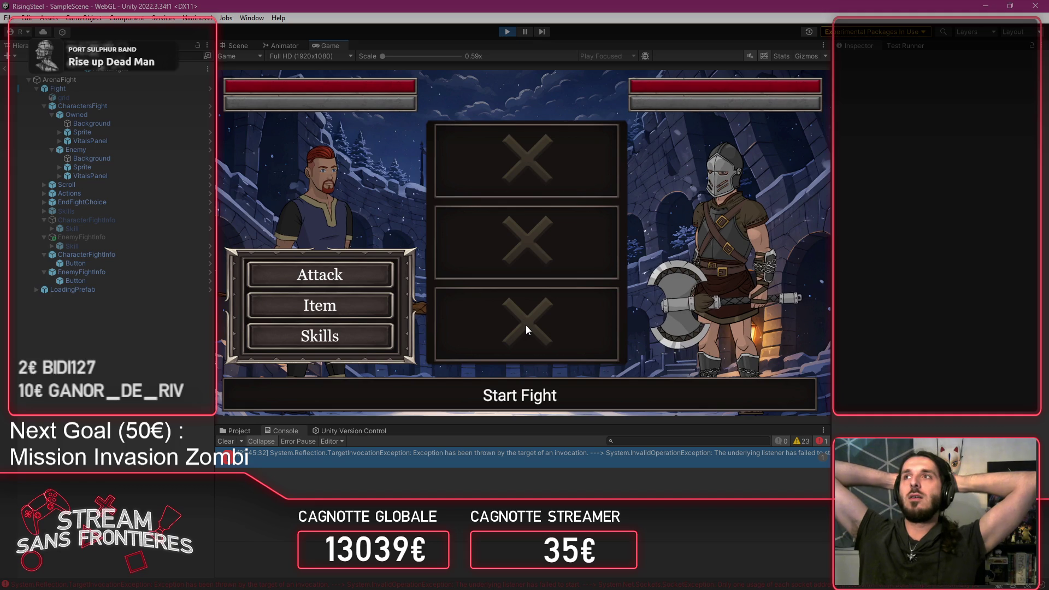
{"action": "left_click", "coordinate": [509, 32]}
{"action": "left_click", "coordinate": [510, 32]}
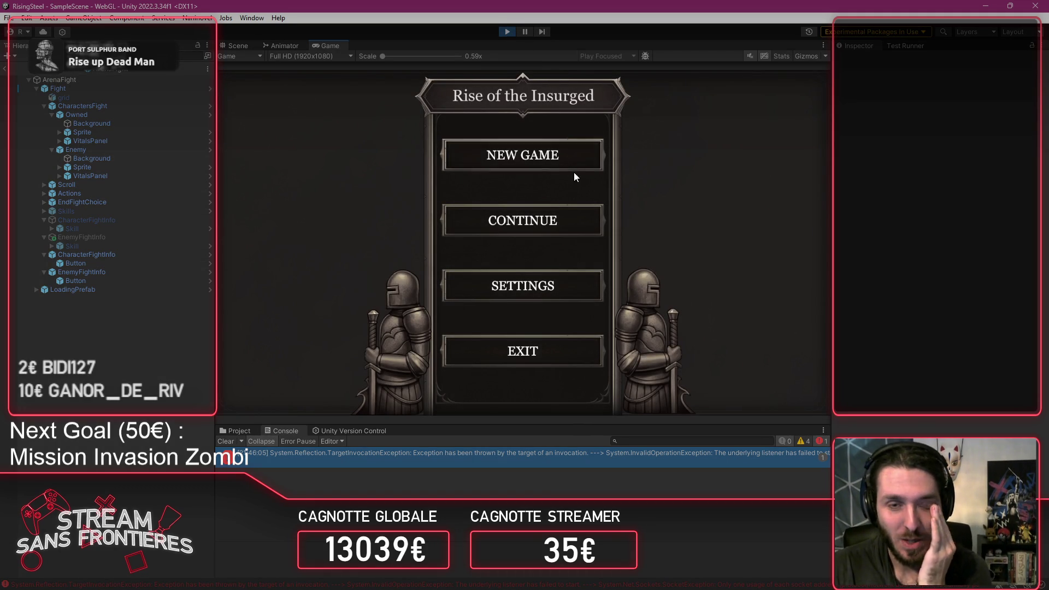
Step: Load save slot 5 and view Alberto's stats on the Recruitment screen
{"action": "left_click", "coordinate": [557, 213]}
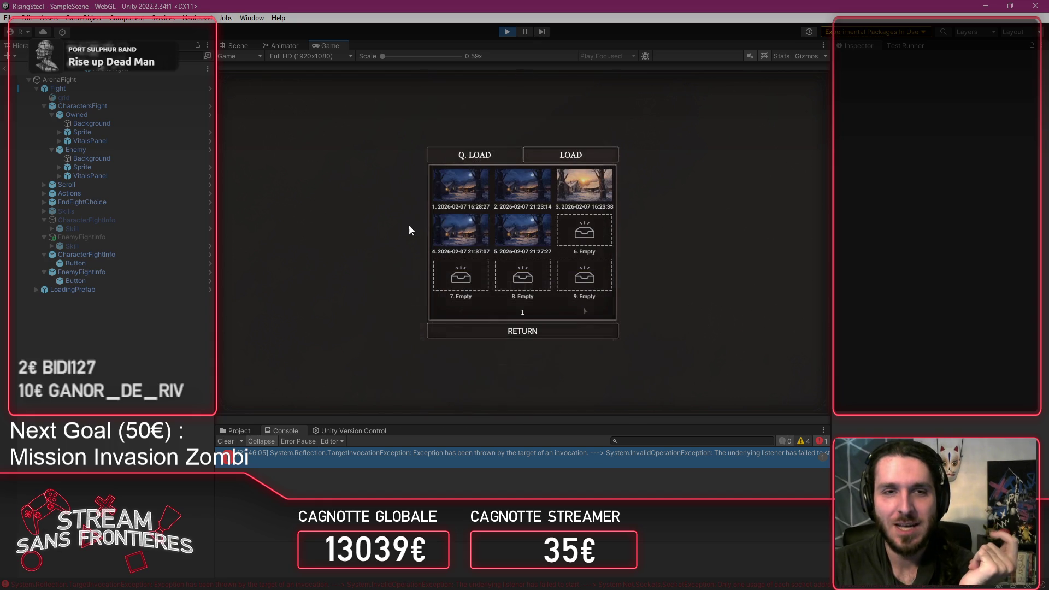
{"action": "left_click", "coordinate": [526, 242]}
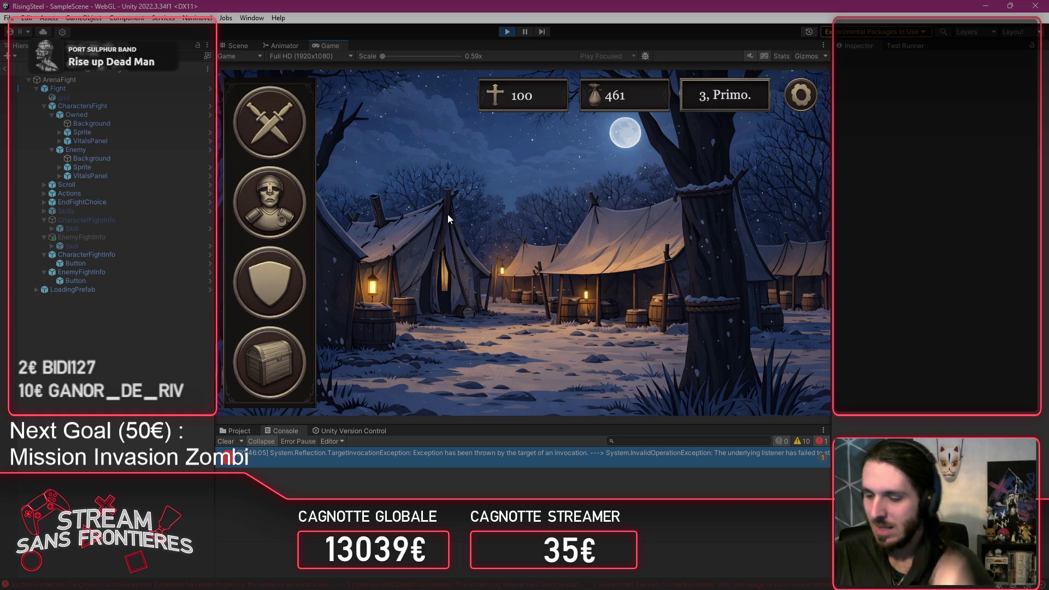
{"action": "left_click", "coordinate": [258, 297]}
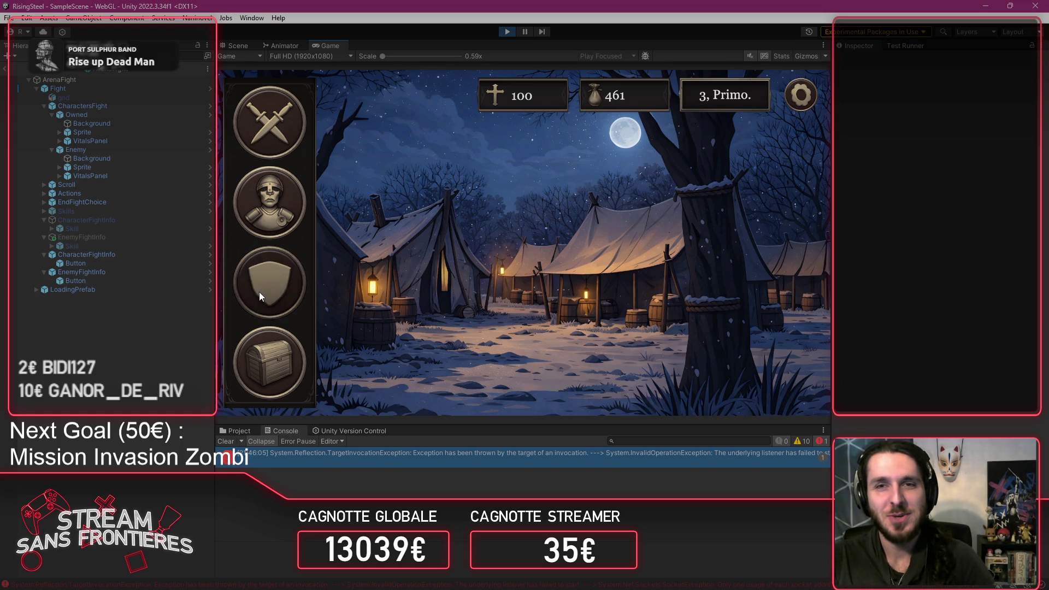
{"action": "left_click", "coordinate": [280, 271]}
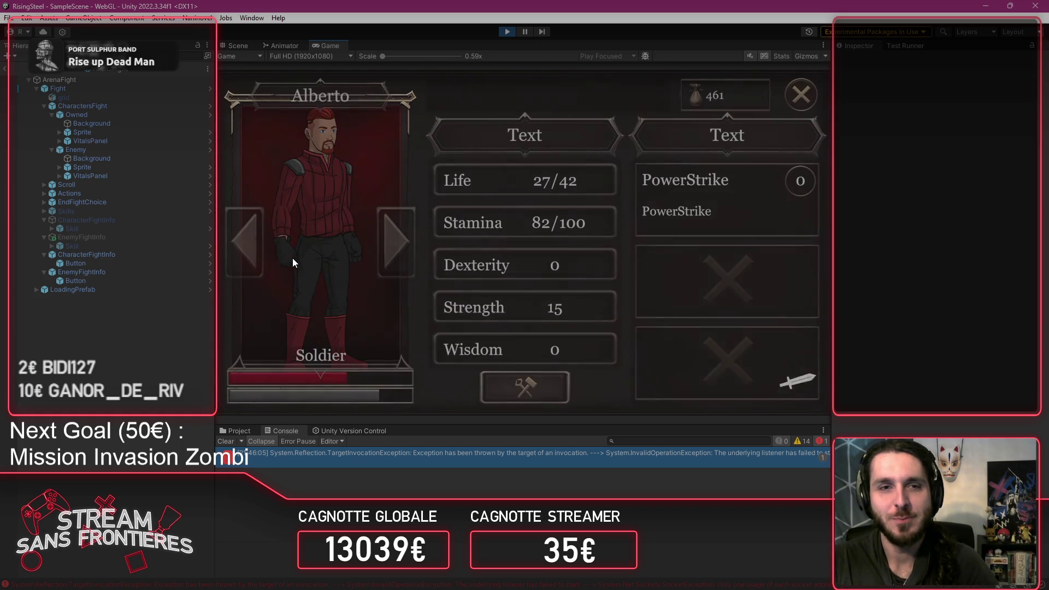
{"action": "left_click", "coordinate": [801, 95]}
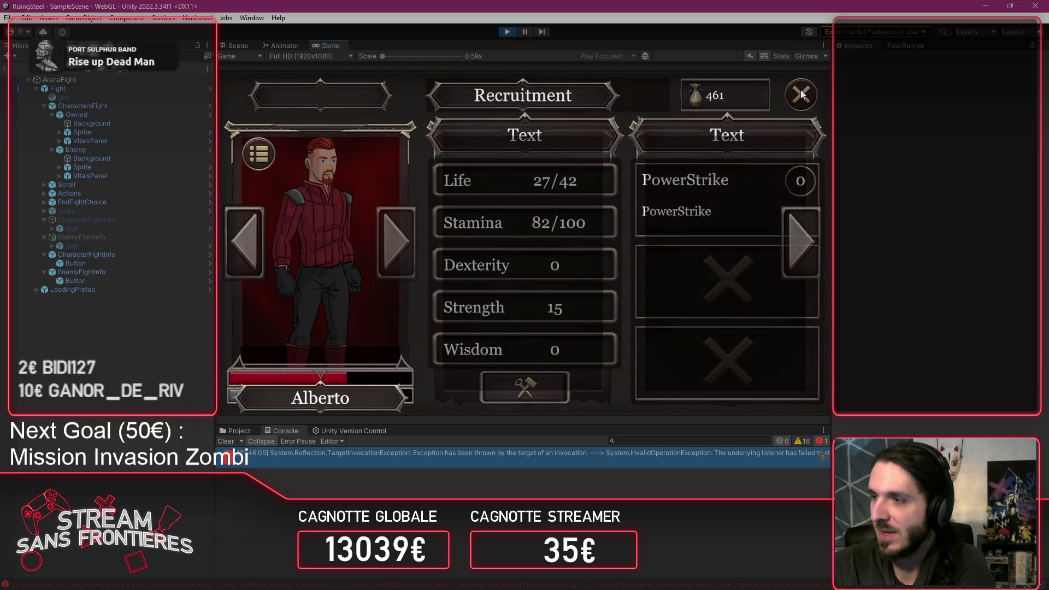
Step: Load save slot 2 and change Alberto's class to Soldier
{"action": "left_click", "coordinate": [801, 95]}
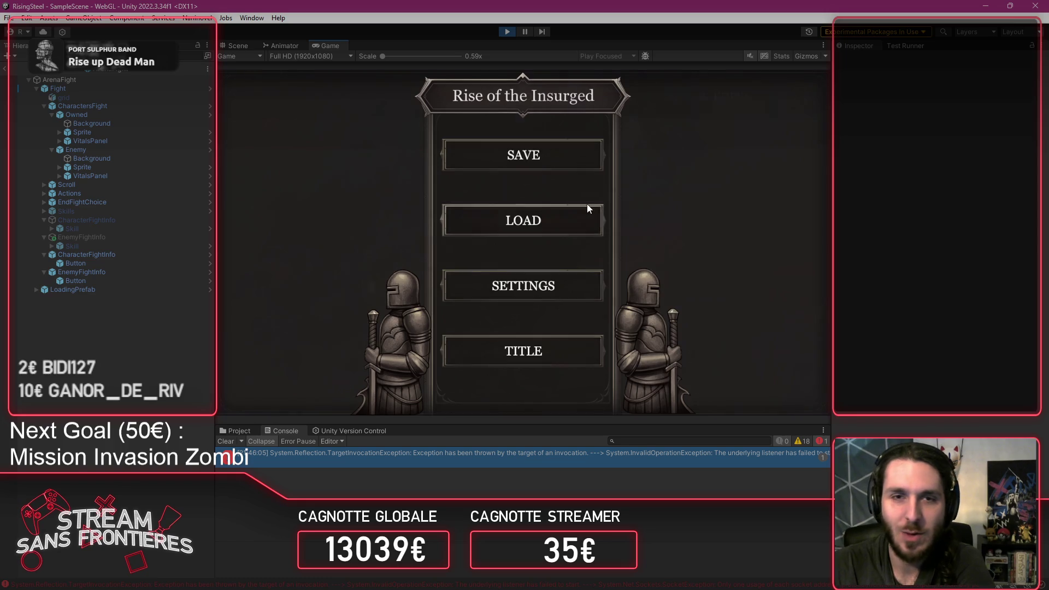
{"action": "left_click", "coordinate": [574, 217]}
{"action": "left_click", "coordinate": [517, 179]}
{"action": "left_click", "coordinate": [283, 294]}
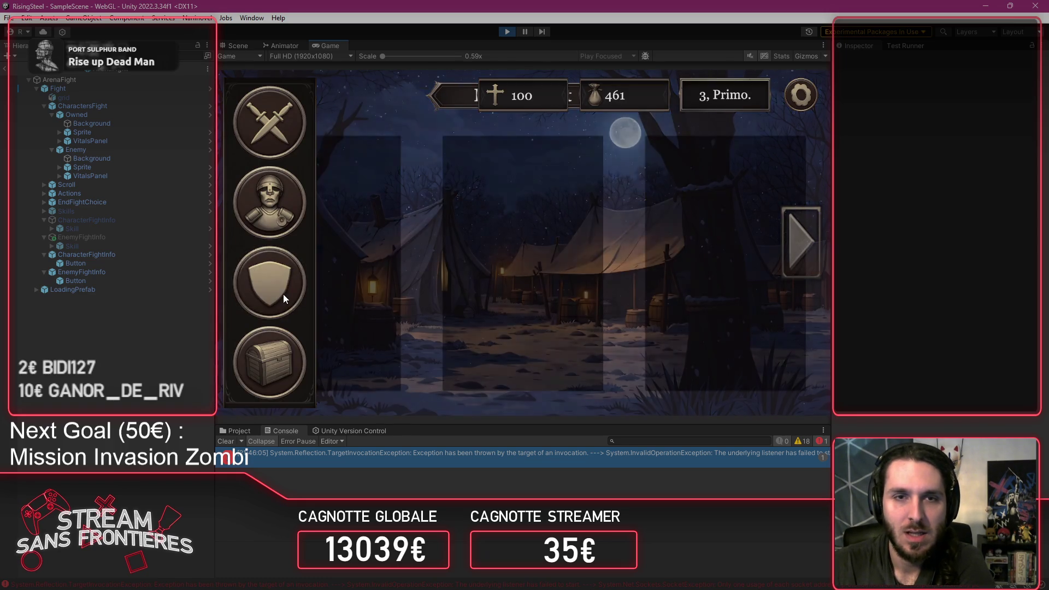
{"action": "left_click", "coordinate": [291, 284]}
{"action": "left_click", "coordinate": [286, 127]}
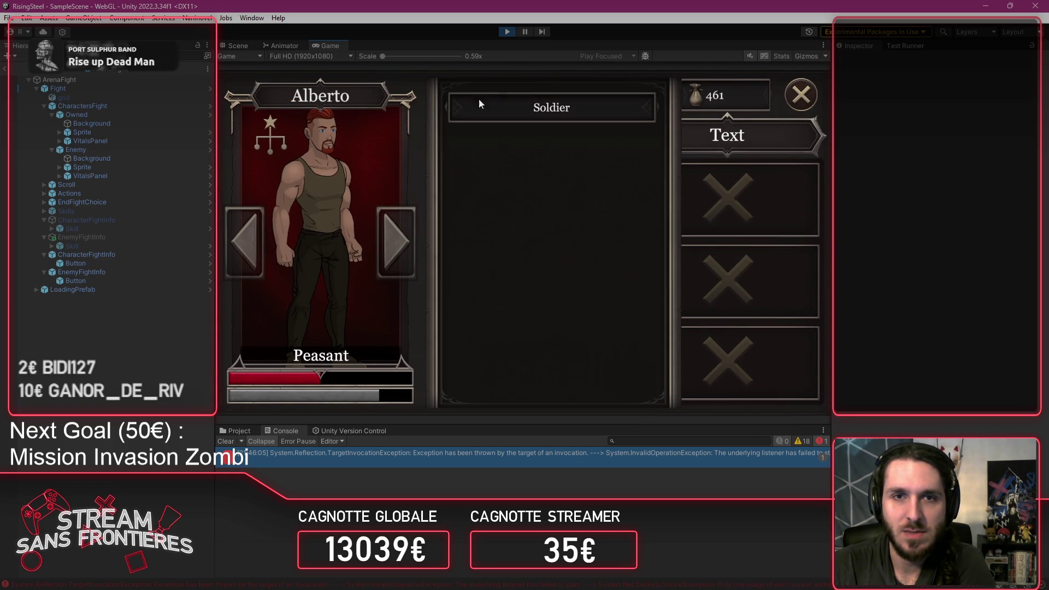
{"action": "left_click", "coordinate": [478, 101]}
{"action": "left_click", "coordinate": [808, 105]}
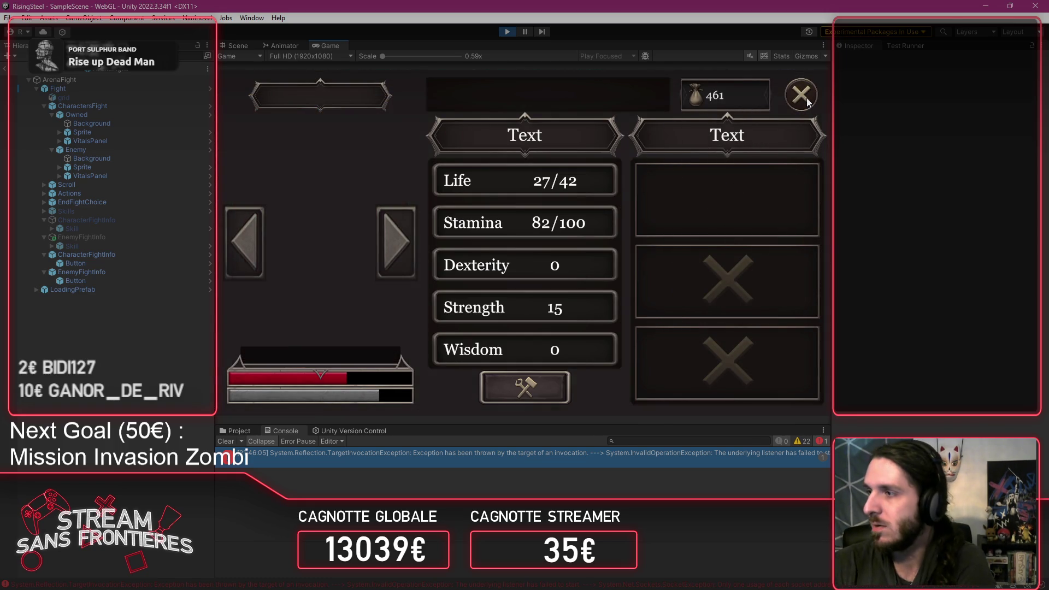
{"action": "left_click", "coordinate": [805, 102]}
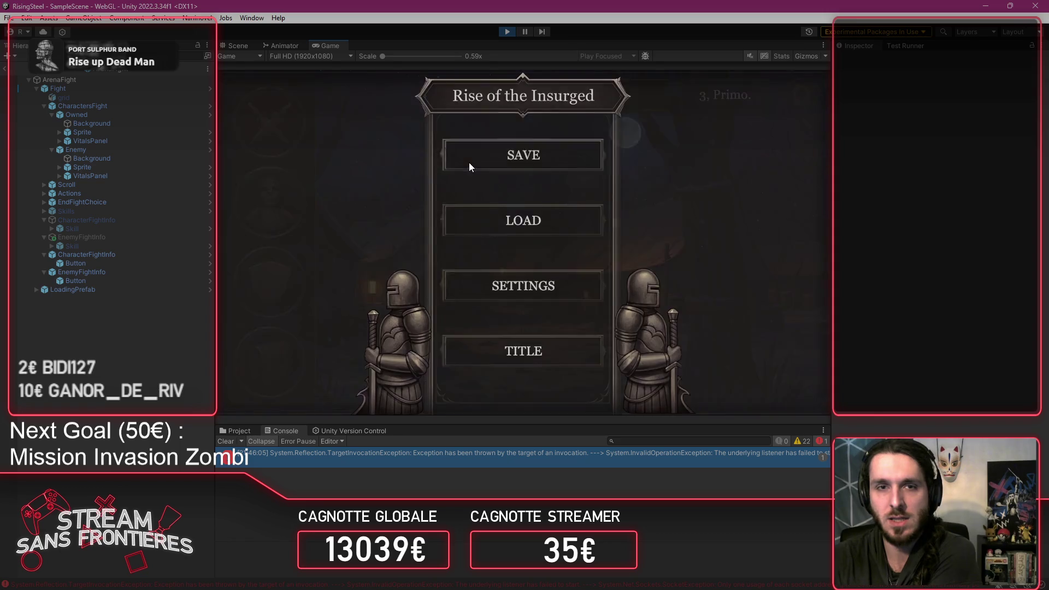
Step: Save the game over an occupied slot, confirming the overwrite
{"action": "left_click", "coordinate": [469, 163]}
{"action": "left_click", "coordinate": [520, 235]}
{"action": "left_click", "coordinate": [497, 250]}
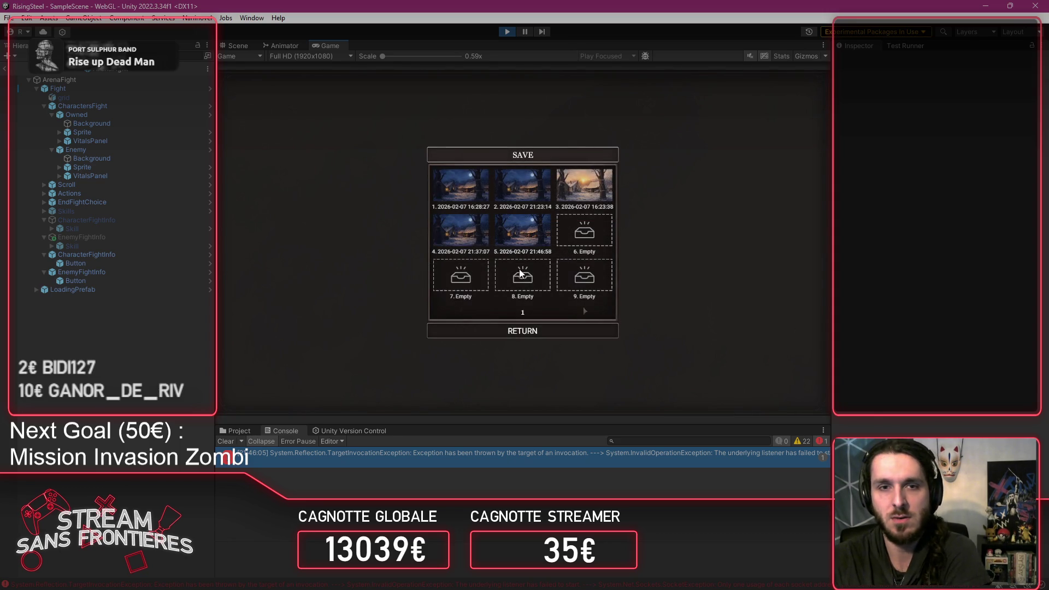
{"action": "left_click", "coordinate": [539, 329]}
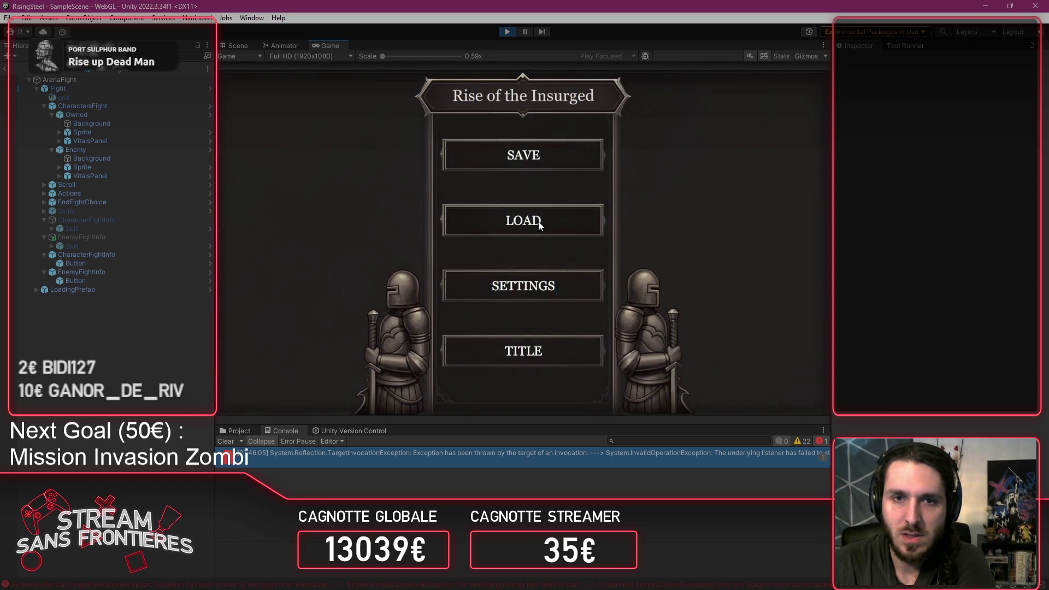
Step: Reload a save, recheck Alberto's details in Recruitment, then exit Play mode
{"action": "left_click", "coordinate": [519, 220]}
{"action": "left_click", "coordinate": [520, 237]}
{"action": "left_click", "coordinate": [272, 283]}
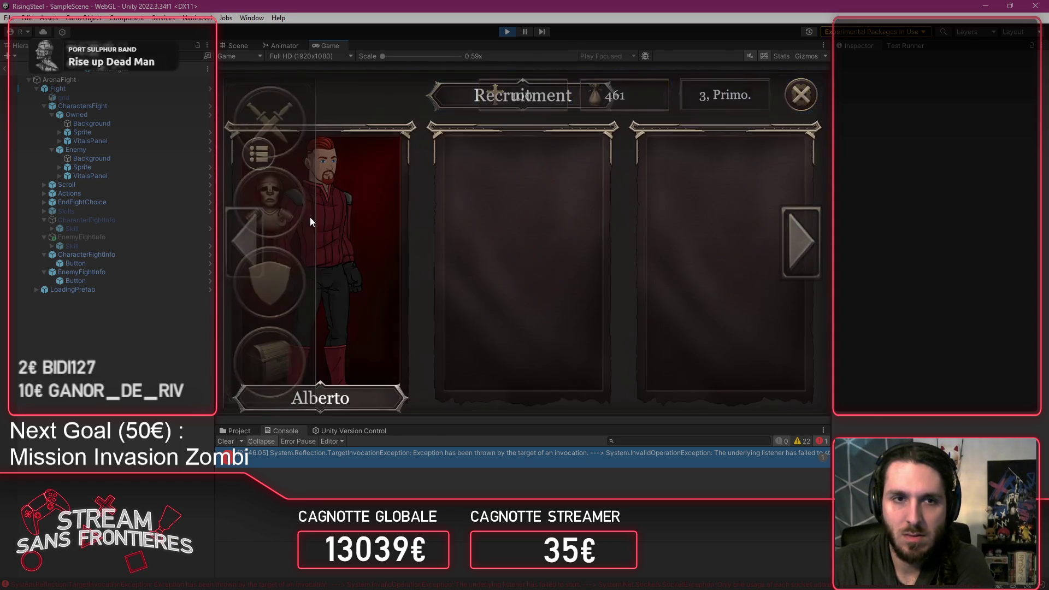
{"action": "left_click", "coordinate": [309, 218]}
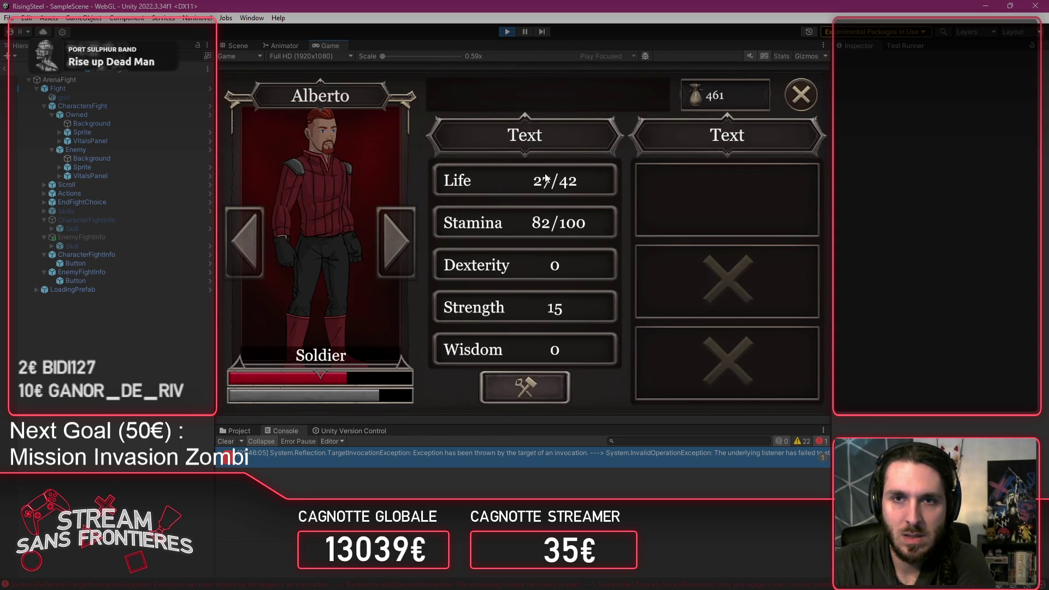
{"action": "left_click", "coordinate": [802, 94]}
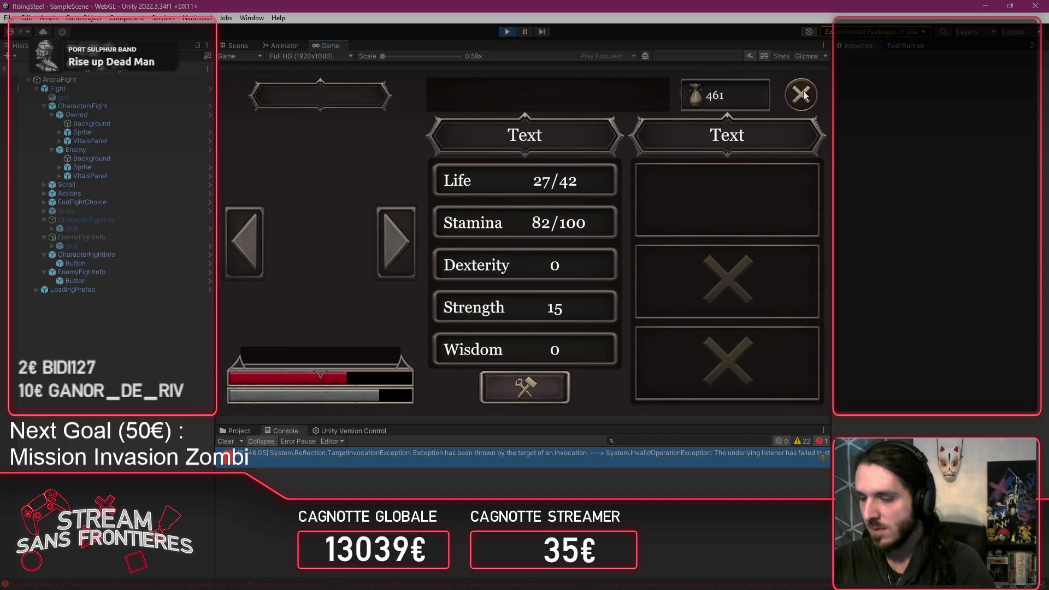
{"action": "left_click", "coordinate": [803, 92]}
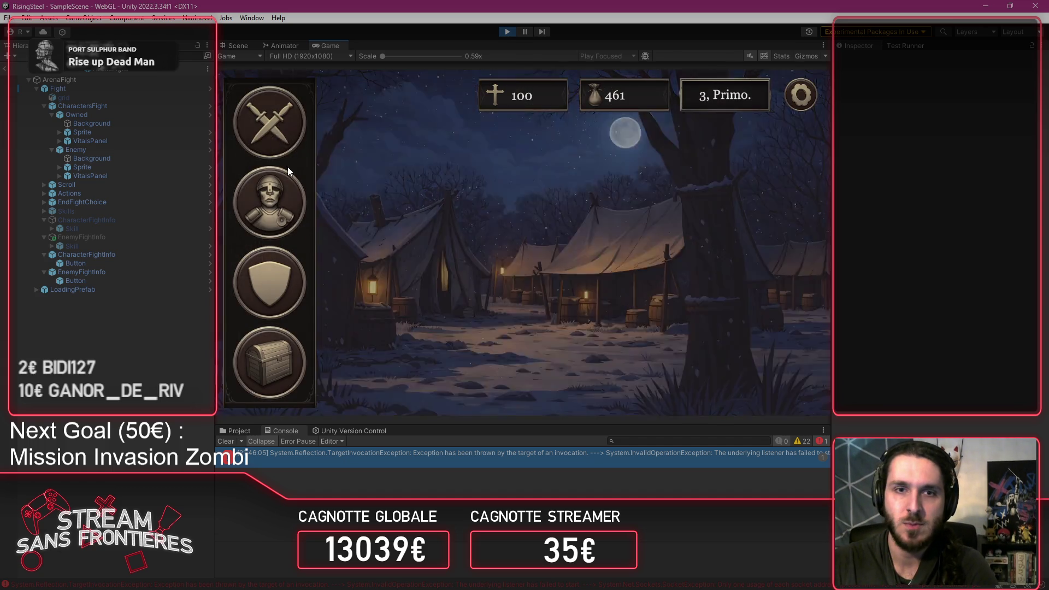
{"action": "left_click", "coordinate": [288, 170]}
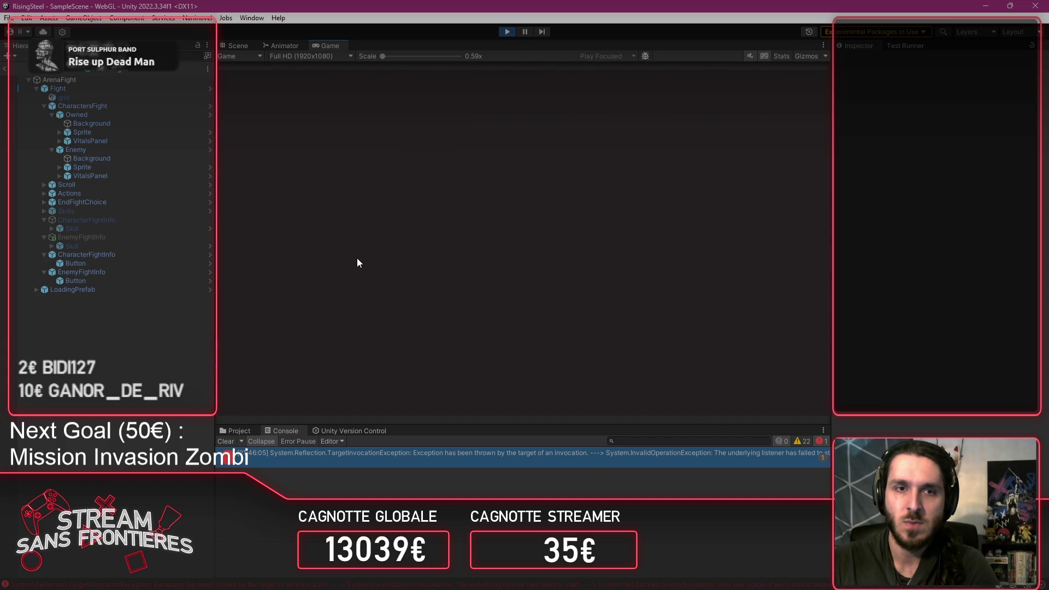
{"action": "left_click", "coordinate": [505, 32]}
Step: Start play mode, load a saved game, and open then close the Recruitment panel
{"action": "left_click", "coordinate": [505, 33]}
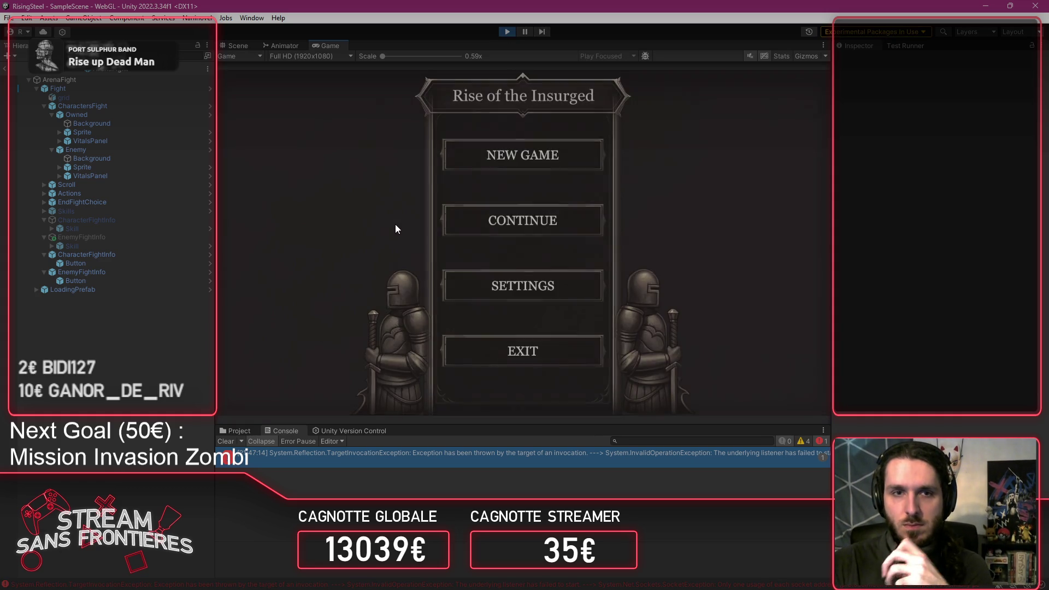
{"action": "left_click", "coordinate": [471, 219]}
{"action": "left_click", "coordinate": [531, 235]}
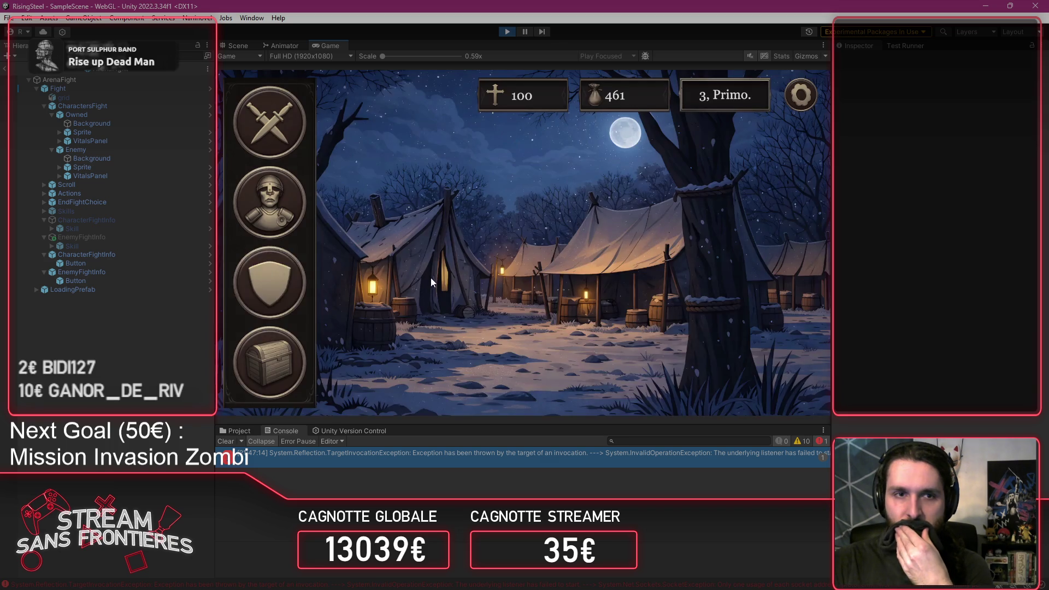
{"action": "left_click", "coordinate": [240, 284]}
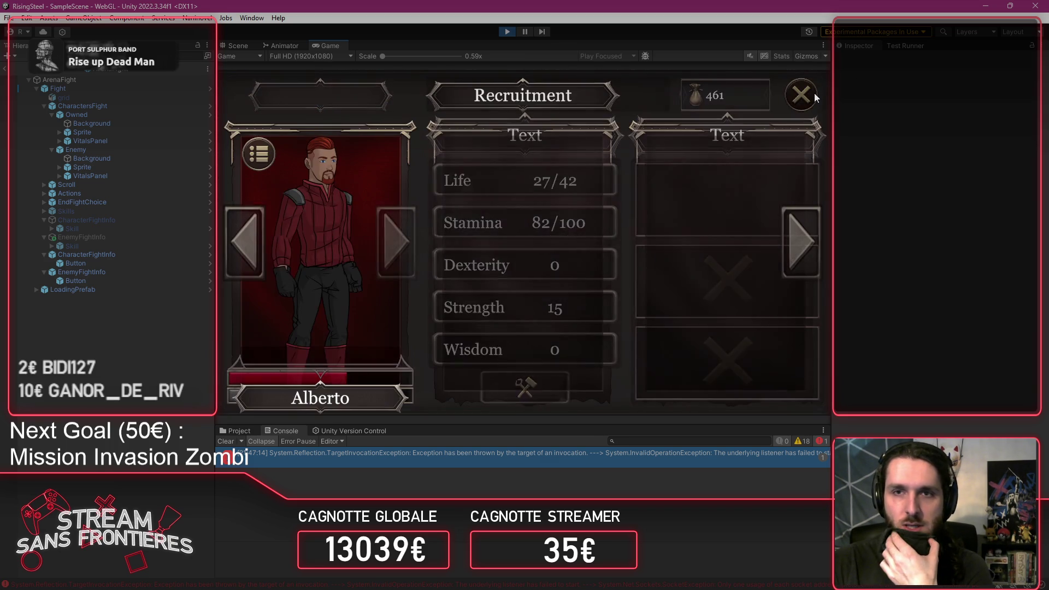
{"action": "left_click", "coordinate": [814, 94]}
Step: Start an Arena fight with Alberto and pick the first skill slot to trigger the ArgumentOutOfRangeException
{"action": "left_click", "coordinate": [296, 145]}
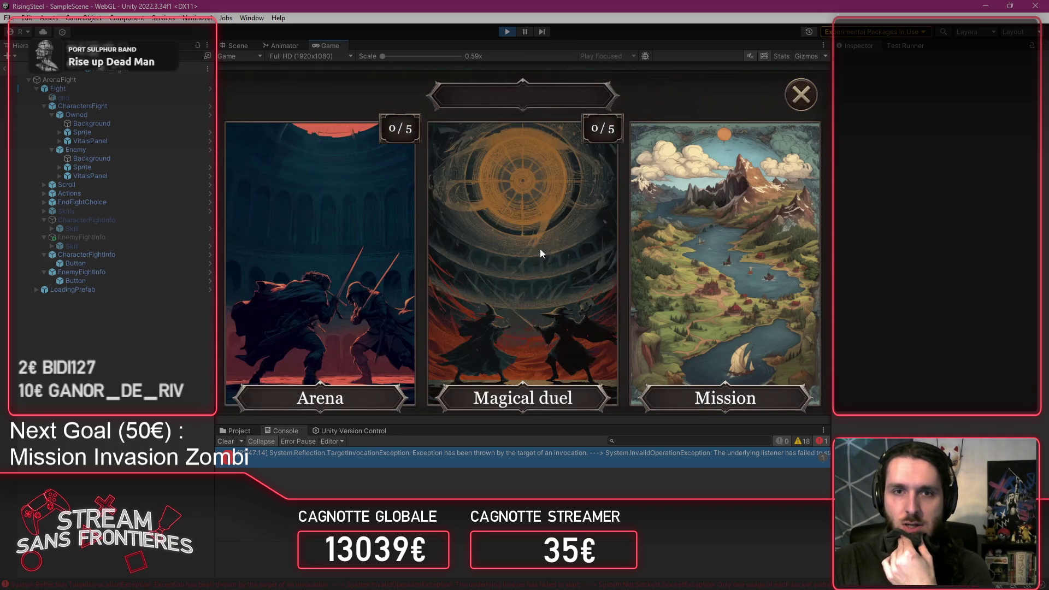
{"action": "left_click", "coordinate": [359, 264]}
{"action": "left_click", "coordinate": [359, 264]}
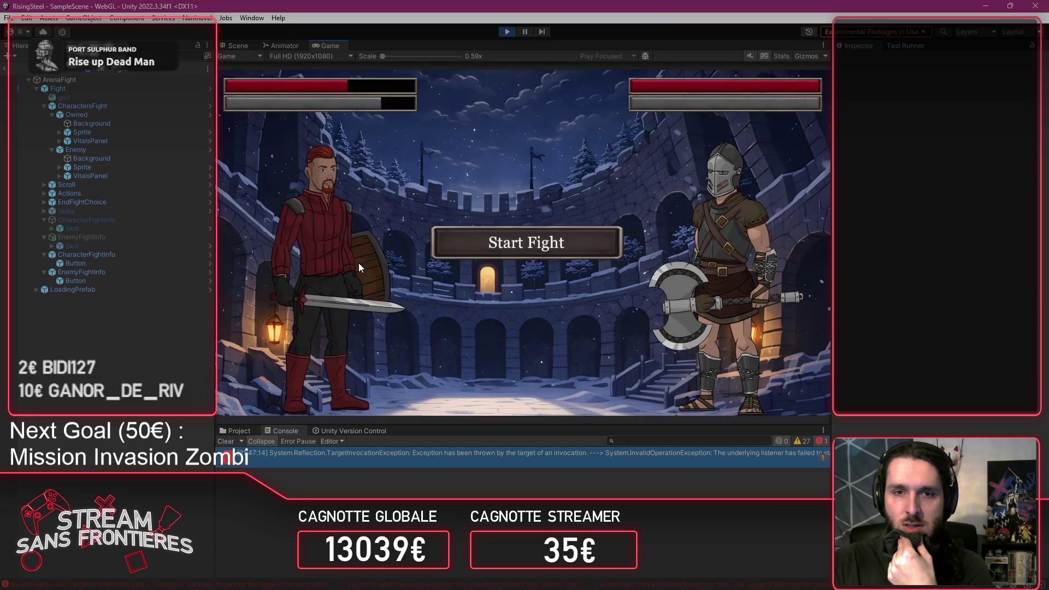
{"action": "left_click", "coordinate": [472, 255]}
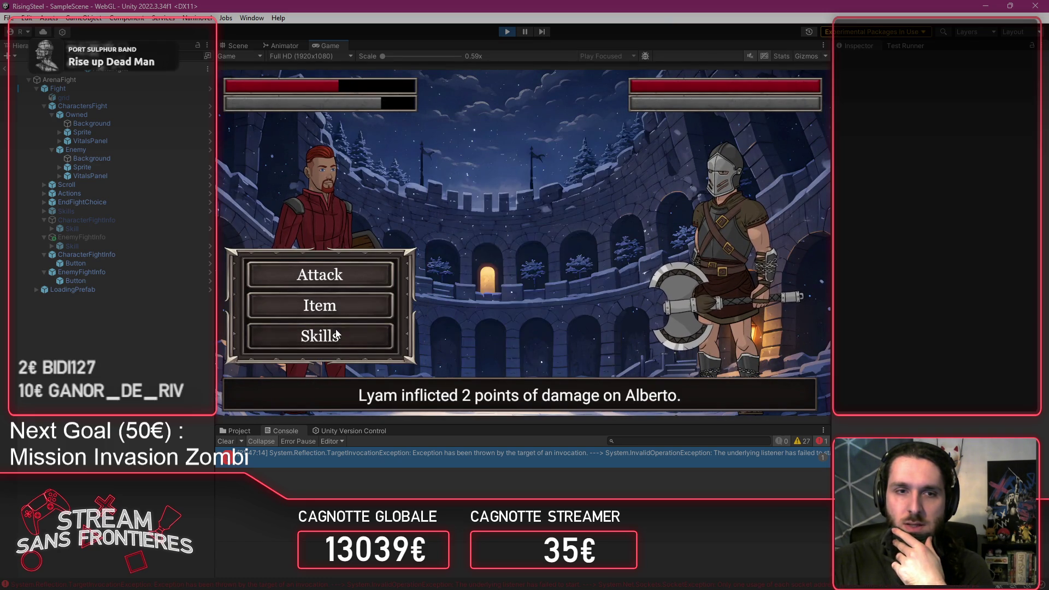
{"action": "left_click", "coordinate": [337, 334]}
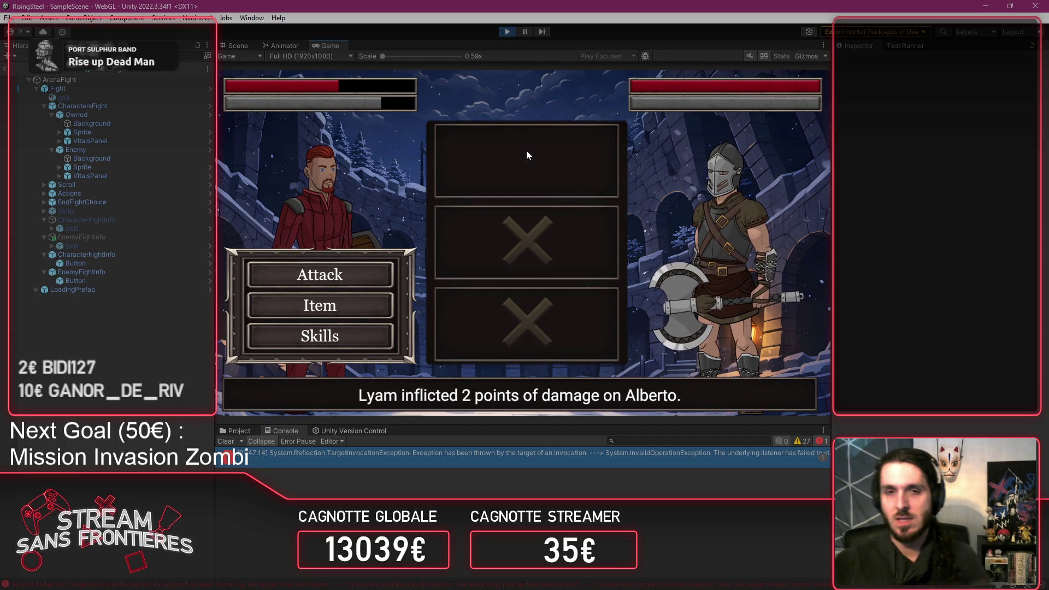
{"action": "left_click", "coordinate": [526, 149]}
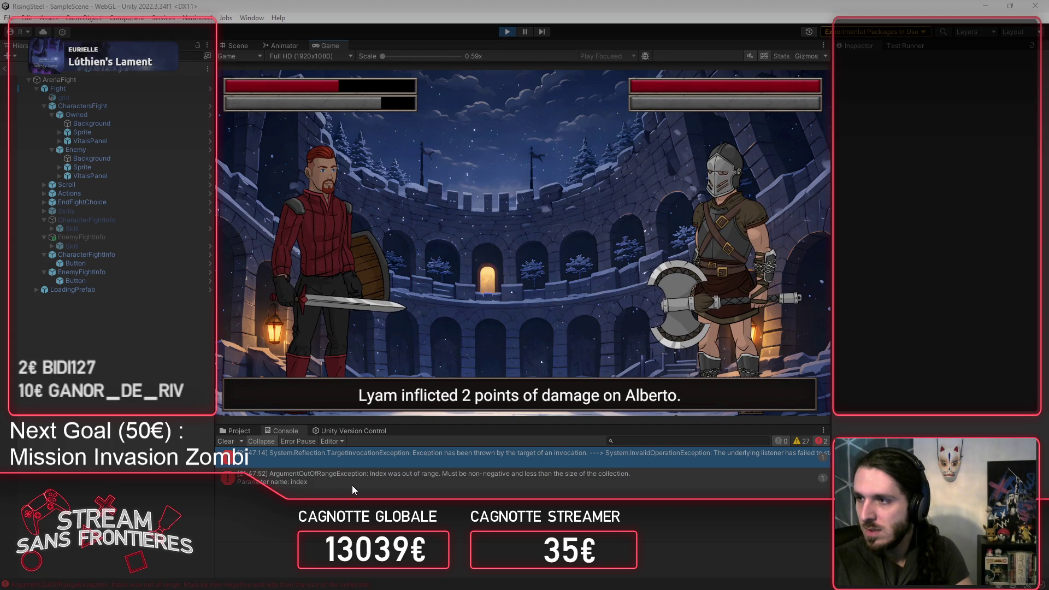
{"action": "key", "text": "alt+Tab"}
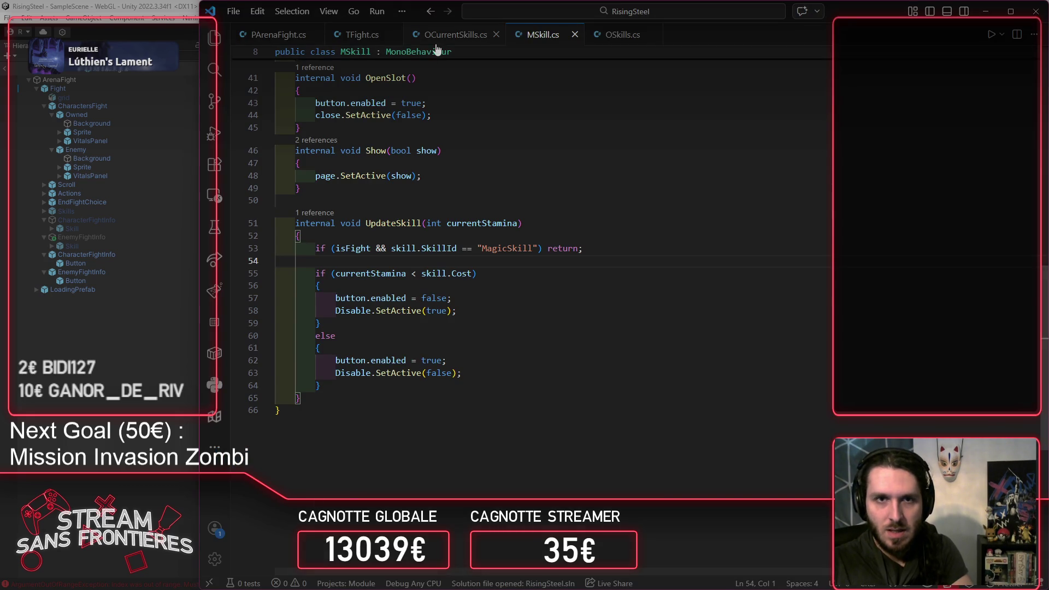
Step: From OCurrentSkills.cs, jump to UpdateSkill's definition in MSkill.cs, read it, and come back
{"action": "key", "text": "alt+Left"}
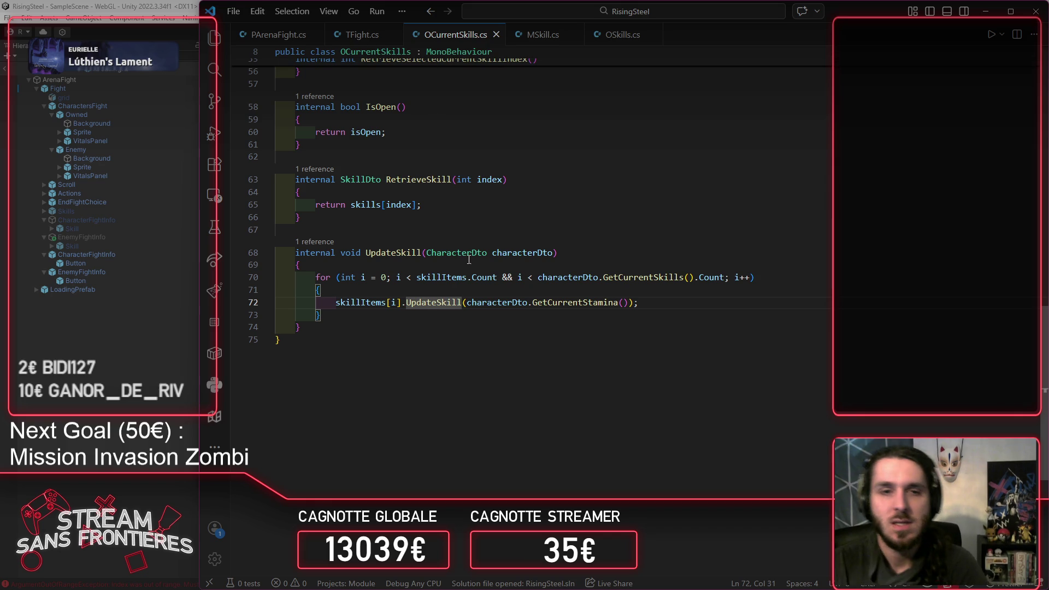
{"action": "left_click", "coordinate": [436, 305], "text": "ctrl"}
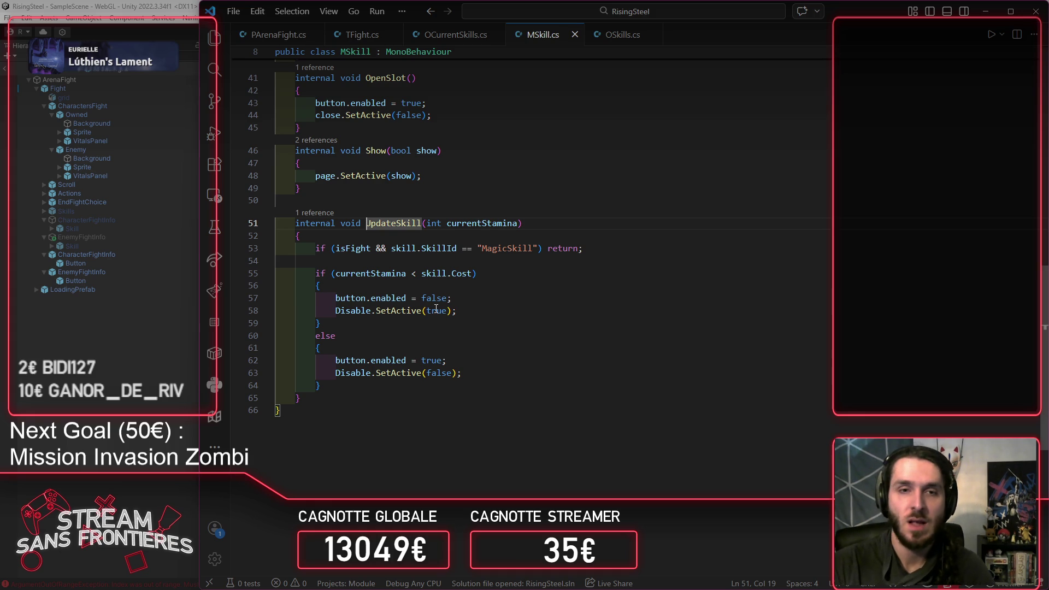
{"action": "left_click", "coordinate": [541, 224]}
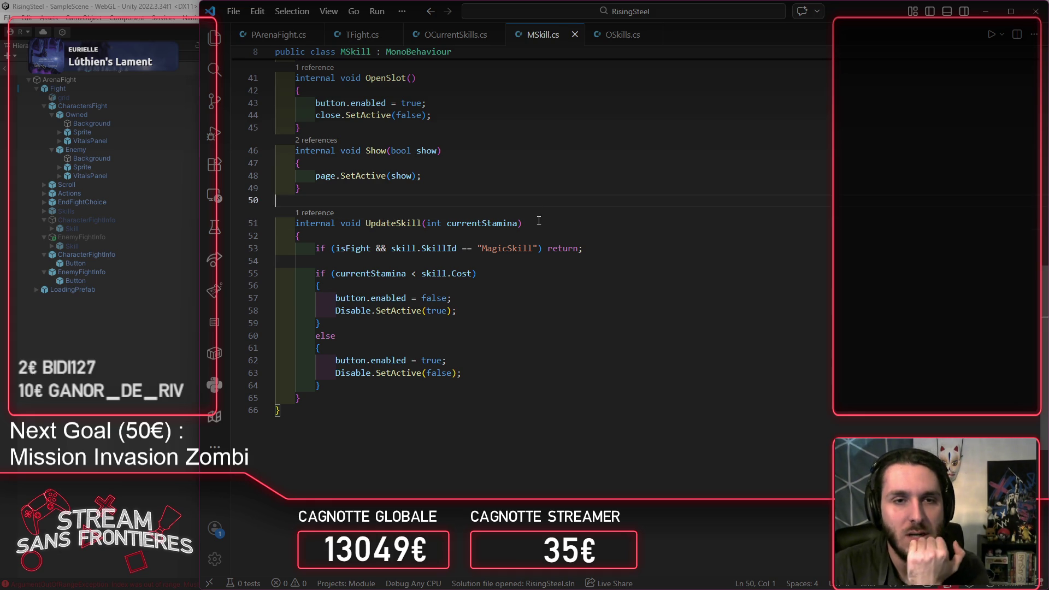
{"action": "scroll", "coordinate": [541, 235], "scroll_direction": "up", "scroll_amount": 8}
{"action": "scroll", "coordinate": [534, 251], "scroll_direction": "up", "scroll_amount": 5}
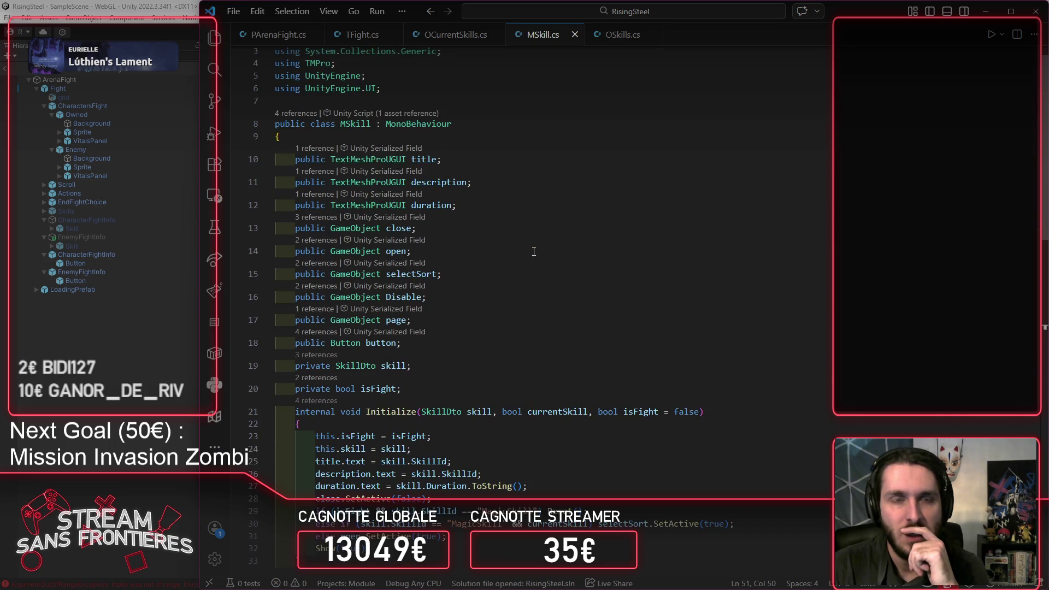
{"action": "scroll", "coordinate": [530, 252], "scroll_direction": "down", "scroll_amount": 8}
{"action": "scroll", "coordinate": [529, 251], "scroll_direction": "down", "scroll_amount": 4}
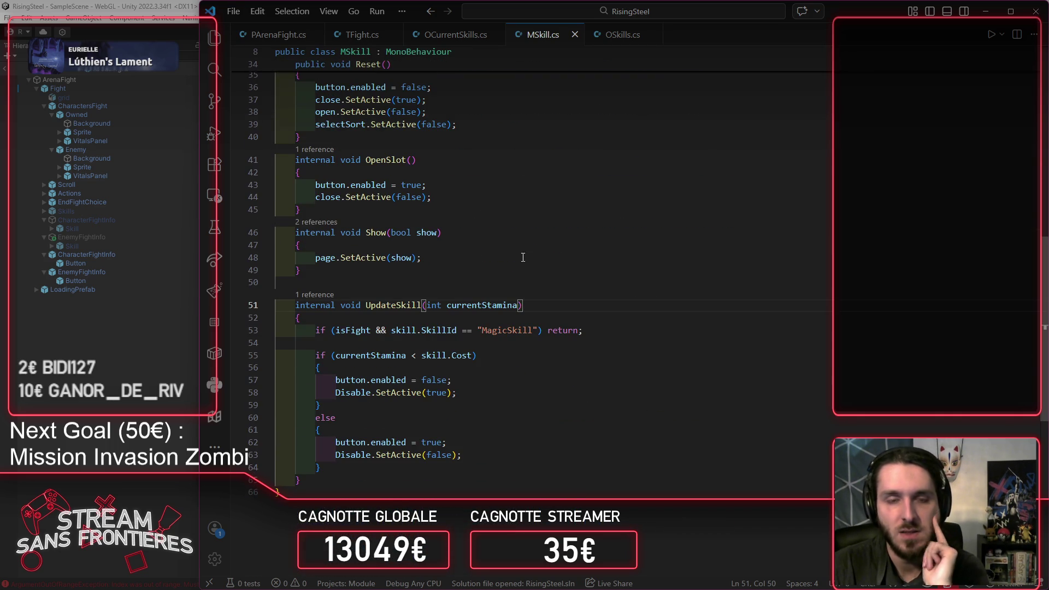
{"action": "left_click_drag", "start_coordinate": [532, 330], "coordinate": [539, 330]}
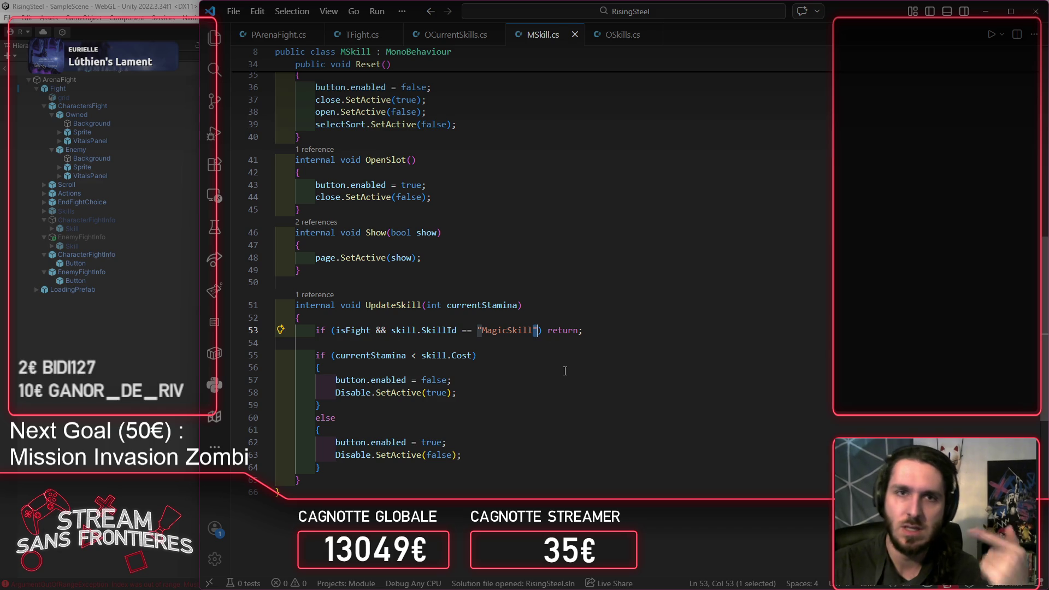
{"action": "left_click", "coordinate": [456, 34]}
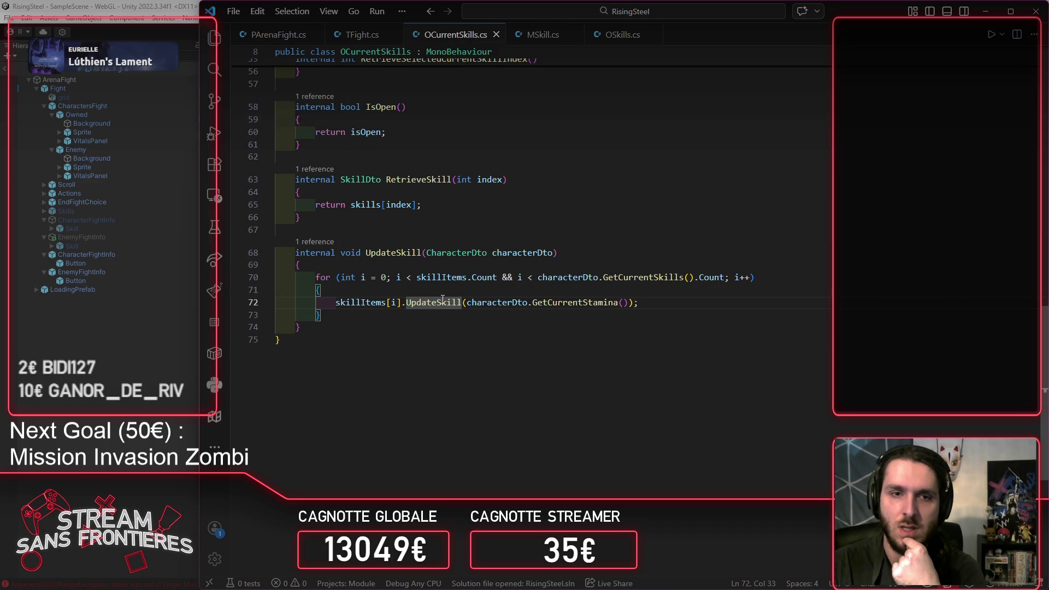
{"action": "scroll", "coordinate": [352, 323], "scroll_direction": "up", "scroll_amount": 12}
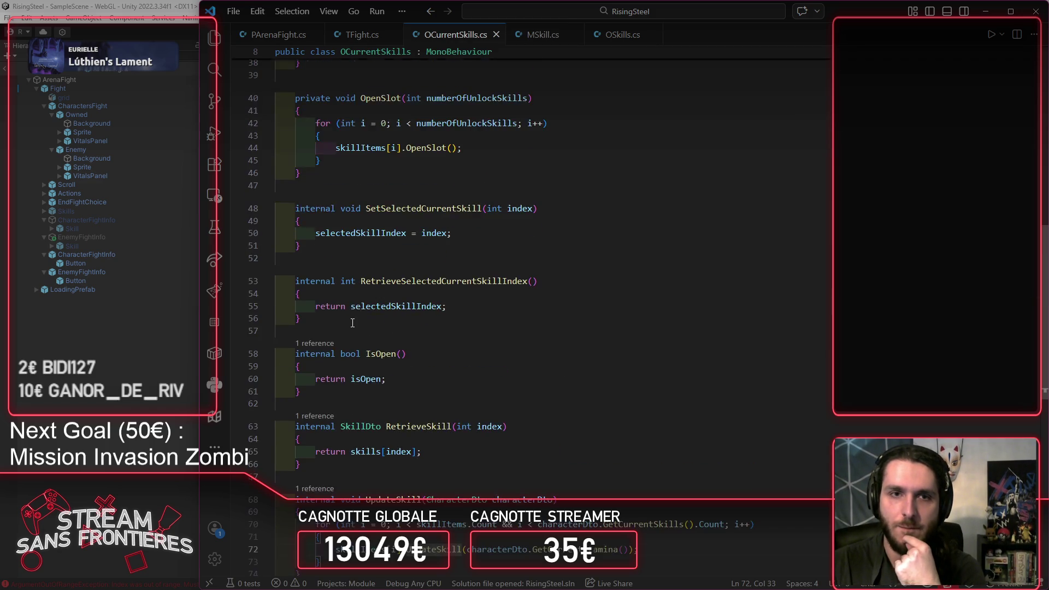
{"action": "scroll", "coordinate": [352, 323], "scroll_direction": "up", "scroll_amount": 3}
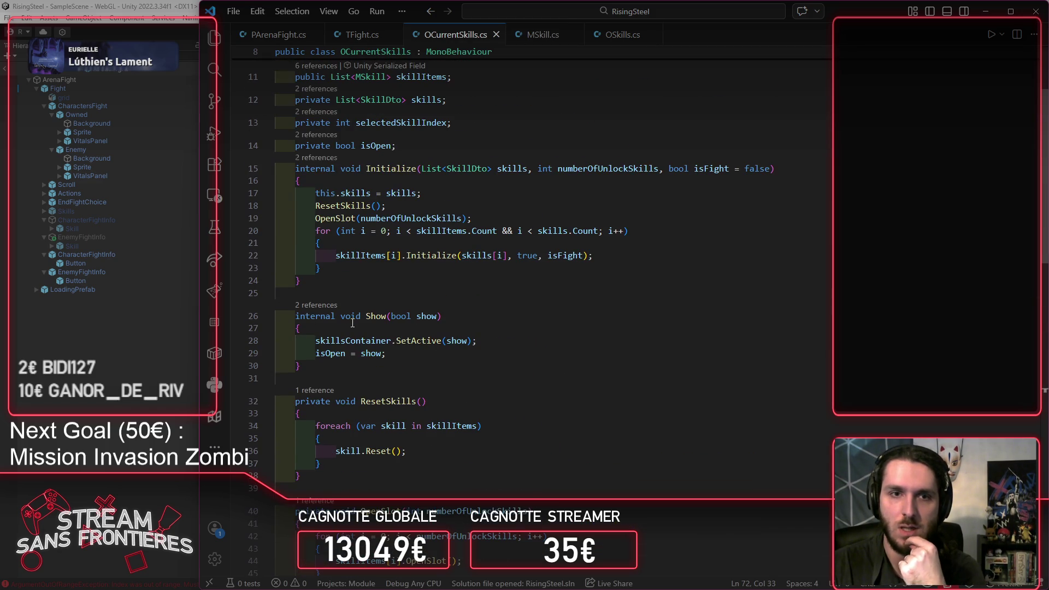
{"action": "left_click", "coordinate": [351, 219]}
{"action": "double_click", "coordinate": [351, 218]}
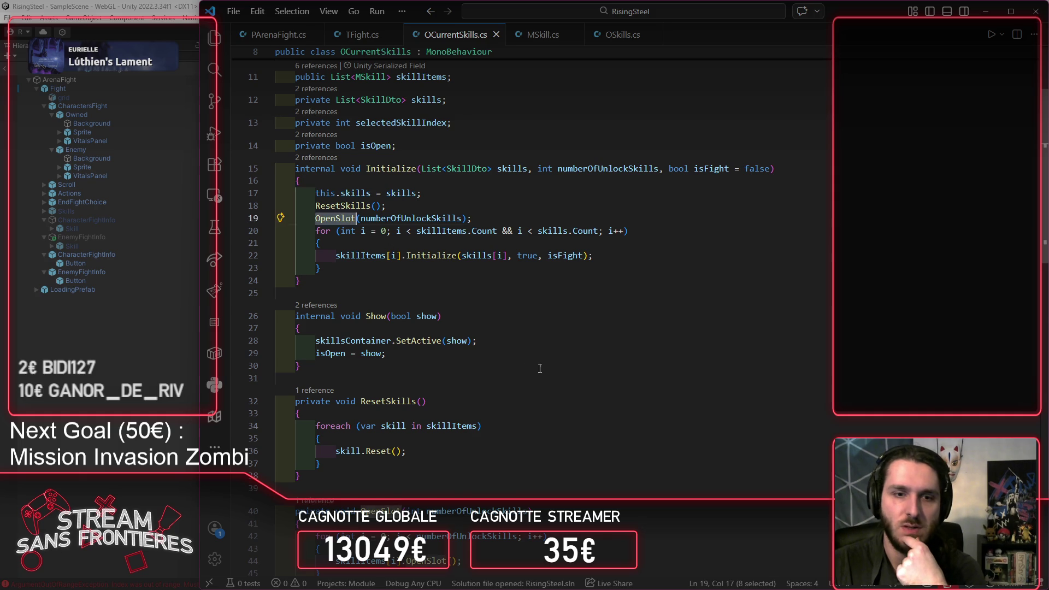
{"action": "scroll", "coordinate": [541, 371], "scroll_direction": "down", "scroll_amount": 3}
{"action": "double_click", "coordinate": [467, 371]}
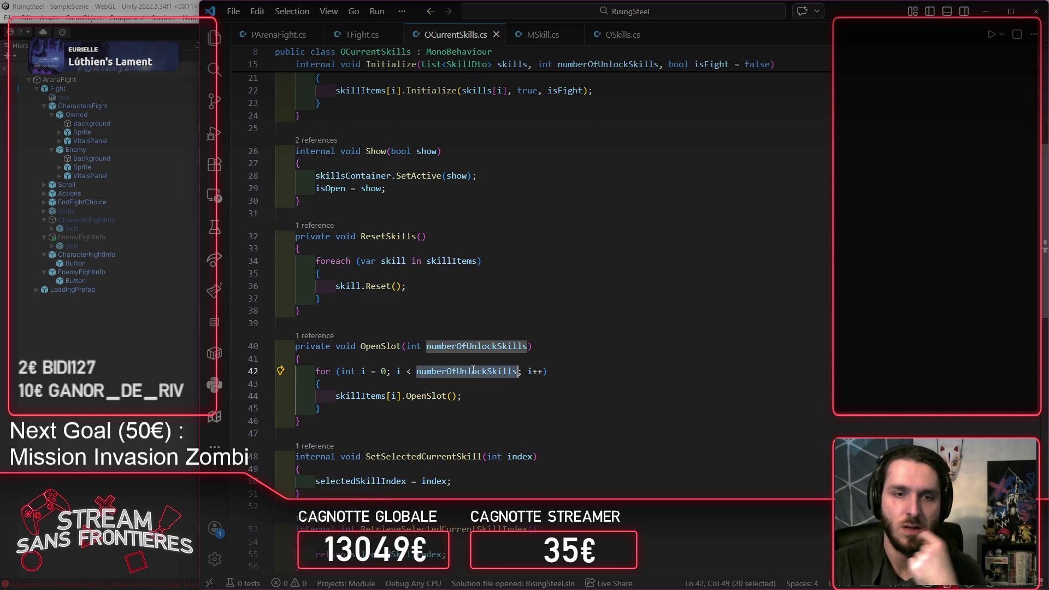
{"action": "left_click", "coordinate": [482, 398]}
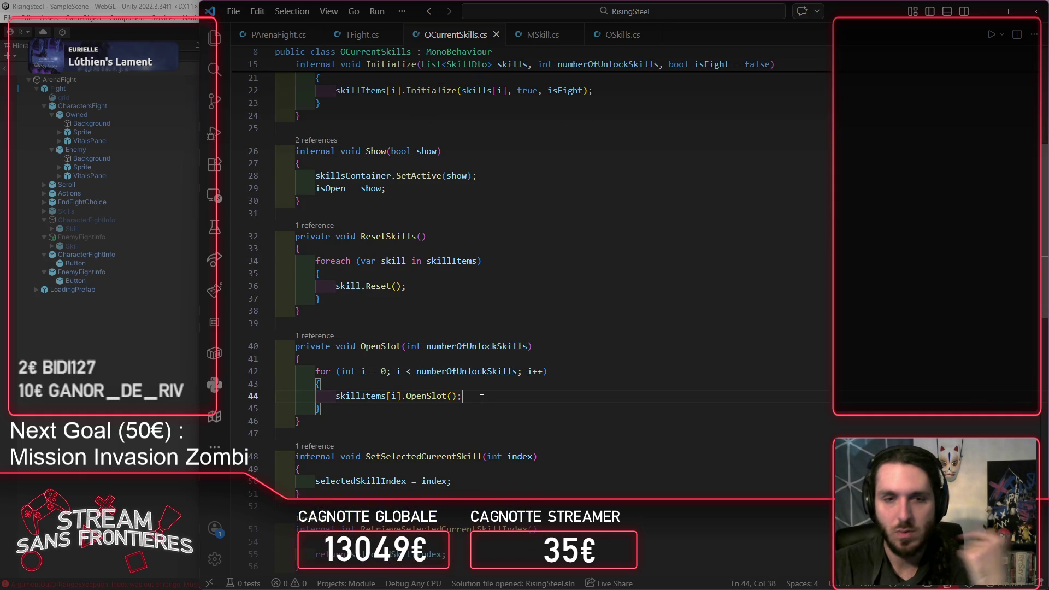
{"action": "left_click", "coordinate": [373, 399]}
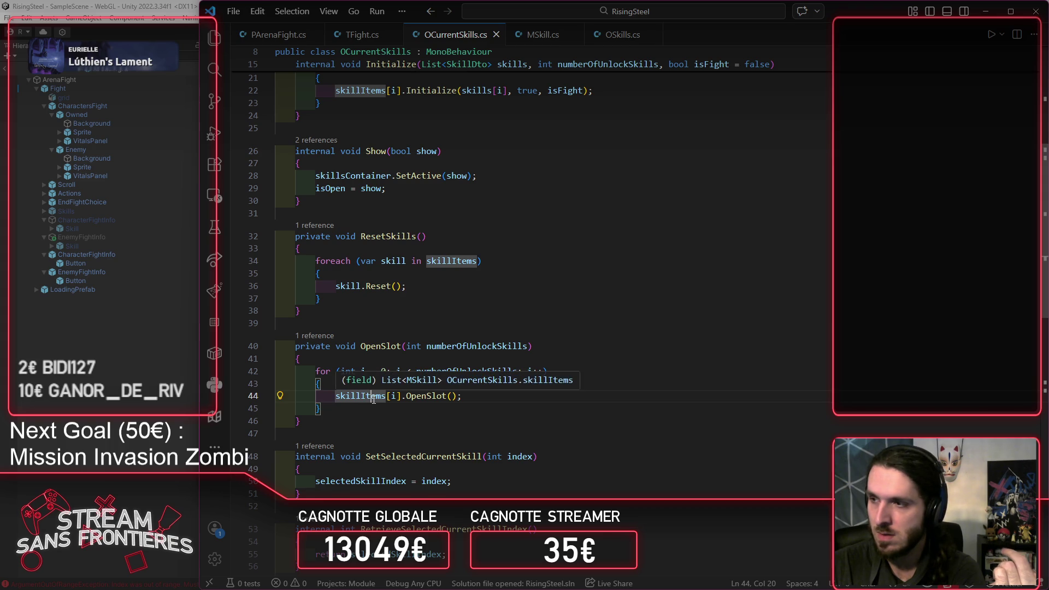
{"action": "scroll", "coordinate": [373, 400], "scroll_direction": "up", "scroll_amount": 5}
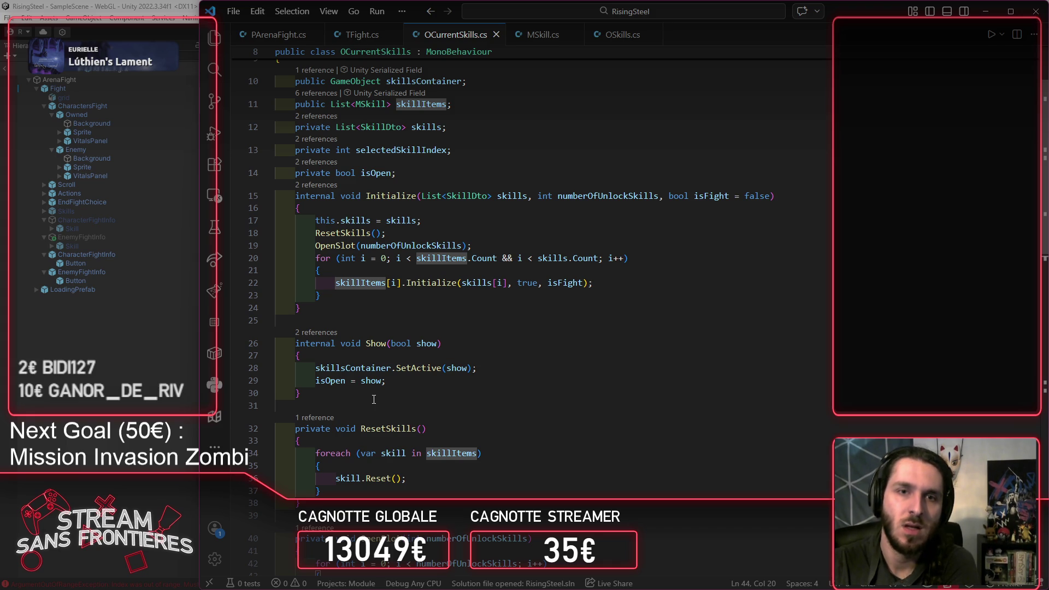
{"action": "double_click", "coordinate": [512, 196]}
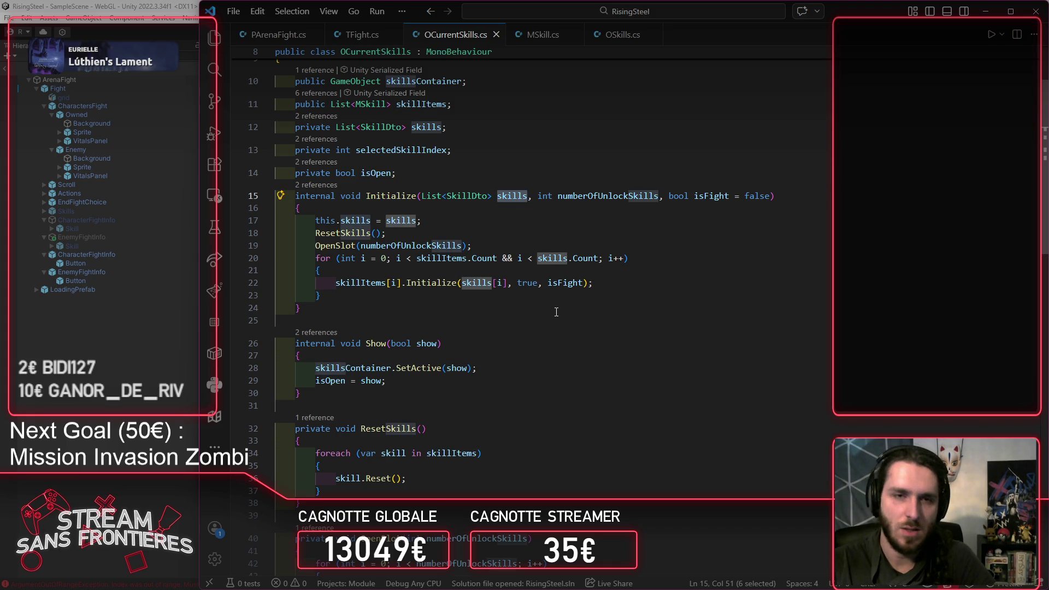
Step: Pass skills.Count as a second argument to the OpenSlot call and save
{"action": "left_click", "coordinate": [360, 246]}
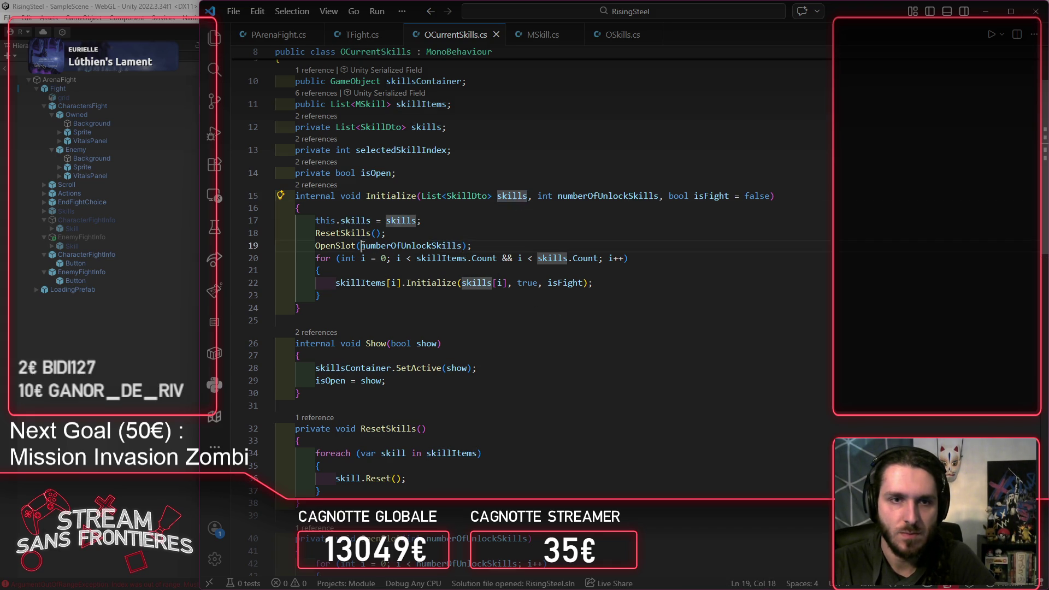
{"action": "type", "text": "skills;"}
{"action": "key", "text": "BackSpace"}
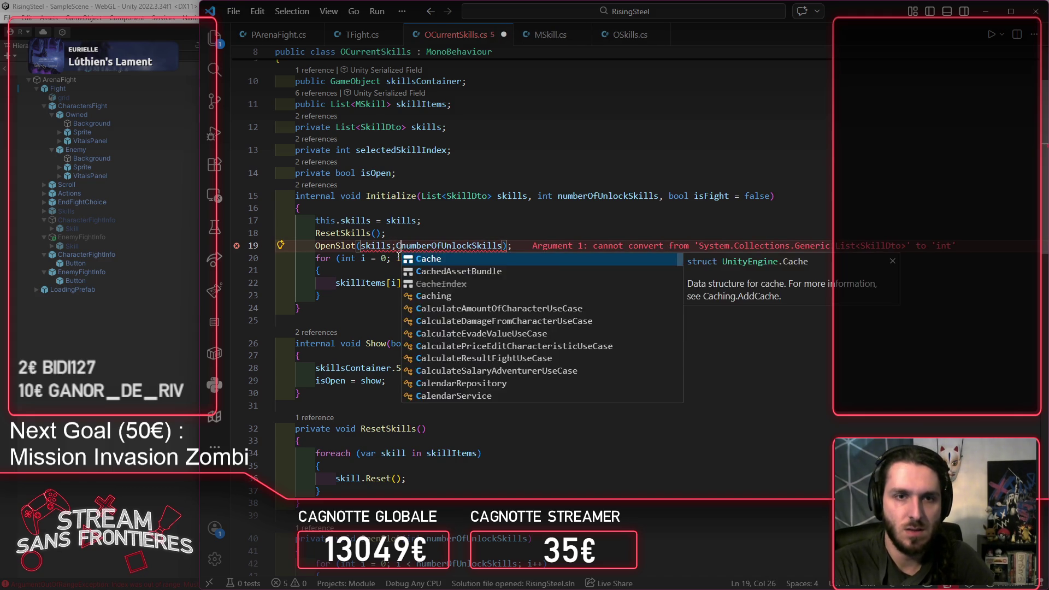
{"action": "type", "text": "-"}
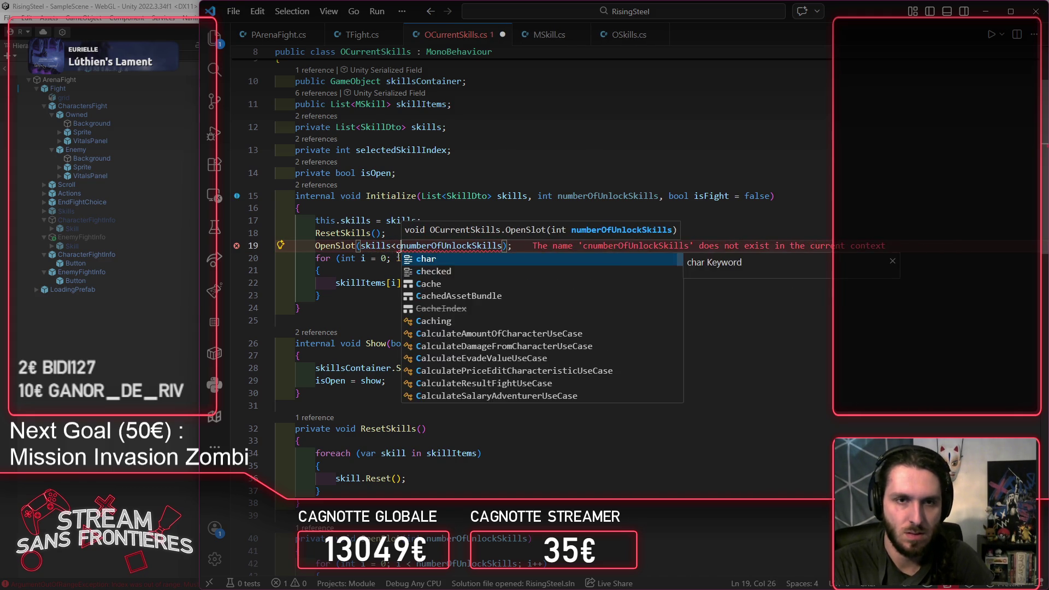
{"action": "key", "text": "BackSpace"}
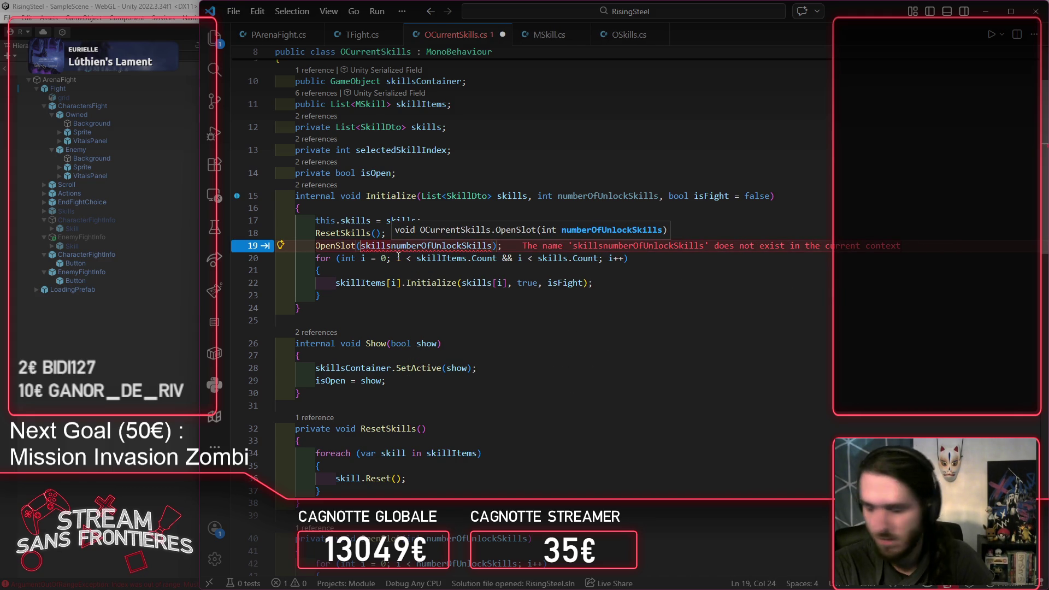
{"action": "type", "text": ";,"}
{"action": "key", "text": "BackSpace"}
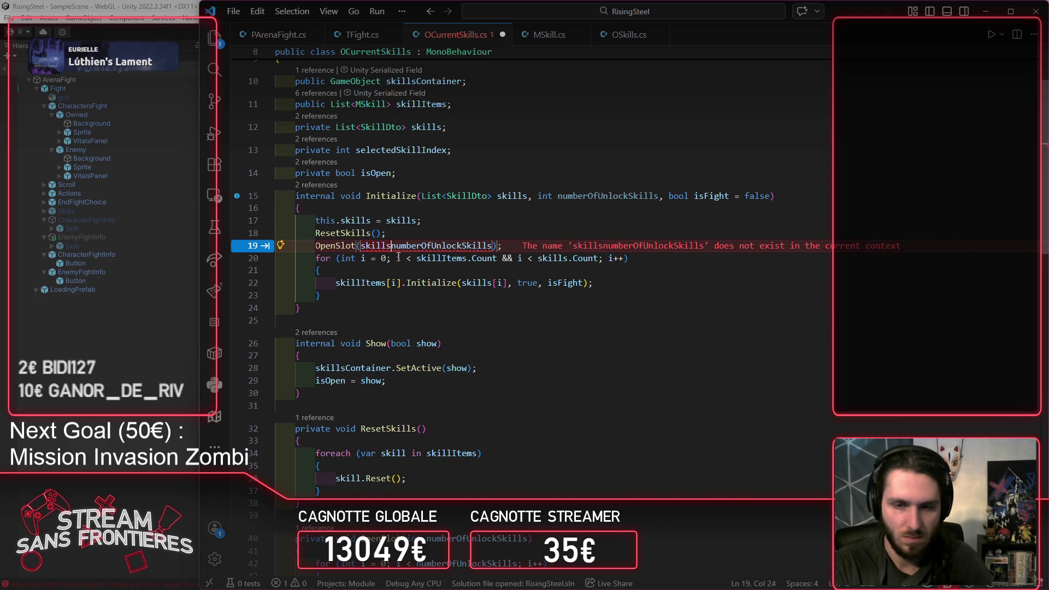
{"action": "type", "text": ".Count,"}
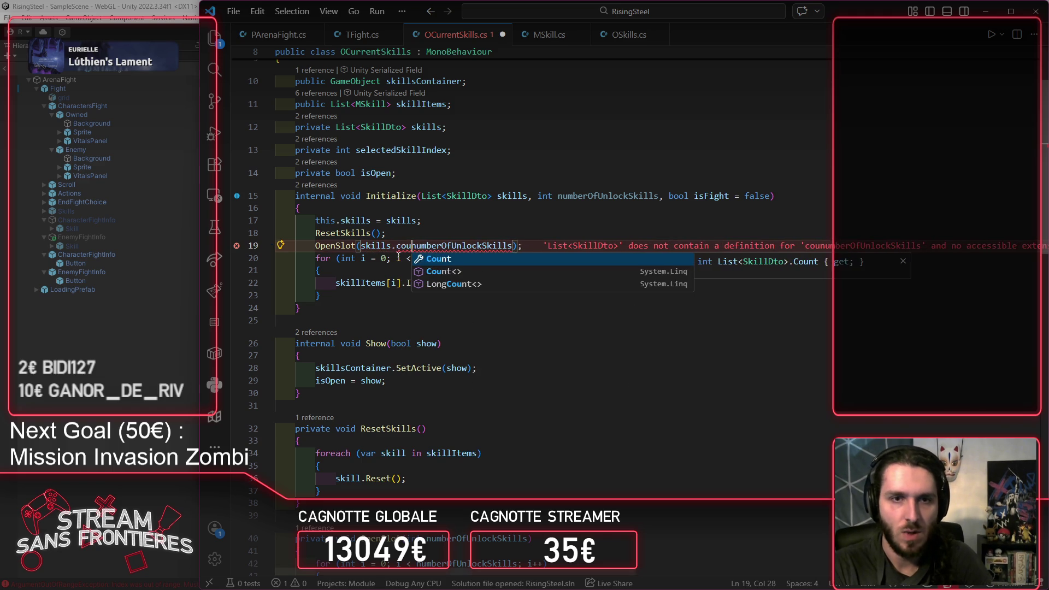
{"action": "key", "text": "ctrl+s"}
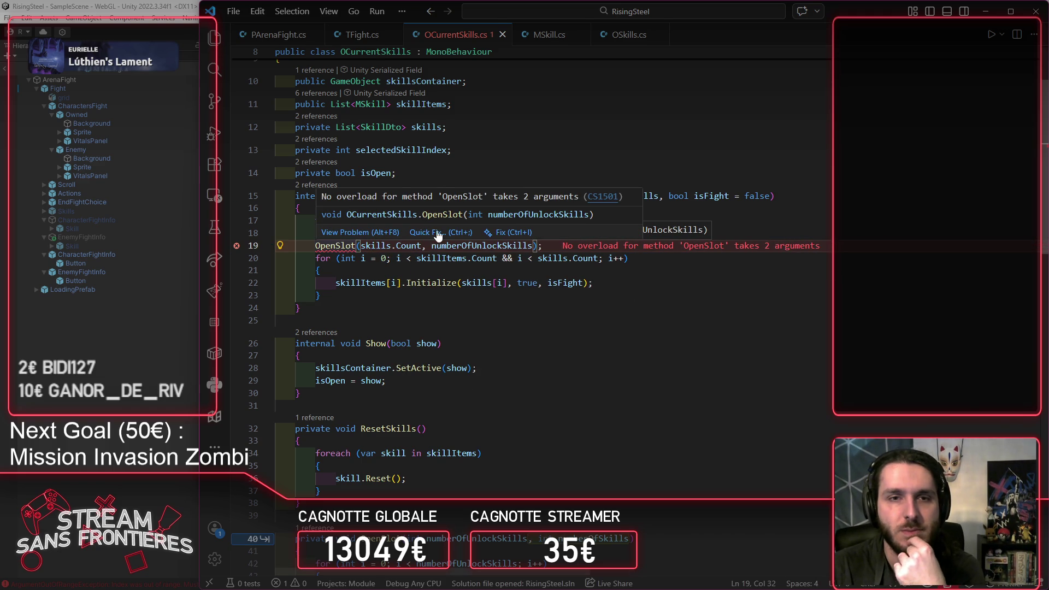
Step: Use Quick Fix to add a second OpenSlot parameter, name it numberOfSkills, and save
{"action": "key", "text": "ctrl+period"}
{"action": "key", "text": "Escape"}
{"action": "key", "text": "ctrl+period"}
{"action": "key", "text": "Return"}
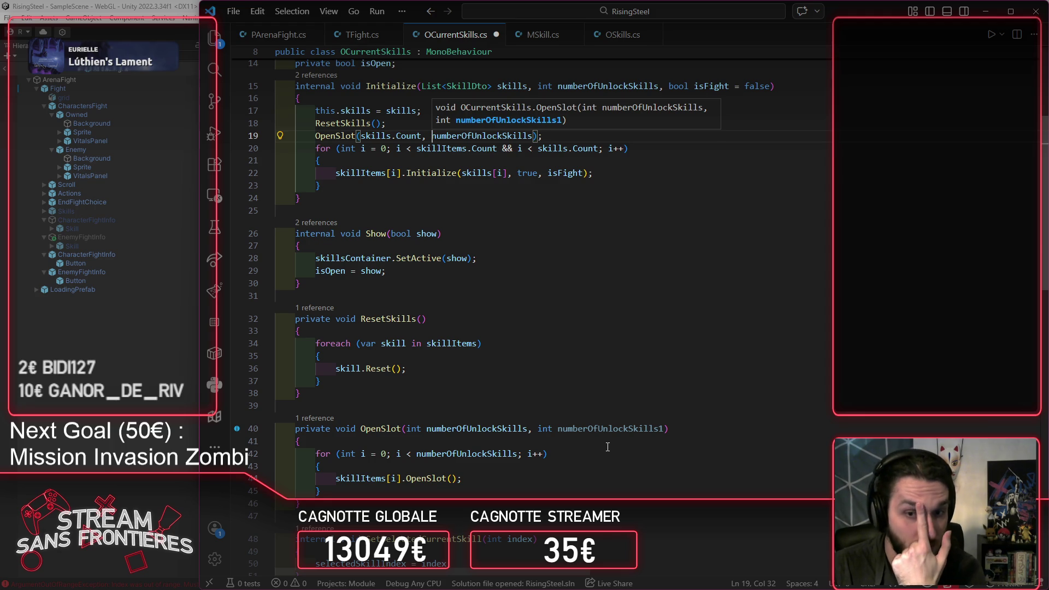
{"action": "double_click", "coordinate": [612, 430]}
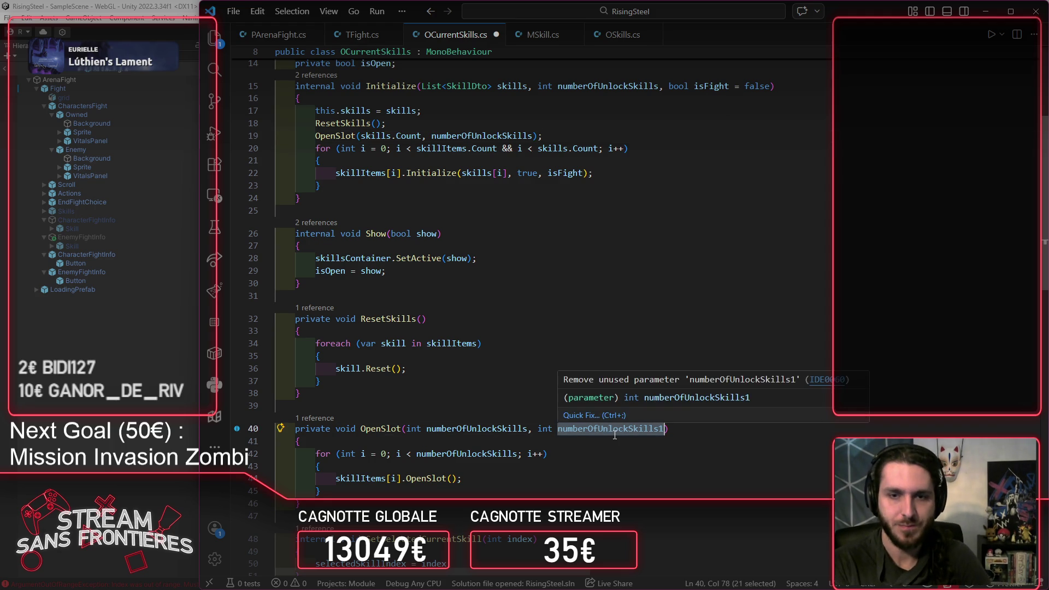
{"action": "key", "text": "shift+alt+Right"}
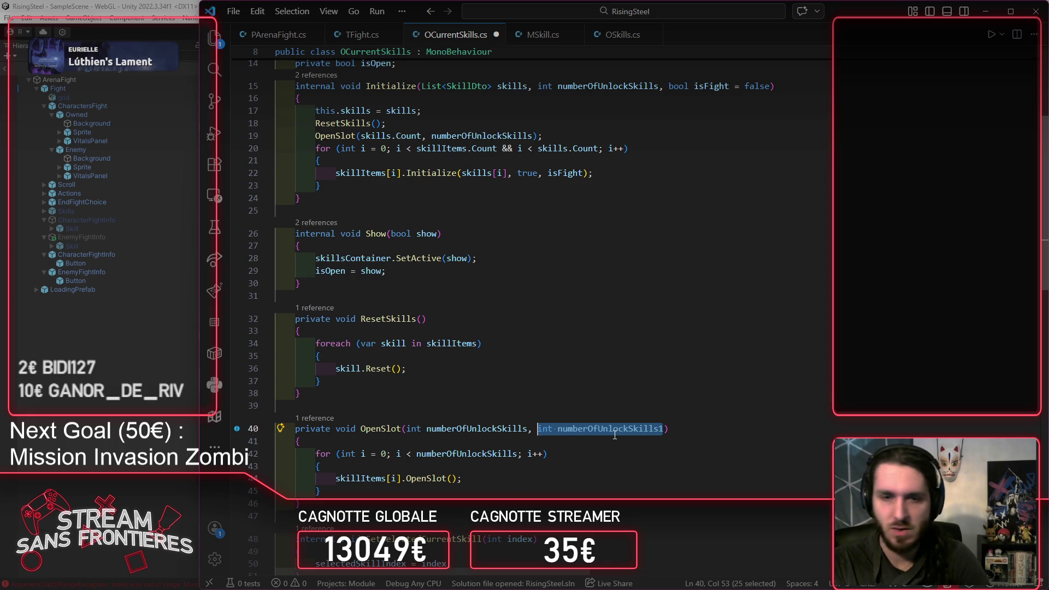
{"action": "key", "text": "BackSpace"}
{"action": "key", "text": "BackSpace"}
{"action": "key", "text": "BackSpace"}
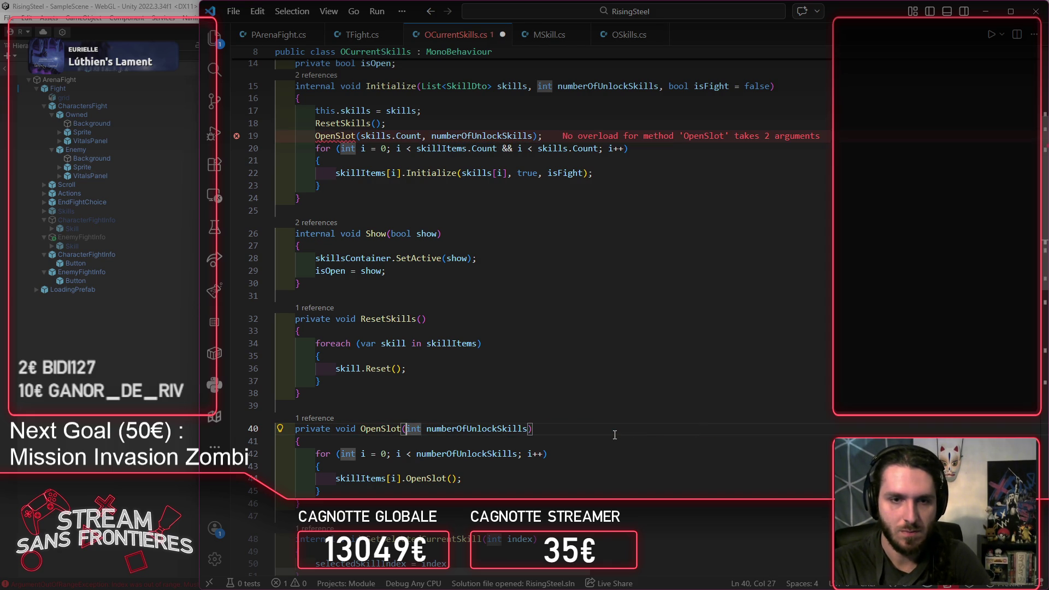
{"action": "key", "text": "ctrl+z"}
{"action": "key", "text": "ctrl+z"}
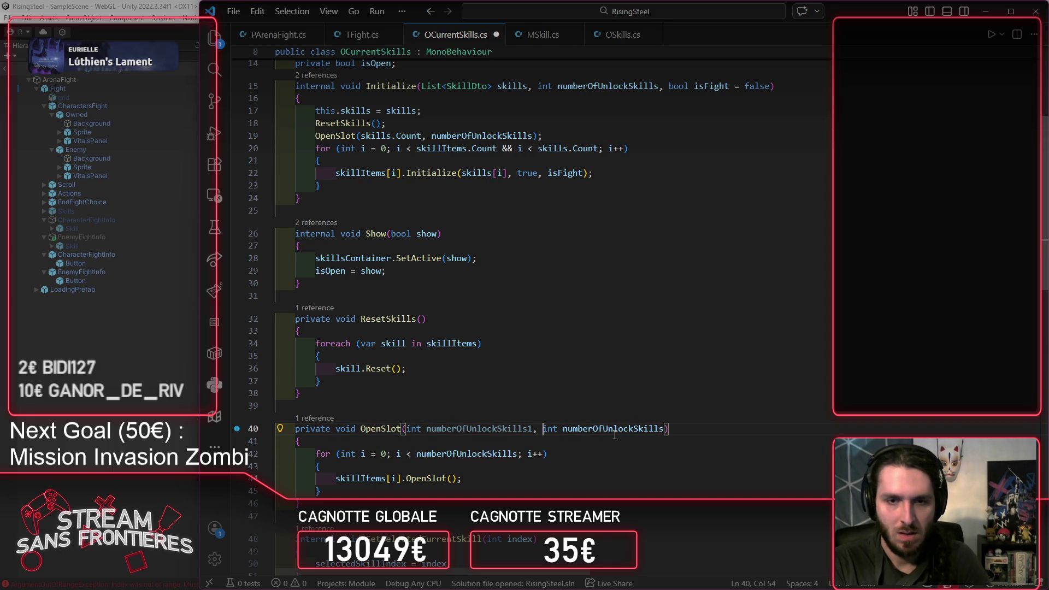
{"action": "key", "text": "ctrl+z"}
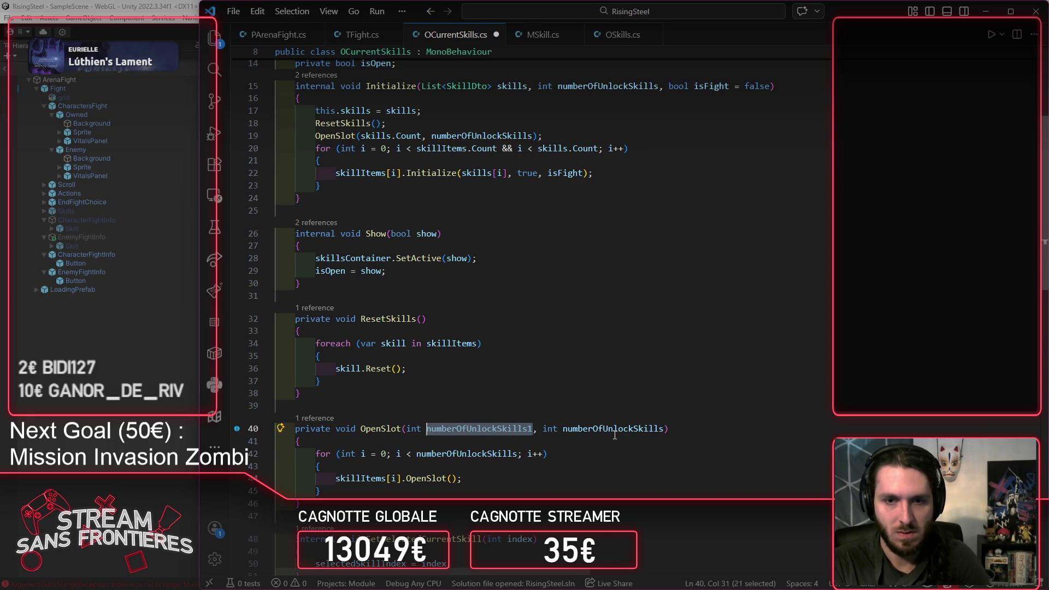
{"action": "type", "text": "number"}
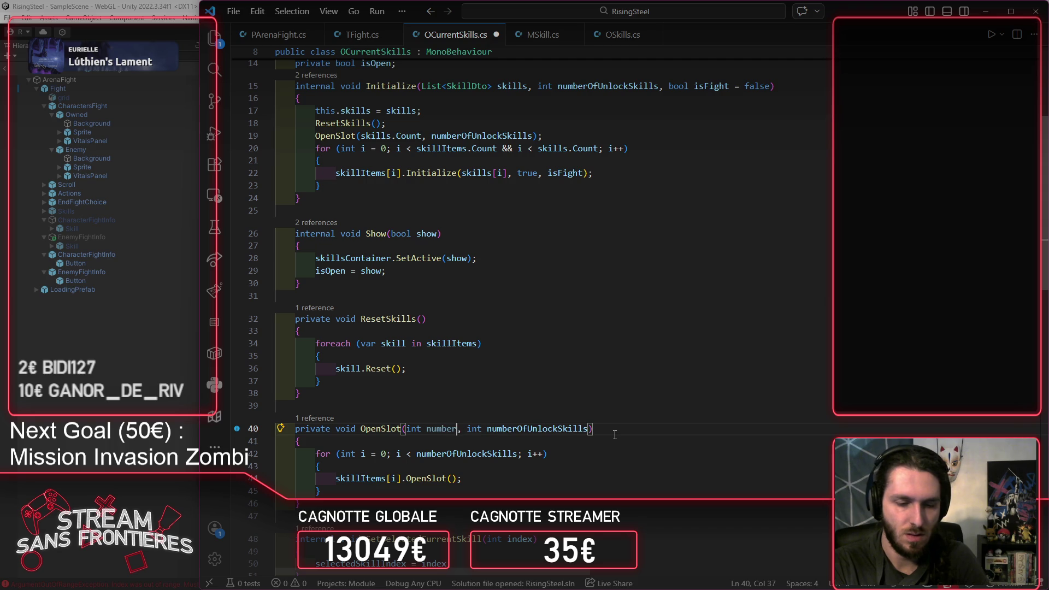
{"action": "type", "text": "Of"}
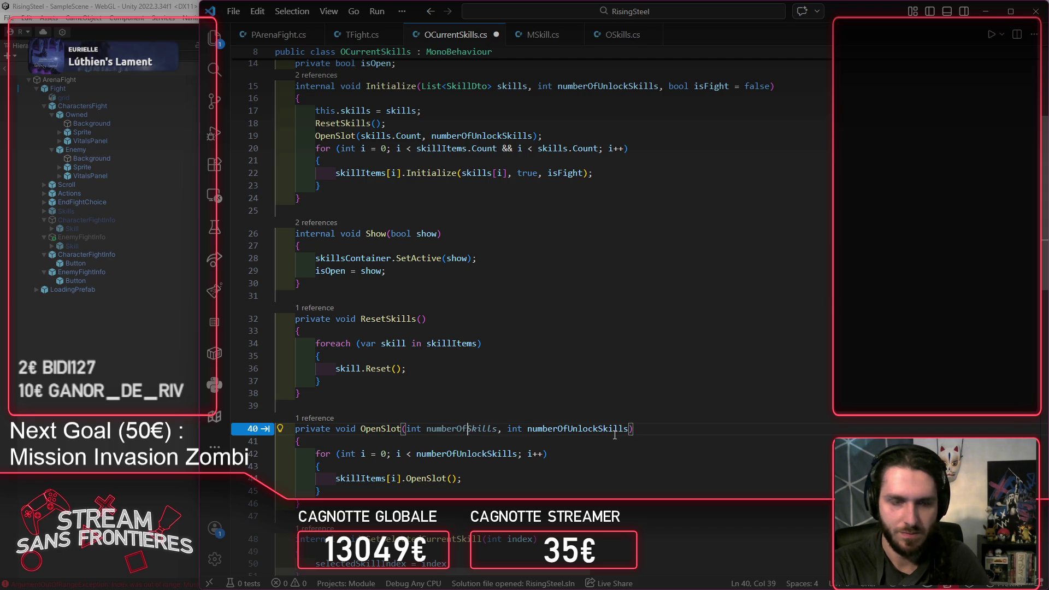
{"action": "type", "text": "Skil"}
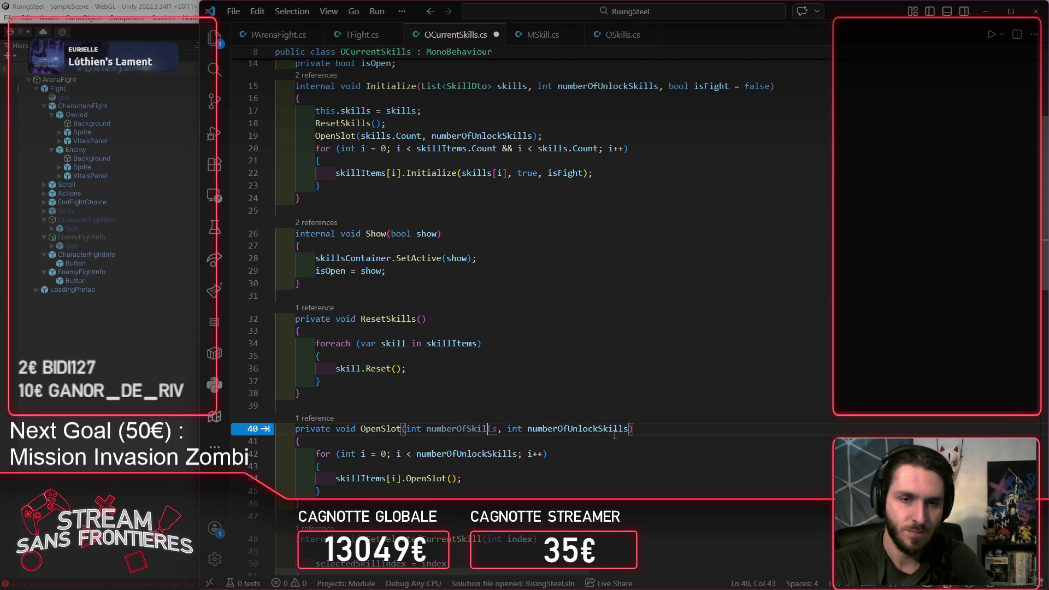
{"action": "key", "text": "Tab"}
{"action": "key", "text": "ctrl+s"}
Step: Extend the OpenSlot loop condition with '&& i < numberOfSkills' and save
{"action": "key", "text": "Down"}
{"action": "key", "text": "Down"}
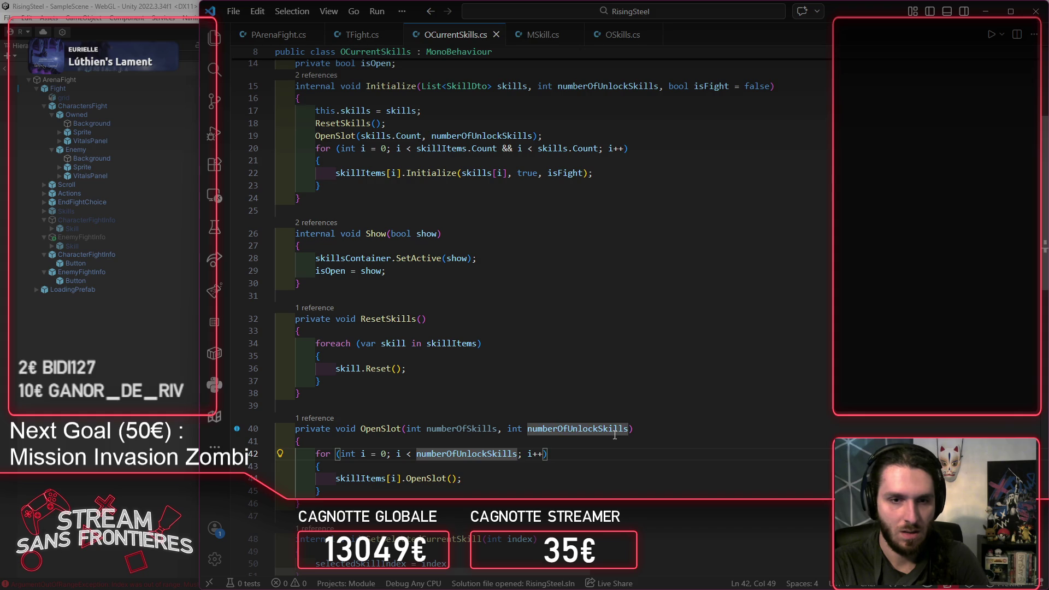
{"action": "type", "text": "&&"}
{"action": "key", "text": "Tab"}
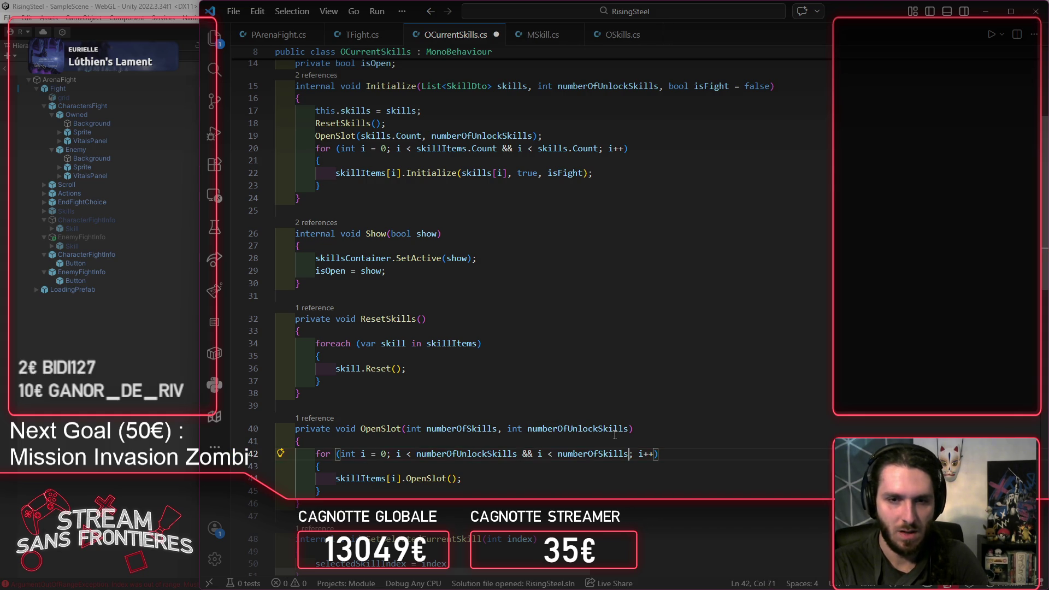
{"action": "key", "text": "ctrl+s"}
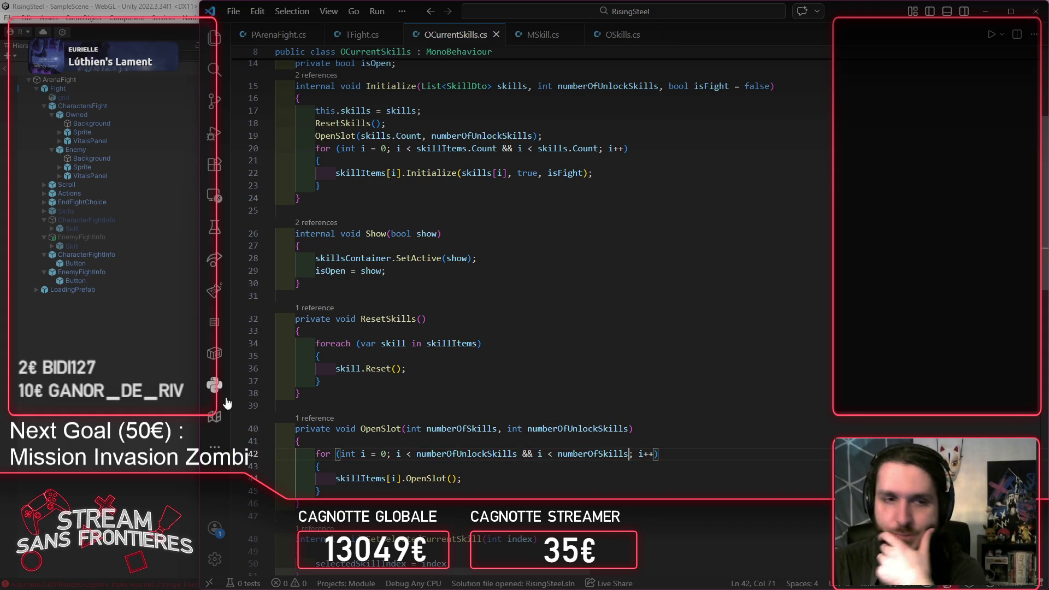
Step: Run the game, load a save, view Alberto's details in Recruitment, clear the Console, and stop play
{"action": "left_click", "coordinate": [149, 381]}
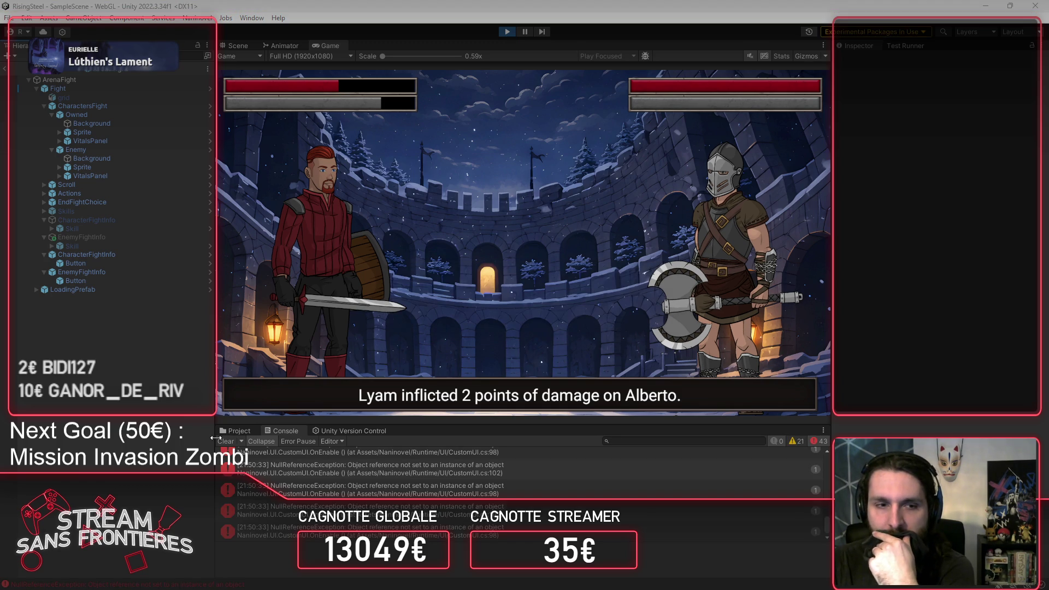
{"action": "left_click", "coordinate": [506, 33]}
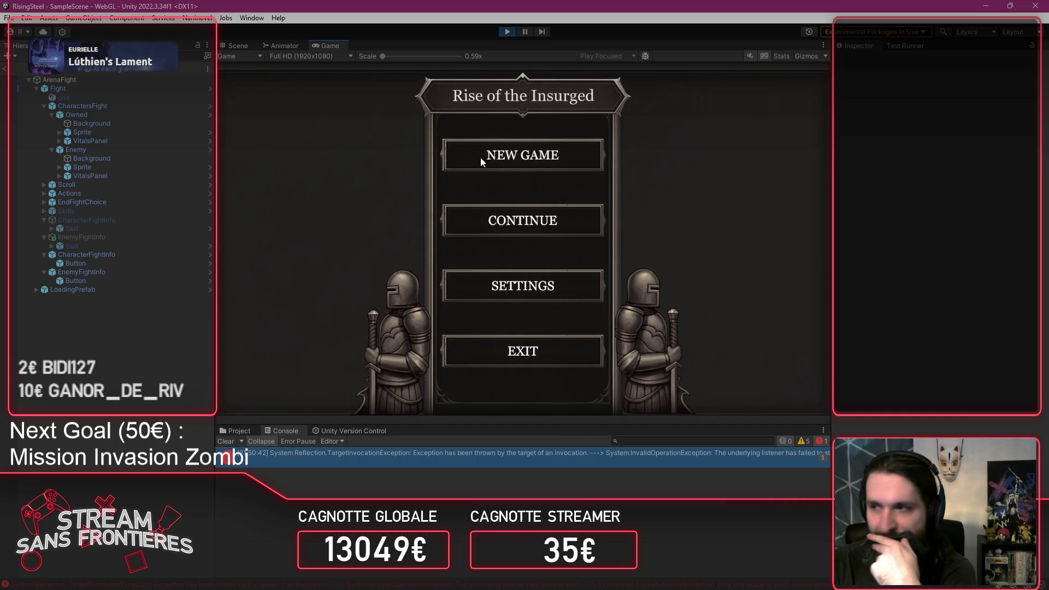
{"action": "left_click", "coordinate": [557, 219]}
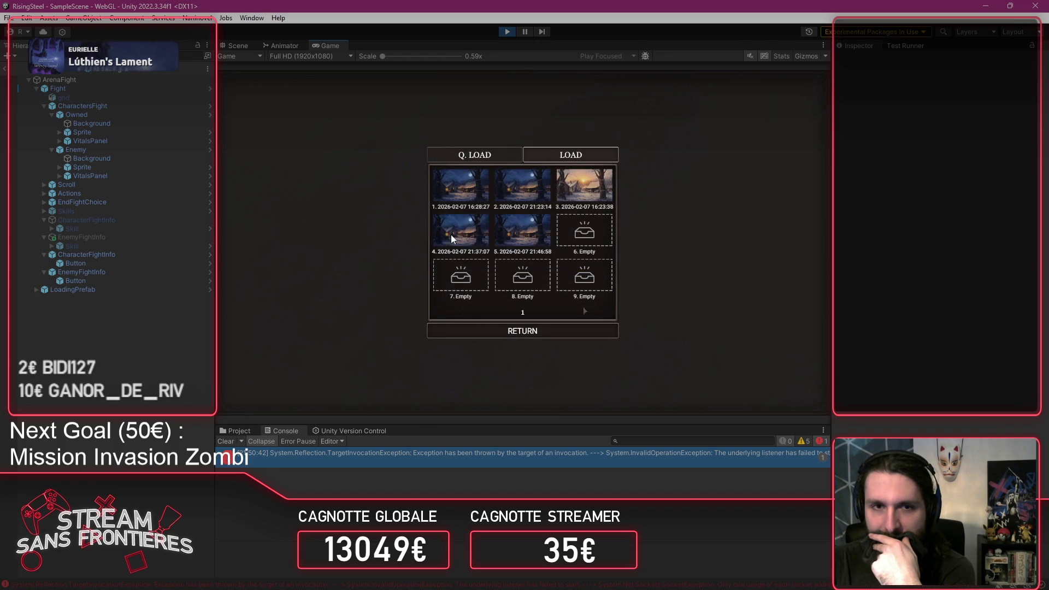
{"action": "left_click", "coordinate": [526, 224]}
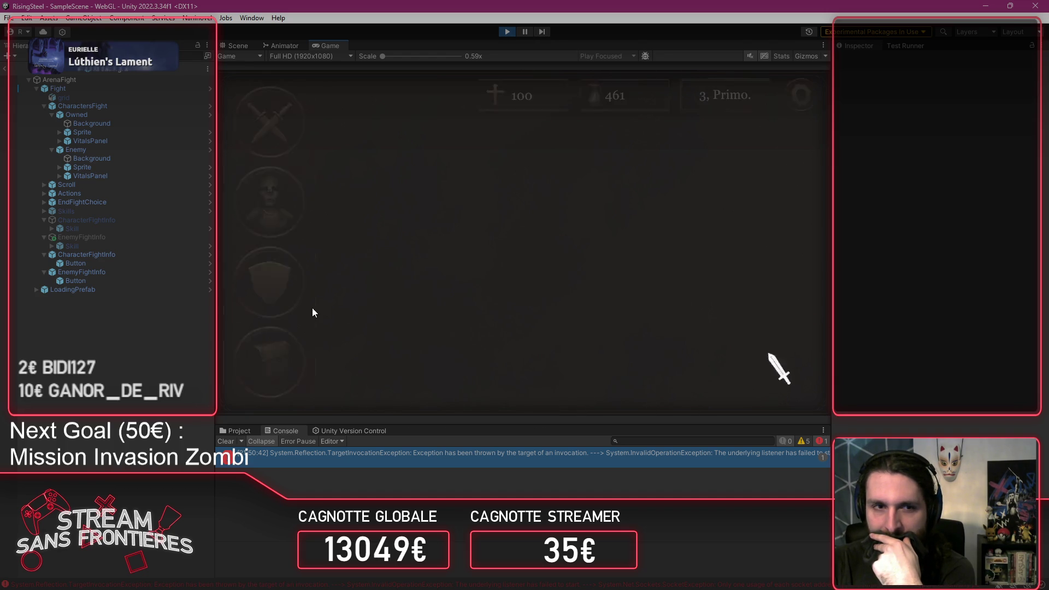
{"action": "left_click", "coordinate": [277, 299]}
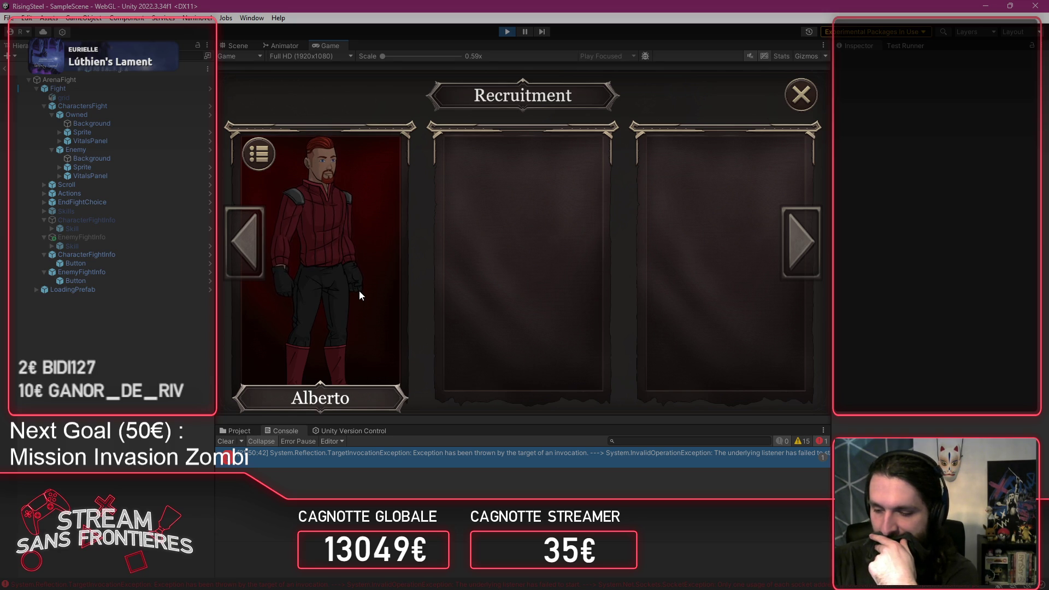
{"action": "left_click", "coordinate": [353, 294]}
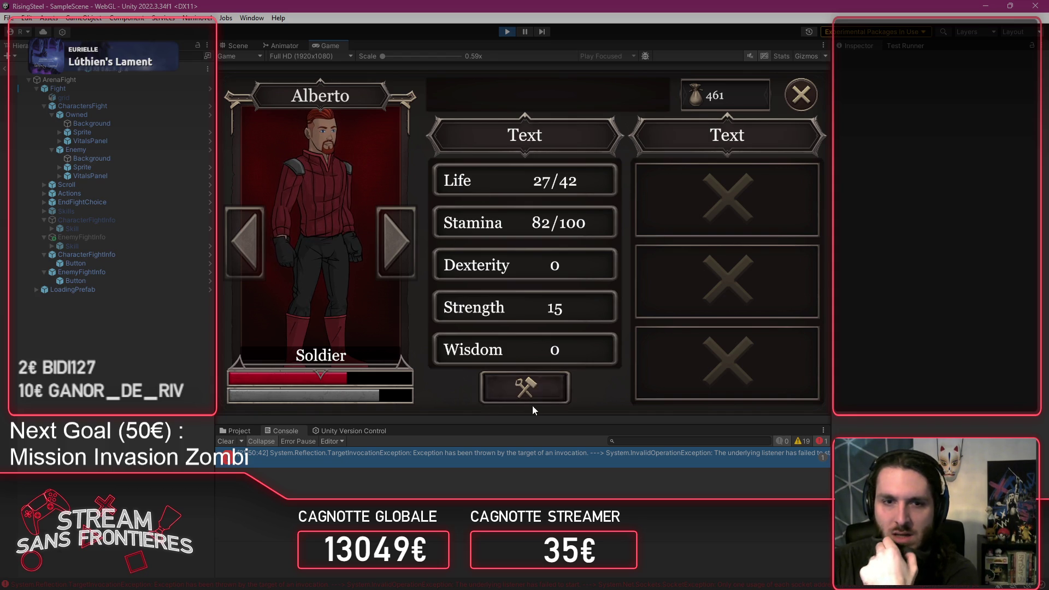
{"action": "left_click", "coordinate": [226, 441]}
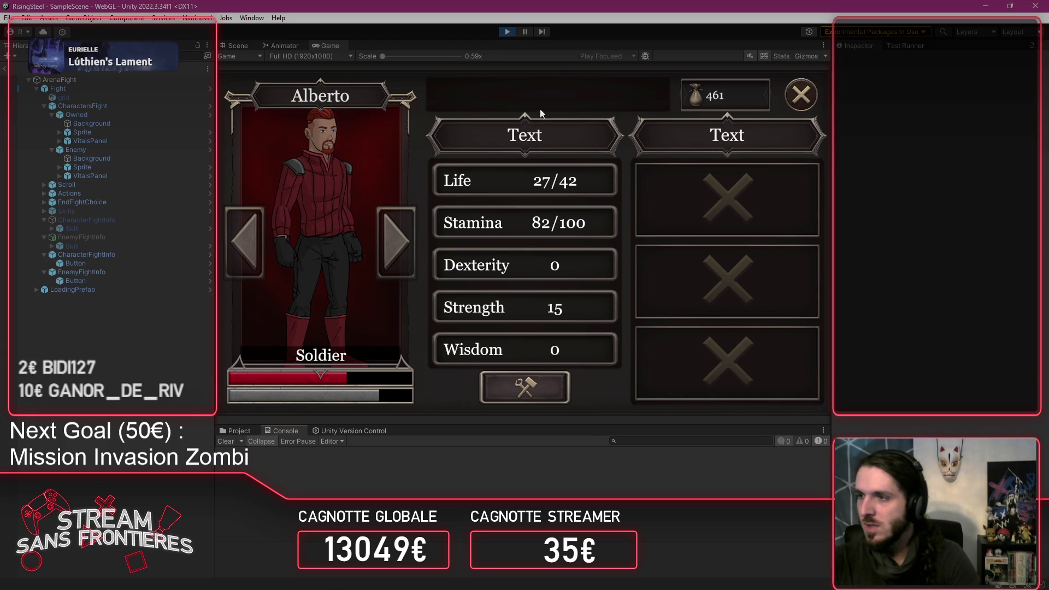
{"action": "left_click", "coordinate": [509, 33]}
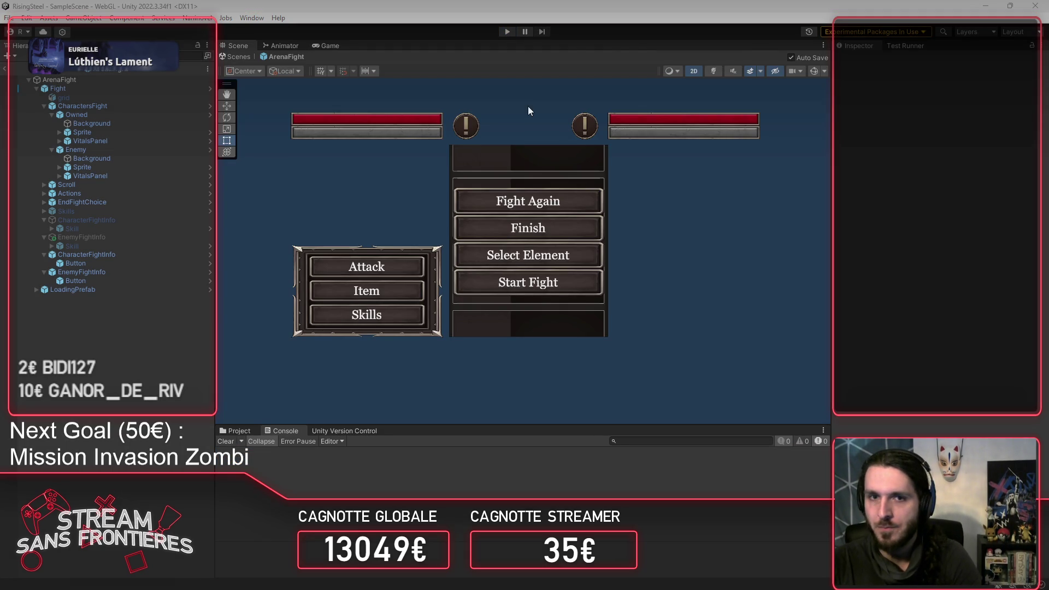
Step: Switch from Unity back to OCurrentSkills.cs in Visual Studio Code
{"action": "key", "text": "alt+Tab"}
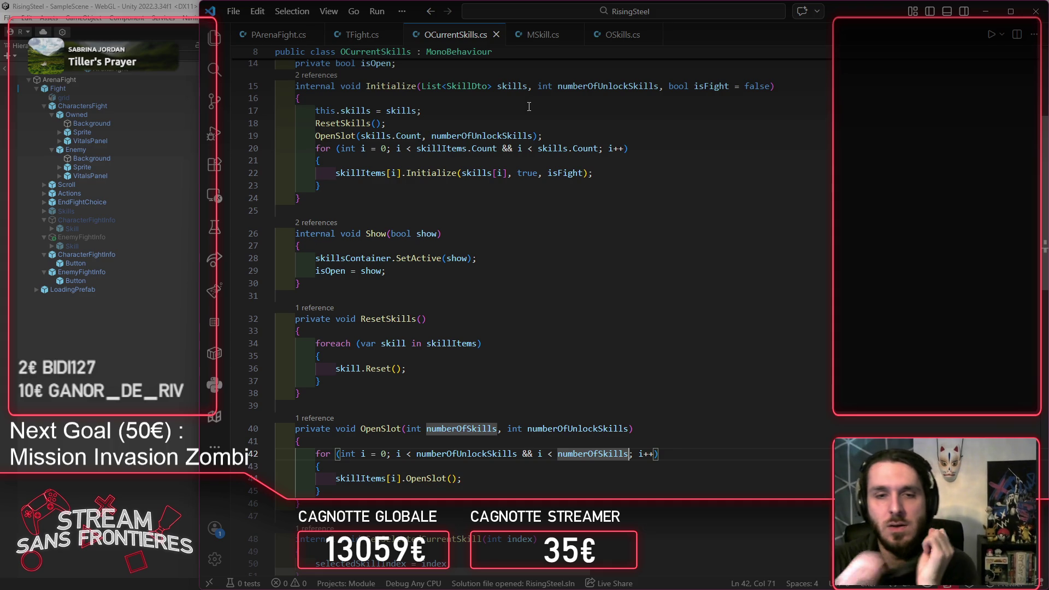
Step: Declare a 'private bool isFight;' field below isOpen and save
{"action": "scroll", "coordinate": [507, 267], "scroll_direction": "up", "scroll_amount": 5}
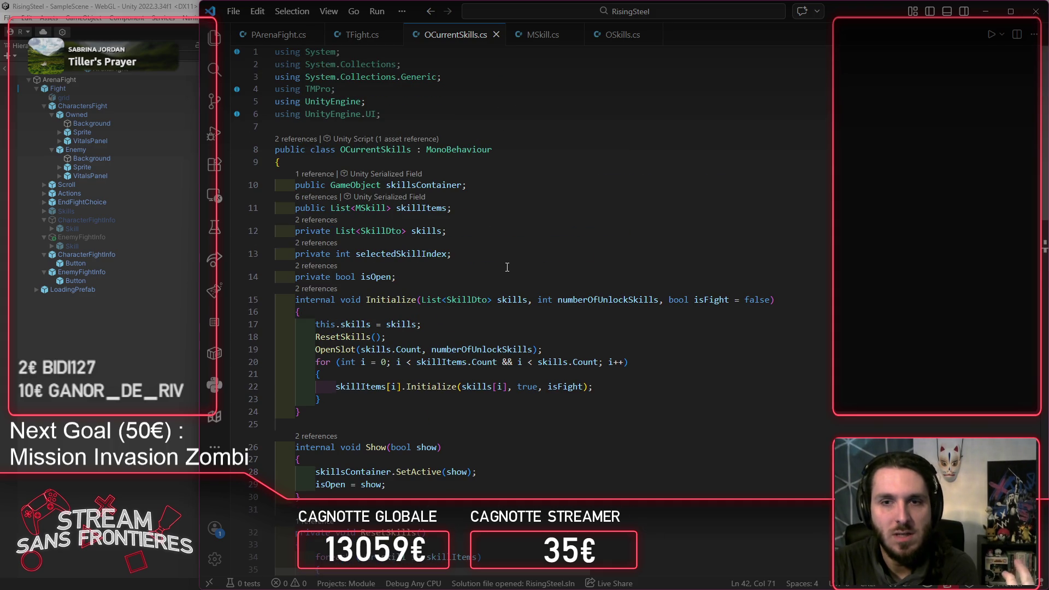
{"action": "double_click", "coordinate": [711, 299]}
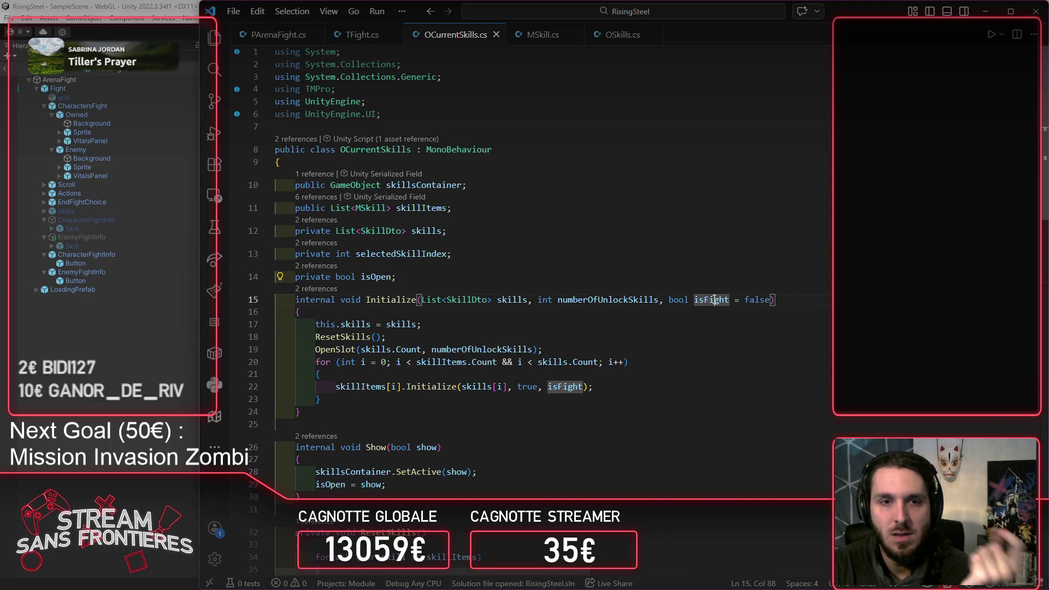
{"action": "left_click", "coordinate": [691, 325]}
{"action": "key", "text": "Return"}
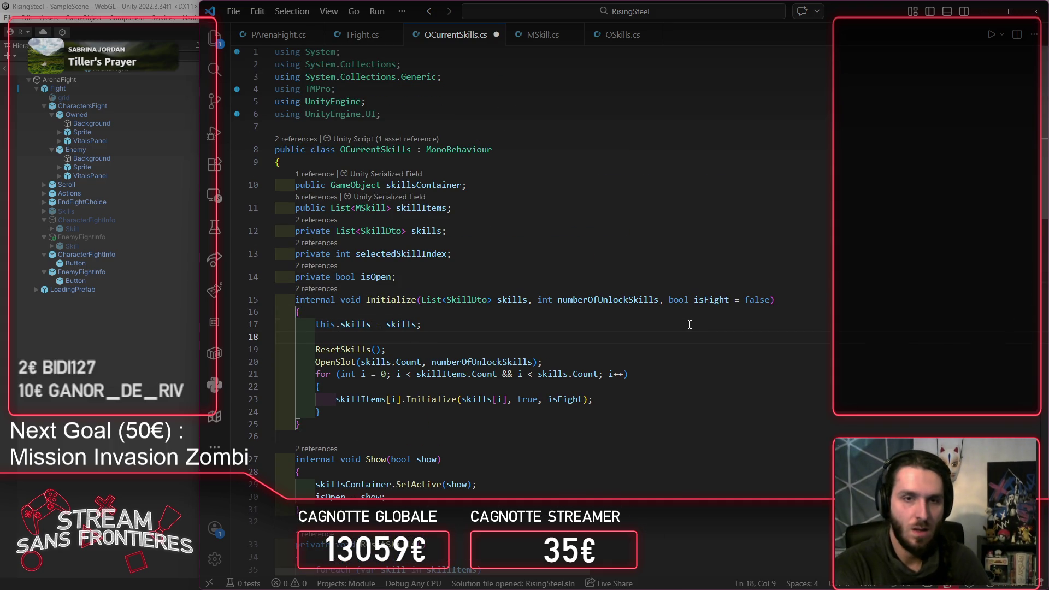
{"action": "key", "text": "ctrl+z"}
{"action": "key", "text": "Up"}
{"action": "key", "text": "Up"}
{"action": "key", "text": "Up"}
{"action": "key", "text": "Return"}
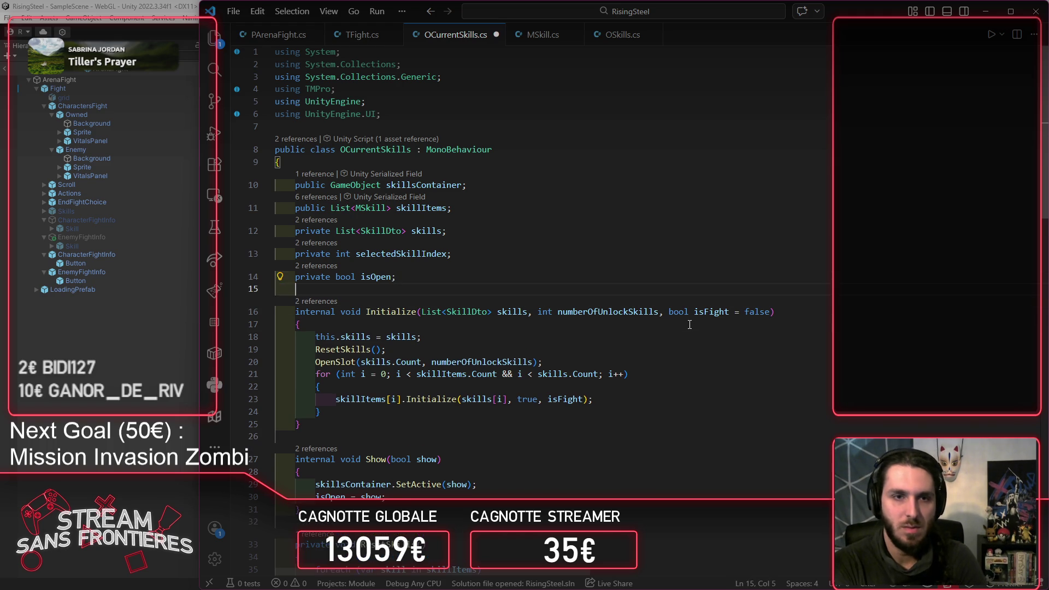
{"action": "type", "text": "private b"}
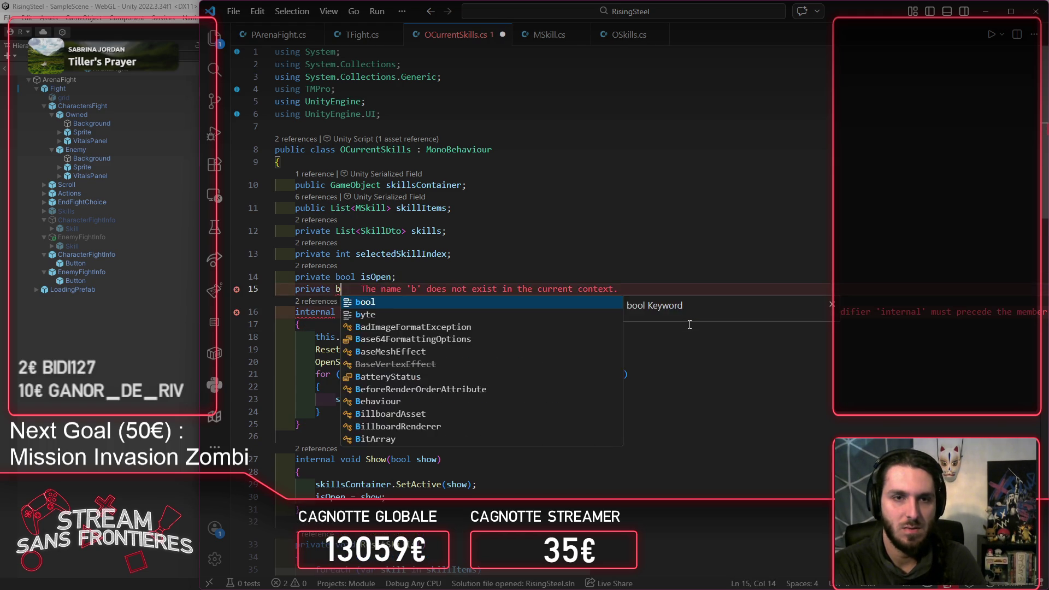
{"action": "type", "text": "ool isFight;"}
{"action": "key", "text": "ctrl+s"}
Step: Add 'this.isFight = isFight;' at the top of Initialize and save
{"action": "key", "text": "Down"}
{"action": "key", "text": "Down"}
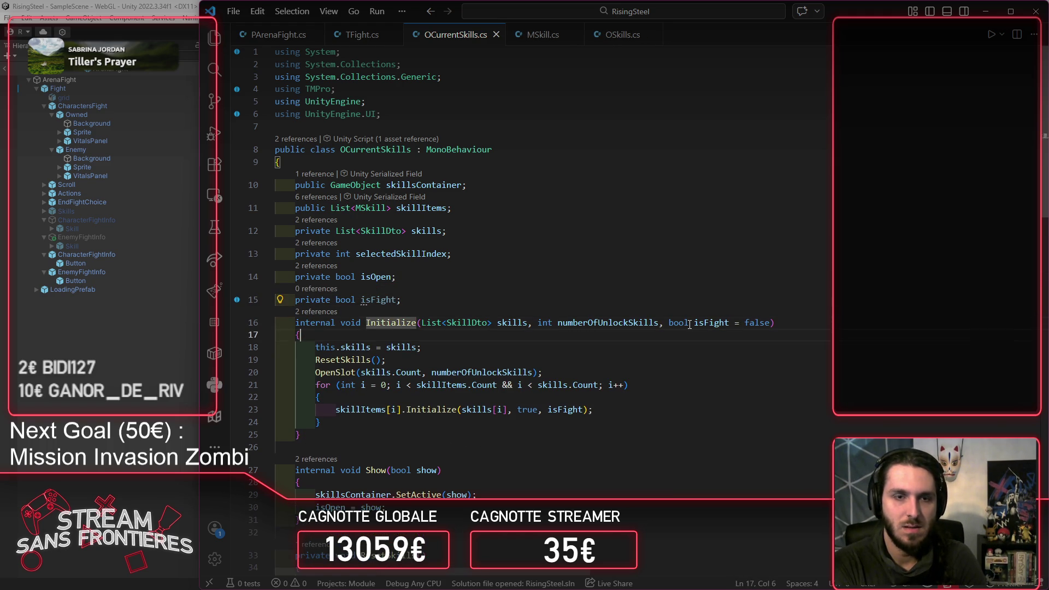
{"action": "key", "text": "Return"}
{"action": "type", "text": "this.isFight = isFight;"}
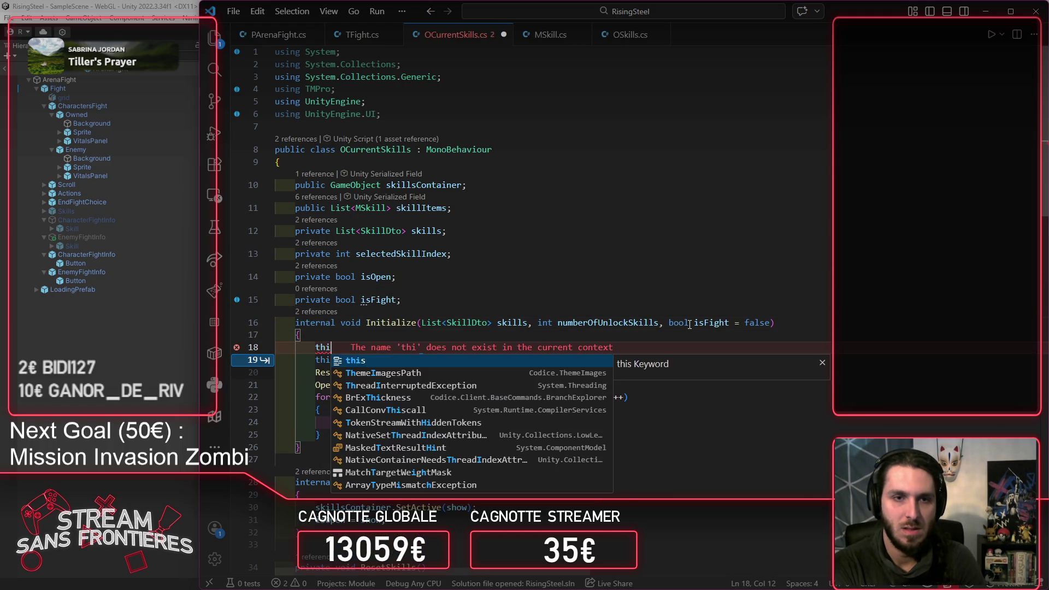
{"action": "key", "text": "ctrl+s"}
{"action": "scroll", "coordinate": [687, 324], "scroll_direction": "down", "scroll_amount": 10}
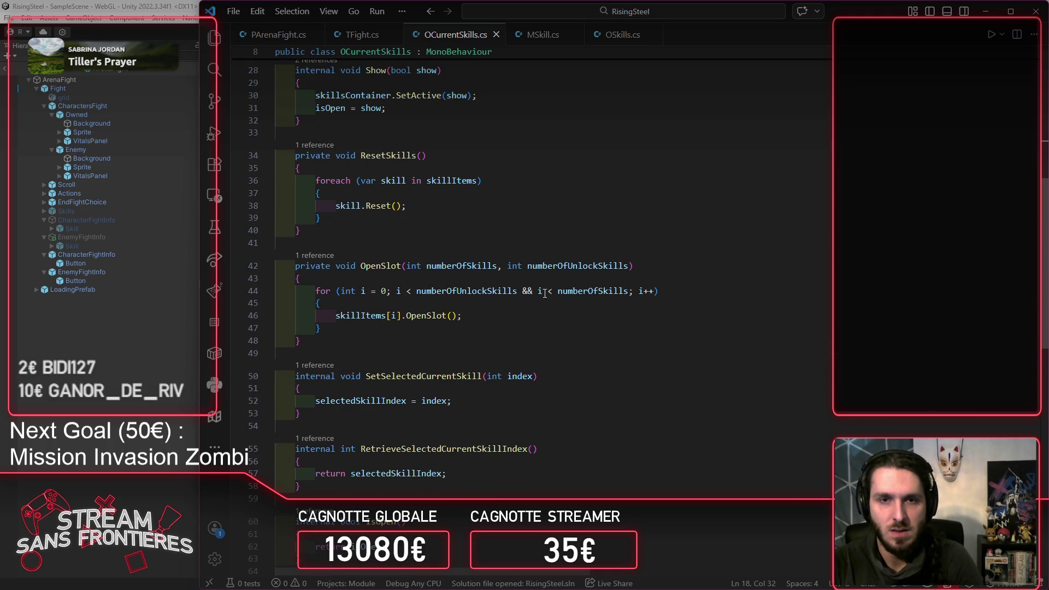
Step: Group the numberOfSkills comparison with '&& isFight' in parentheses and save
{"action": "left_click", "coordinate": [540, 290]}
{"action": "type", "text": "("}
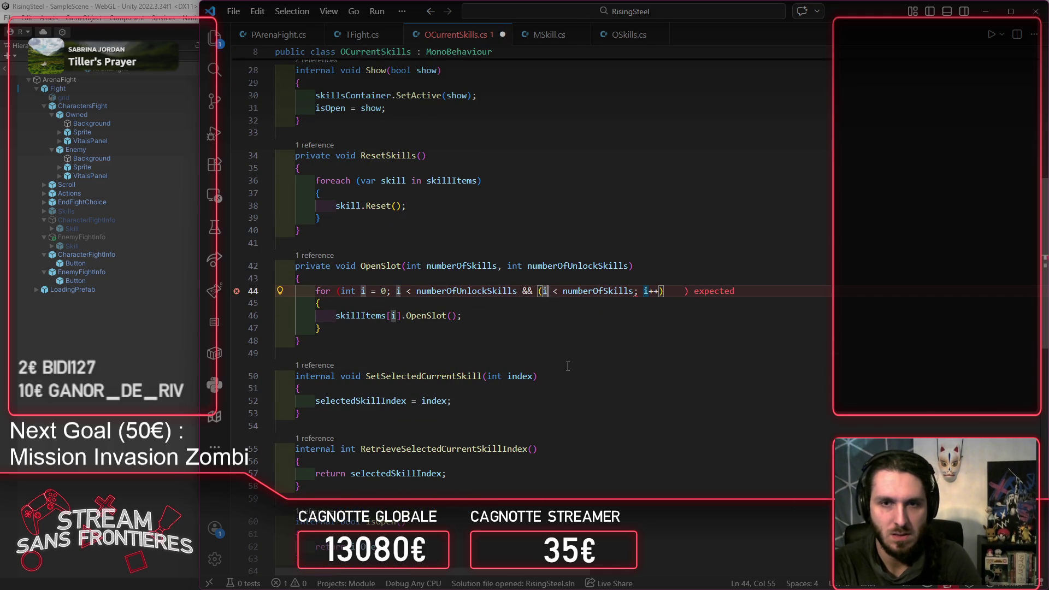
{"action": "key", "text": "ctrl+Right"}
{"action": "key", "text": "ctrl+Right"}
{"action": "key", "text": "ctrl+Right"}
{"action": "type", "text": ")"}
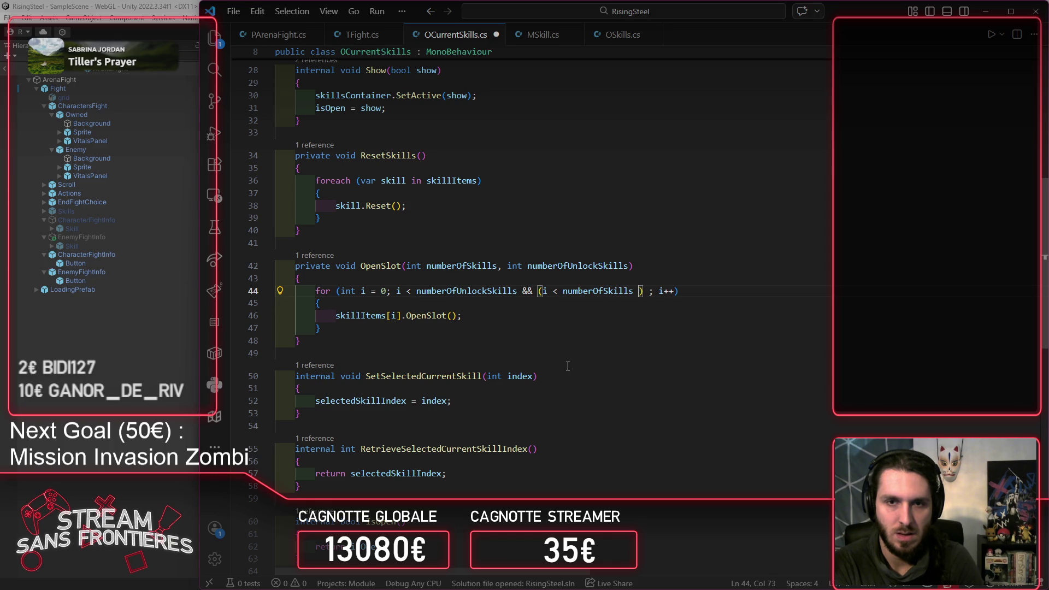
{"action": "type", "text": " && "}
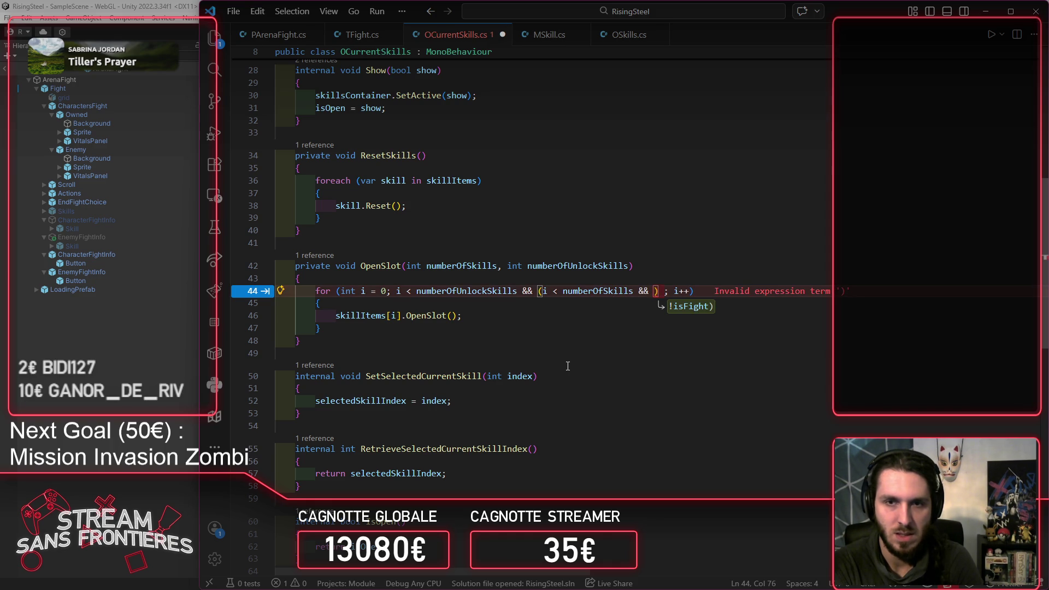
{"action": "type", "text": "isFight"}
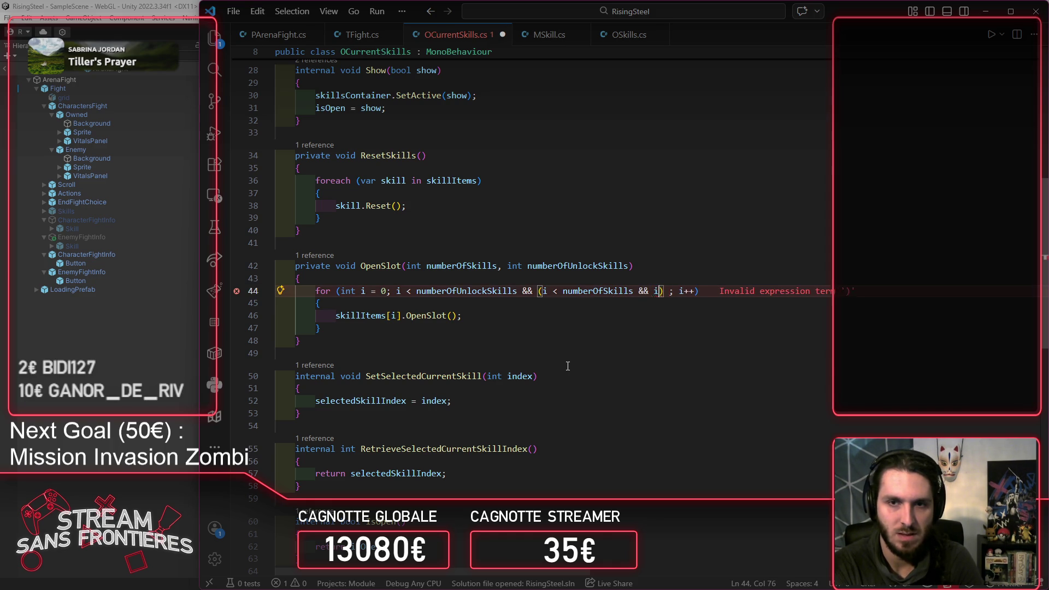
{"action": "key", "text": "ctrl+s"}
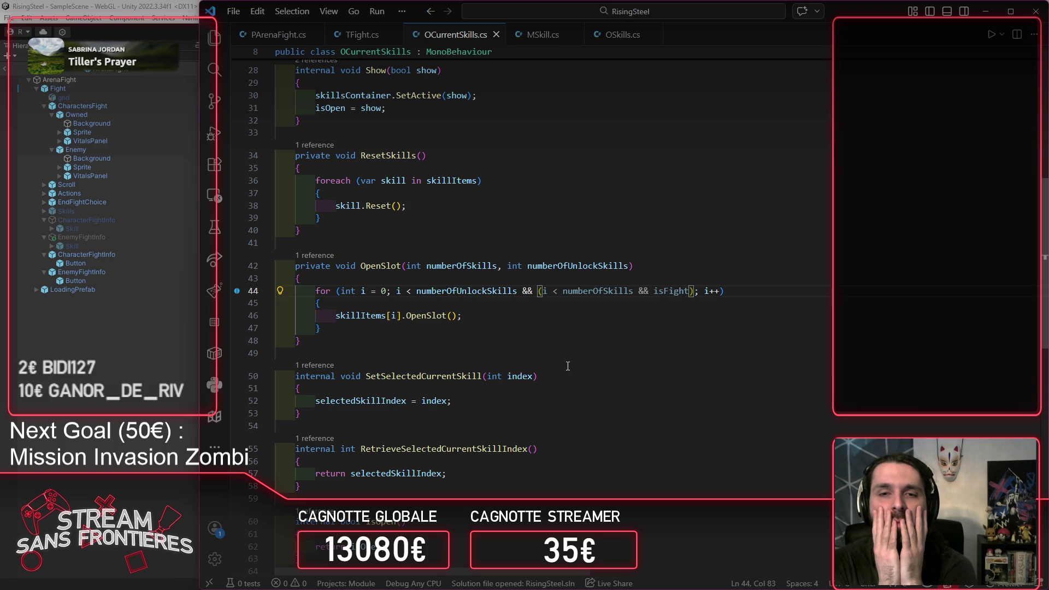
Step: Change the first && to || and add 'i < numberOfUnlockSkills &&' inside the parenthesized group, then save
{"action": "double_click", "coordinate": [527, 291]}
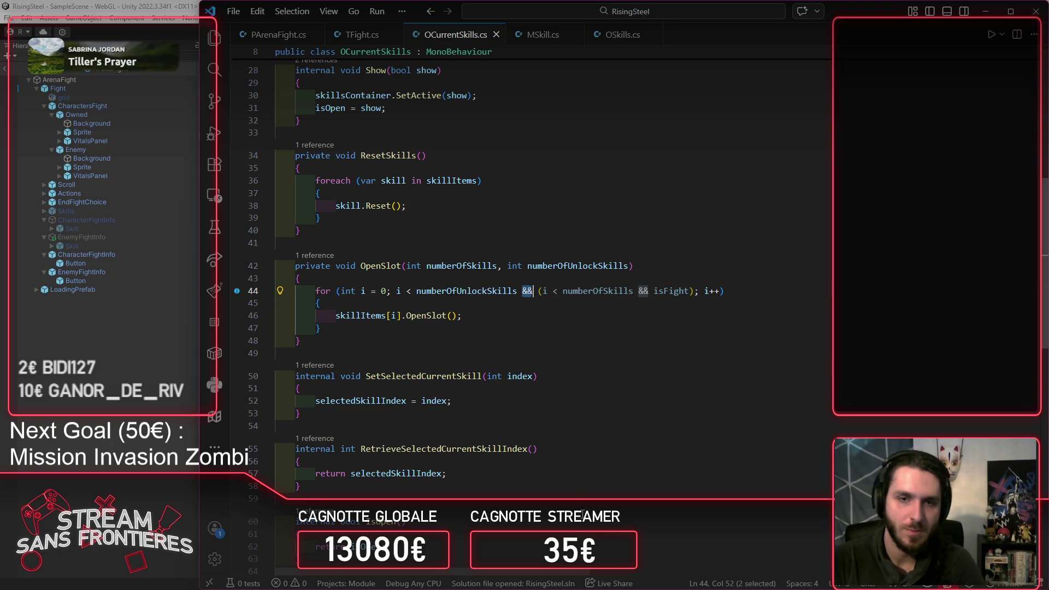
{"action": "type", "text": "||"}
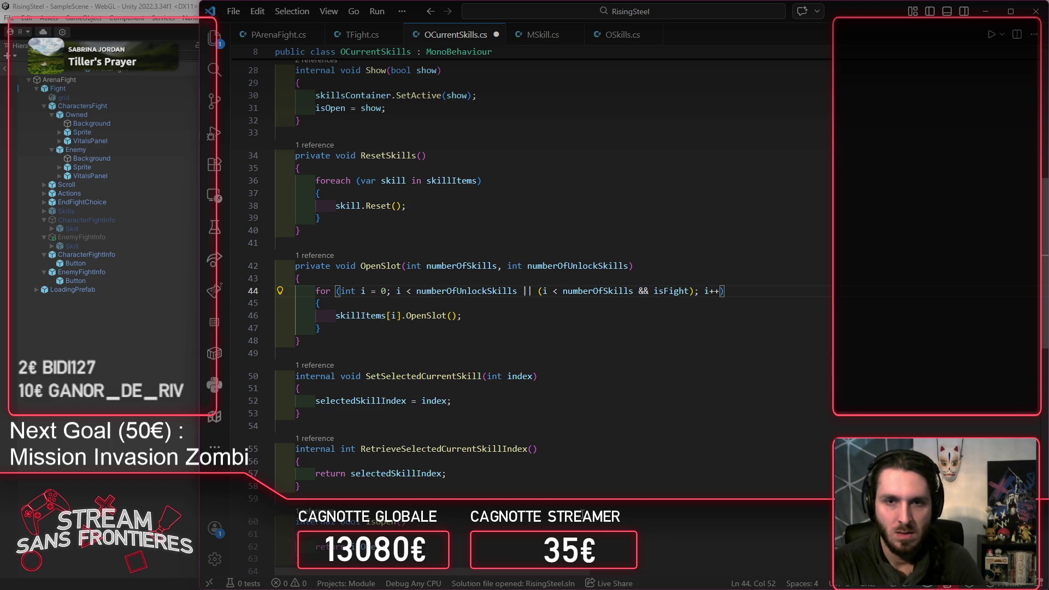
{"action": "key", "text": "Left"}
{"action": "key", "text": "Right"}
{"action": "key", "text": "Right"}
{"action": "key", "text": "Right"}
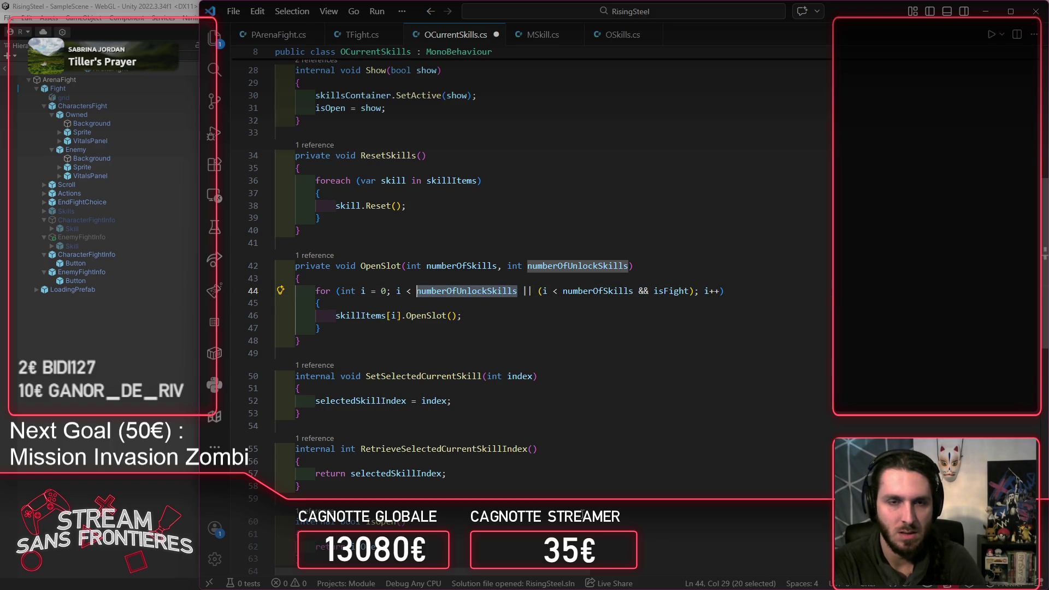
{"action": "key", "text": "ctrl+Left"}
{"action": "key", "text": "ctrl+Left"}
{"action": "key", "text": "ctrl+Left"}
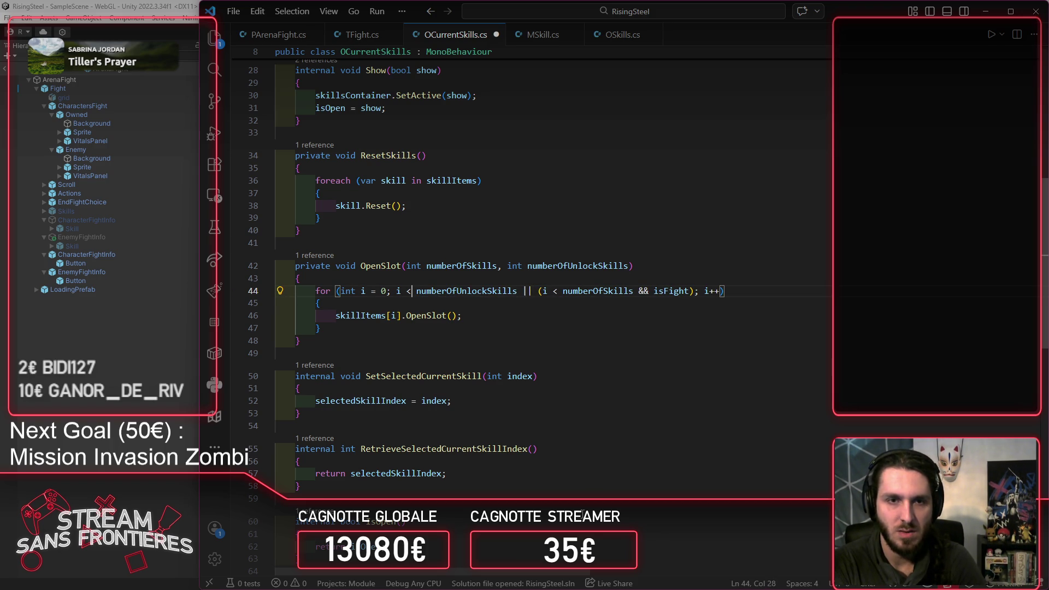
{"action": "key", "text": "shift+Right"}
{"action": "key", "text": "ctrl+shift+Right"}
{"action": "key", "text": "ctrl+shift+Right"}
{"action": "key", "text": "ctrl+c"}
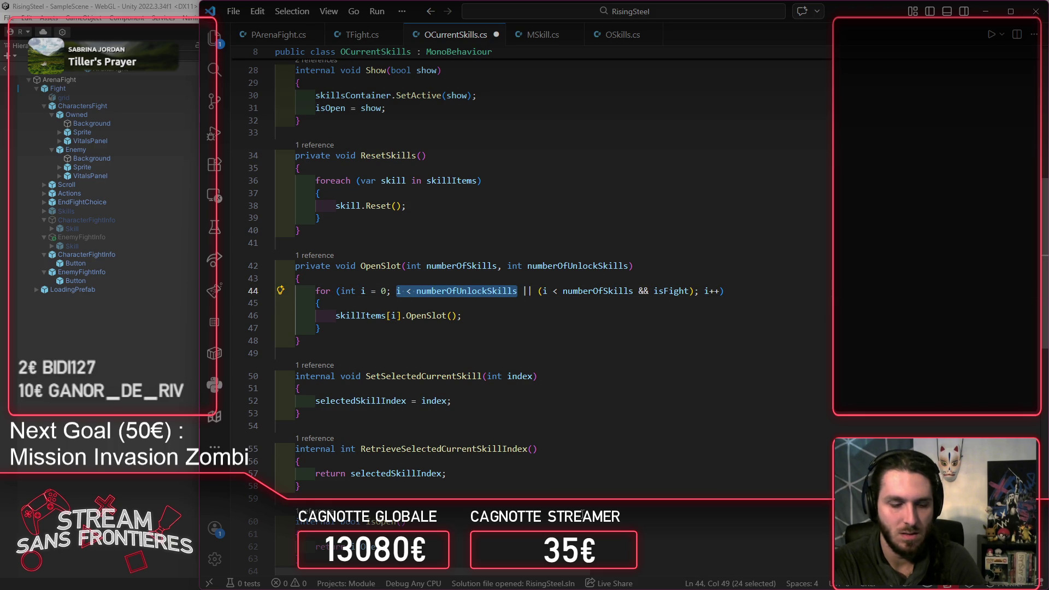
{"action": "key", "text": "ctrl+Right"}
{"action": "key", "text": "ctrl+Right"}
{"action": "key", "text": "ctrl+Right"}
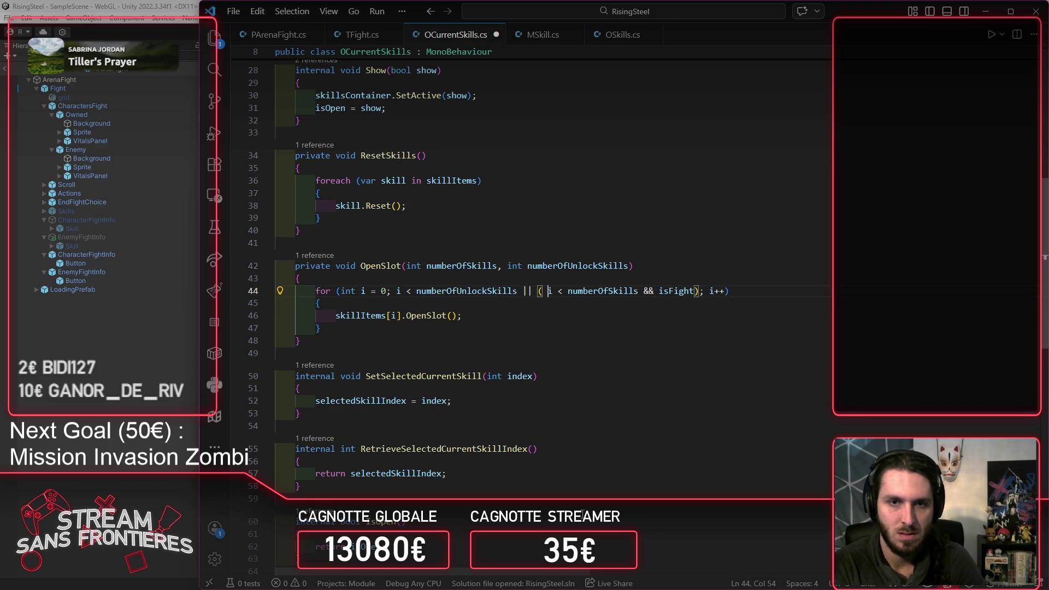
{"action": "key", "text": "ctrl+v"}
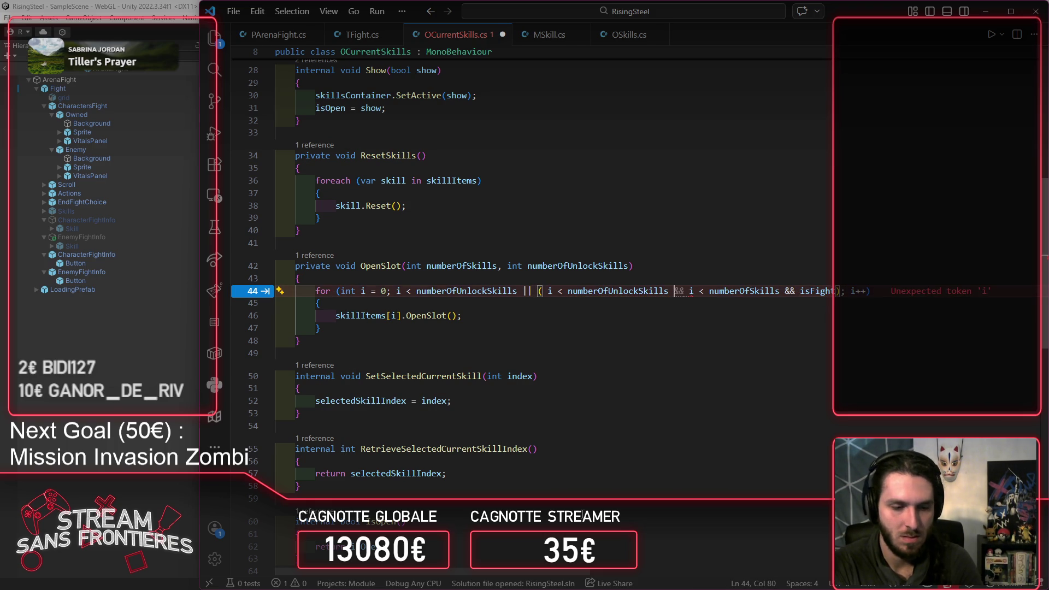
{"action": "key", "text": "Tab"}
{"action": "key", "text": "ctrl+s"}
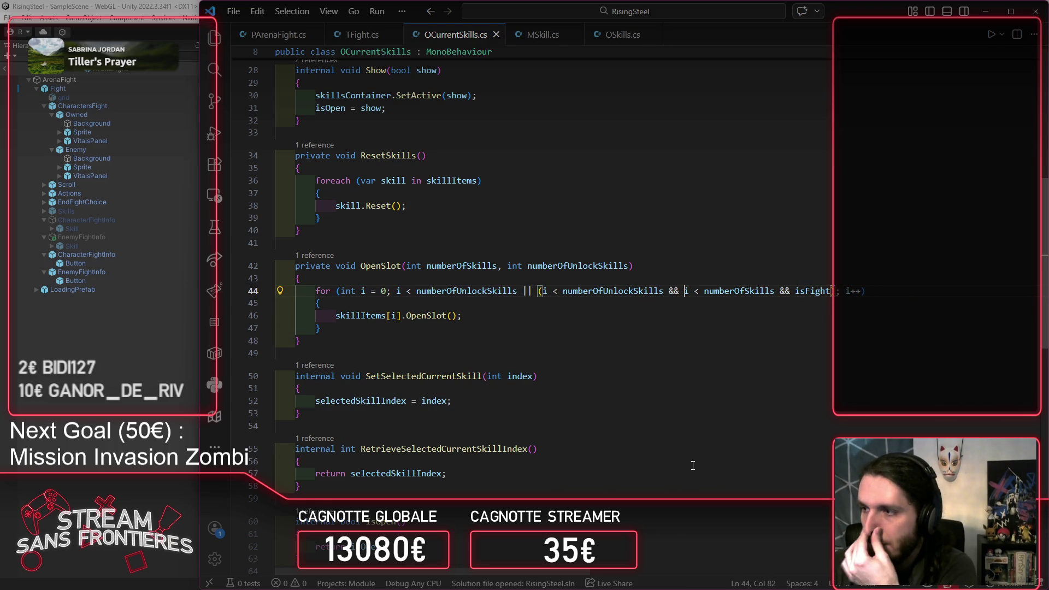
Step: Bring Unity to the front and enter Play mode
{"action": "left_click", "coordinate": [71, 431]}
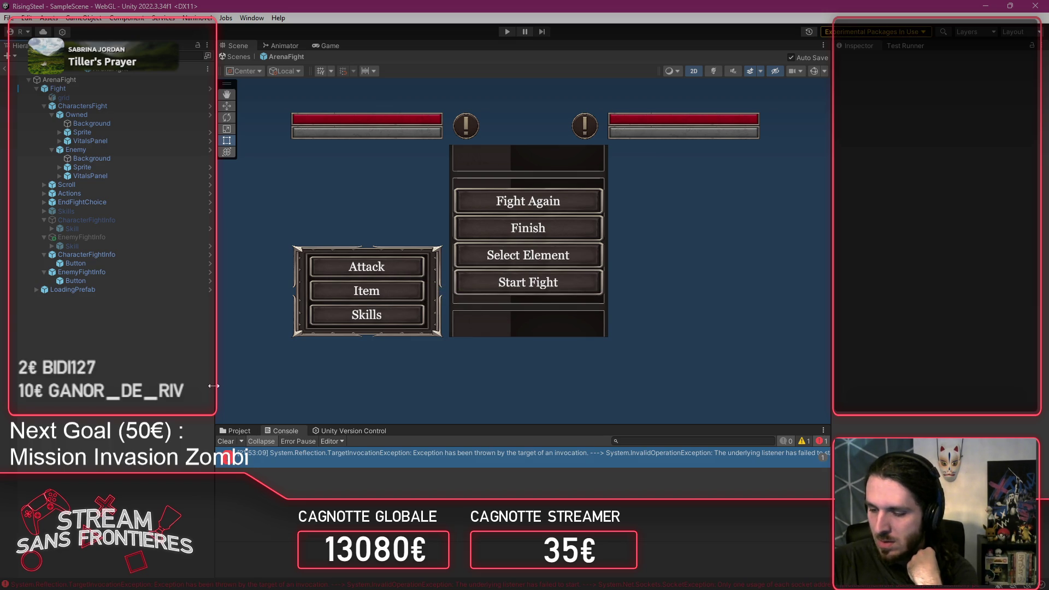
{"action": "left_click", "coordinate": [508, 31]}
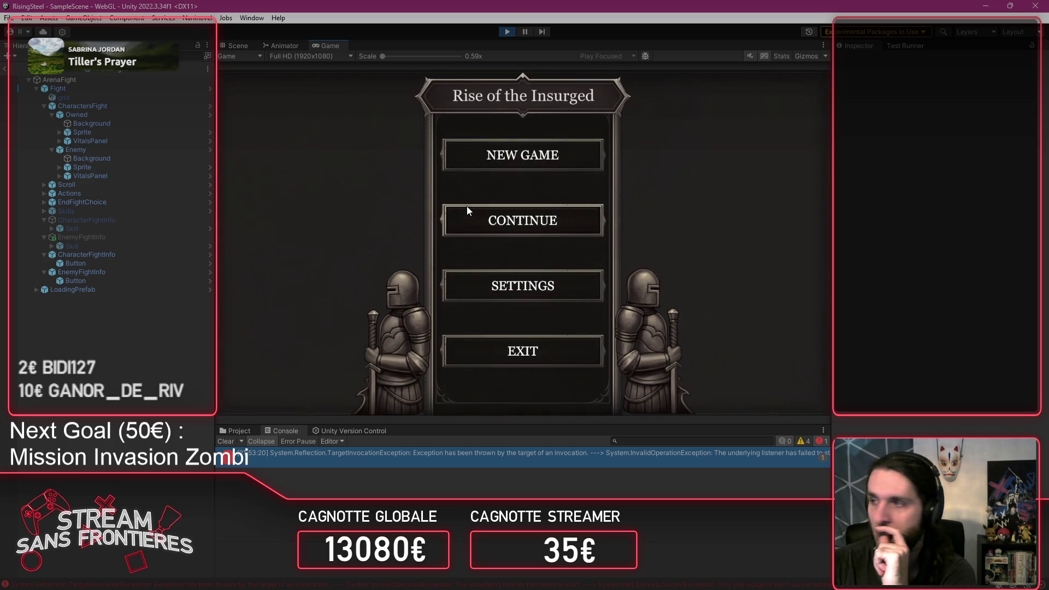
Step: Load a saved game, then view and close Alberto's details in the recruitment roster
{"action": "left_click", "coordinate": [467, 211]}
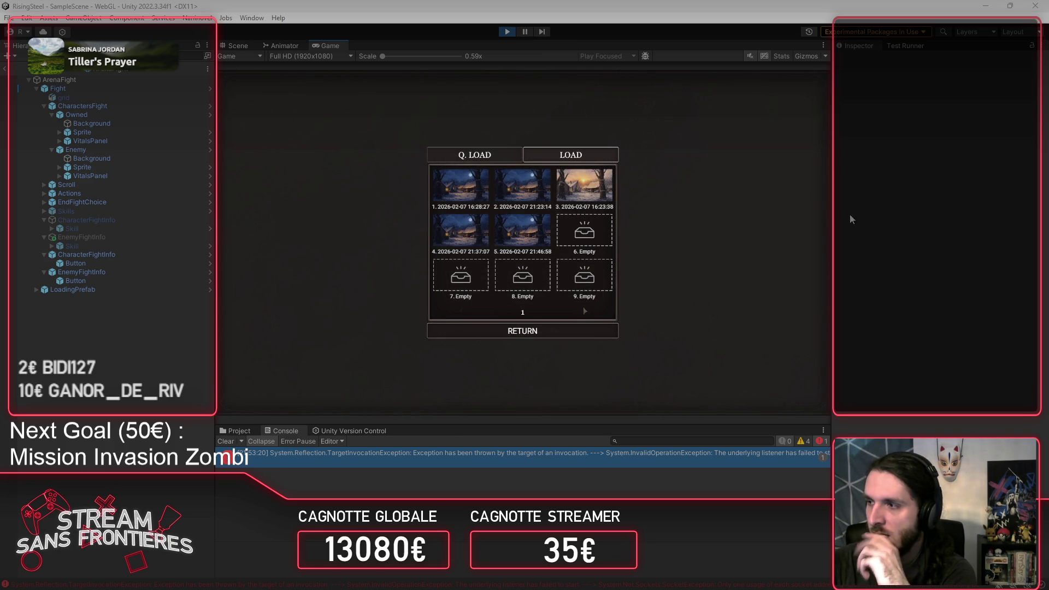
{"action": "left_click", "coordinate": [520, 228]}
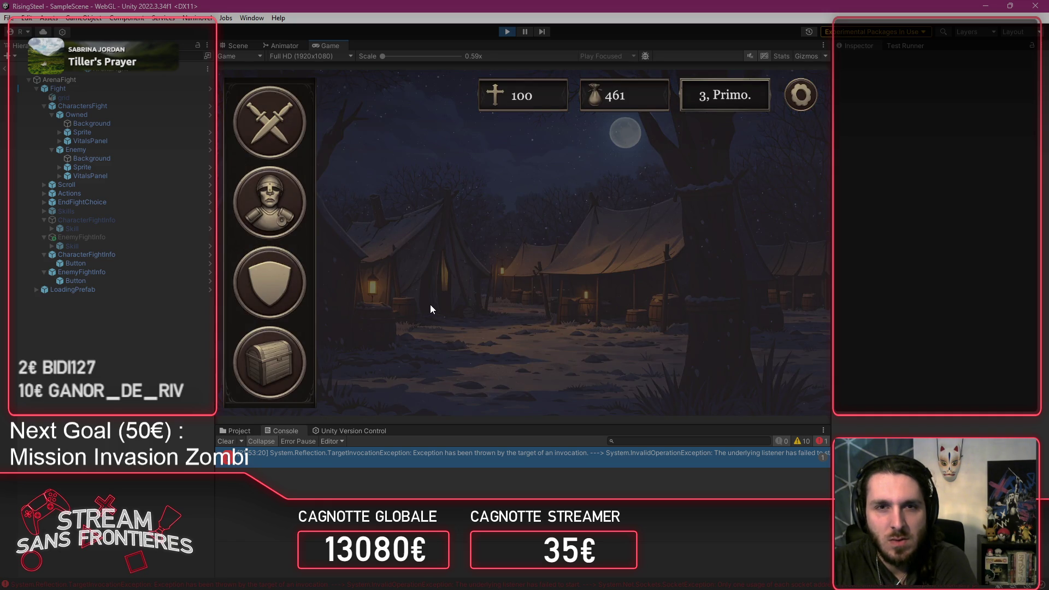
{"action": "left_click", "coordinate": [430, 304]}
{"action": "left_click", "coordinate": [303, 266]}
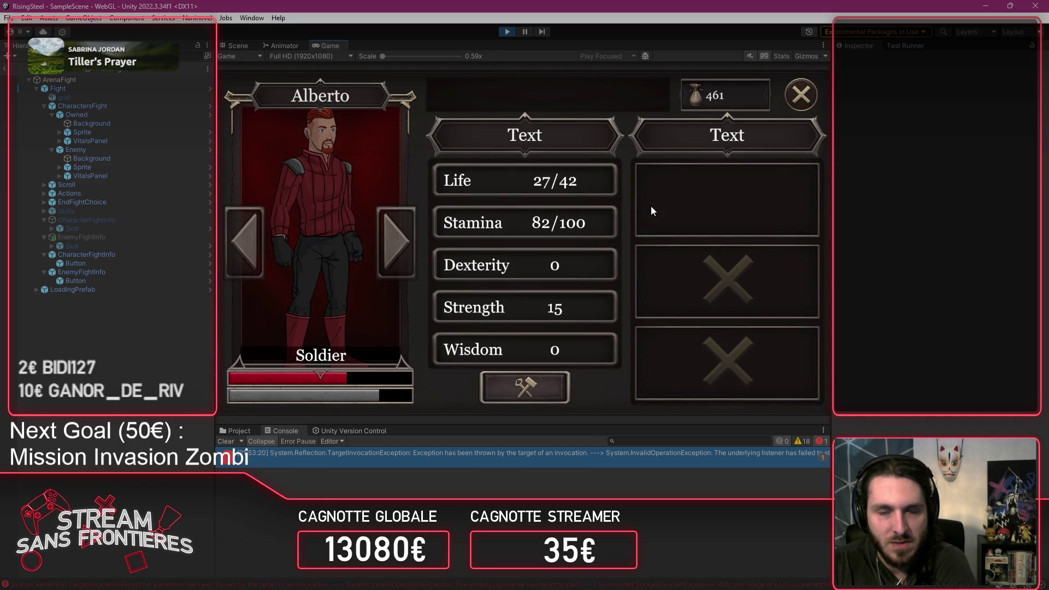
{"action": "left_click", "coordinate": [808, 102]}
{"action": "left_click", "coordinate": [809, 103]}
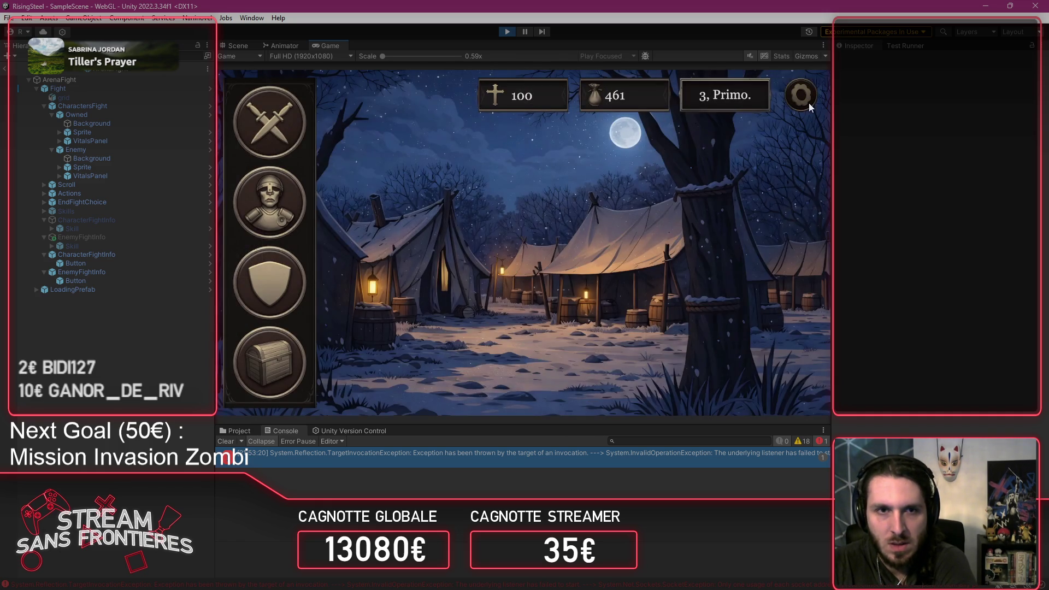
Step: Start an arena fight with Alberto, check the skills list, and stop play mode
{"action": "left_click", "coordinate": [269, 123]}
{"action": "left_click", "coordinate": [294, 184]}
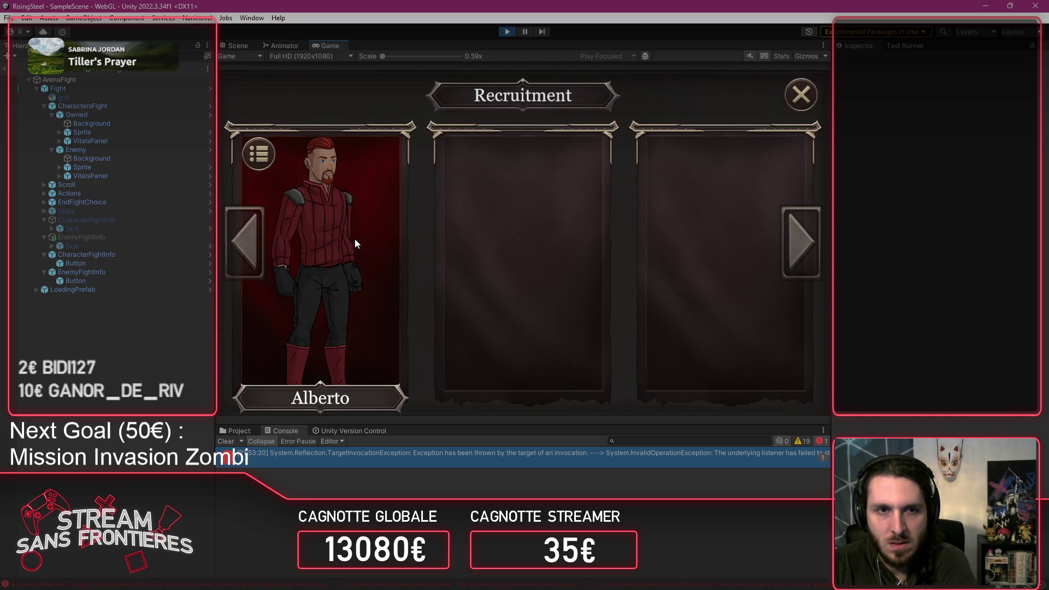
{"action": "left_click", "coordinate": [355, 244]}
{"action": "left_click", "coordinate": [490, 248]}
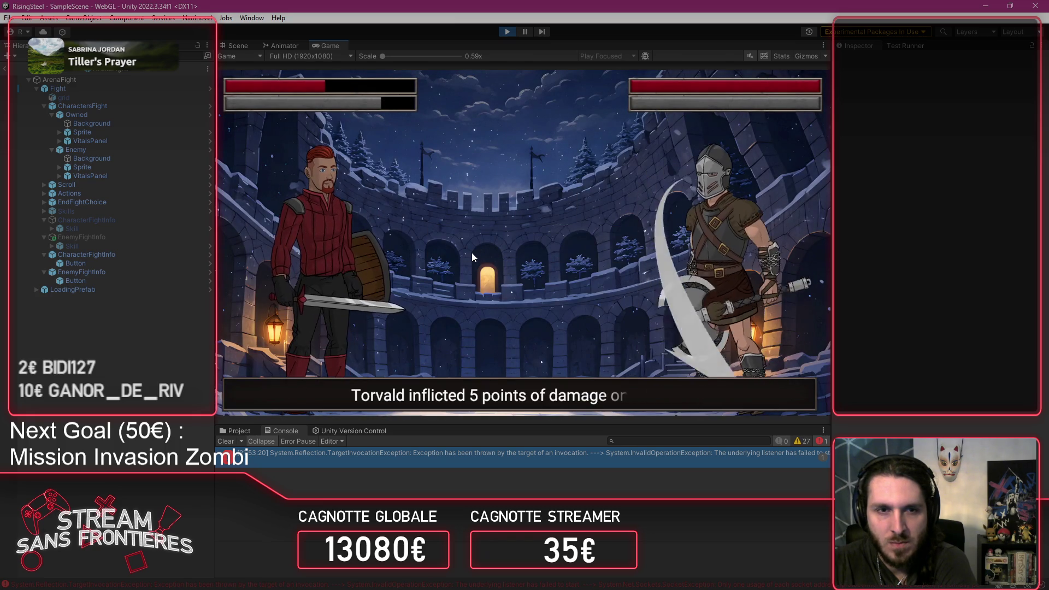
{"action": "left_click", "coordinate": [342, 335]}
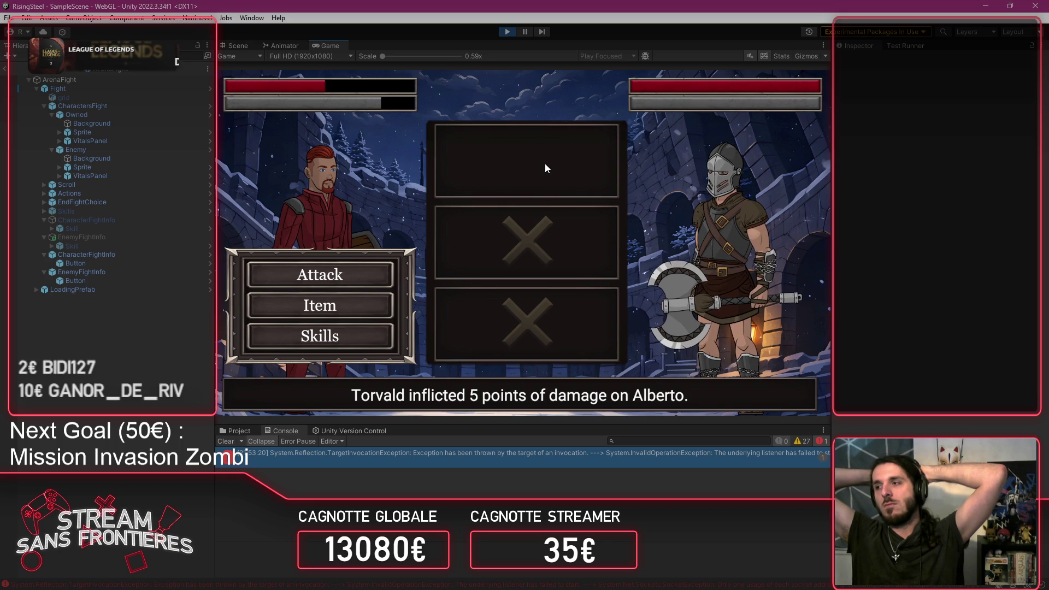
{"action": "left_click", "coordinate": [507, 31]}
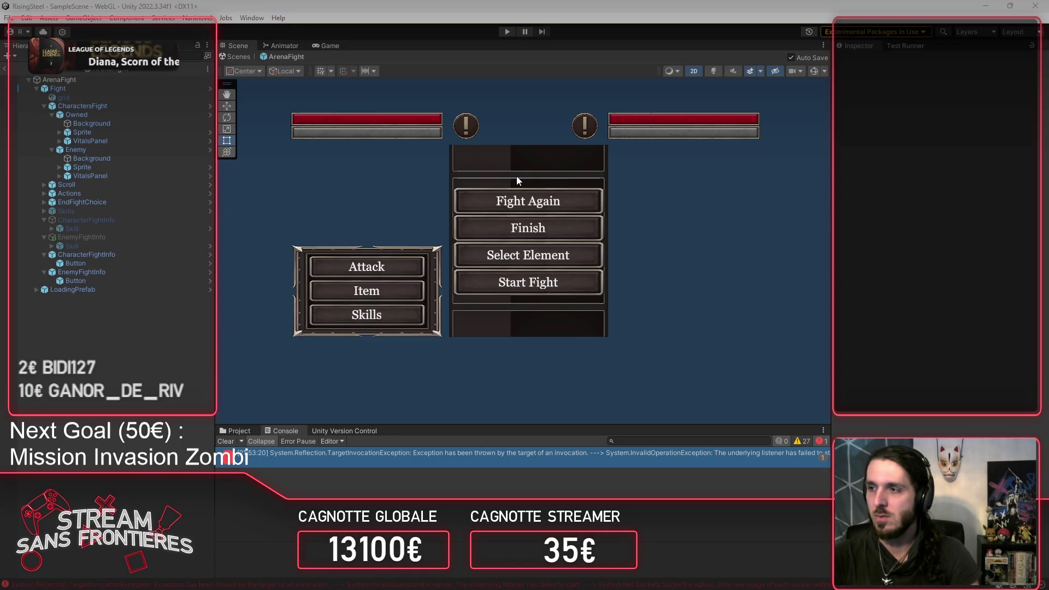
Step: Wrap the first loop comparison 'i < numberOfUnlockSkills' on line 44 in parentheses
{"action": "key", "text": "alt+Tab"}
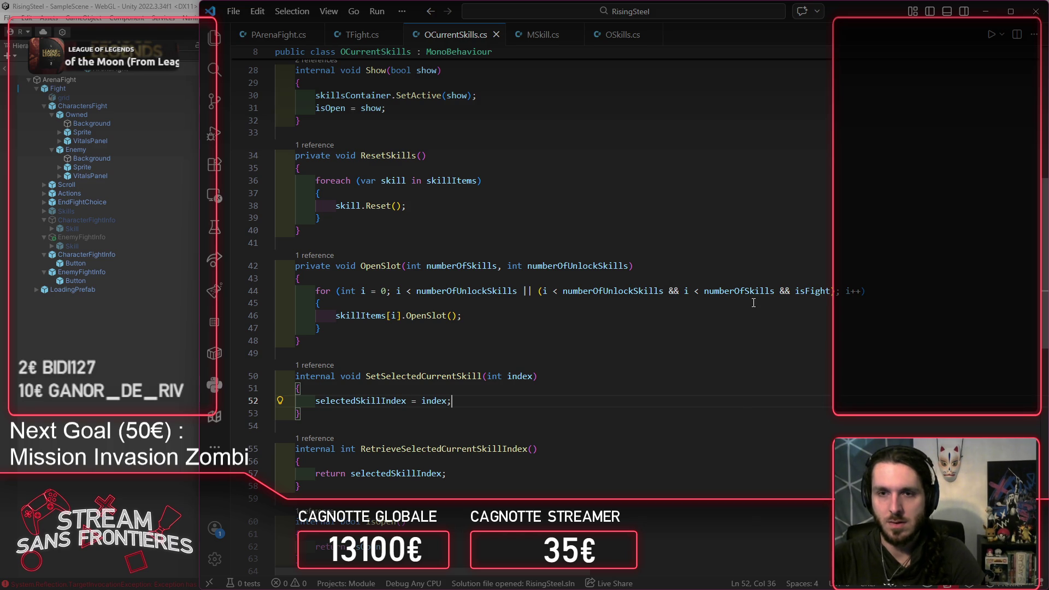
{"action": "left_click", "coordinate": [394, 291]}
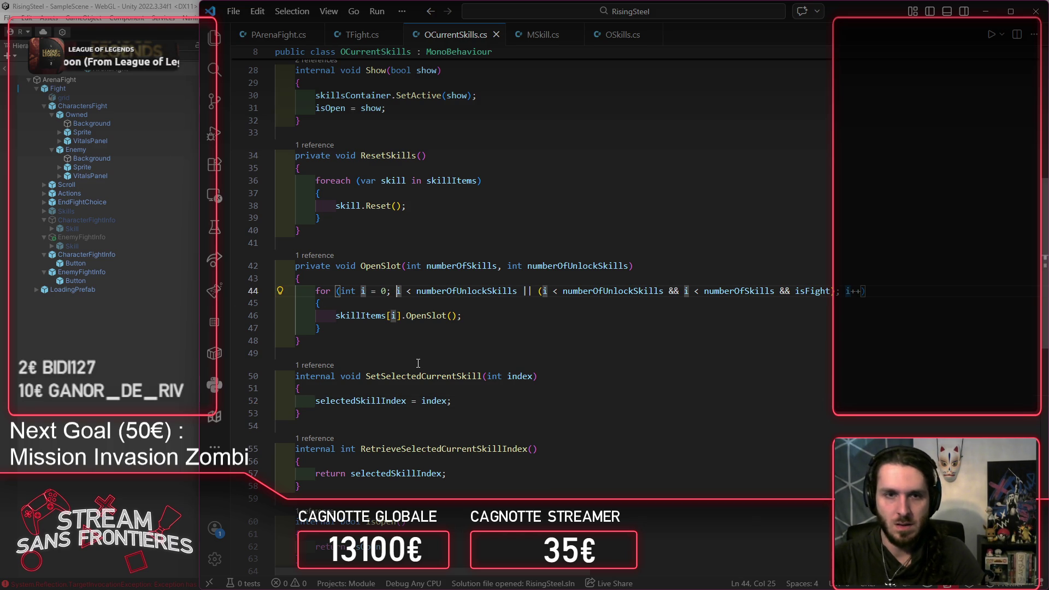
{"action": "type", "text": "("}
{"action": "key", "text": "ctrl+Right"}
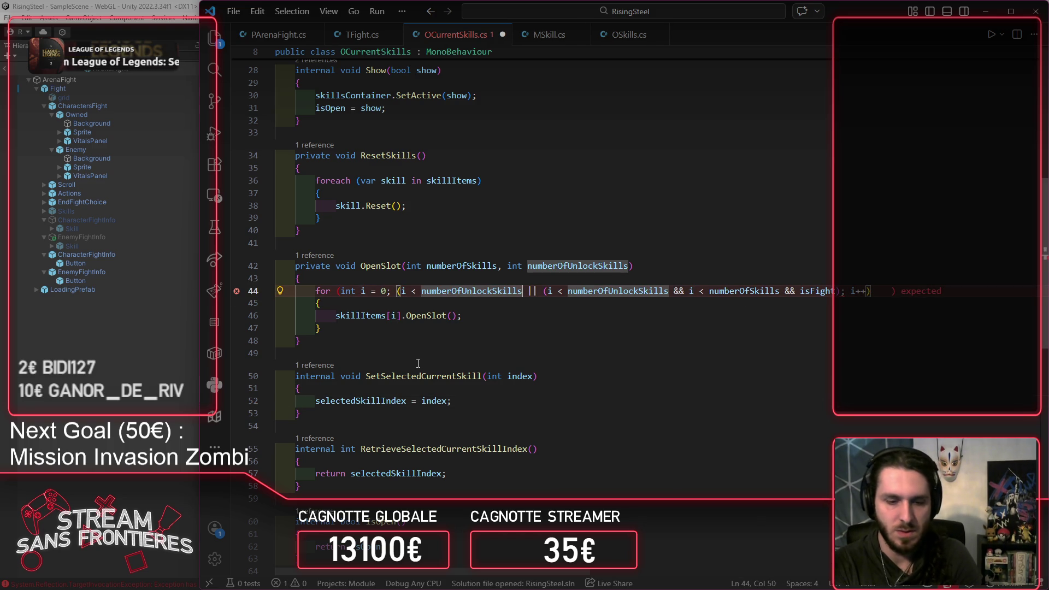
{"action": "type", "text": ")"}
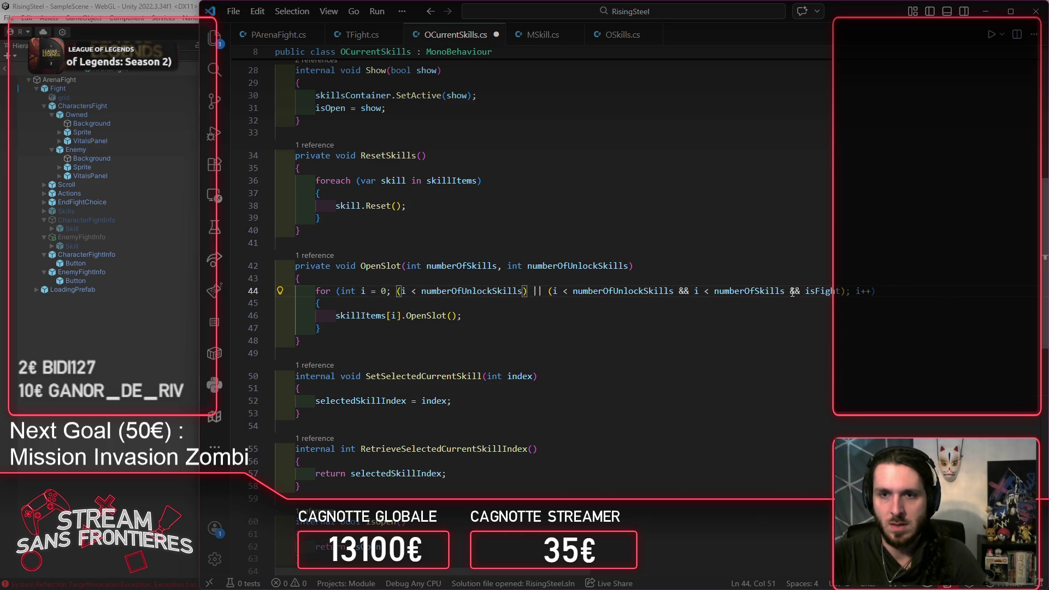
Step: Add '&& !isFight' inside that group by copying the isFight check, and save OCurrentSkills.cs
{"action": "left_click_drag", "start_coordinate": [791, 291], "coordinate": [840, 290]}
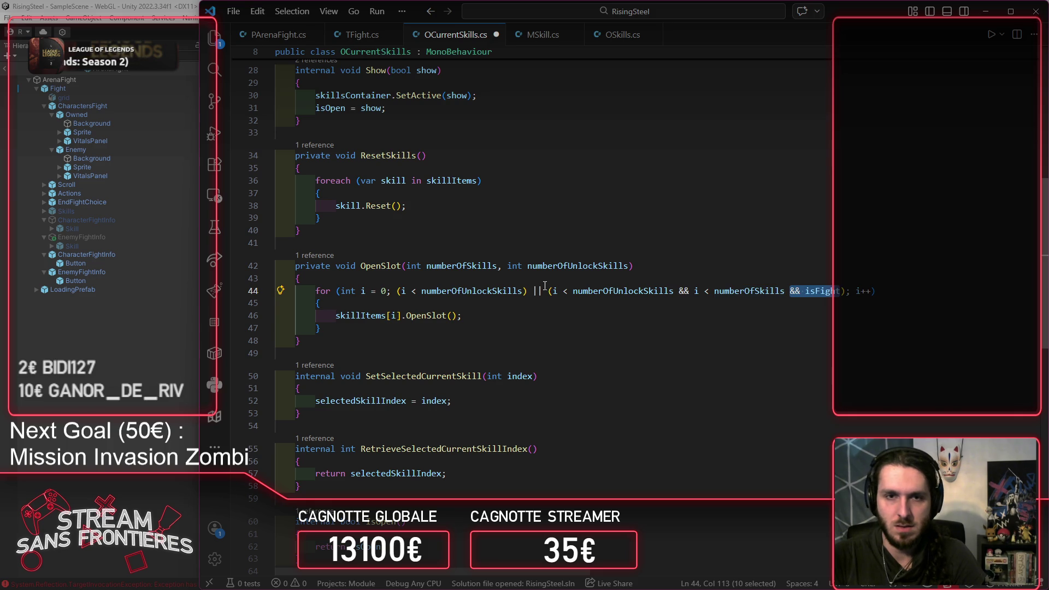
{"action": "key", "text": "ctrl+c"}
{"action": "left_click", "coordinate": [524, 291]}
{"action": "key", "text": "ctrl+v"}
{"action": "key", "text": "ctrl+s"}
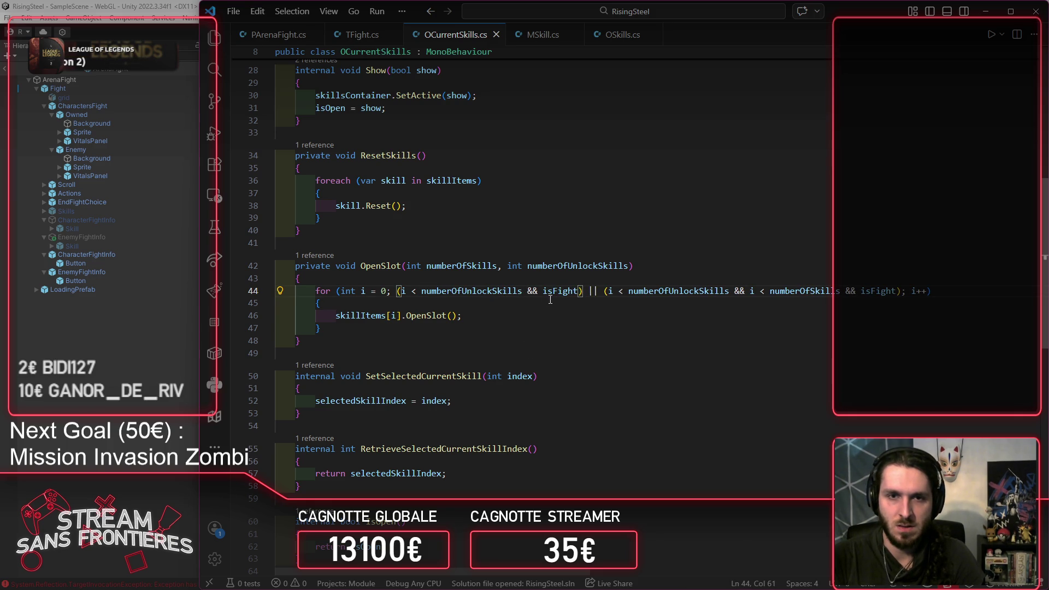
{"action": "key", "text": "ctrl+Left"}
{"action": "type", "text": "!"}
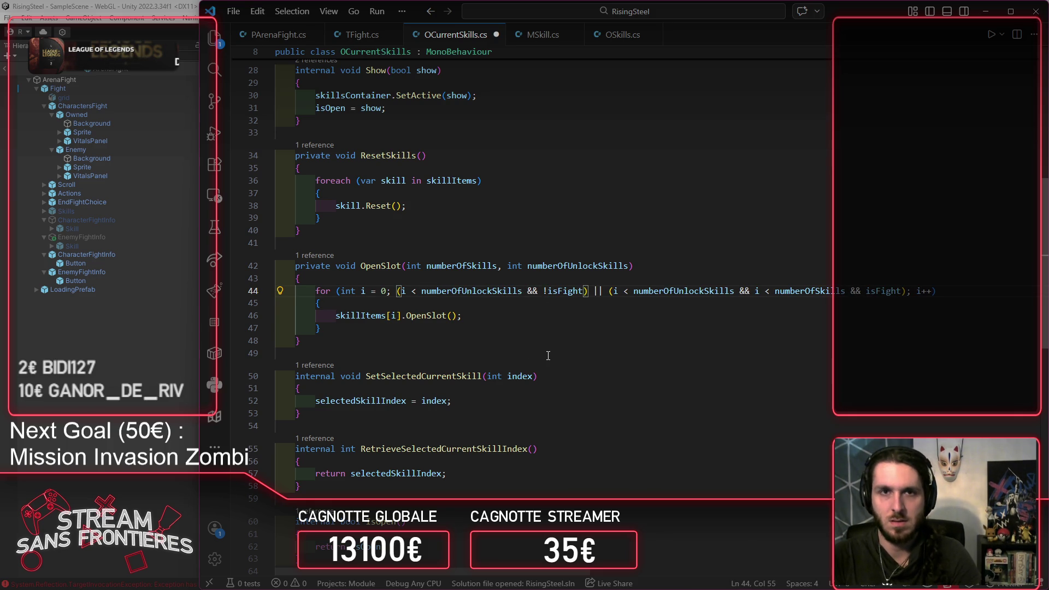
{"action": "key", "text": "ctrl+s"}
{"action": "left_click", "coordinate": [121, 378]}
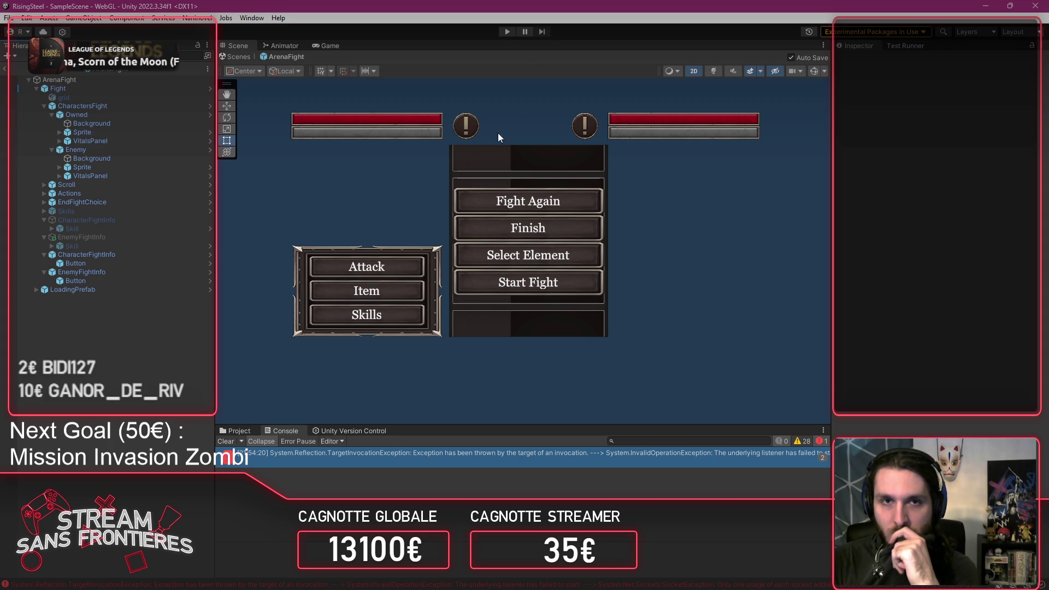
Step: Play from save slot 5 and check Alberto's sheet: one skill slot open, two locked
{"action": "left_click", "coordinate": [502, 31]}
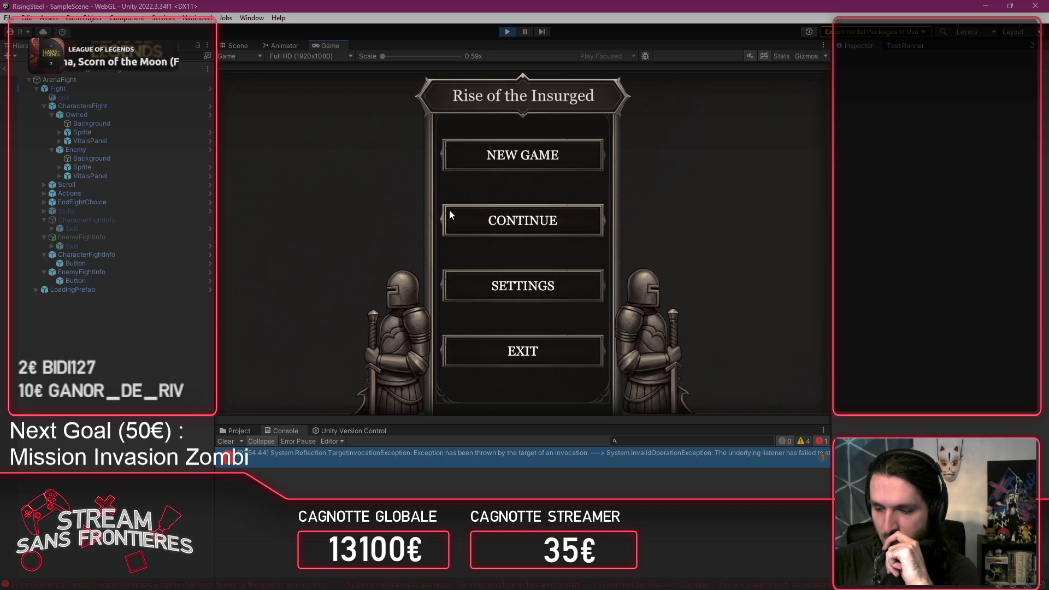
{"action": "left_click", "coordinate": [498, 231]}
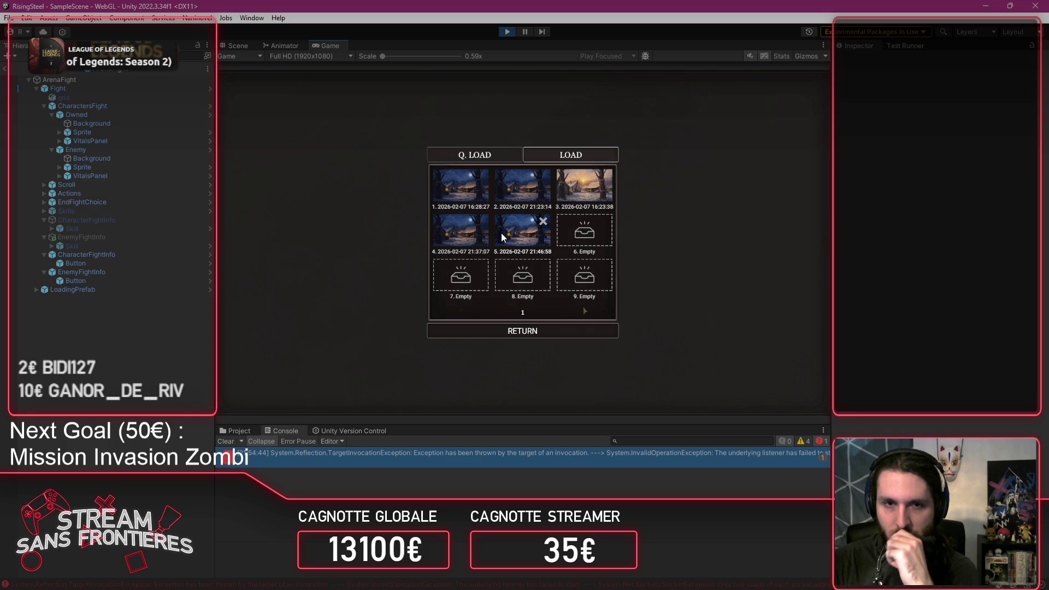
{"action": "left_click", "coordinate": [501, 233]}
{"action": "left_click", "coordinate": [292, 295]}
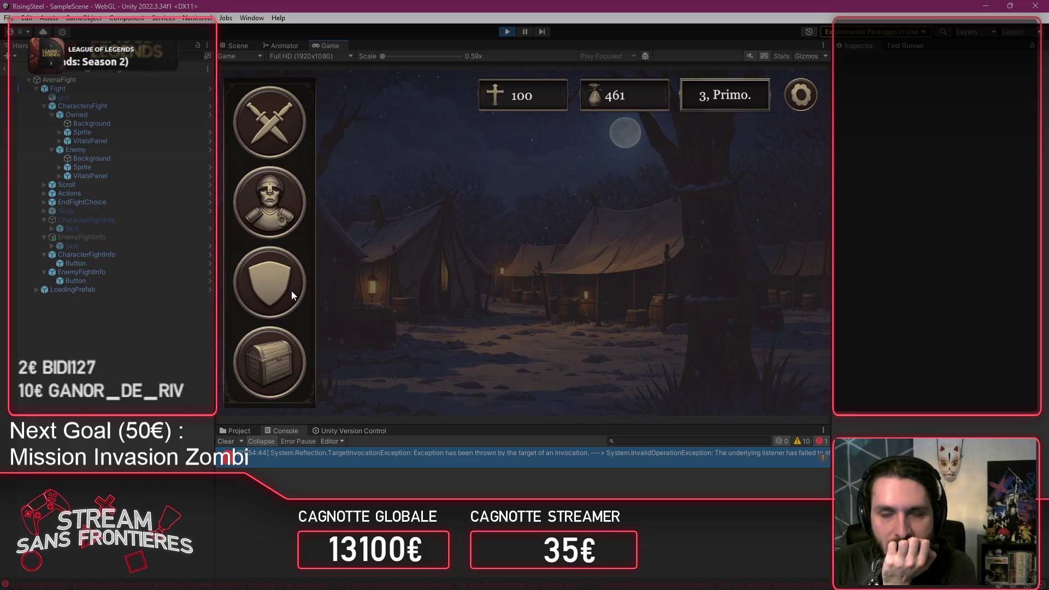
{"action": "left_click", "coordinate": [320, 320]}
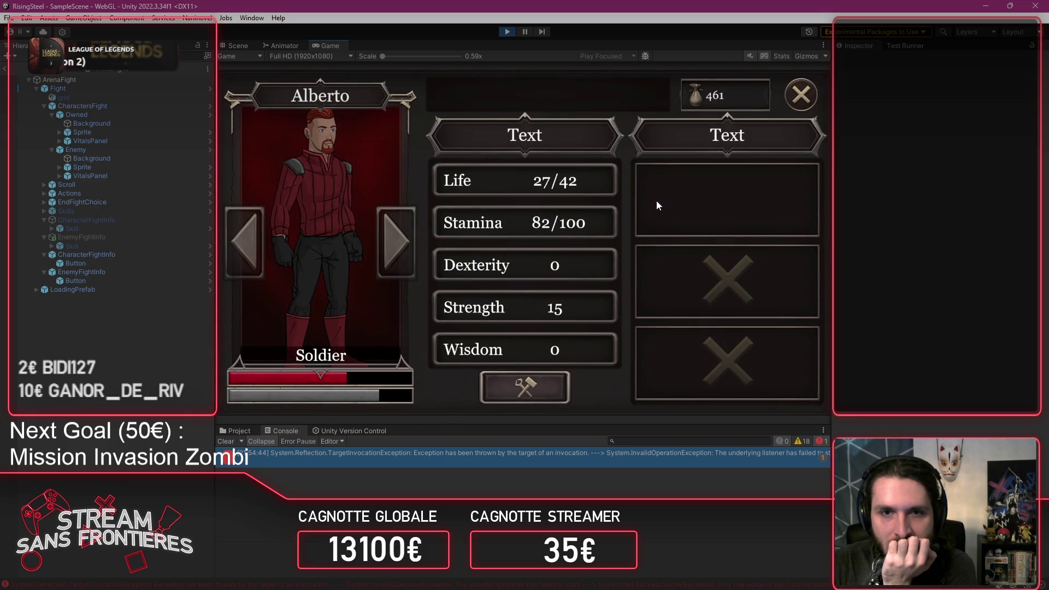
{"action": "left_click", "coordinate": [798, 101]}
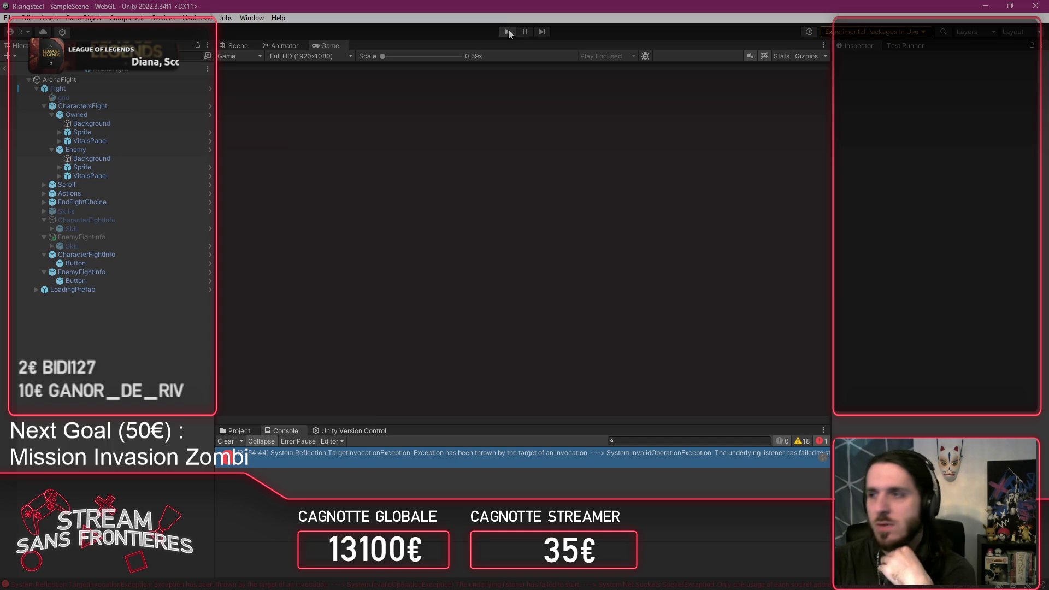
Step: Restart play mode, start the arena fight and view Alberto's skills, all three locked
{"action": "left_click", "coordinate": [508, 31]}
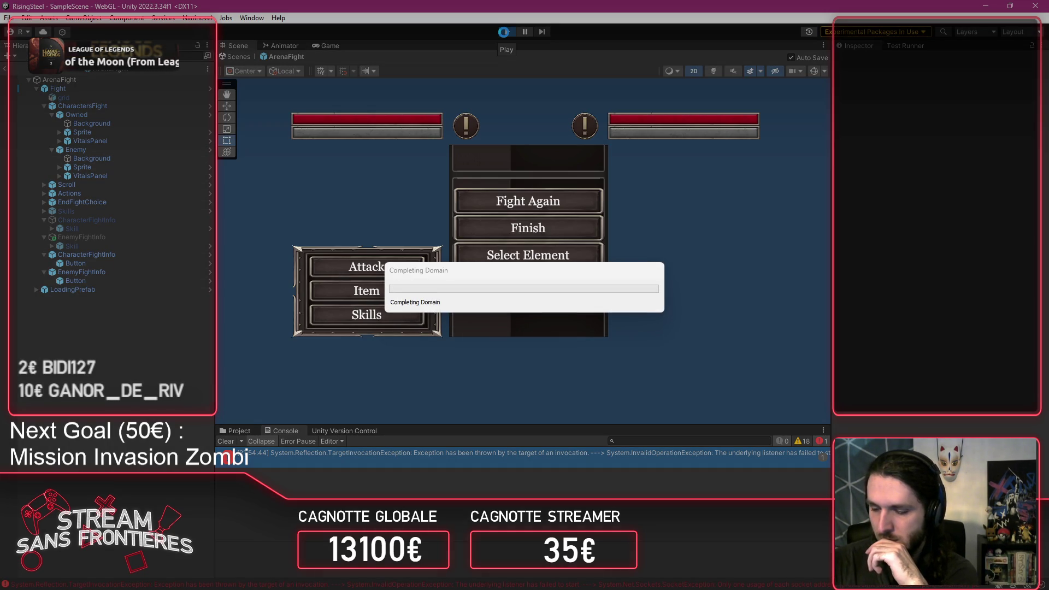
{"action": "left_click", "coordinate": [504, 32]}
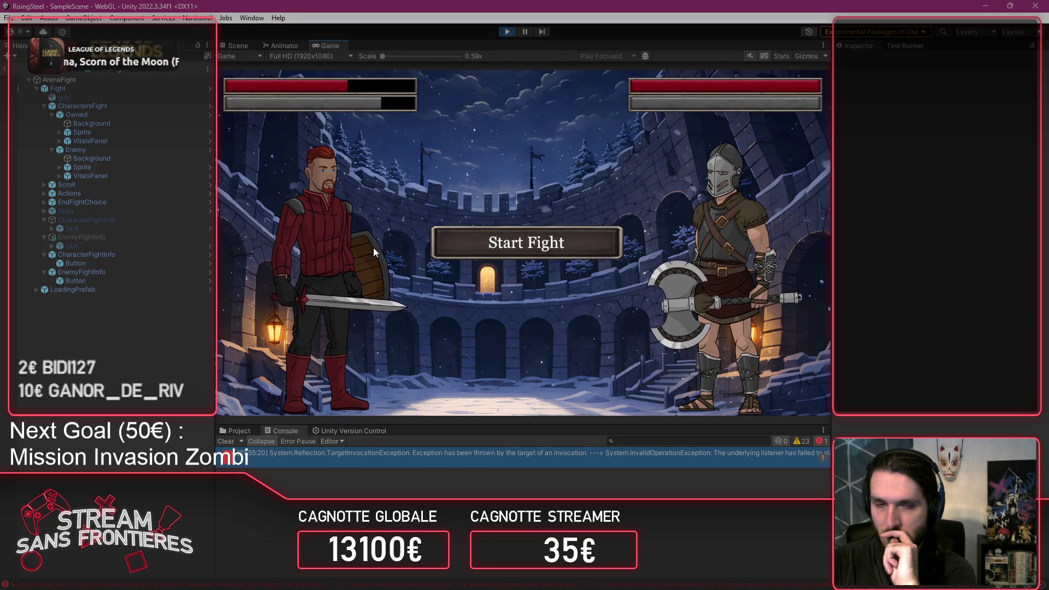
{"action": "left_click", "coordinate": [448, 245]}
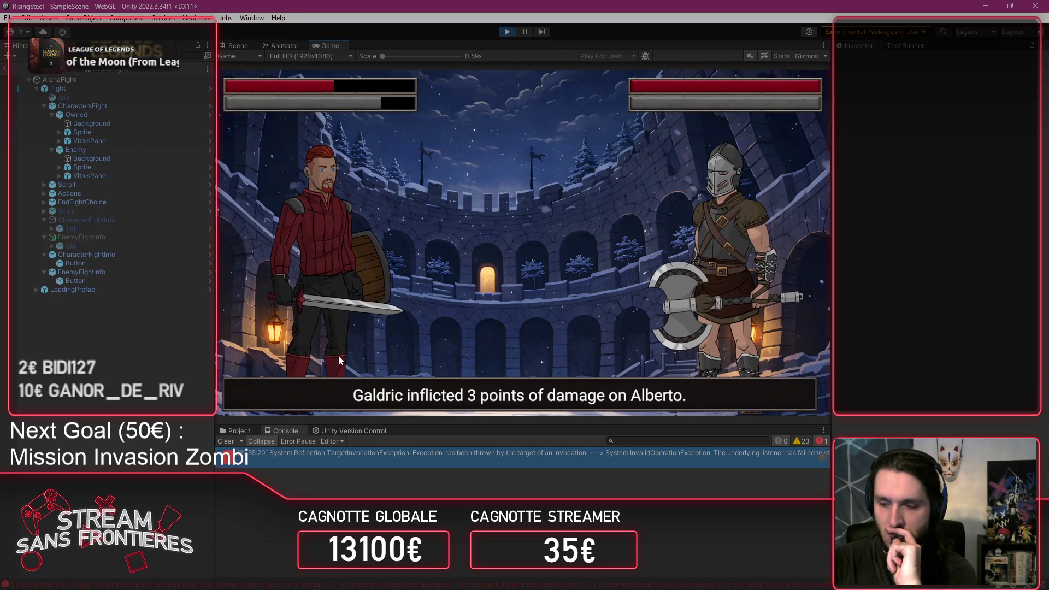
{"action": "left_click", "coordinate": [313, 338]}
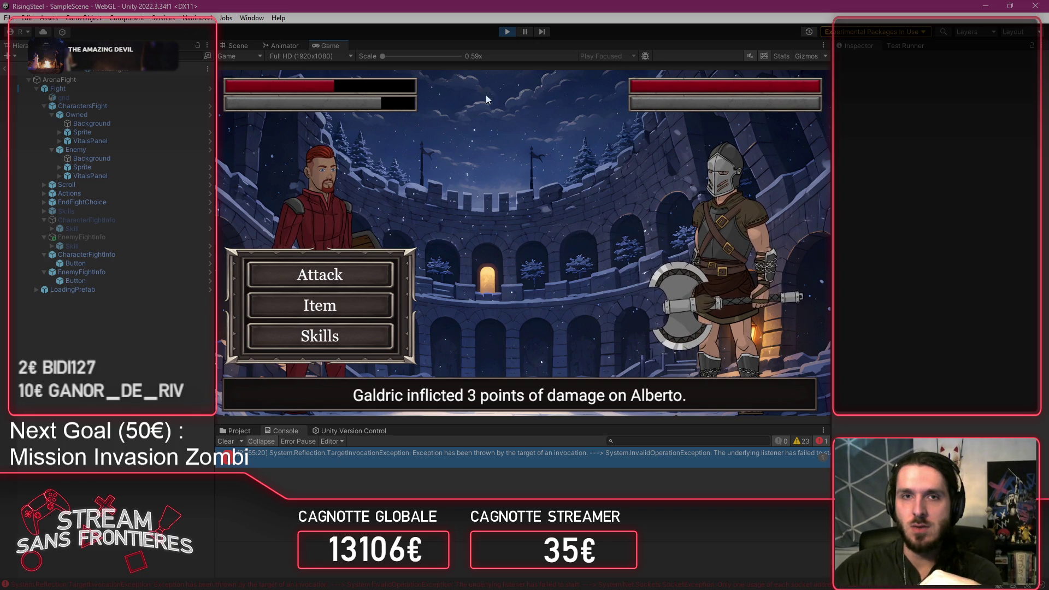
Step: Stop the fight test and relaunch the game to its title menu
{"action": "left_click", "coordinate": [513, 31]}
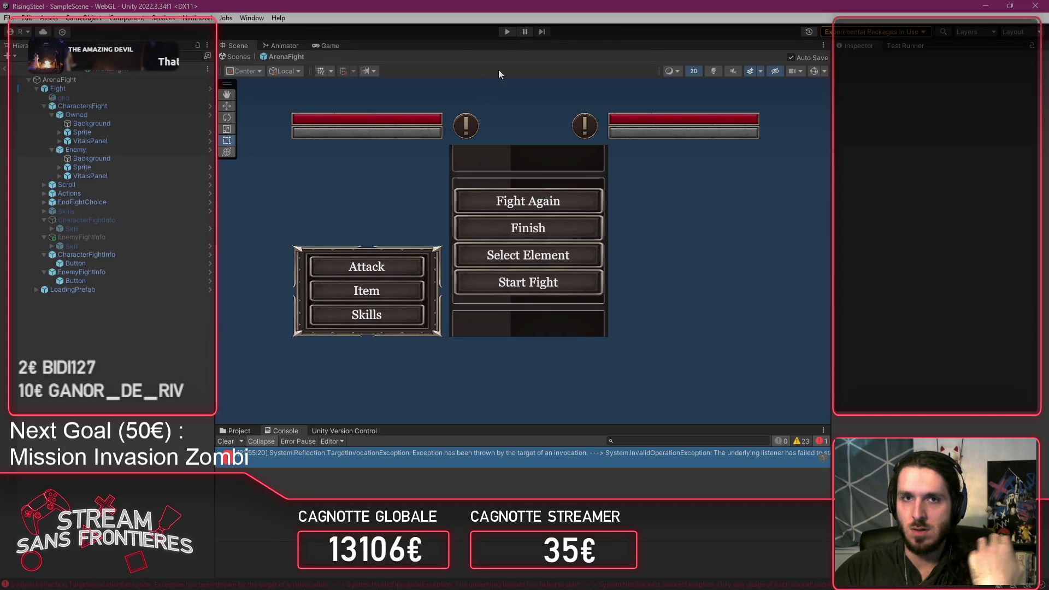
{"action": "left_click", "coordinate": [507, 34]}
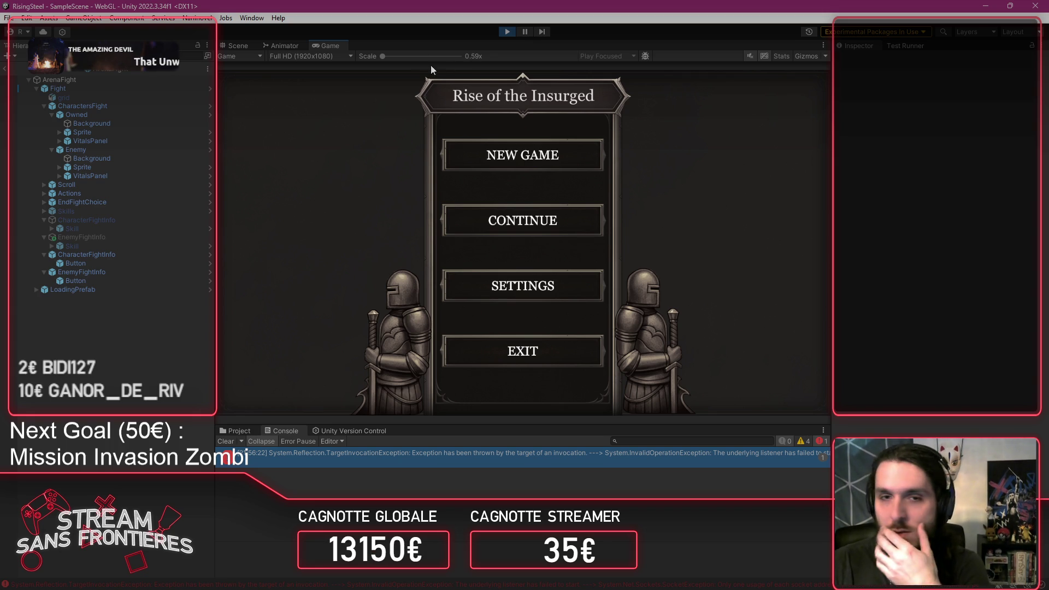
Step: Start a new game with player name 'Alt' and the male character
{"action": "left_click", "coordinate": [484, 218]}
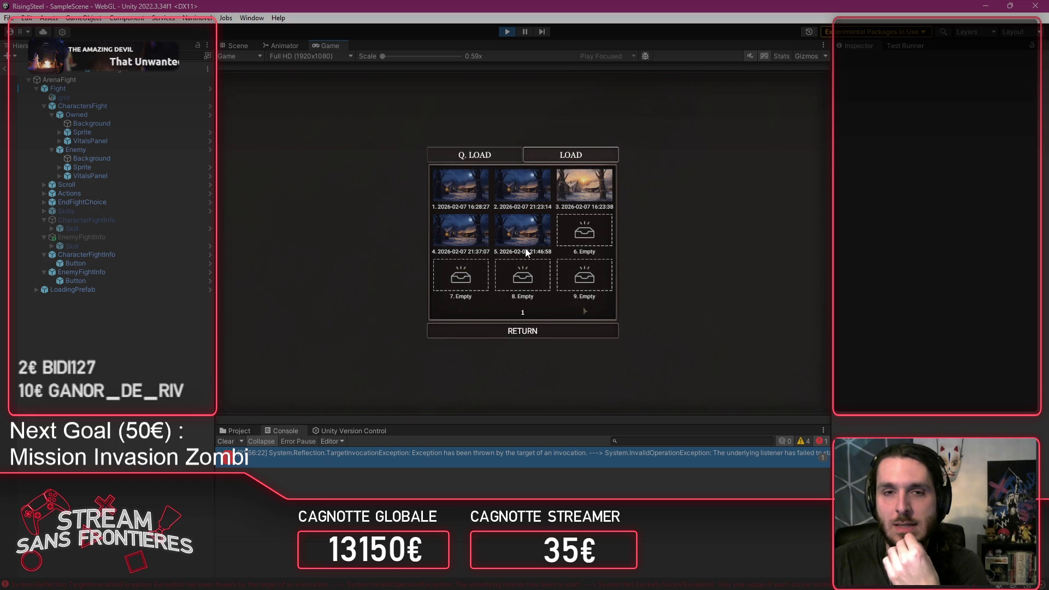
{"action": "left_click", "coordinate": [522, 331]}
{"action": "left_click", "coordinate": [541, 165]}
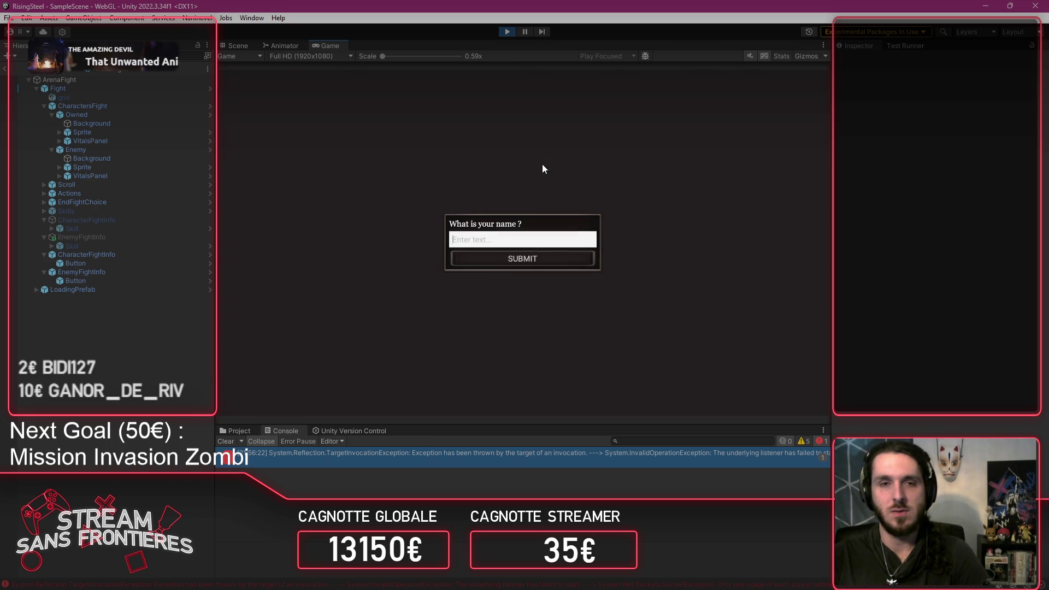
{"action": "left_click", "coordinate": [560, 241]}
{"action": "type", "text": "Al"}
{"action": "type", "text": "to"}
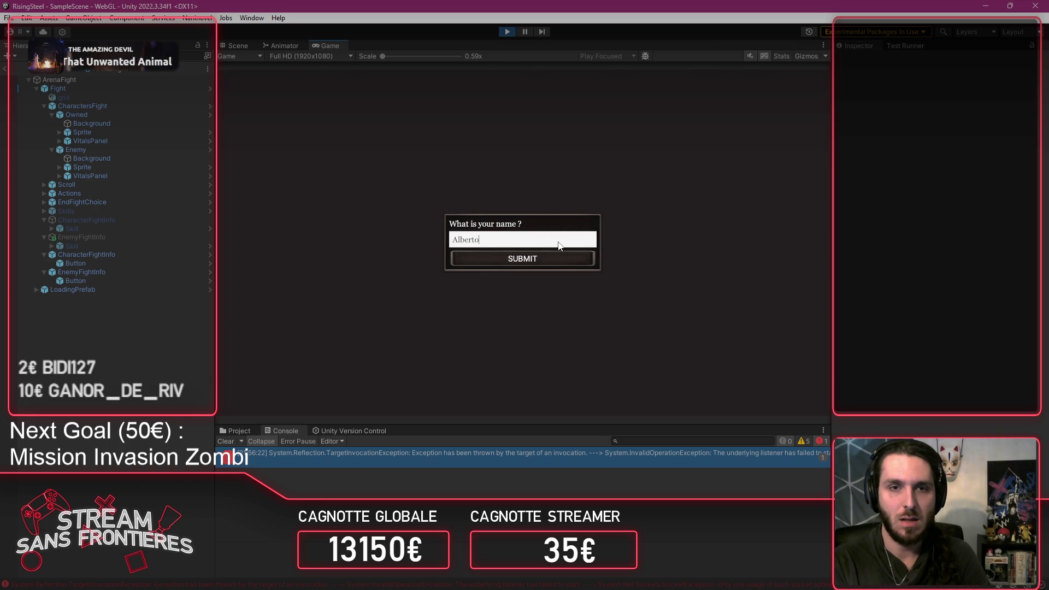
{"action": "key", "text": "Return"}
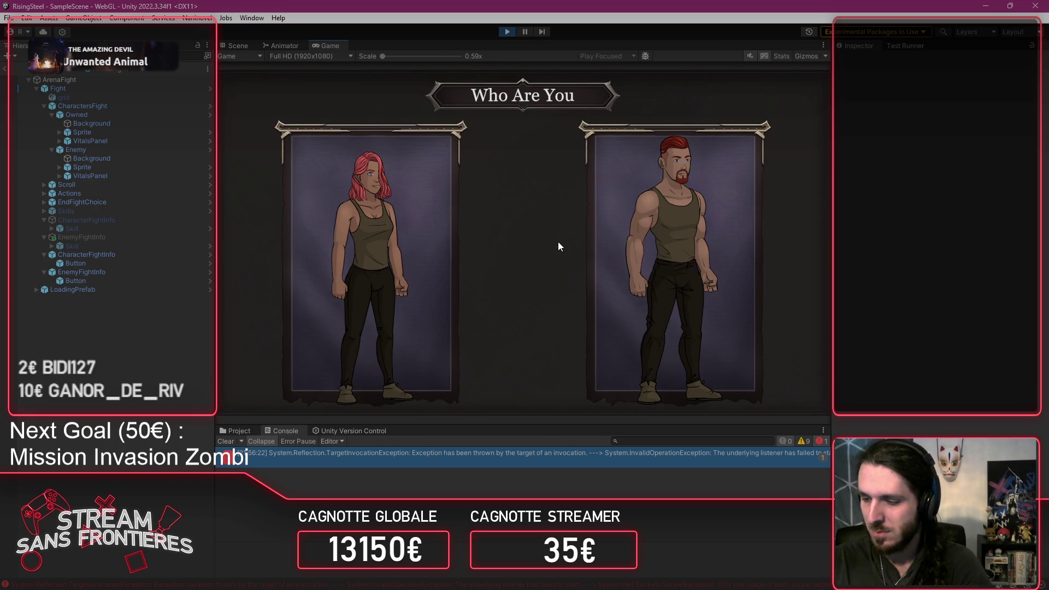
{"action": "left_click", "coordinate": [648, 237]}
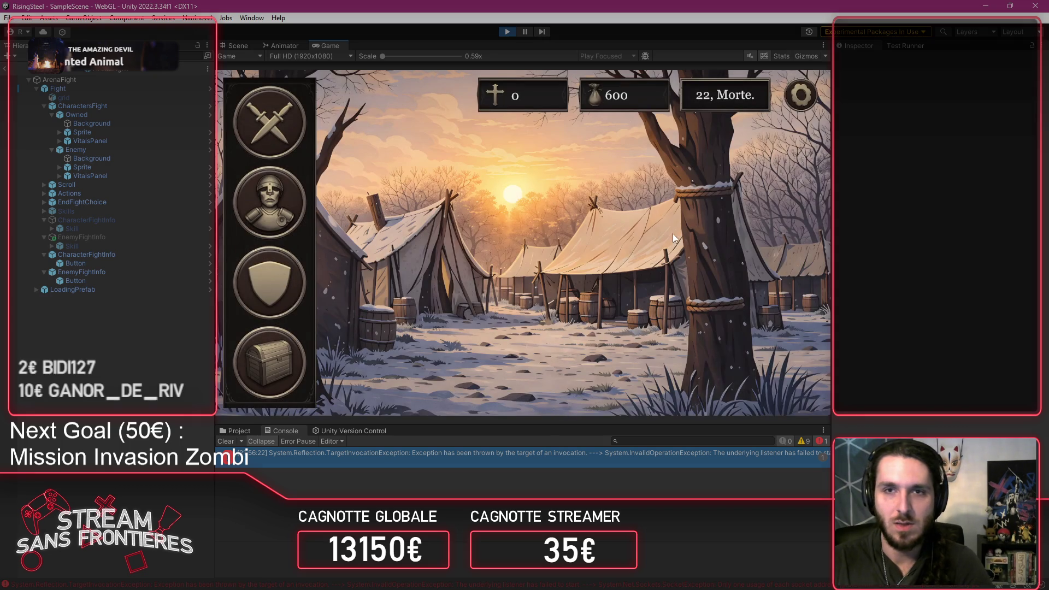
Step: Raise Alberto's Strength to 15 on his character sheet and confirm
{"action": "left_click", "coordinate": [284, 301]}
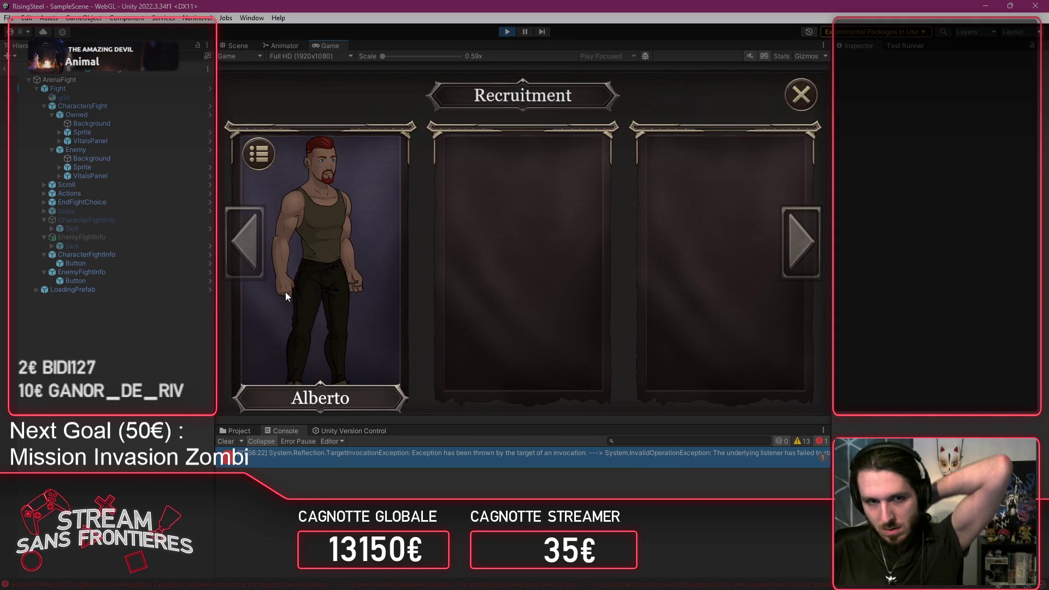
{"action": "left_click", "coordinate": [285, 292]}
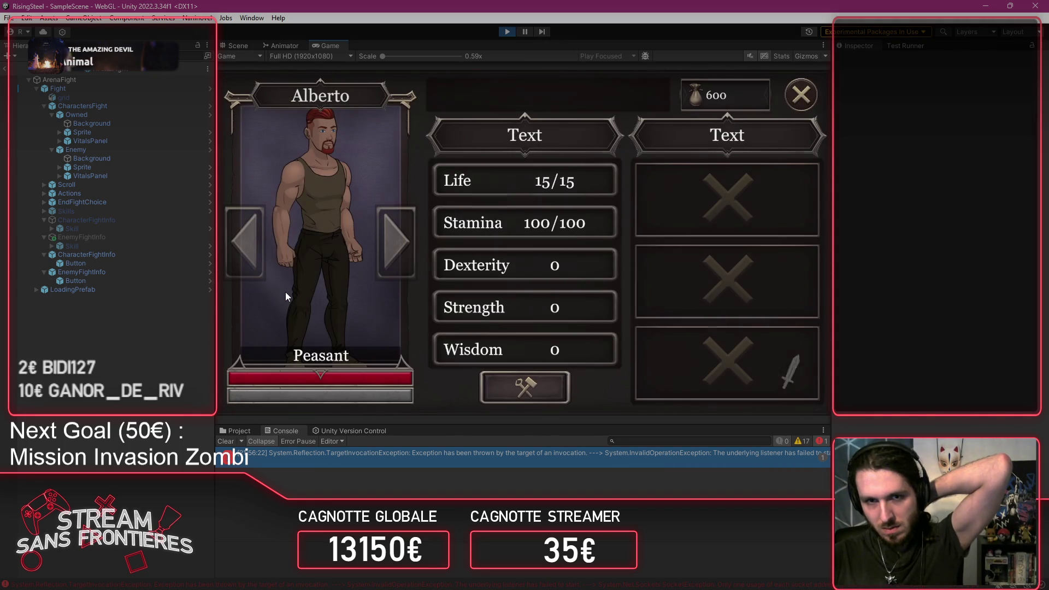
{"action": "left_click", "coordinate": [494, 385]}
{"action": "left_click", "coordinate": [579, 306]}
{"action": "left_click", "coordinate": [581, 306]}
{"action": "left_click", "coordinate": [582, 307]}
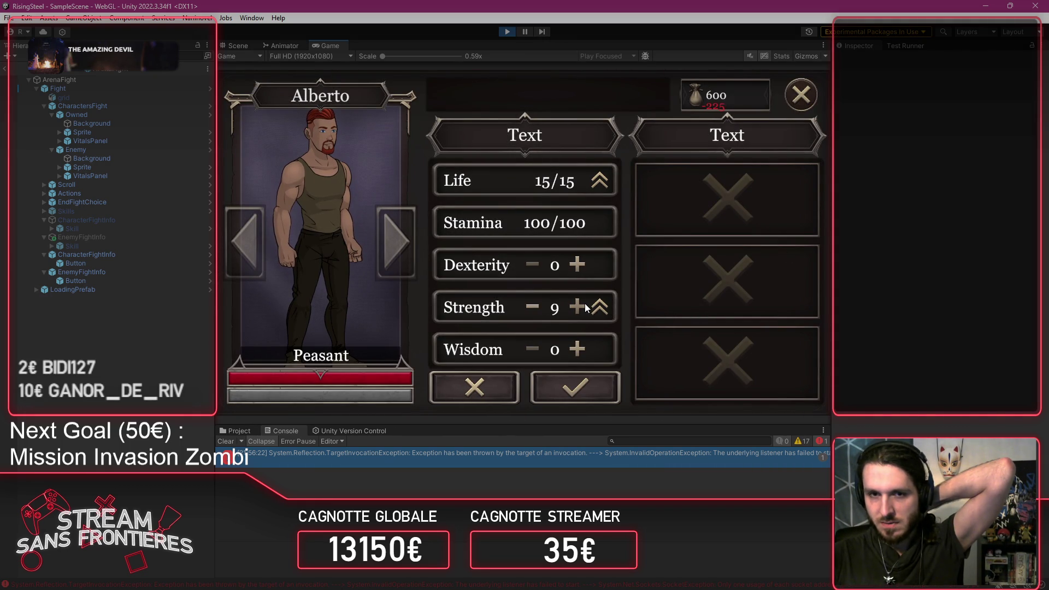
{"action": "left_click", "coordinate": [584, 306]}
{"action": "left_click", "coordinate": [586, 308]}
{"action": "left_click", "coordinate": [575, 387]}
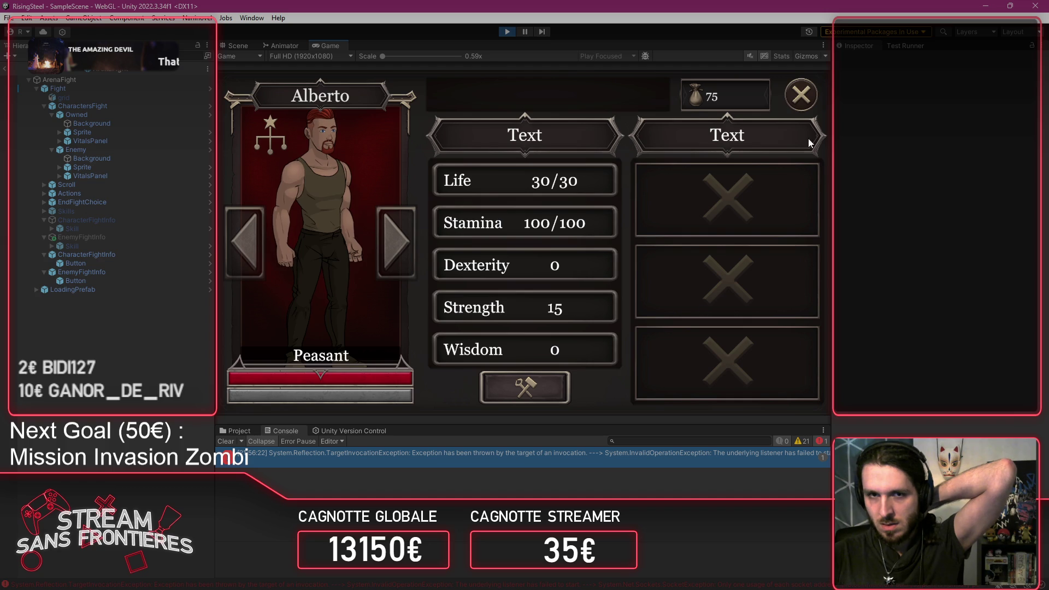
{"action": "left_click", "coordinate": [808, 106]}
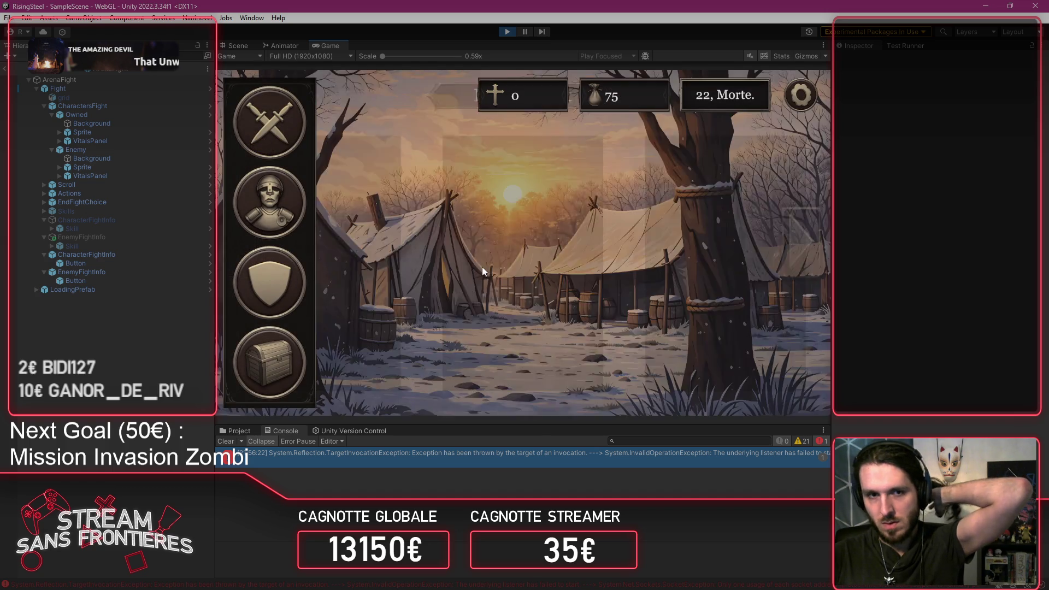
Step: Buy the Chicken for 50 gold in the camp shop, leaving 25 gold
{"action": "left_click", "coordinate": [287, 365]}
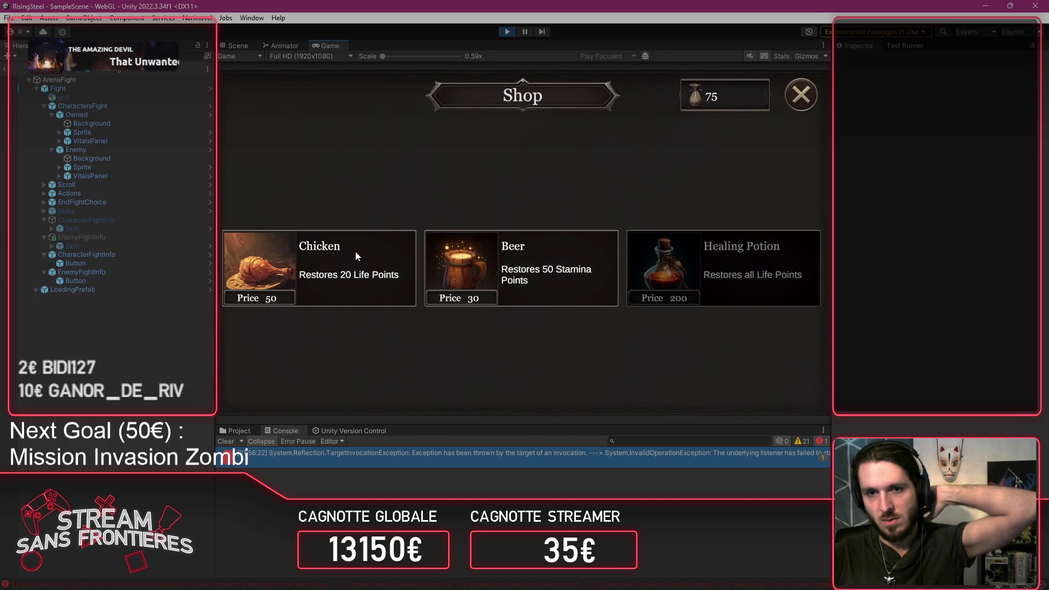
{"action": "left_click", "coordinate": [355, 251]}
{"action": "left_click", "coordinate": [801, 95]}
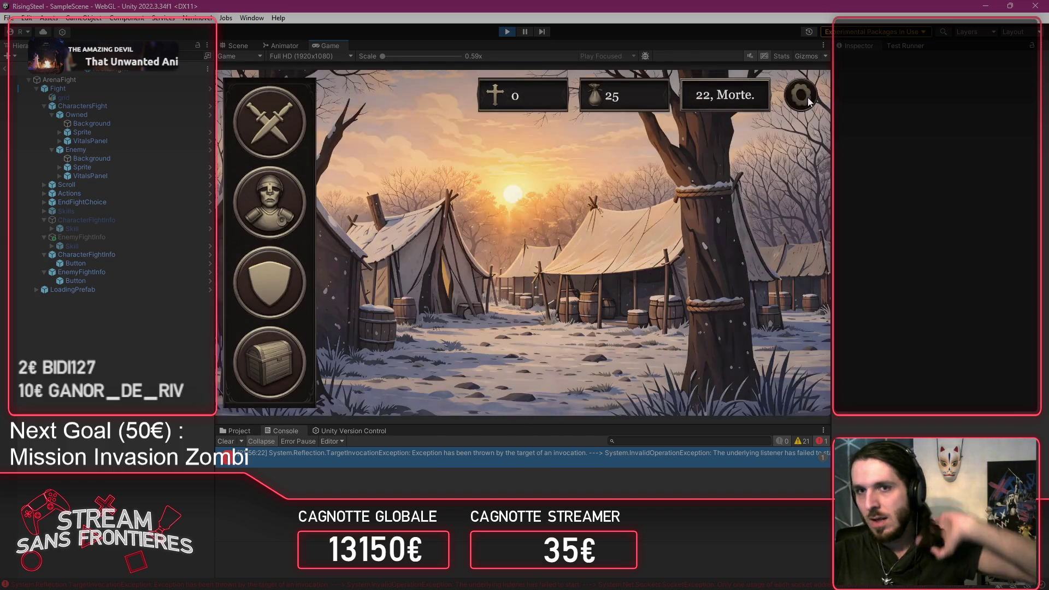
Step: Save the game into empty save slot 7 from the pause menu
{"action": "left_click", "coordinate": [799, 94]}
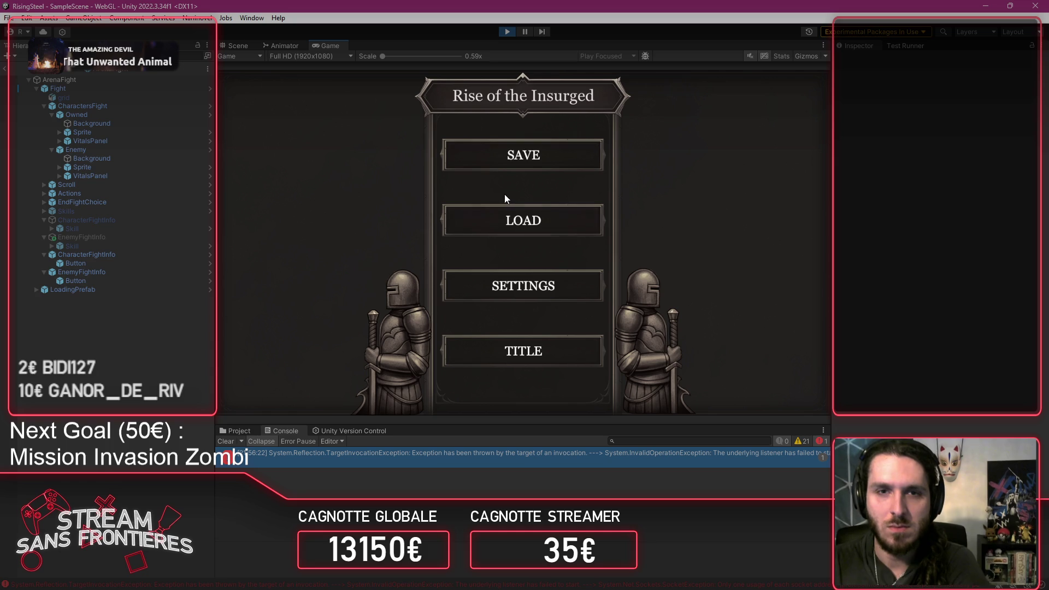
{"action": "left_click", "coordinate": [493, 163]}
{"action": "left_click", "coordinate": [446, 275]}
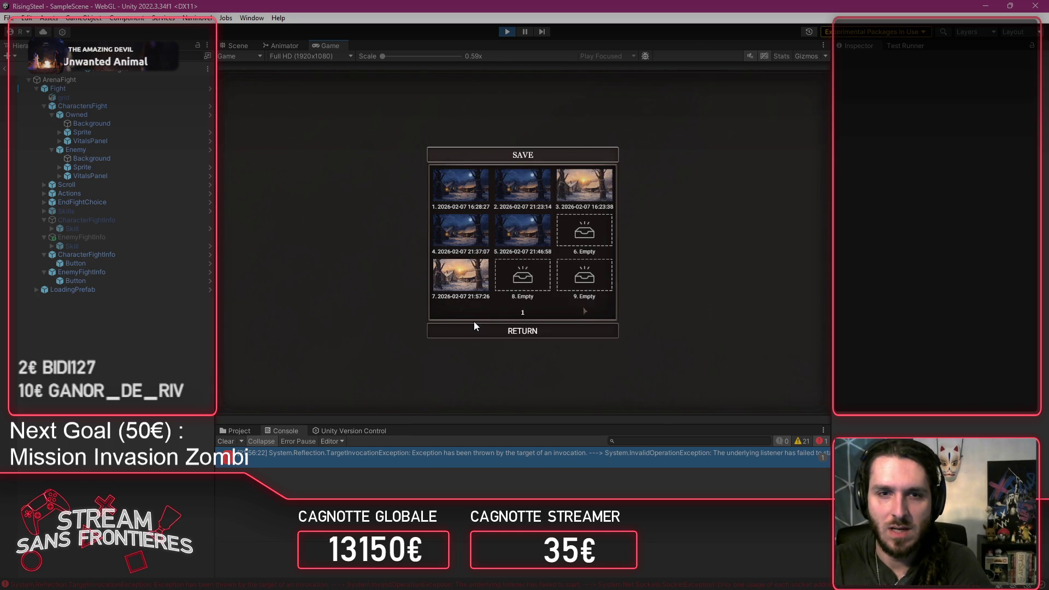
{"action": "left_click", "coordinate": [479, 330]}
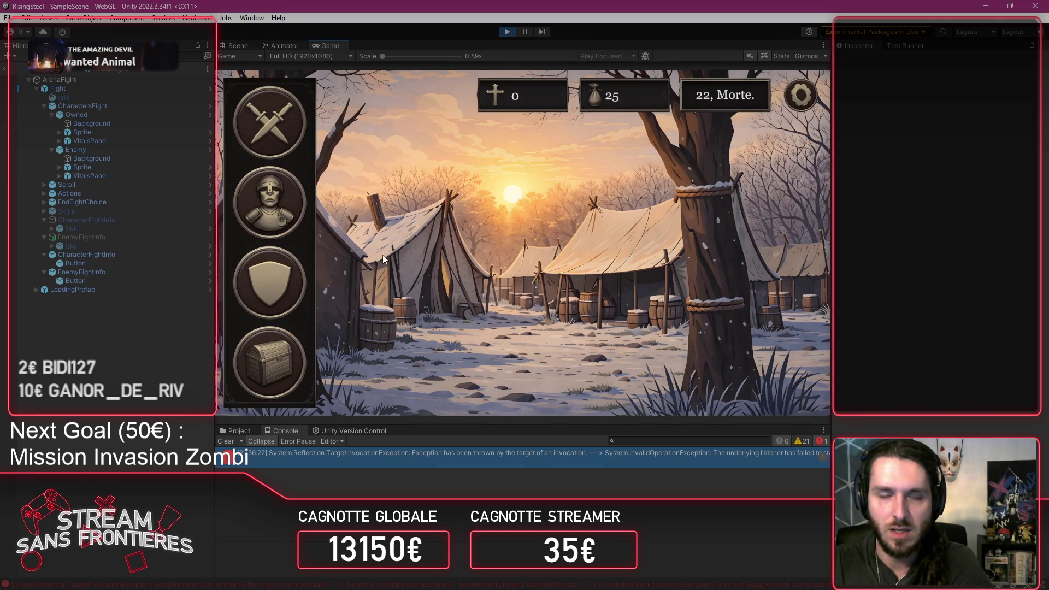
Step: View the Defense of the Black Bark Village mission details on the Mission screen
{"action": "left_click", "coordinate": [277, 130]}
{"action": "left_click", "coordinate": [646, 241]}
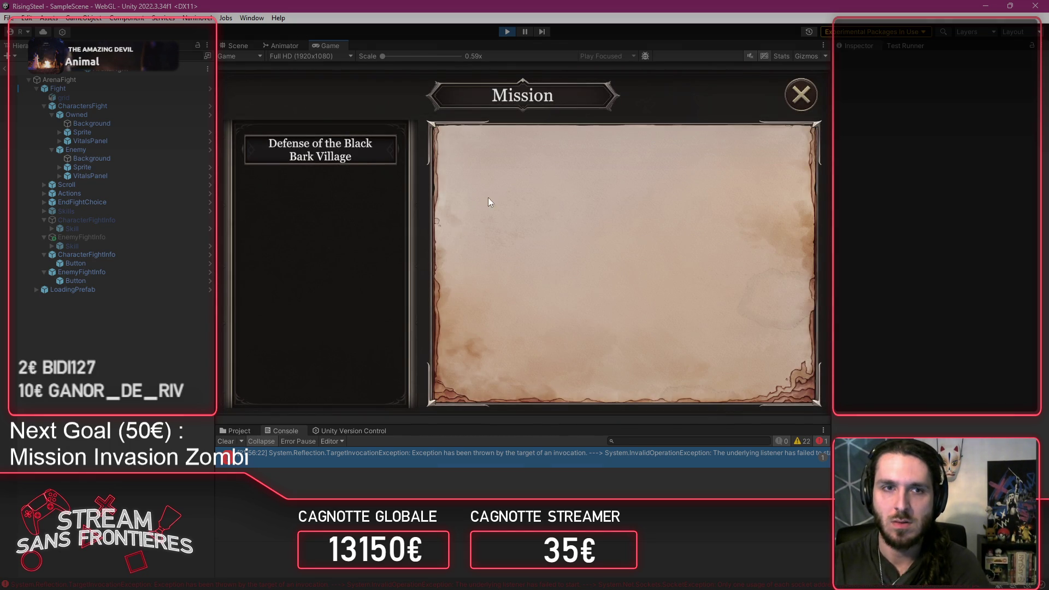
{"action": "left_click", "coordinate": [359, 157]}
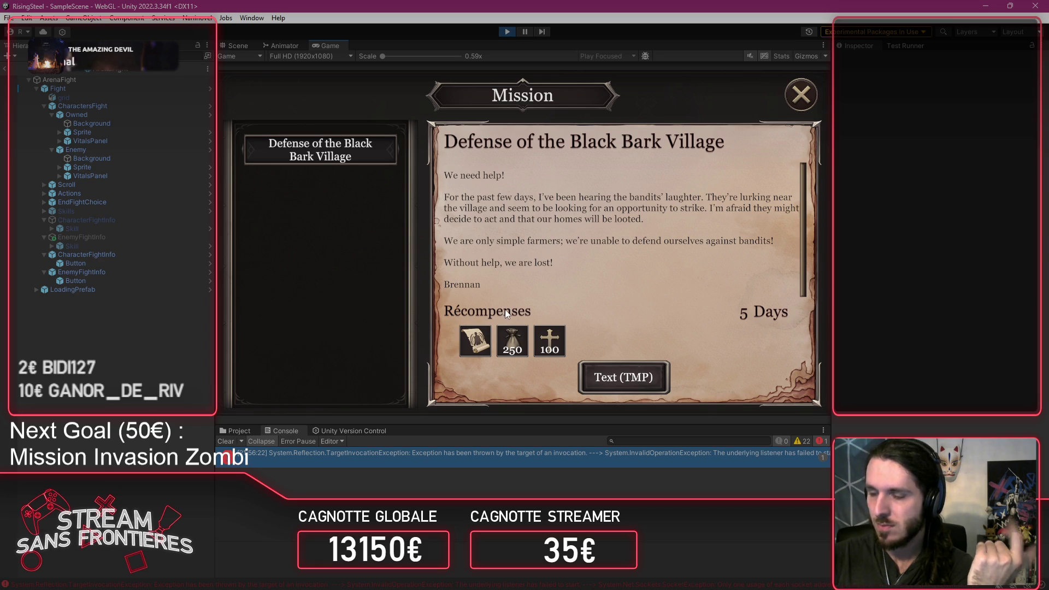
{"action": "left_click", "coordinate": [616, 387]}
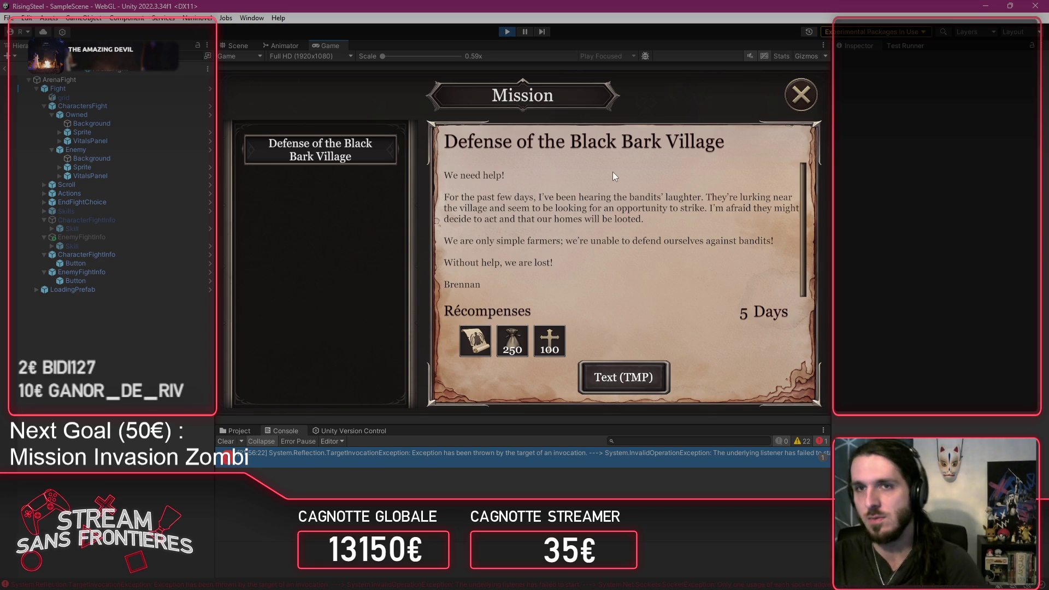
Step: Stop play mode and show the project's asset folders
{"action": "left_click", "coordinate": [507, 33]}
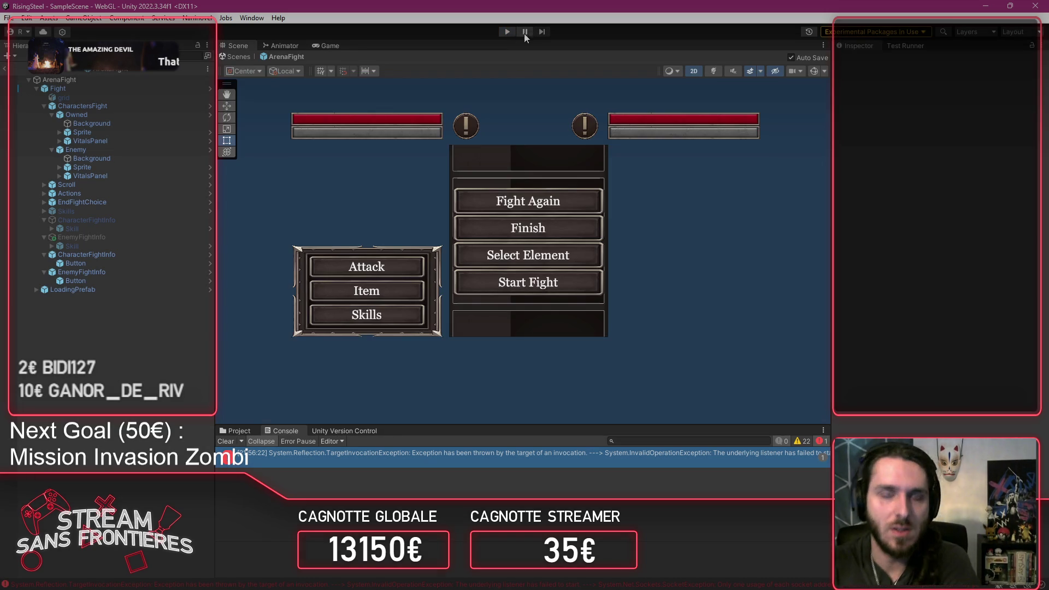
{"action": "left_click", "coordinate": [233, 432]}
{"action": "scroll", "coordinate": [269, 539], "scroll_direction": "up", "scroll_amount": 3}
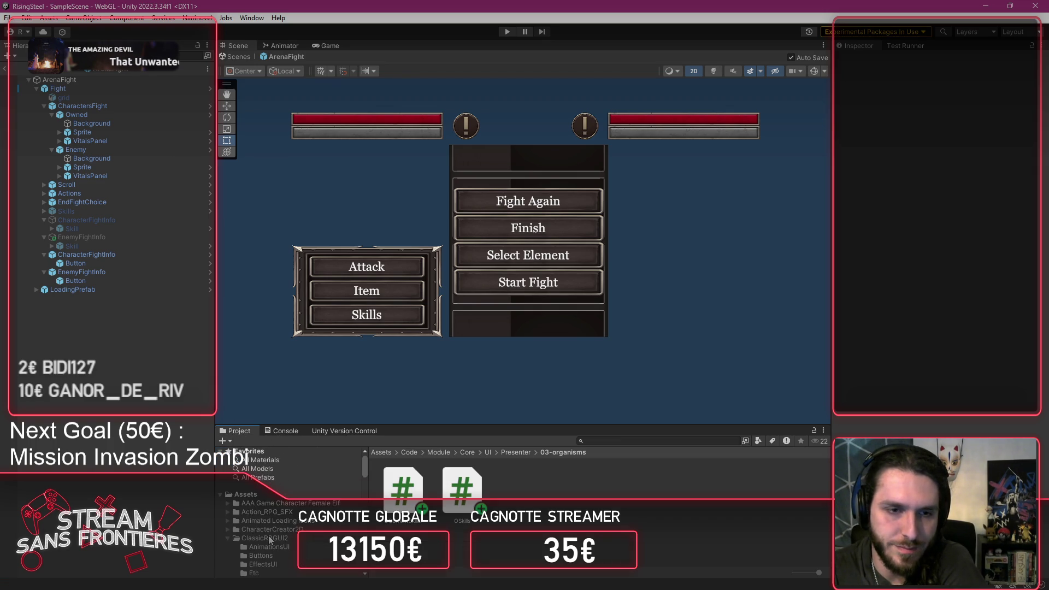
{"action": "scroll", "coordinate": [270, 540], "scroll_direction": "down", "scroll_amount": 5}
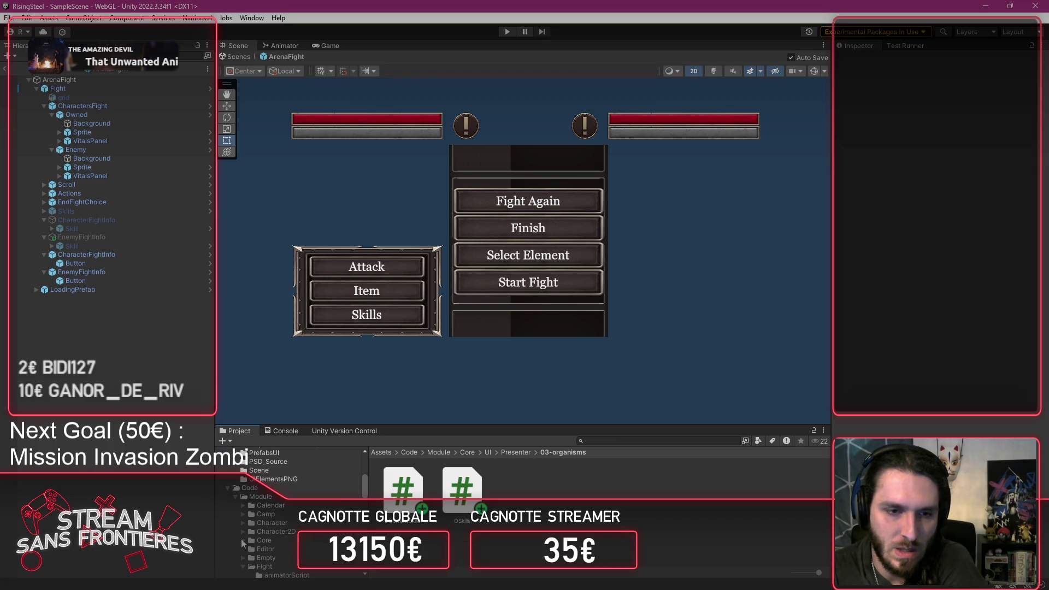
Step: Open the Mission prefab from Assets/Code/Module/Mission/UI/Scene/05-pages in prefab mode
{"action": "scroll", "coordinate": [241, 538], "scroll_direction": "down", "scroll_amount": 3}
{"action": "left_click", "coordinate": [258, 502]}
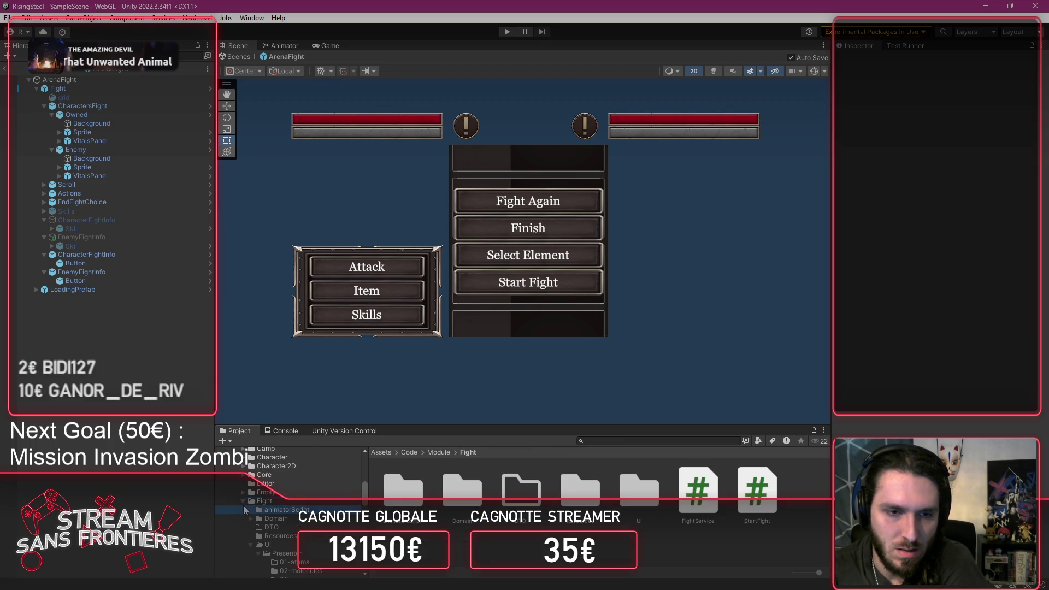
{"action": "left_click", "coordinate": [244, 500]}
{"action": "left_click", "coordinate": [268, 503]}
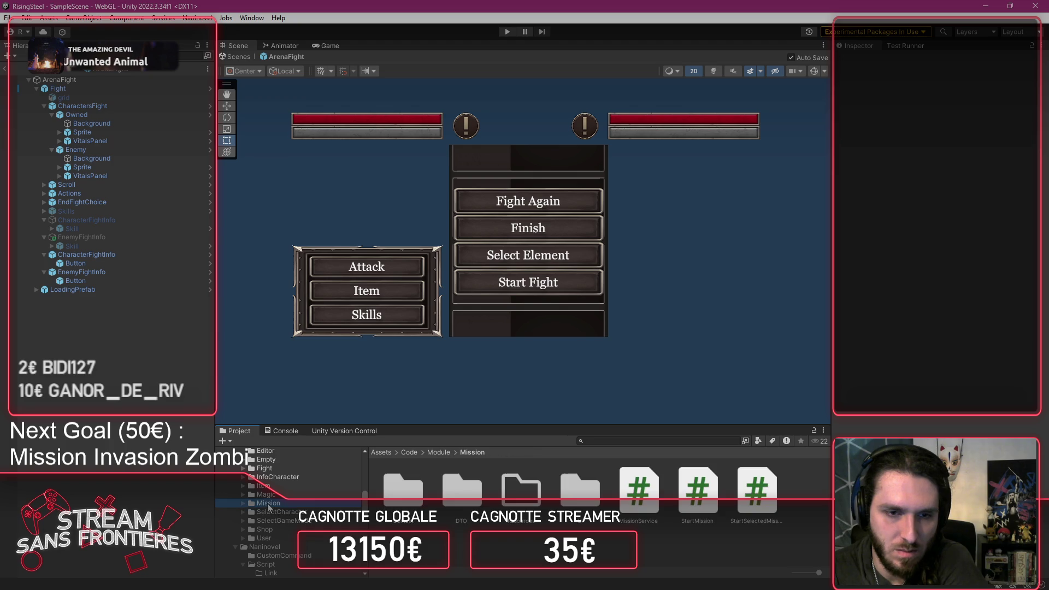
{"action": "double_click", "coordinate": [581, 489]}
{"action": "double_click", "coordinate": [465, 492]}
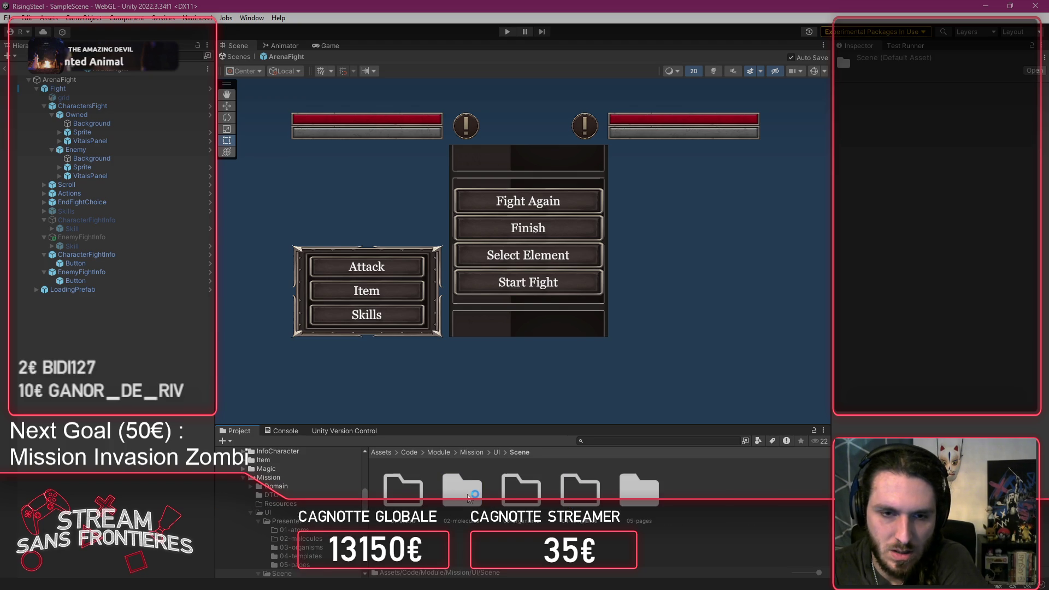
{"action": "double_click", "coordinate": [639, 489]}
{"action": "left_click", "coordinate": [428, 494]}
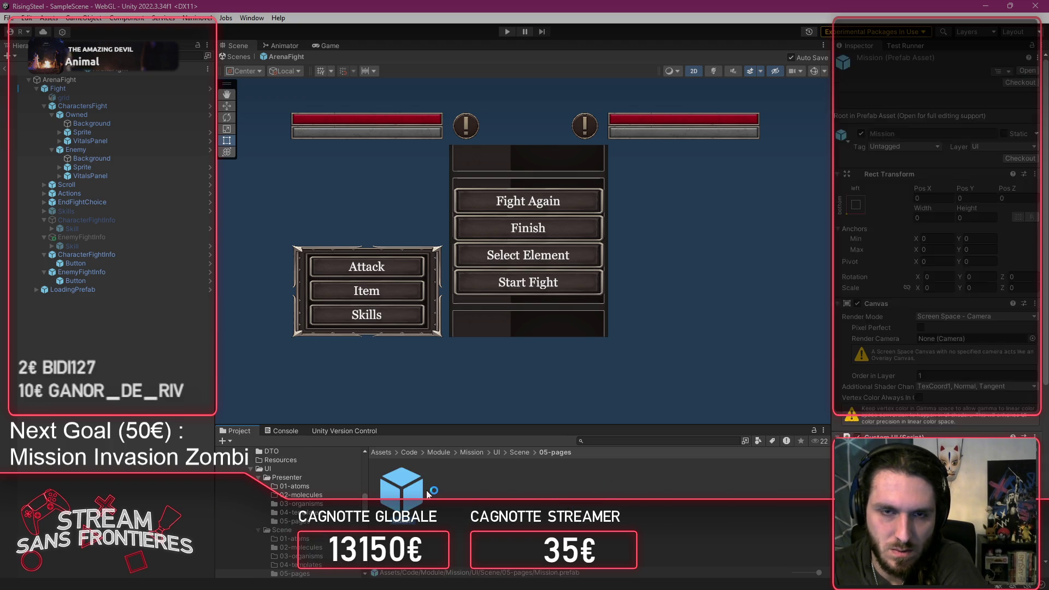
{"action": "double_click", "coordinate": [428, 493]}
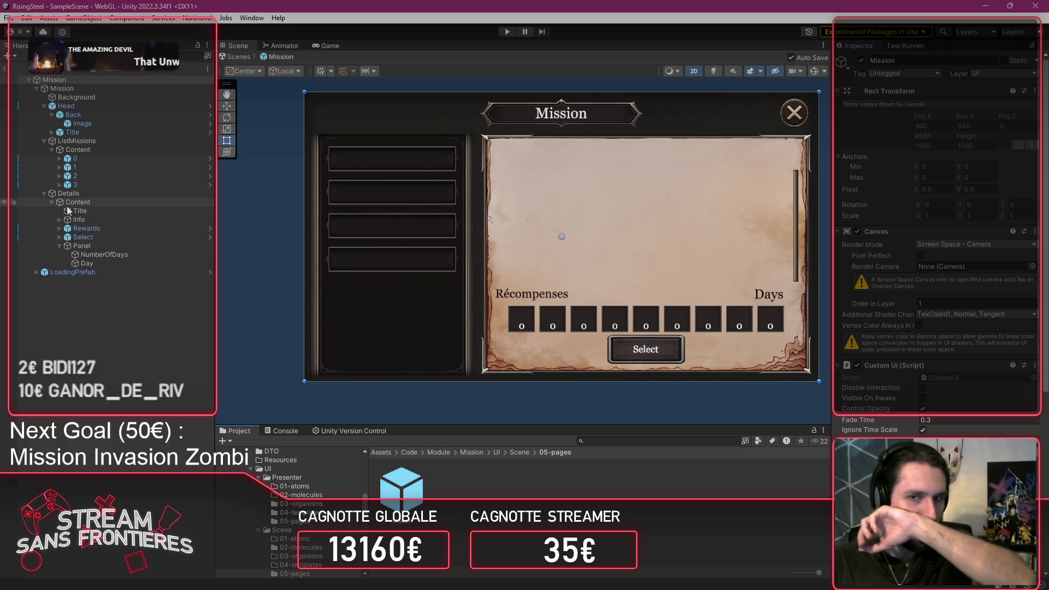
Step: Inspect the Mission prefab's hierarchy, comparing the Récompenses label with the details Title text settings
{"action": "left_click", "coordinate": [104, 132]}
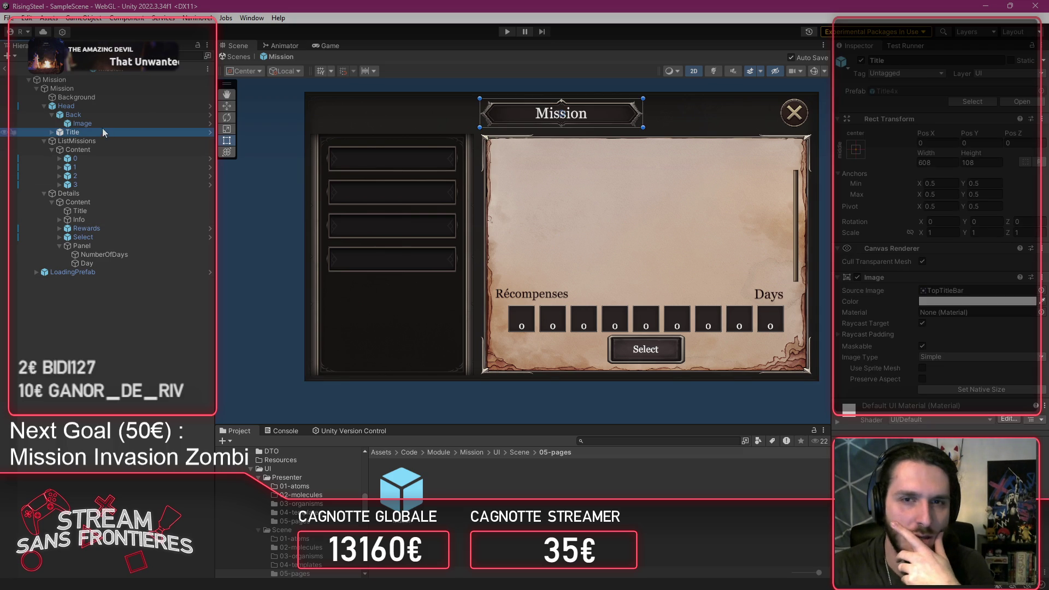
{"action": "left_click", "coordinate": [91, 142]}
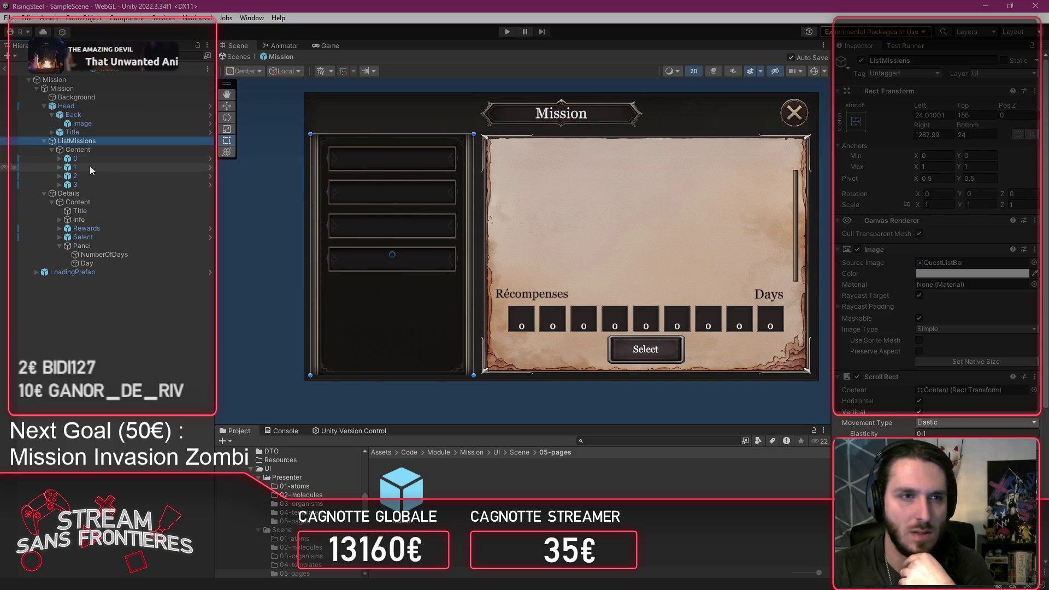
{"action": "left_click", "coordinate": [88, 194]}
{"action": "left_click", "coordinate": [88, 217]}
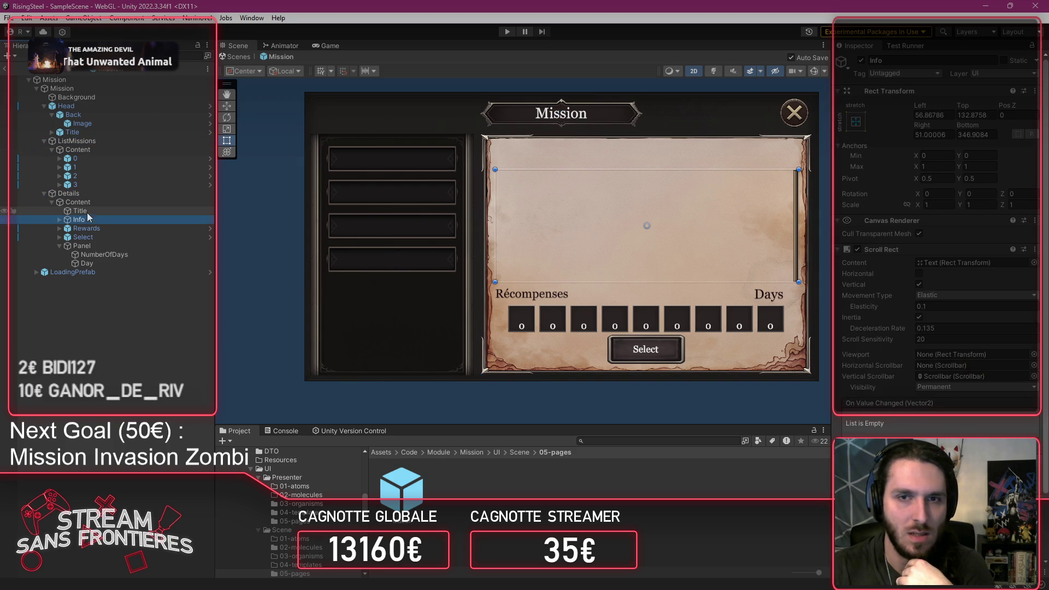
{"action": "left_click", "coordinate": [87, 213]}
{"action": "left_click", "coordinate": [93, 229]}
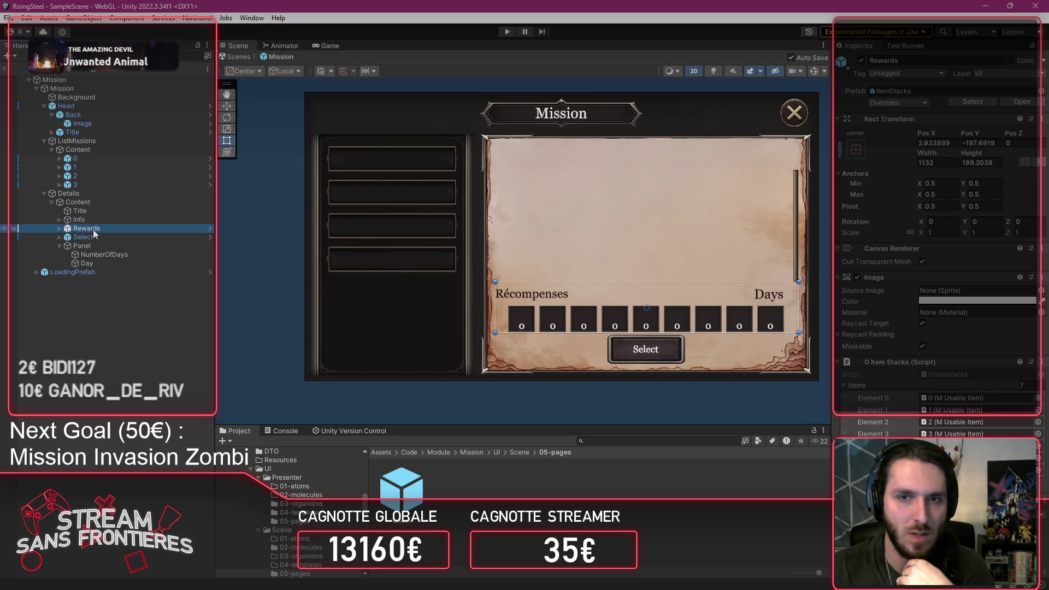
{"action": "left_click", "coordinate": [523, 295]}
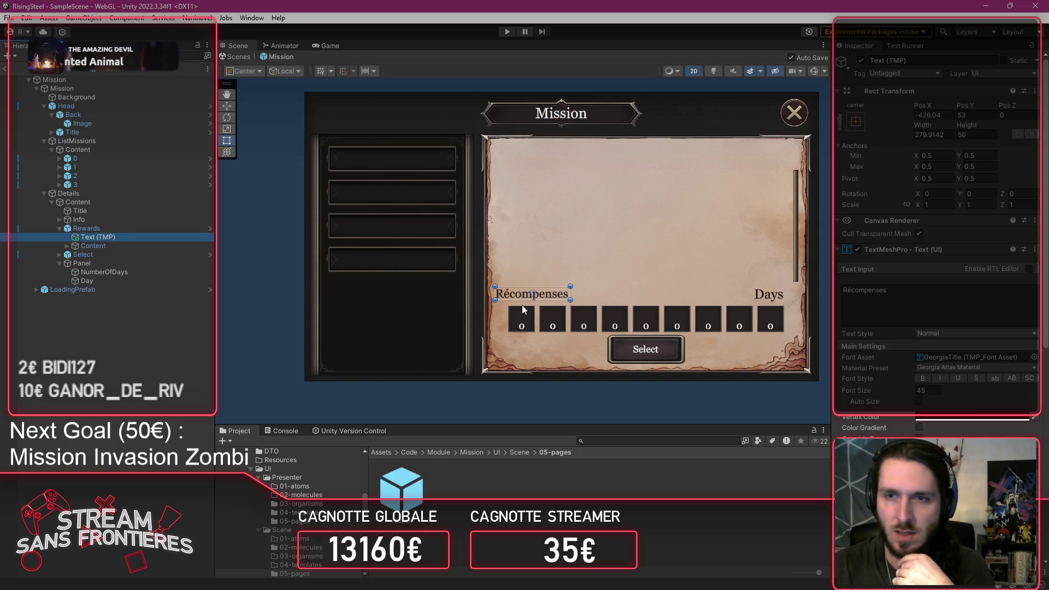
{"action": "scroll", "coordinate": [879, 322], "scroll_direction": "down", "scroll_amount": 6}
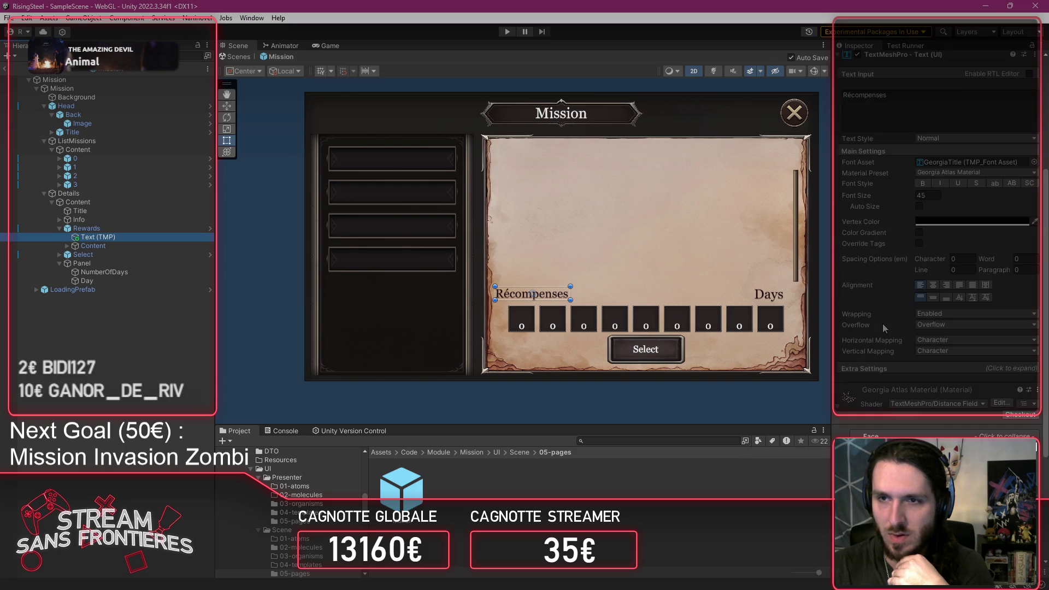
{"action": "scroll", "coordinate": [883, 323], "scroll_direction": "up", "scroll_amount": 4}
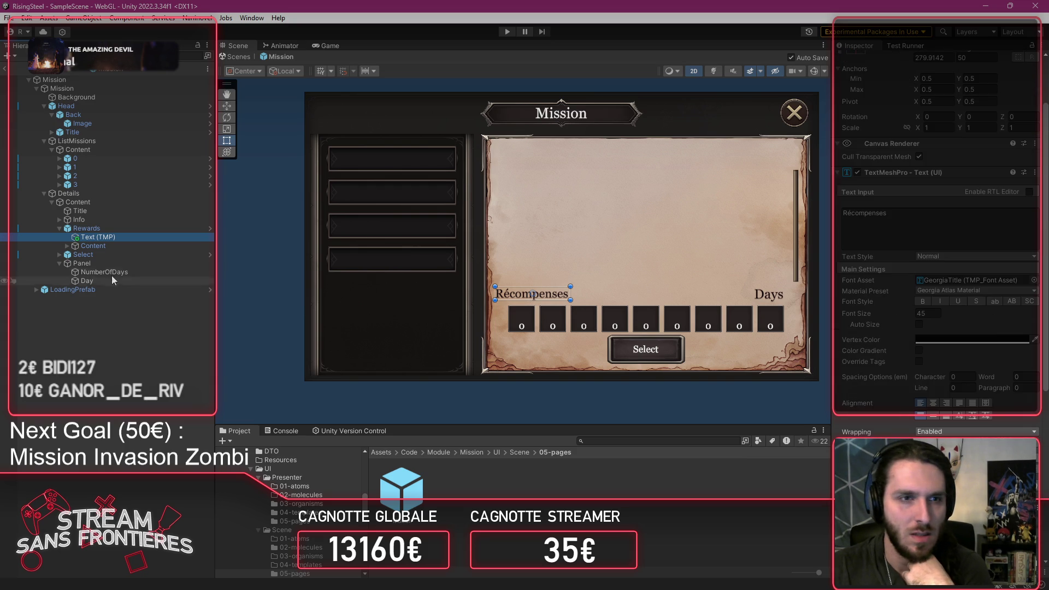
{"action": "left_click", "coordinate": [77, 213]}
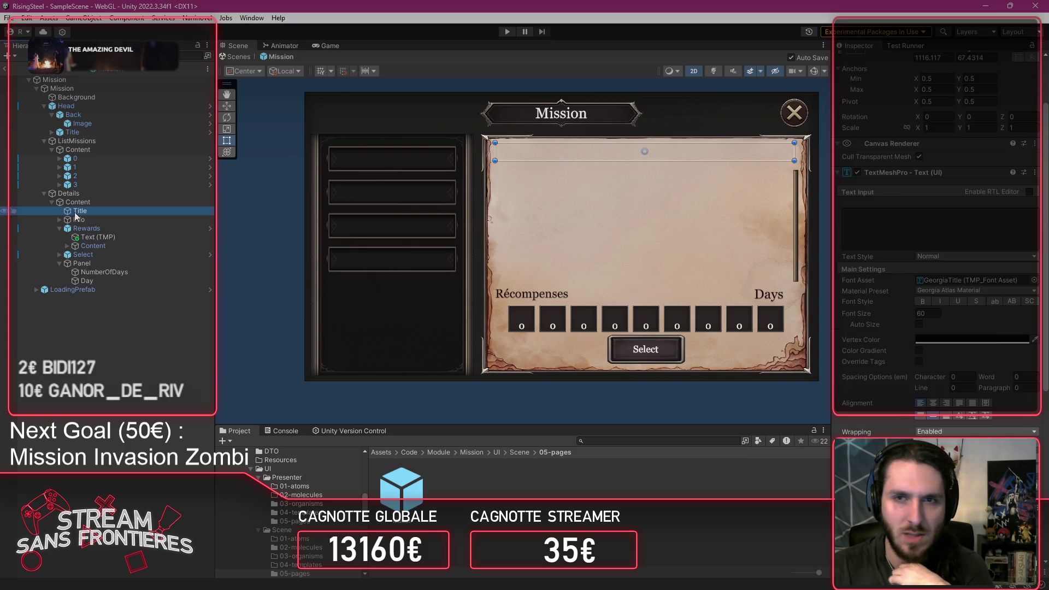
{"action": "scroll", "coordinate": [899, 220], "scroll_direction": "down", "scroll_amount": 4}
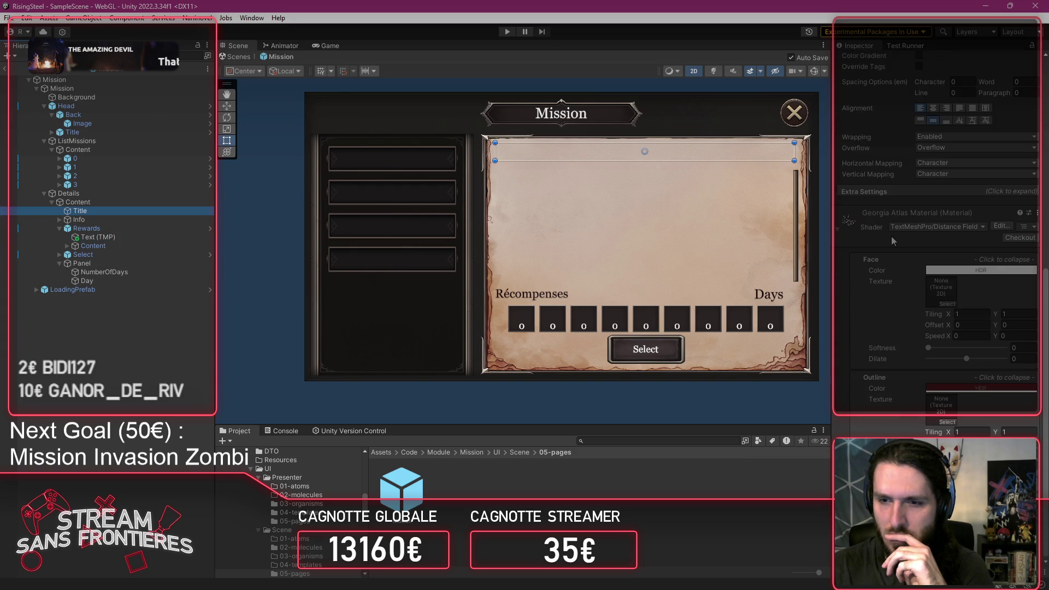
{"action": "scroll", "coordinate": [893, 279], "scroll_direction": "up", "scroll_amount": 6}
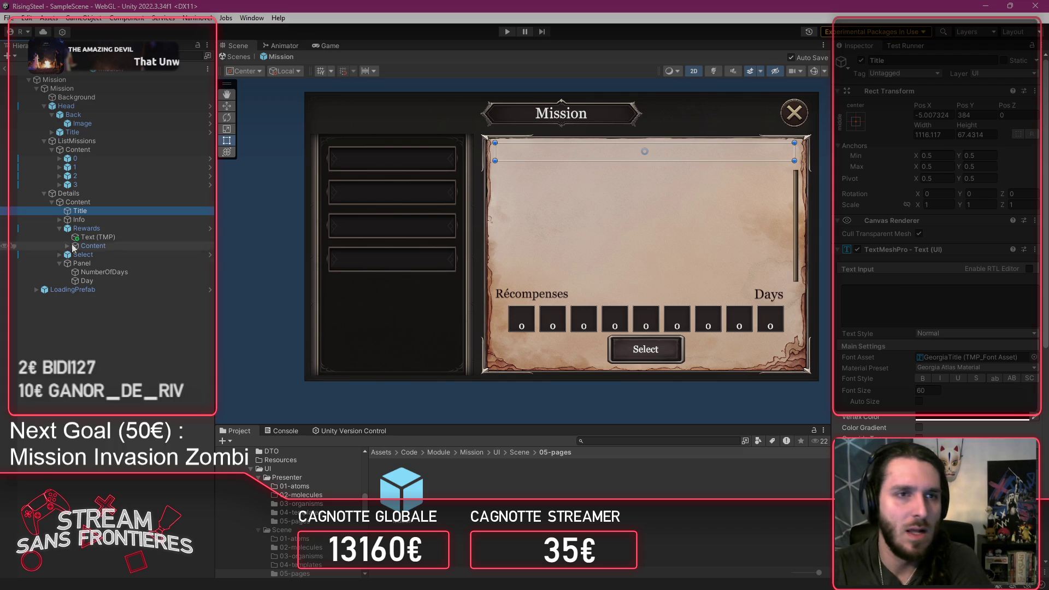
Step: Frame the Mission title text in the Scene view, then select the Récompenses label under Rewards
{"action": "double_click", "coordinate": [68, 132]}
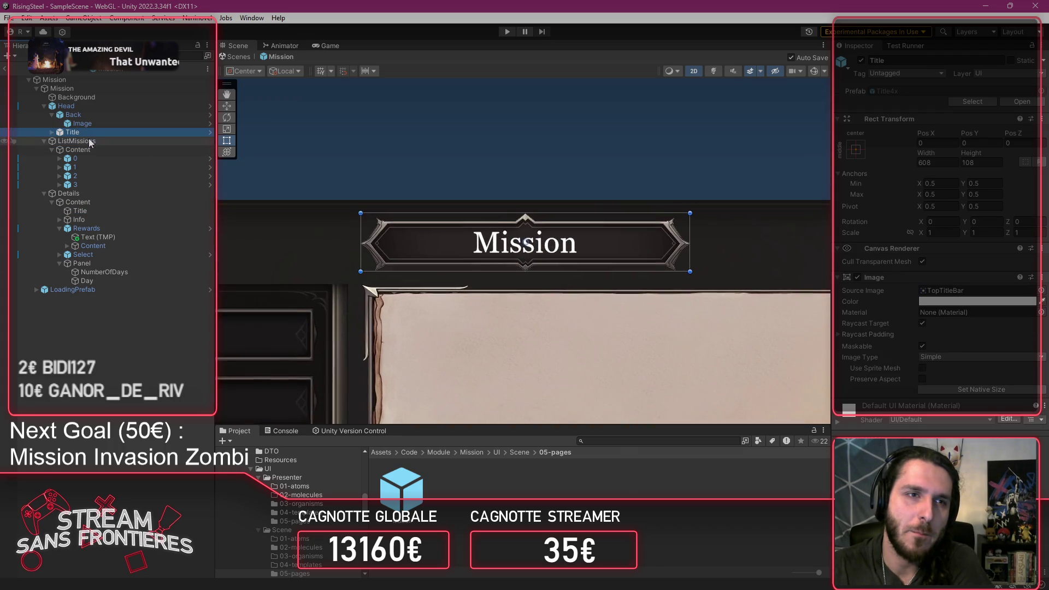
{"action": "left_click", "coordinate": [51, 133]}
{"action": "double_click", "coordinate": [88, 141]}
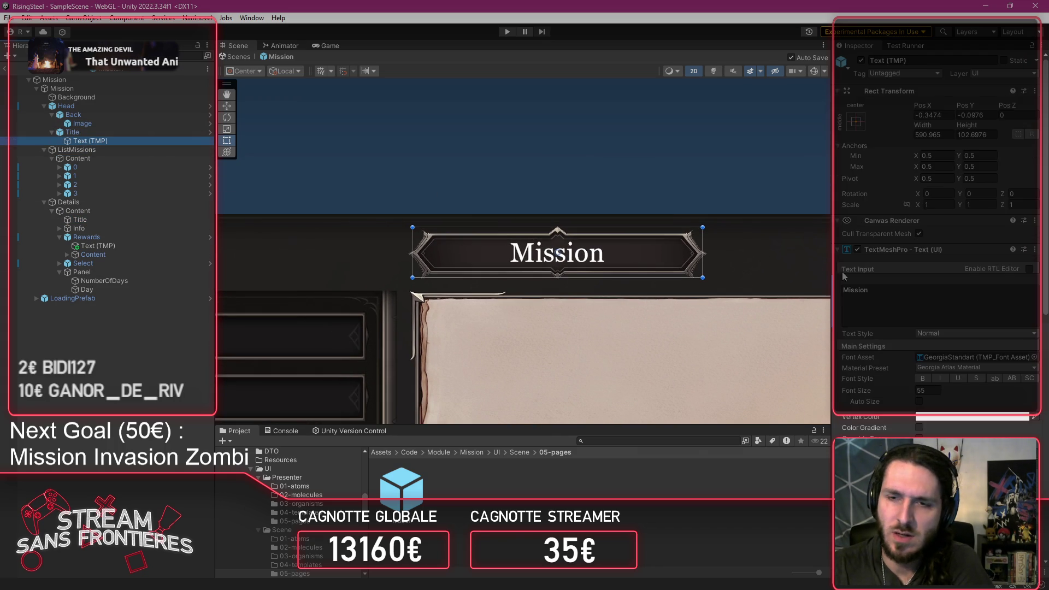
{"action": "scroll", "coordinate": [561, 339], "scroll_direction": "down", "scroll_amount": 2}
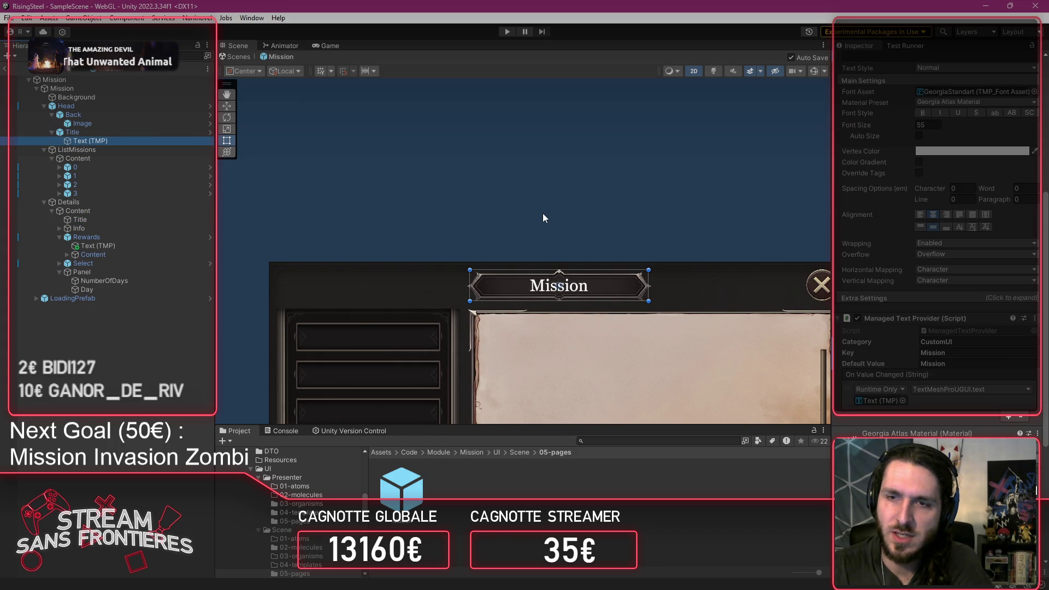
{"action": "scroll", "coordinate": [543, 218], "scroll_direction": "down", "scroll_amount": 3}
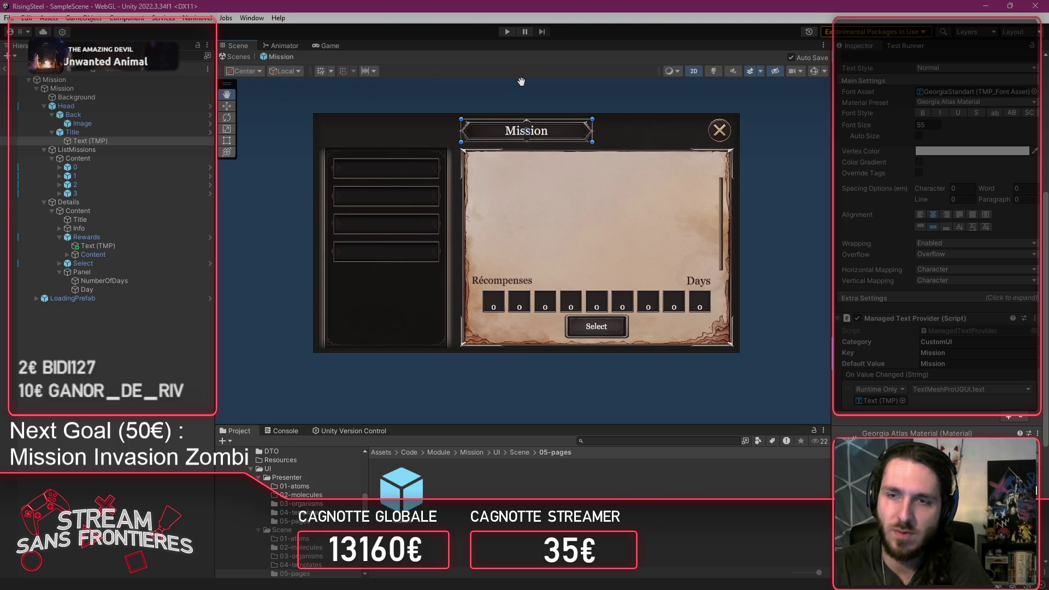
{"action": "left_click", "coordinate": [110, 248]}
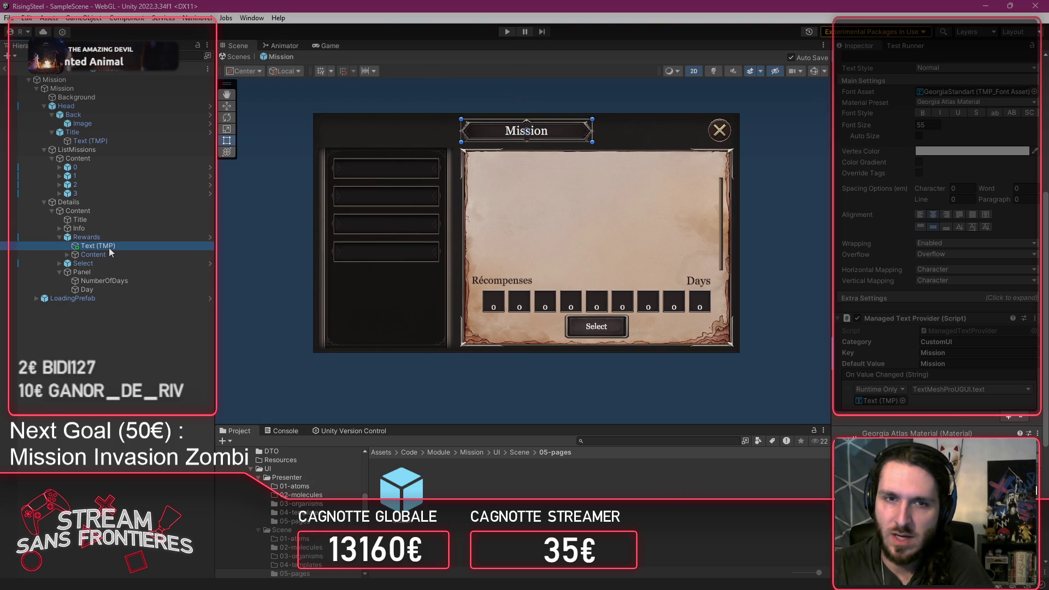
{"action": "scroll", "coordinate": [938, 219], "scroll_direction": "down", "scroll_amount": 3}
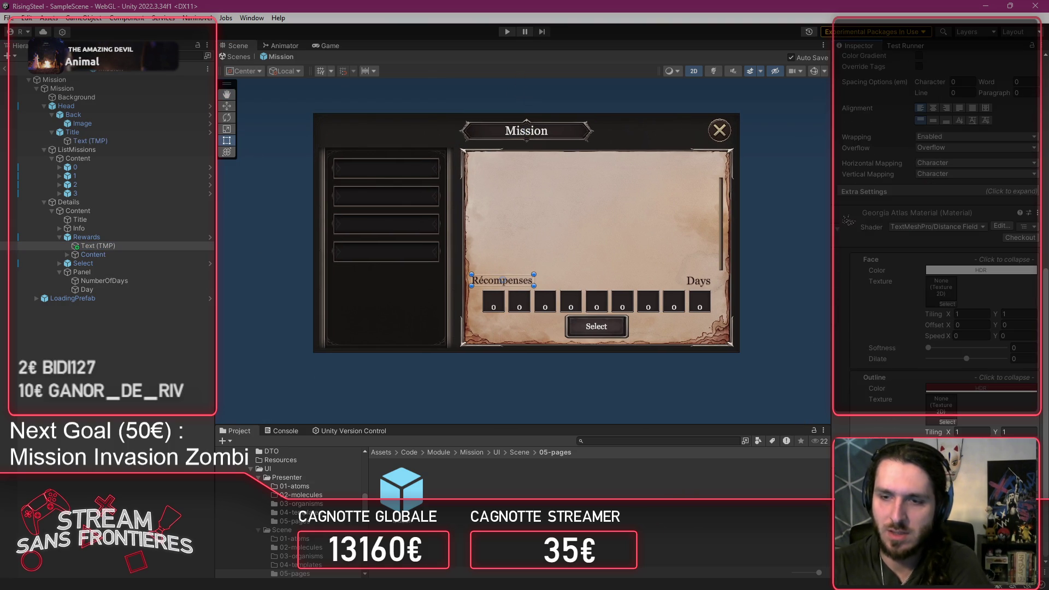
Step: Add a Managed Text Provider component to the Récompenses label
{"action": "left_click", "coordinate": [947, 422]}
{"action": "type", "text": "Manage"}
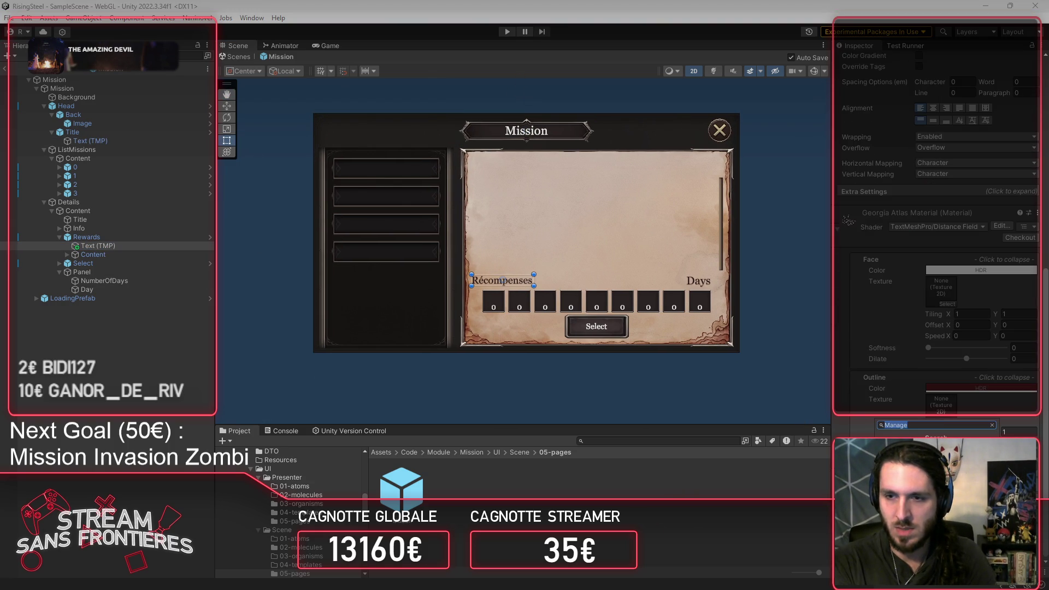
{"action": "key", "text": "Return"}
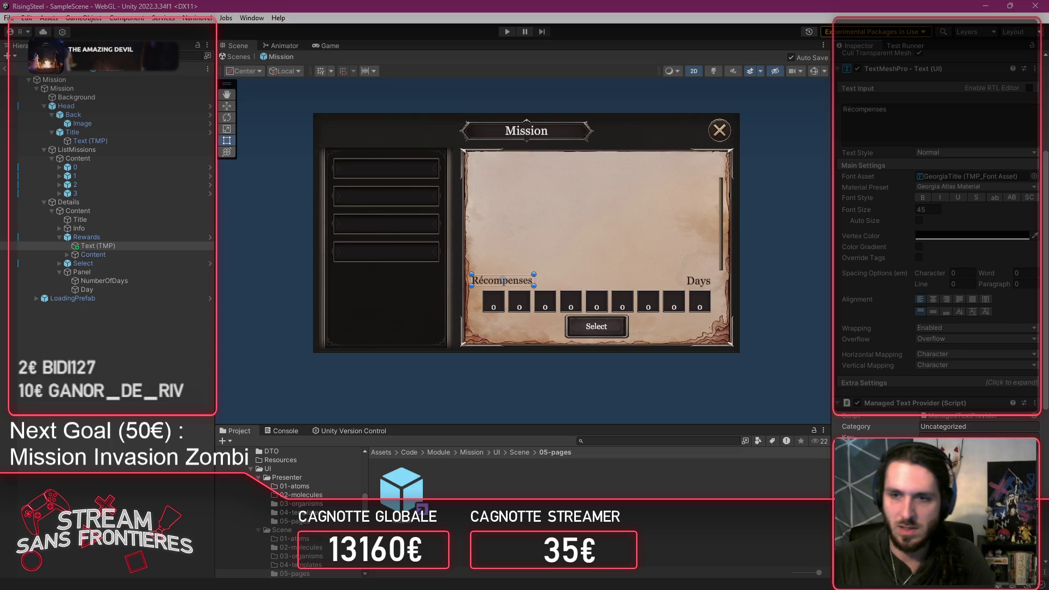
{"action": "scroll", "coordinate": [889, 244], "scroll_direction": "down", "scroll_amount": 2}
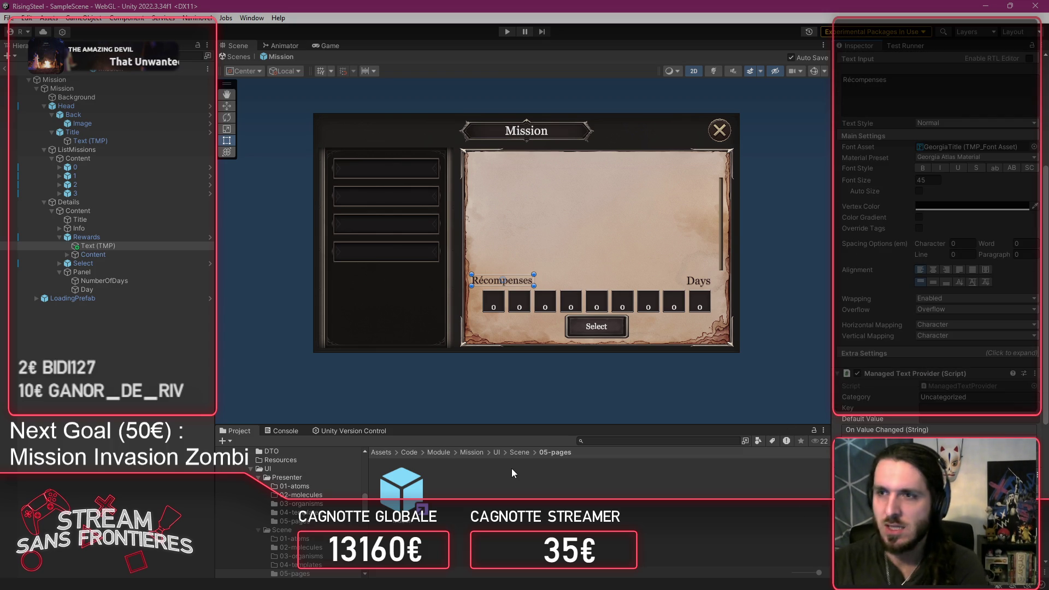
Step: Browse to Resources/Naninovel/Text and open the CustomUI text asset
{"action": "mouse_move", "coordinate": [474, 425]}
{"action": "left_mouse_down"}
{"action": "mouse_move", "coordinate": [471, 348]}
{"action": "mouse_move", "coordinate": [437, 328]}
{"action": "left_mouse_up"}
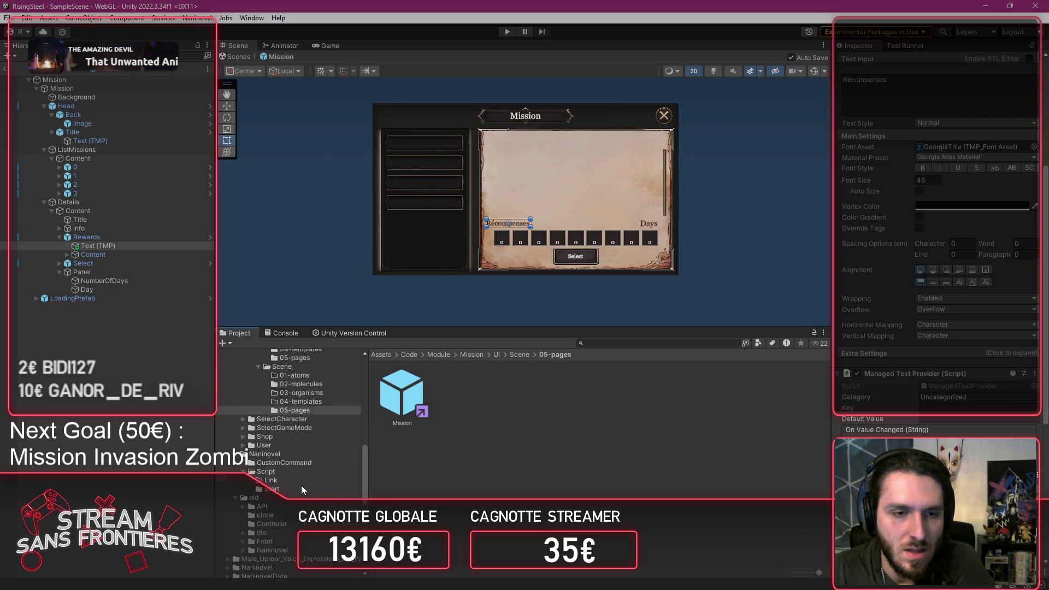
{"action": "scroll", "coordinate": [300, 485], "scroll_direction": "down", "scroll_amount": 3}
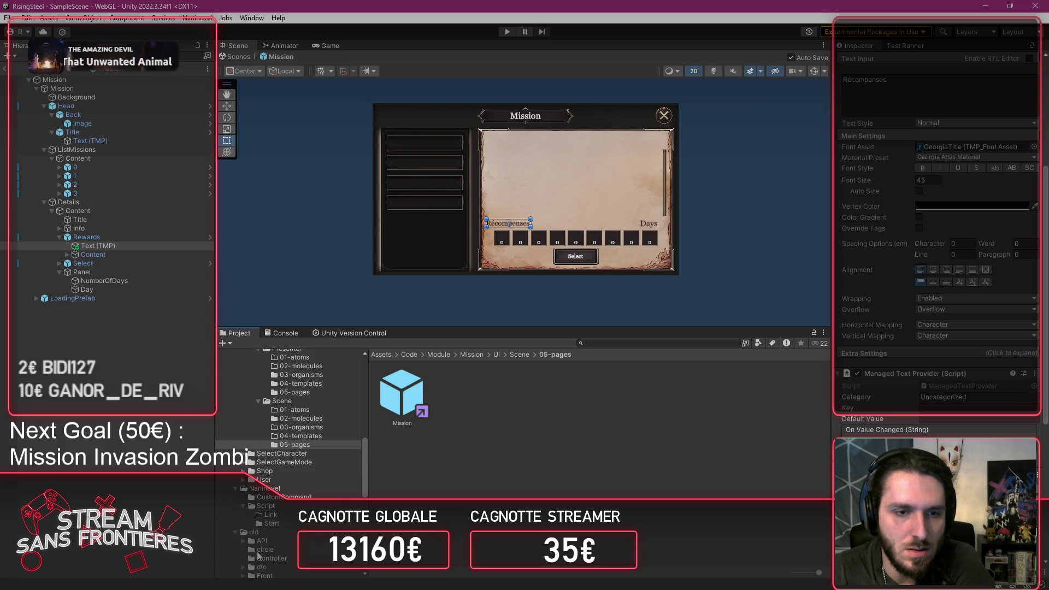
{"action": "scroll", "coordinate": [250, 535], "scroll_direction": "down", "scroll_amount": 3}
{"action": "scroll", "coordinate": [235, 546], "scroll_direction": "down", "scroll_amount": 9}
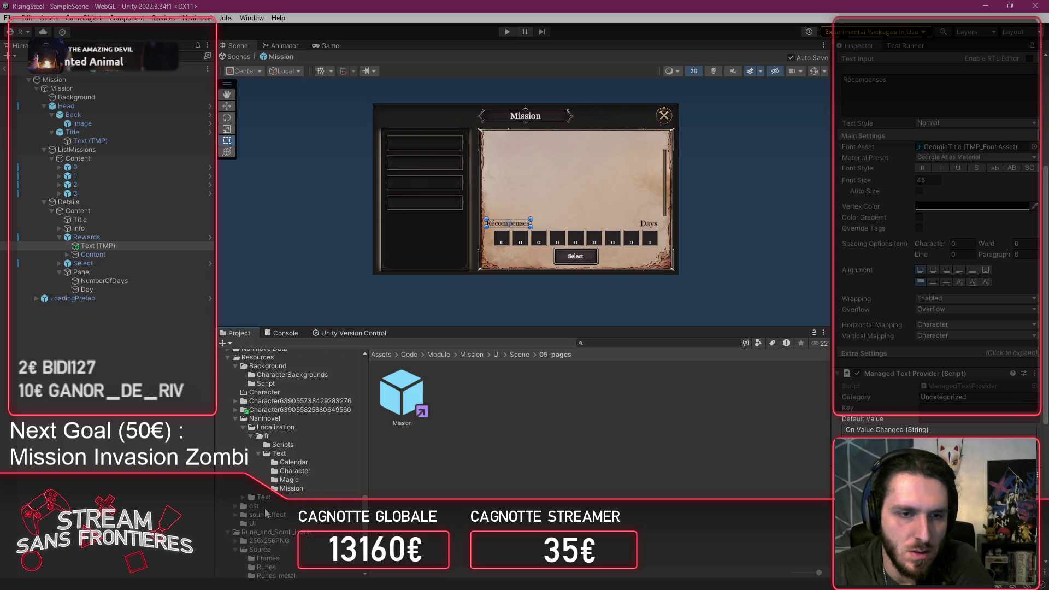
{"action": "left_click", "coordinate": [265, 498]}
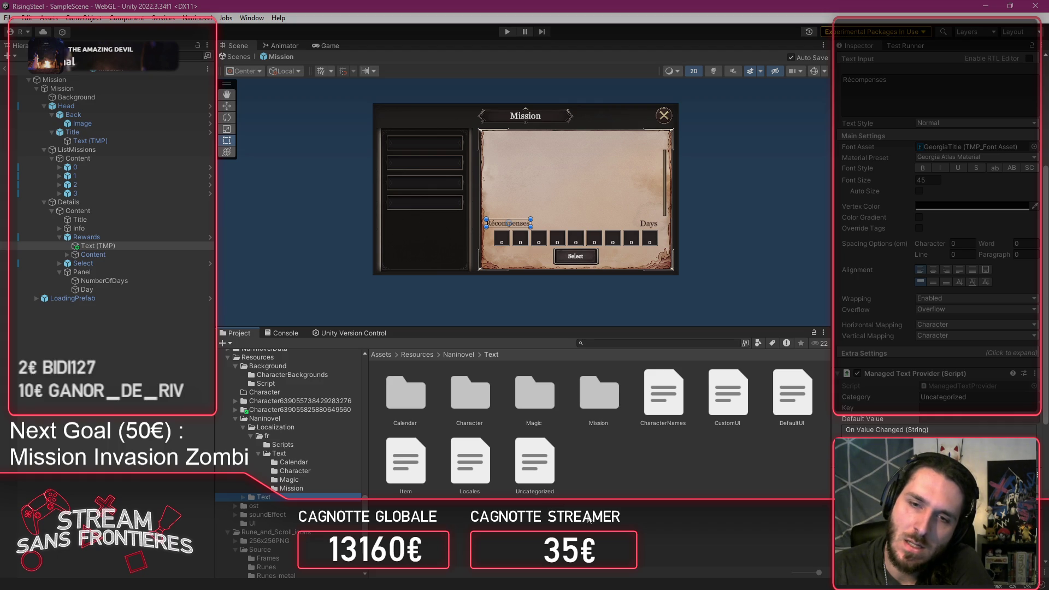
{"action": "left_click", "coordinate": [193, 141]}
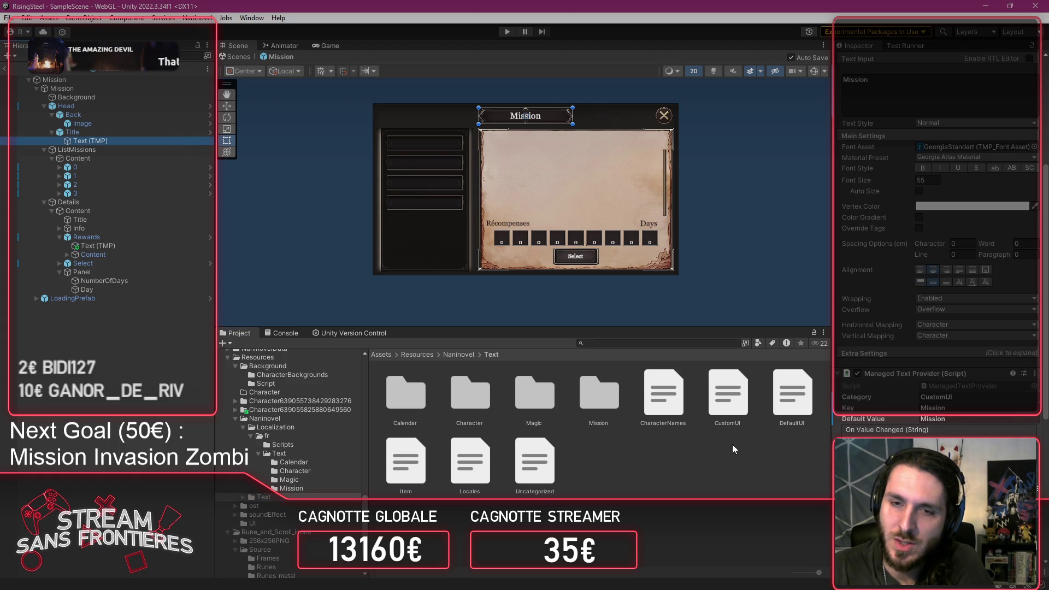
{"action": "left_click", "coordinate": [730, 407]}
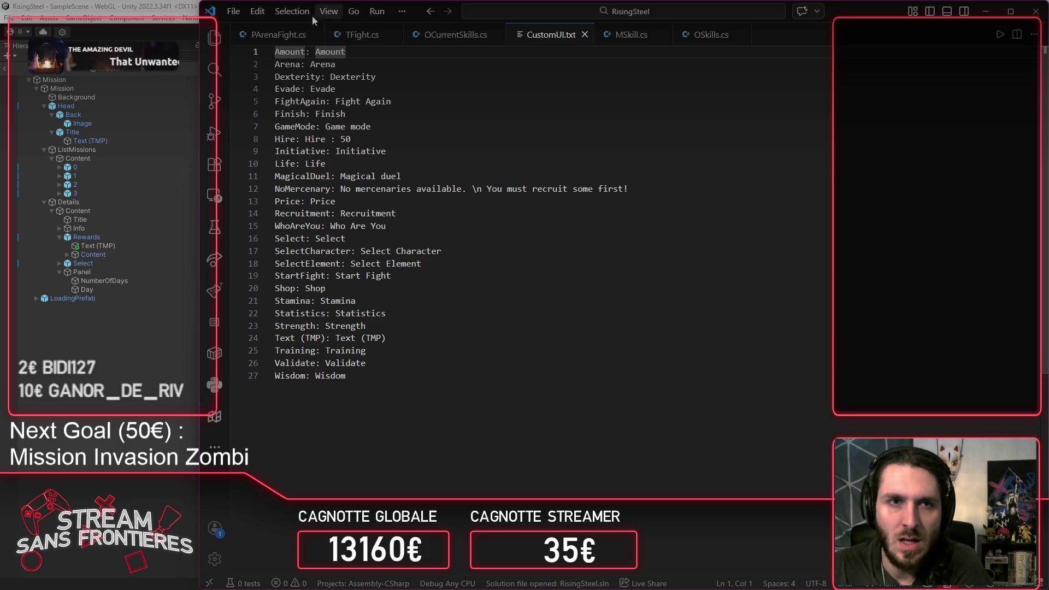
Step: Close the MSkill.cs and OSkills.cs tabs in Visual Studio Code
{"action": "scroll", "coordinate": [278, 41], "scroll_direction": "down", "scroll_amount": 2}
{"action": "middle_click", "coordinate": [355, 34]}
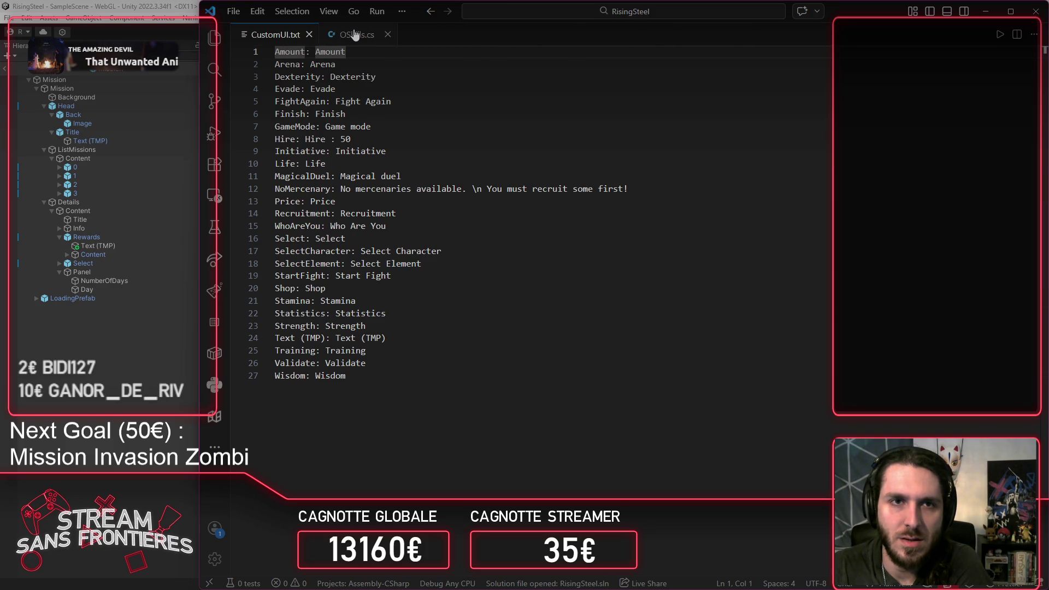
{"action": "middle_click", "coordinate": [355, 34]}
Step: Add a 'Reward: Reward' line after 'Wisdom: Wisdom' in CustomUI.txt and return to Unity
{"action": "left_click", "coordinate": [419, 393]}
{"action": "key", "text": "Return"}
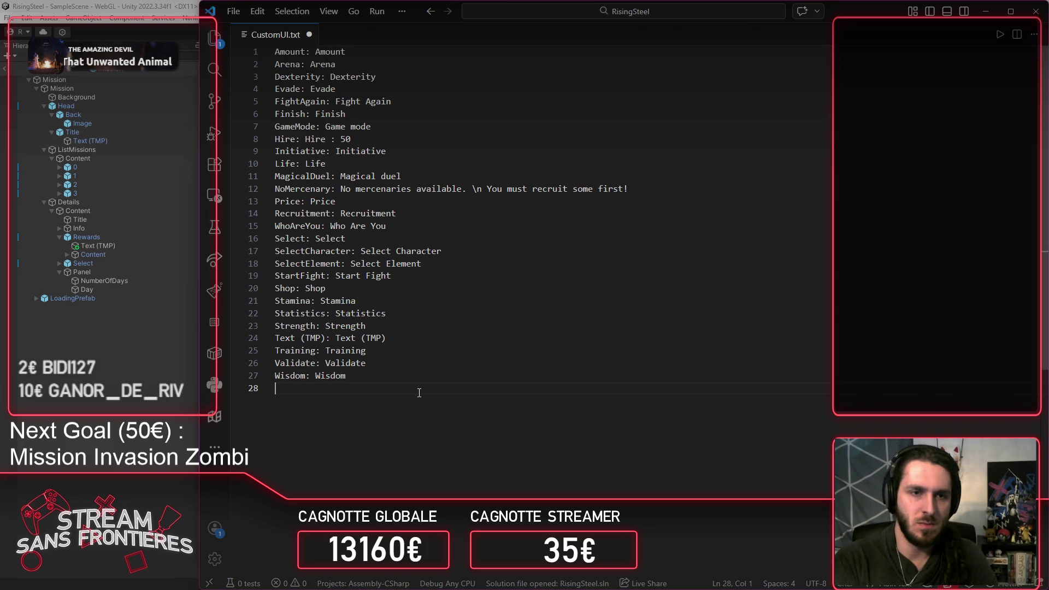
{"action": "type", "text": "Rewe"}
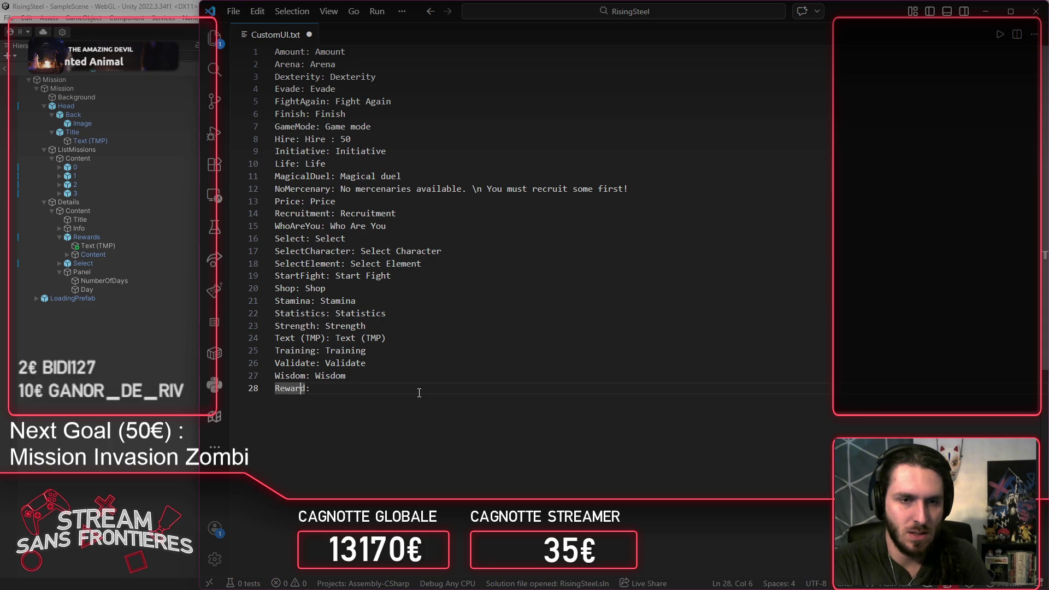
{"action": "type", "text": " Reward"}
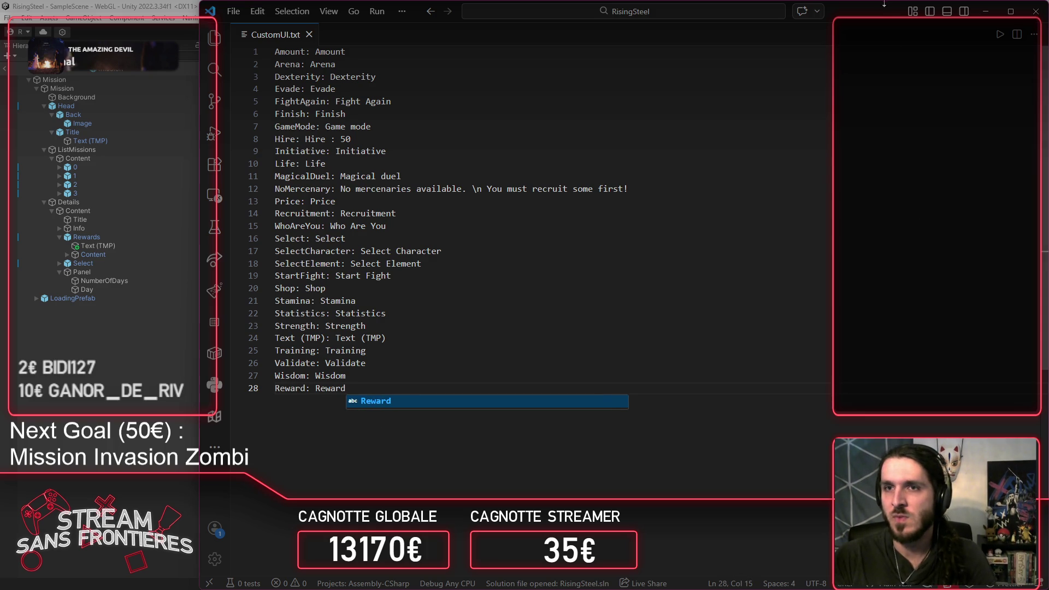
{"action": "key", "text": "alt+Tab"}
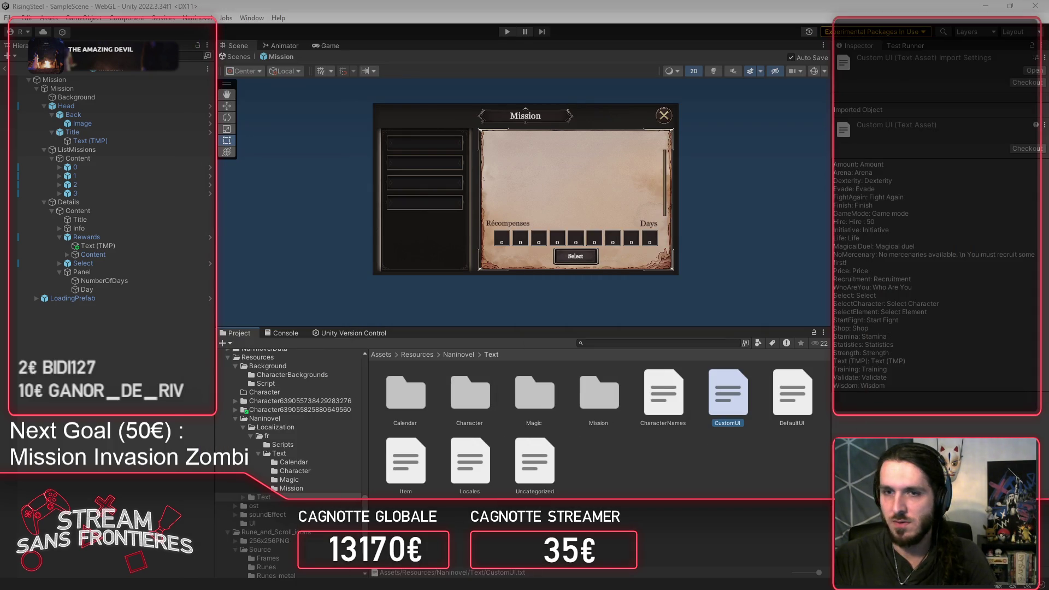
Step: Set the Récompenses label's provider to category CustomUI, key Reward, and clear its hard-coded text
{"action": "left_click", "coordinate": [507, 224]}
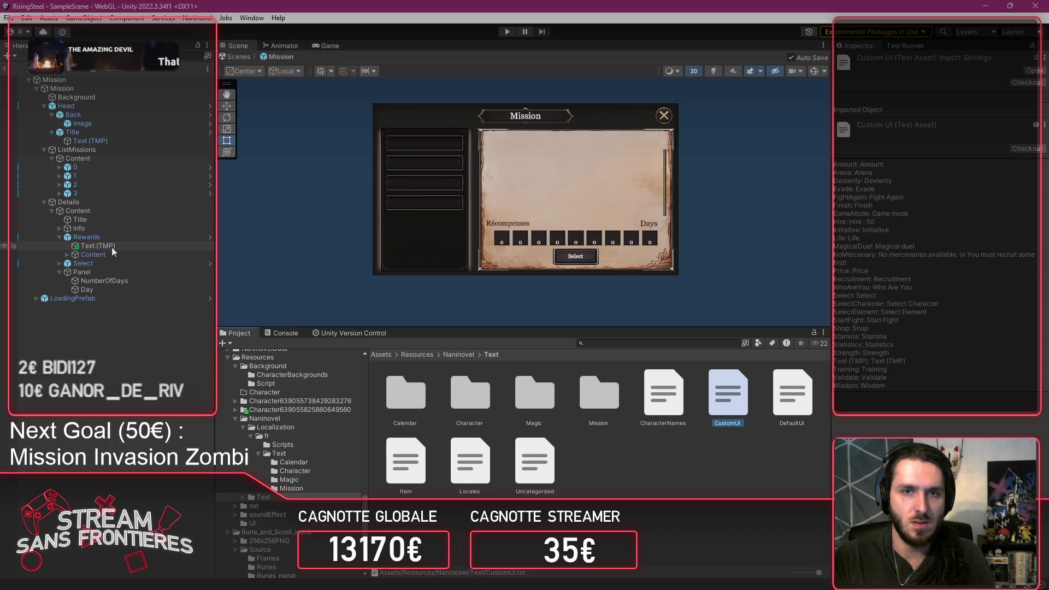
{"action": "scroll", "coordinate": [947, 349], "scroll_direction": "down", "scroll_amount": 5}
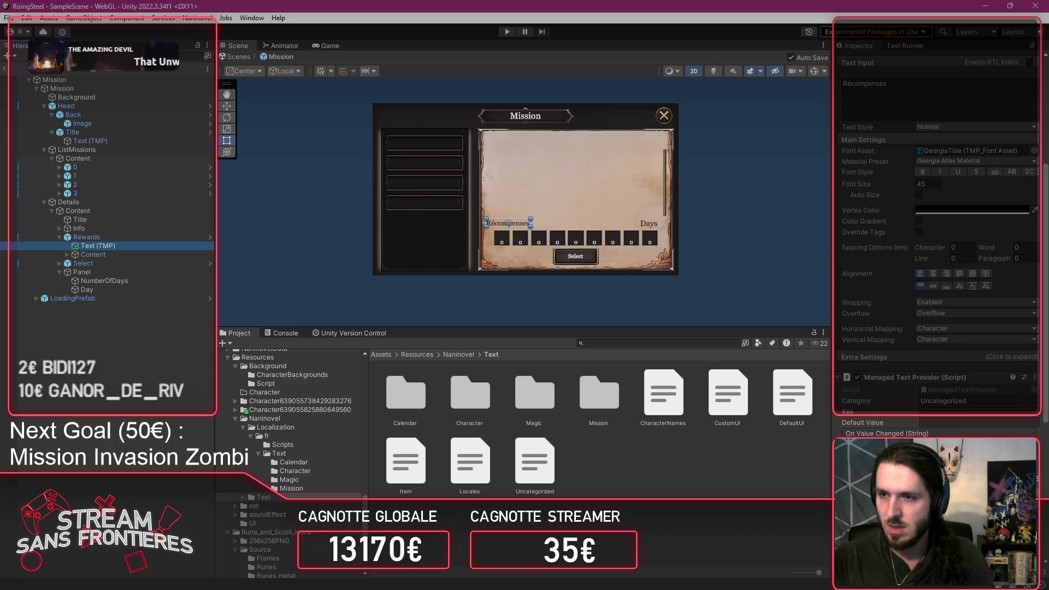
{"action": "left_click", "coordinate": [939, 401]}
{"action": "type", "text": "Custom"}
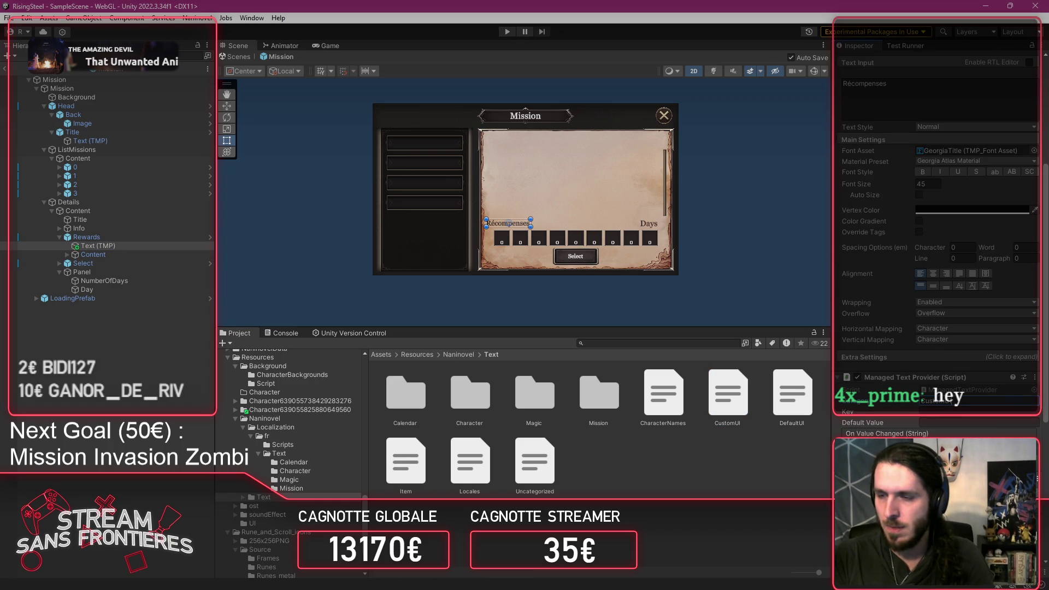
{"action": "left_click", "coordinate": [946, 423]}
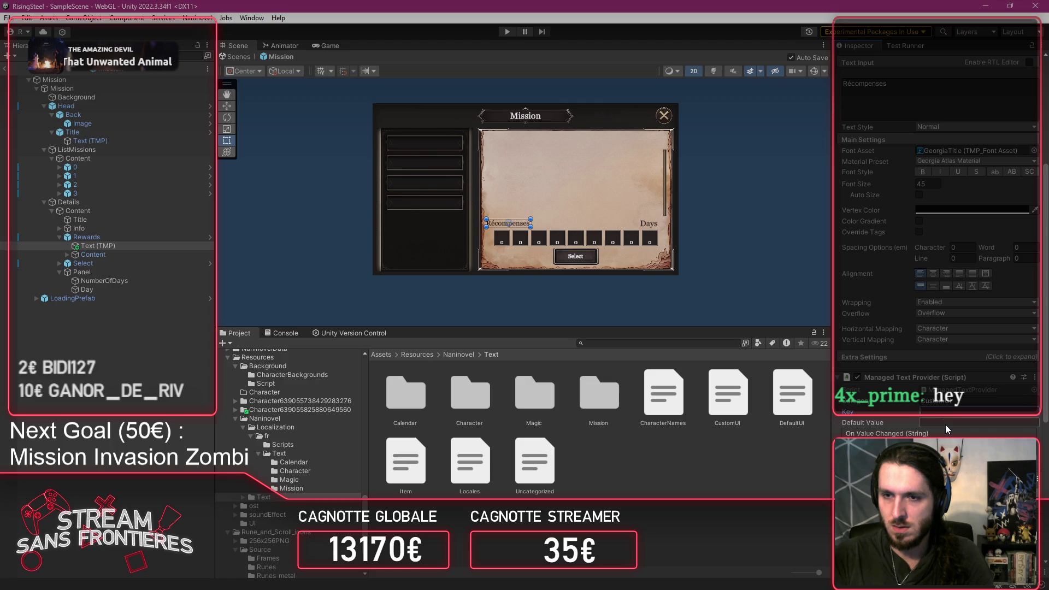
{"action": "type", "text": "Reward"}
{"action": "scroll", "coordinate": [929, 328], "scroll_direction": "up", "scroll_amount": 5}
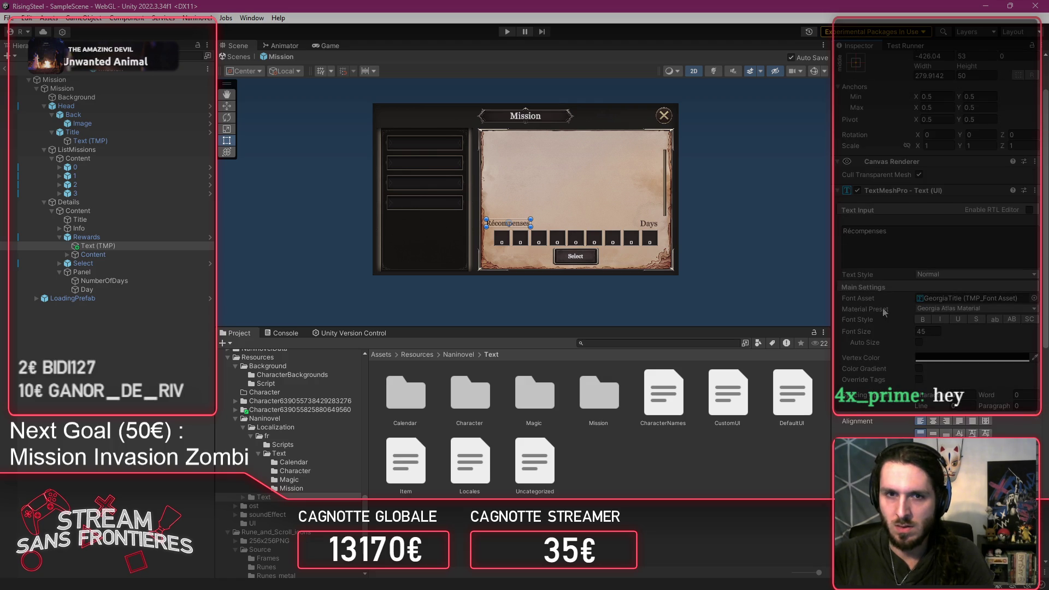
{"action": "left_click", "coordinate": [918, 257]}
{"action": "key", "text": "BackSpace"}
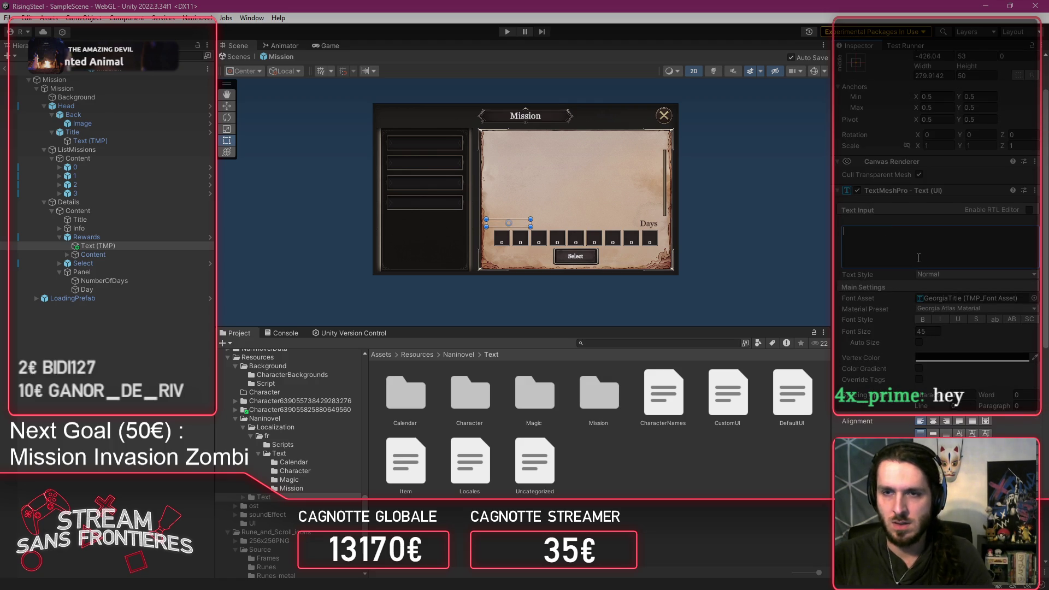
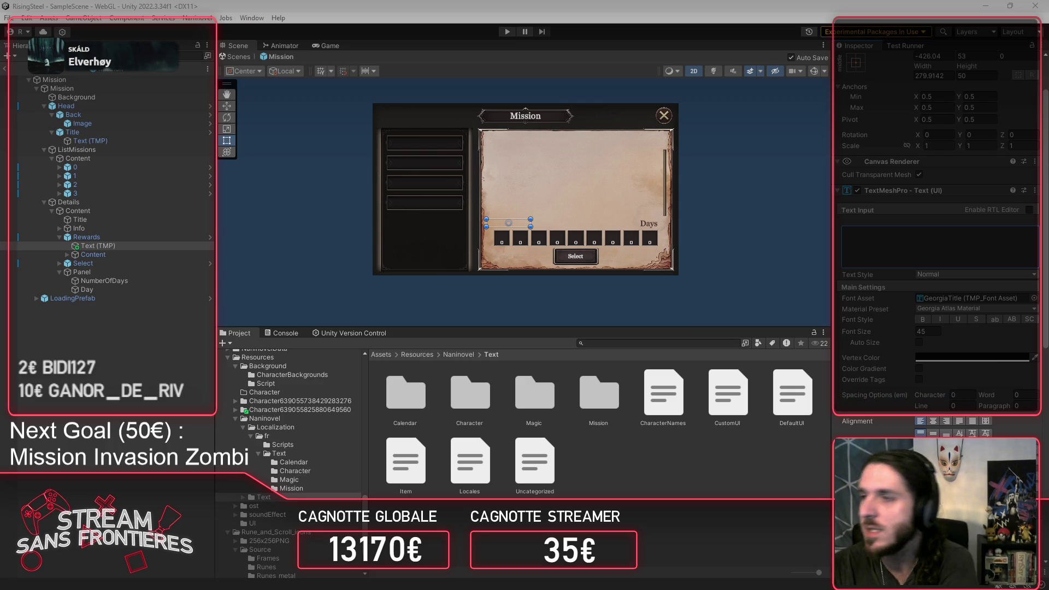
Step: Check the label's TextMeshPro Wrapping and Overflow settings, then return to the English CustomUI.txt
{"action": "key", "text": "alt+Tab"}
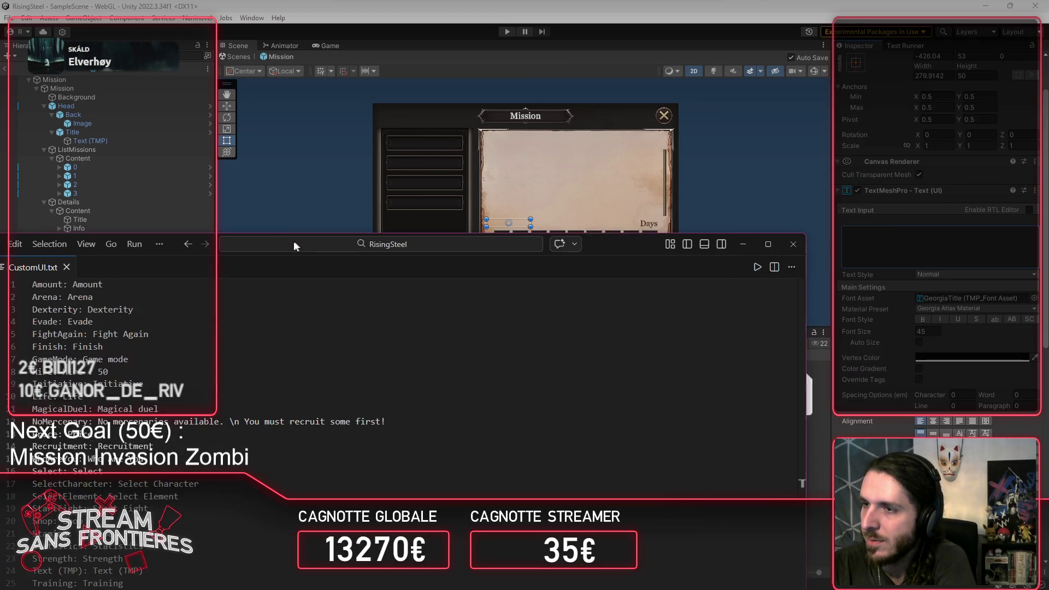
{"action": "left_click_drag", "start_coordinate": [294, 243], "coordinate": [335, 214]}
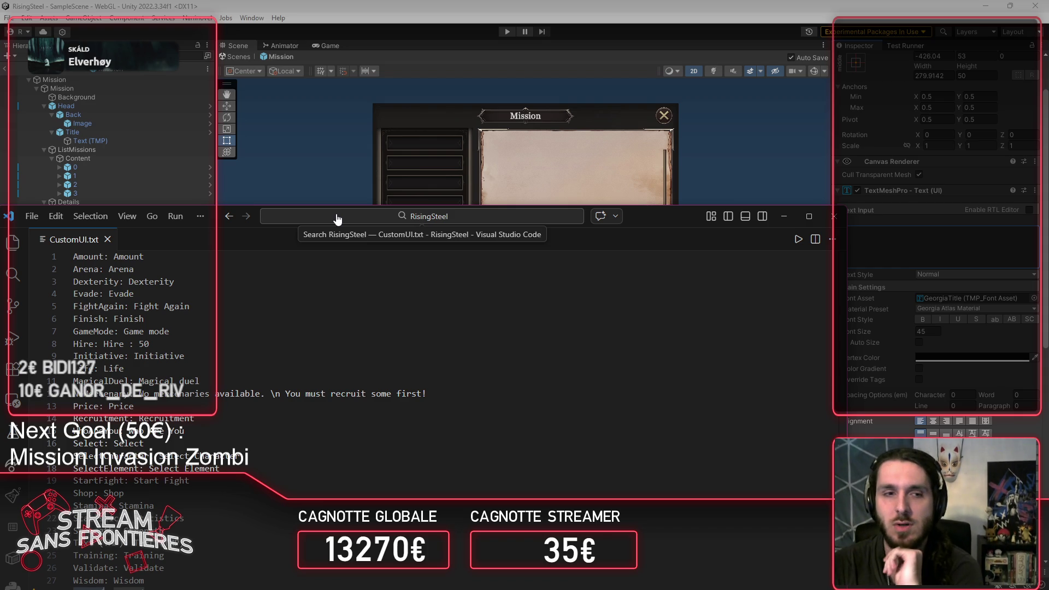
{"action": "left_click", "coordinate": [778, 218]}
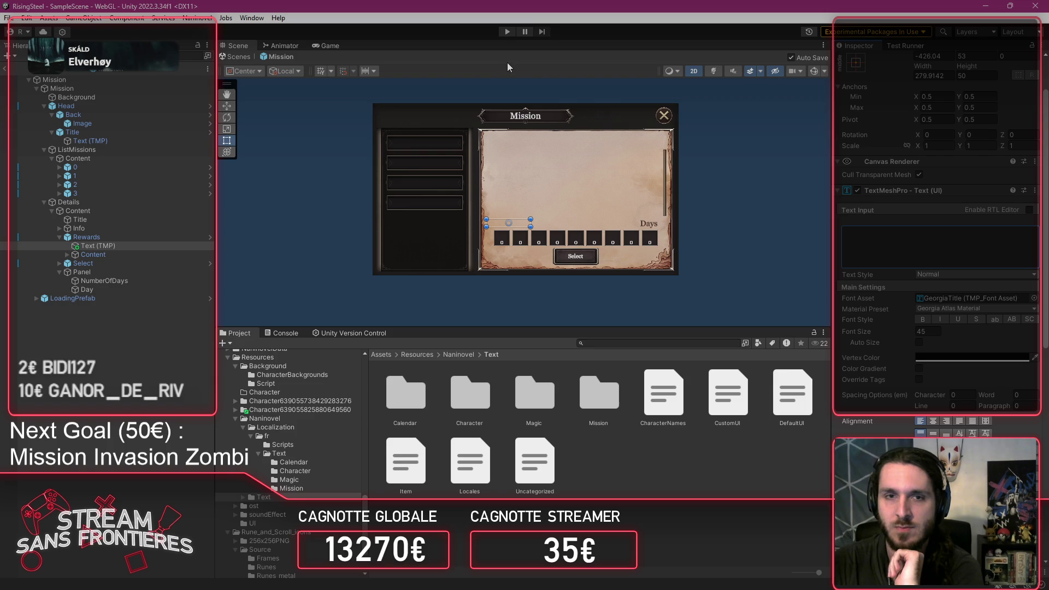
{"action": "scroll", "coordinate": [887, 335], "scroll_direction": "down", "scroll_amount": 3}
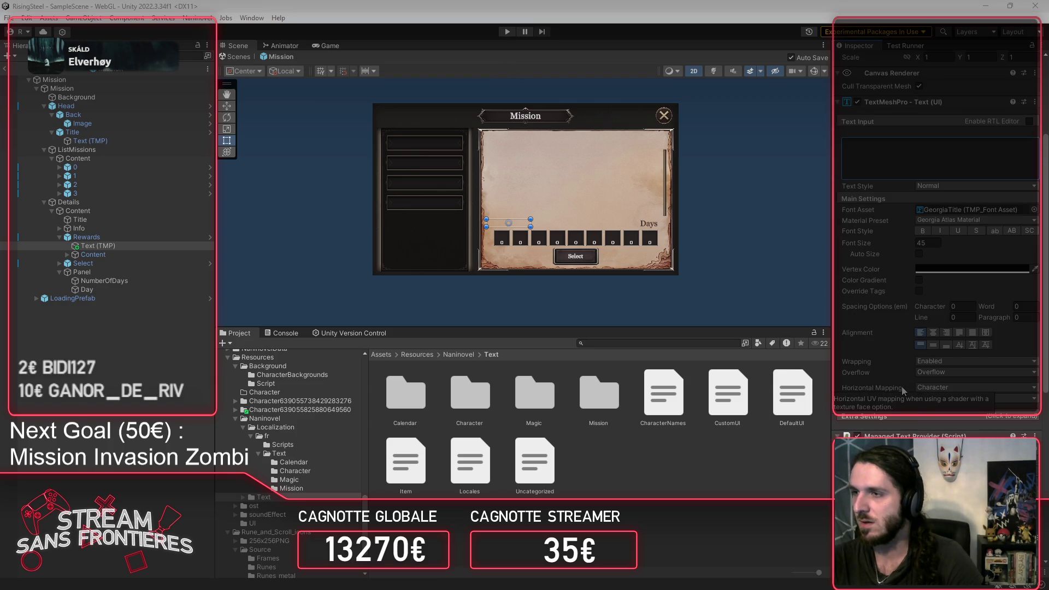
{"action": "key", "text": "alt+Tab"}
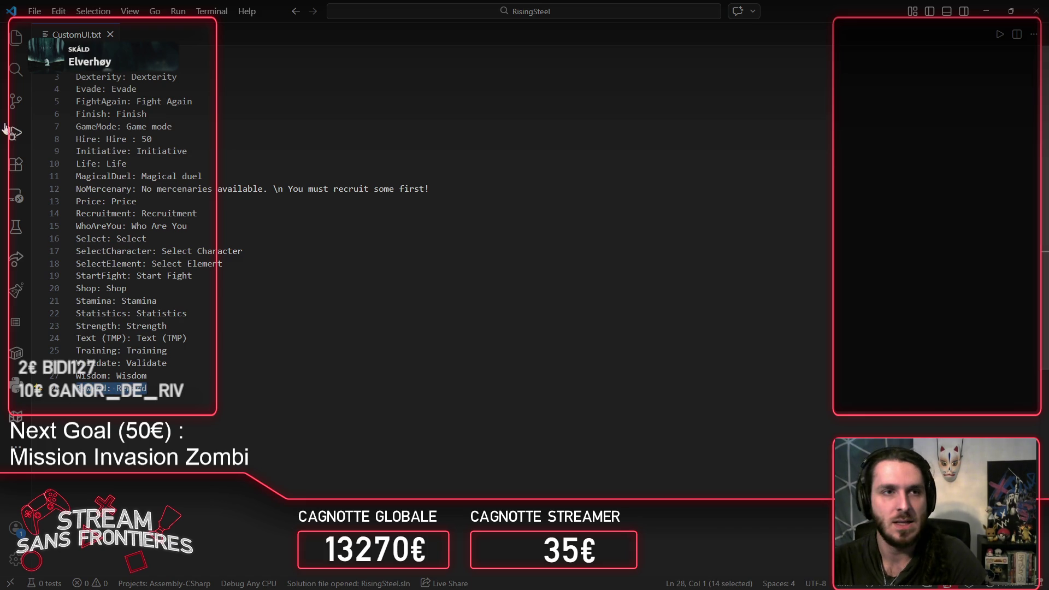
Step: Paste a 'Reward: Reward' line at the end of fr/Text/CustomUI.txt, then return to Unity
{"action": "left_click", "coordinate": [15, 37]}
{"action": "scroll", "coordinate": [153, 328], "scroll_direction": "up", "scroll_amount": 3}
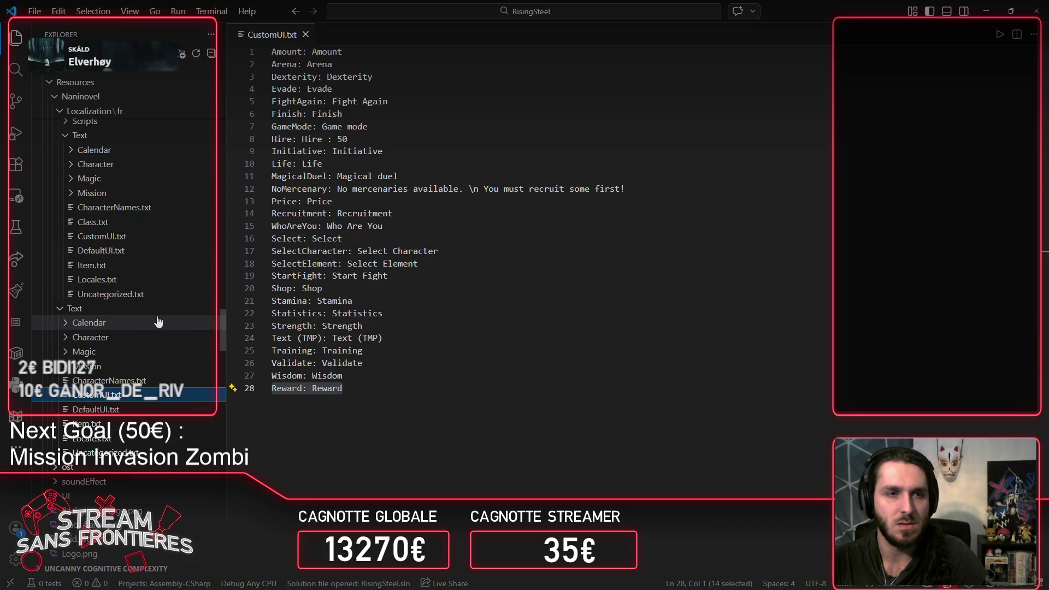
{"action": "scroll", "coordinate": [153, 321], "scroll_direction": "up", "scroll_amount": 1}
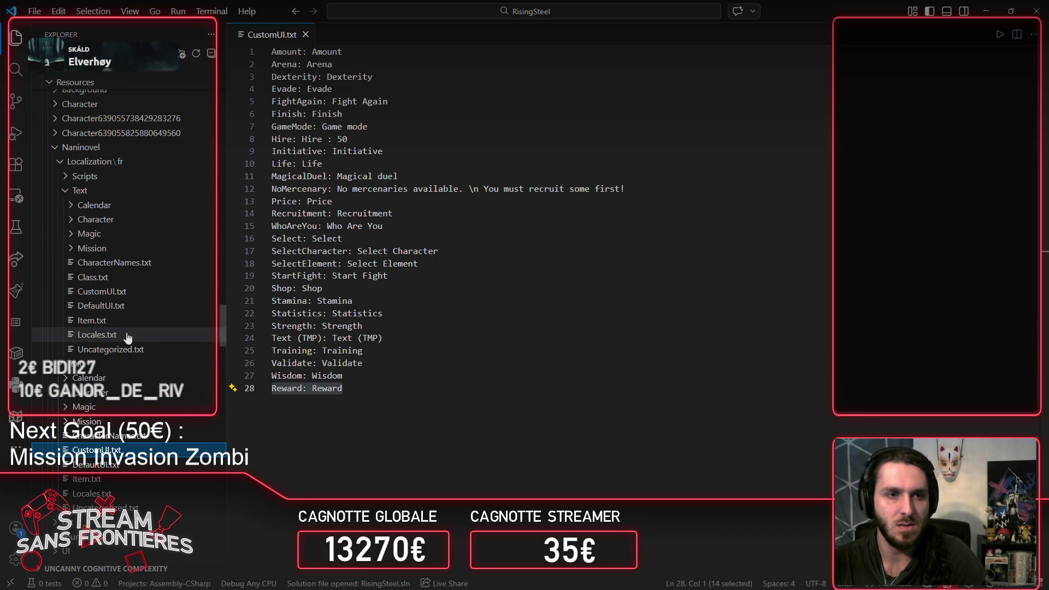
{"action": "left_click", "coordinate": [125, 295]}
{"action": "type", "text": "Reward: Reward"}
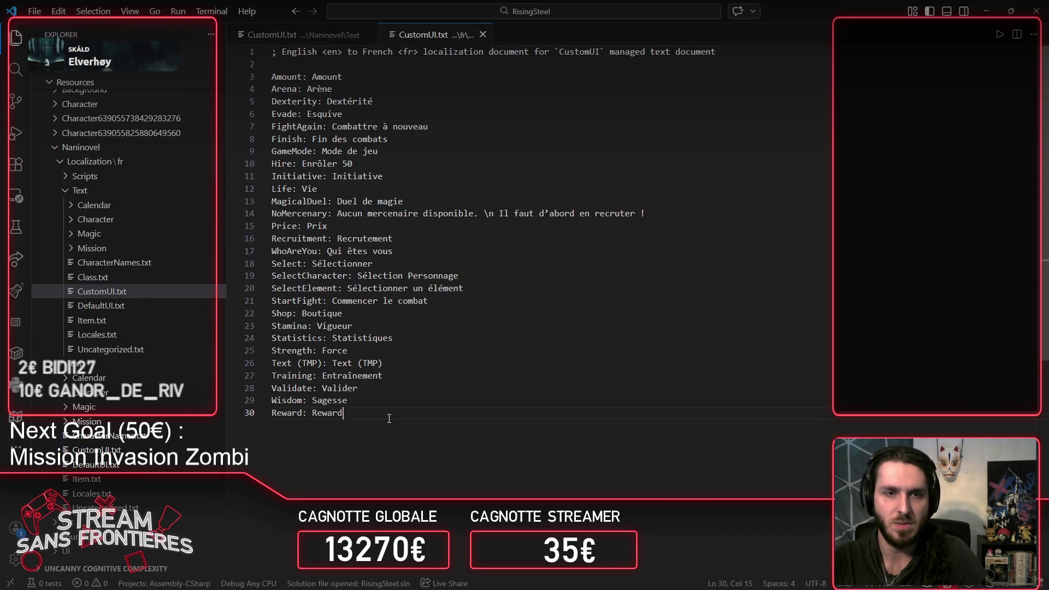
{"action": "key", "text": "alt+Tab"}
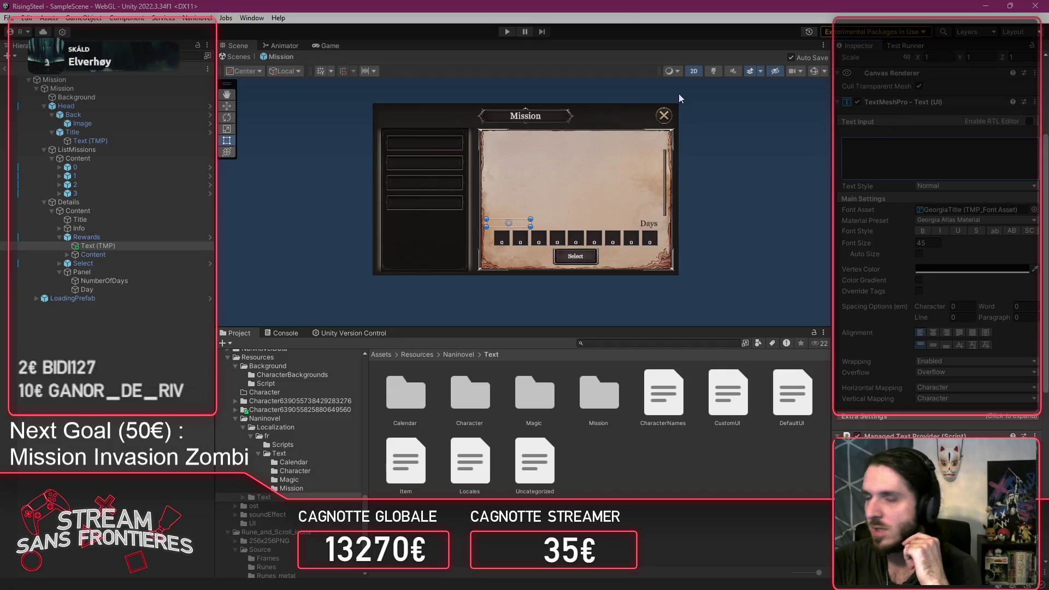
Step: Enter Play mode and continue the saved game from a save slot
{"action": "left_click", "coordinate": [505, 32]}
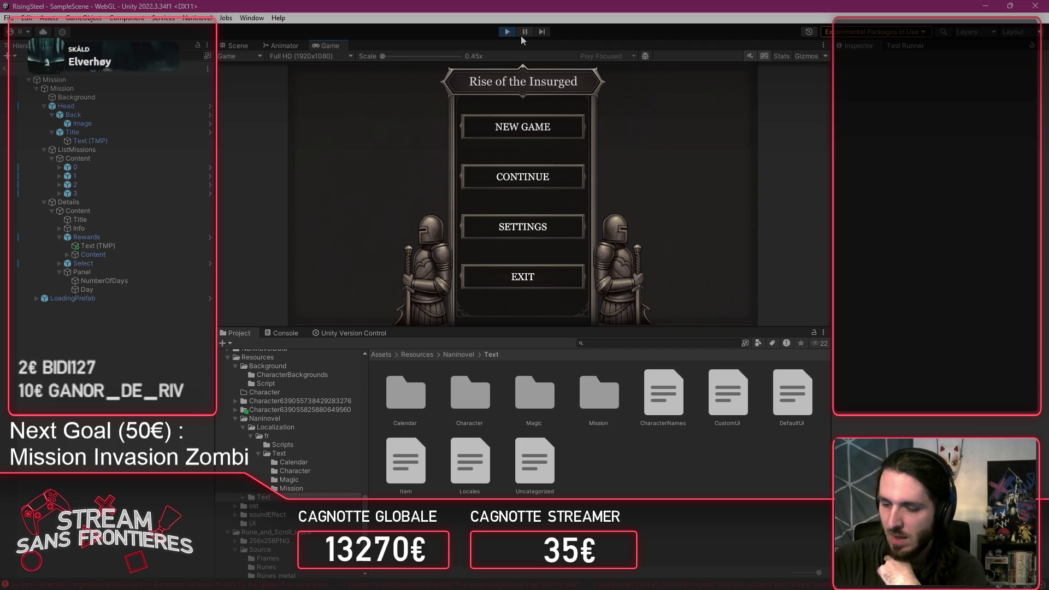
{"action": "left_click", "coordinate": [500, 185]}
{"action": "left_click", "coordinate": [462, 222]}
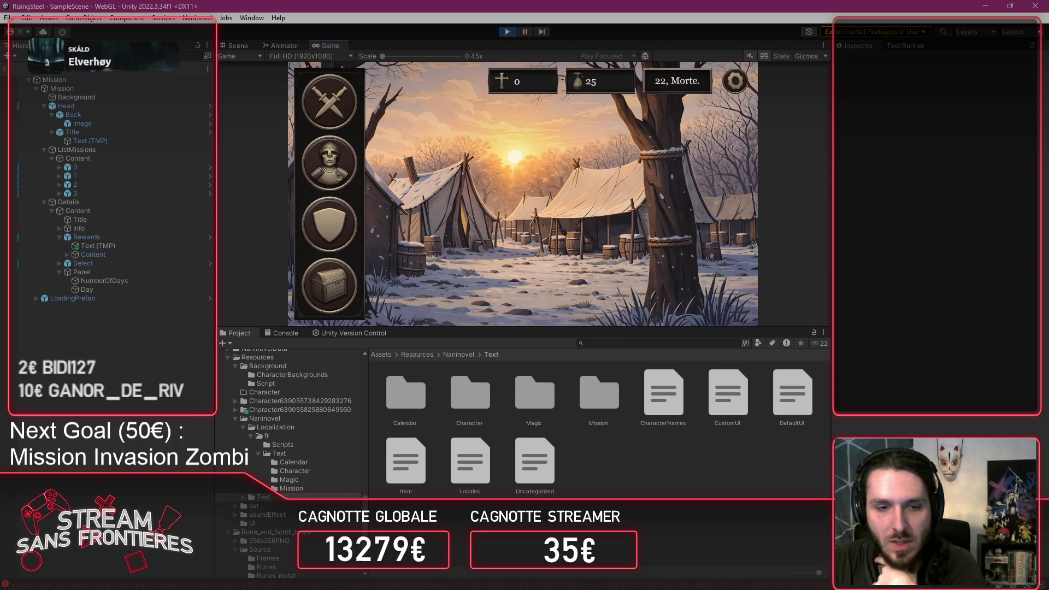
Step: Clear the Console, enlarge the Game view and open Mortem's 28-day reward calendar
{"action": "left_click", "coordinate": [286, 333]}
{"action": "left_click", "coordinate": [225, 343]}
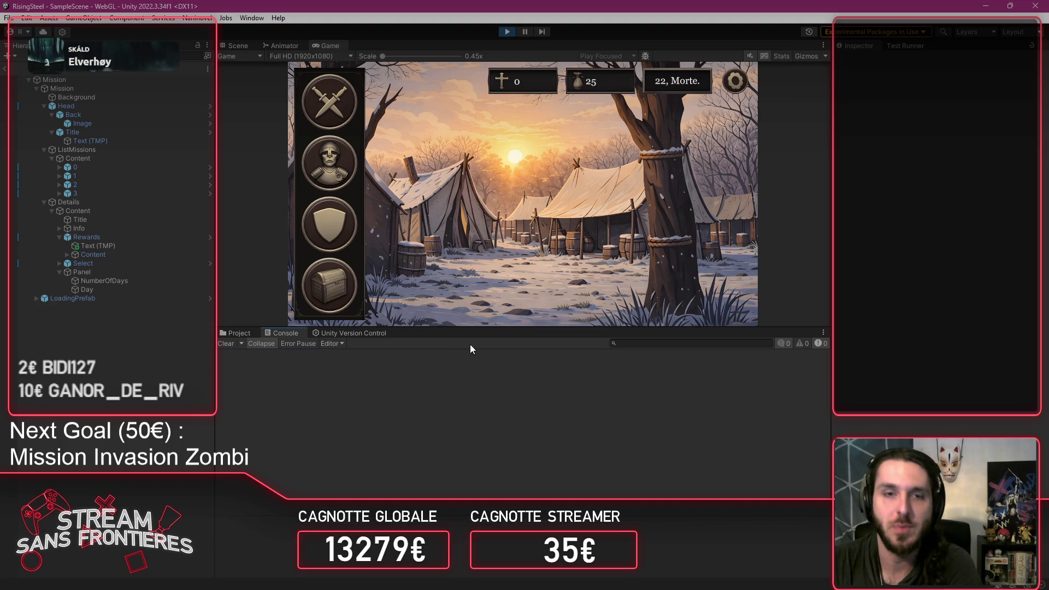
{"action": "left_click_drag", "start_coordinate": [485, 329], "coordinate": [484, 407]}
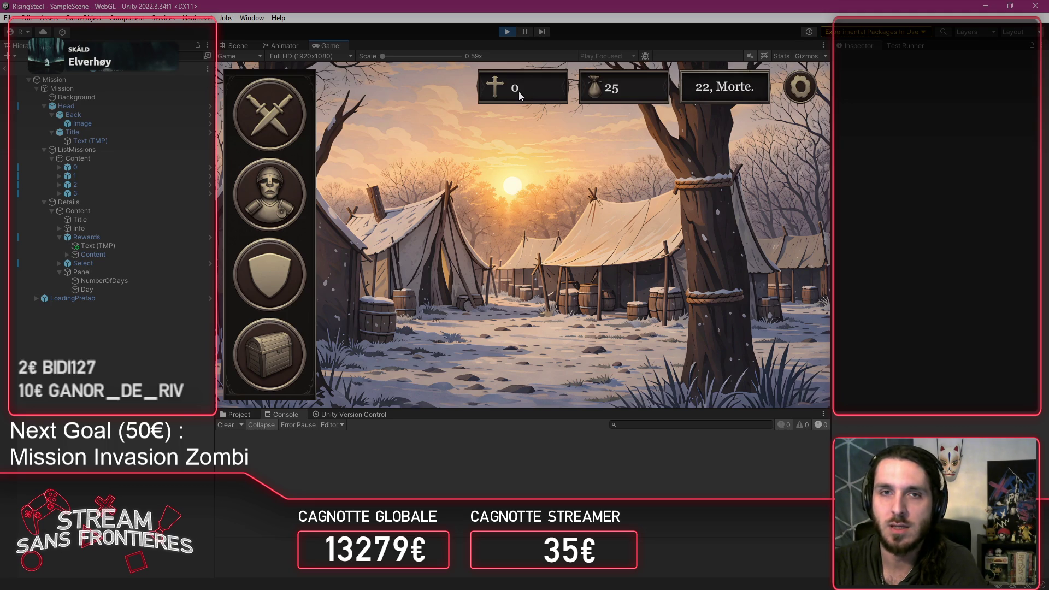
{"action": "left_click", "coordinate": [764, 94]}
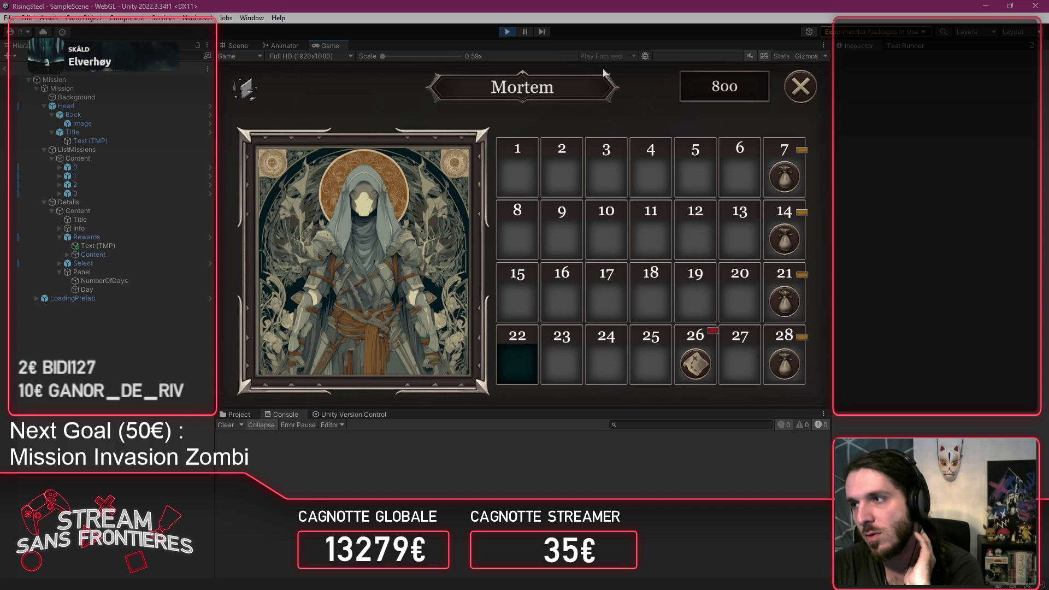
Step: Read Mortem's lore and check the day rewards, then close the calendar to the day-22 camp
{"action": "left_click", "coordinate": [415, 235]}
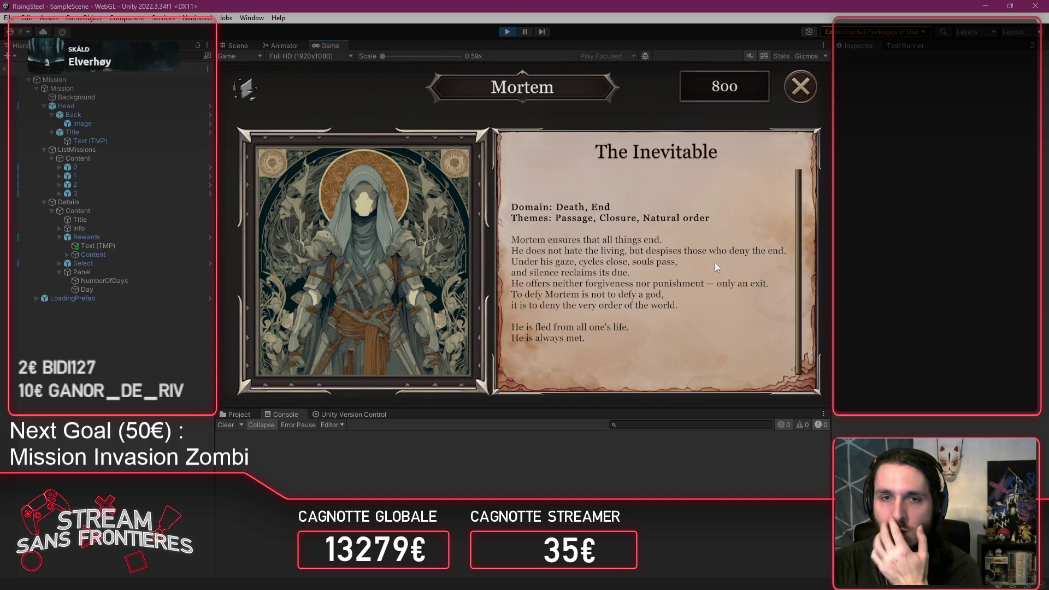
{"action": "scroll", "coordinate": [694, 273], "scroll_direction": "down", "scroll_amount": 1}
{"action": "left_click", "coordinate": [362, 279]}
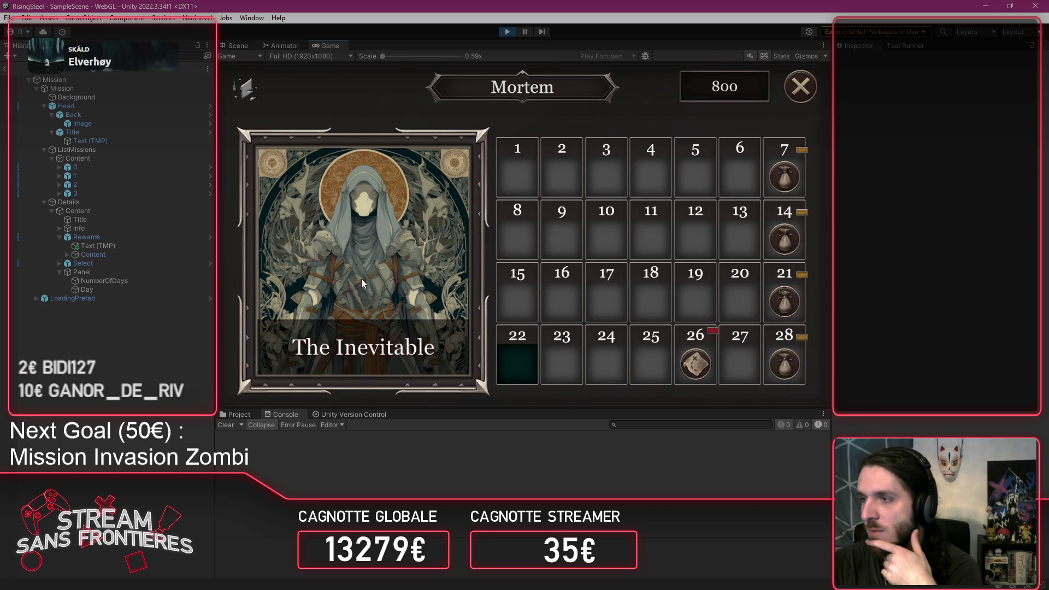
{"action": "mouse_move", "coordinate": [700, 348]}
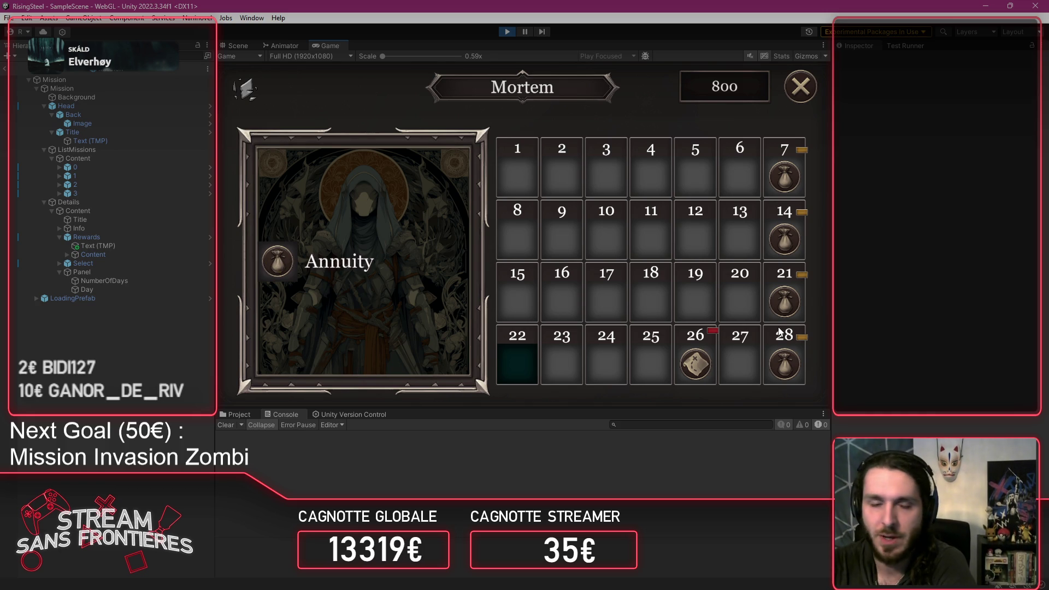
{"action": "left_click", "coordinate": [801, 88]}
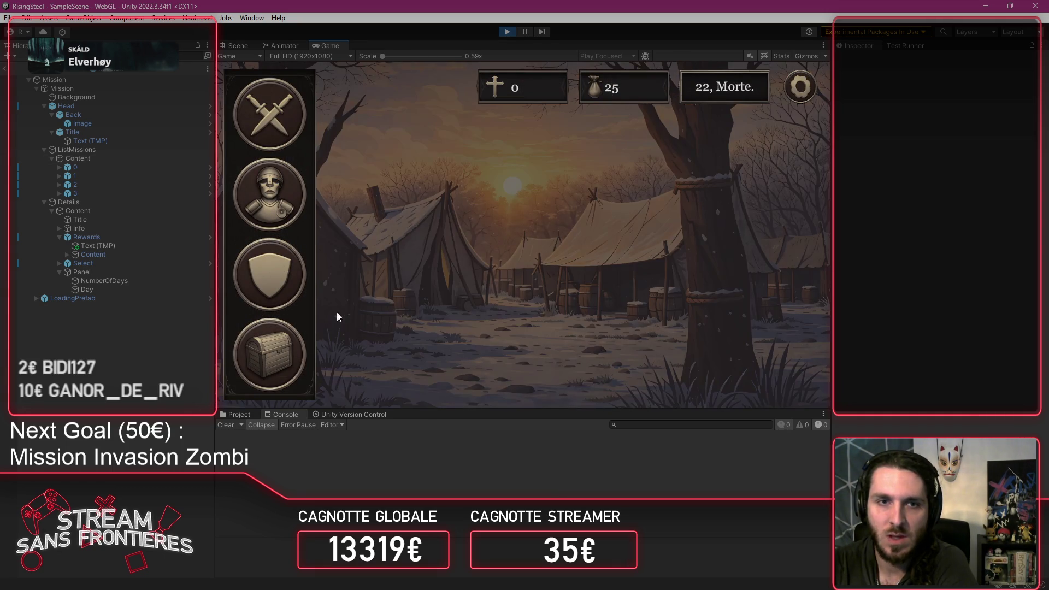
{"action": "left_click", "coordinate": [346, 310]}
{"action": "left_click", "coordinate": [320, 260]}
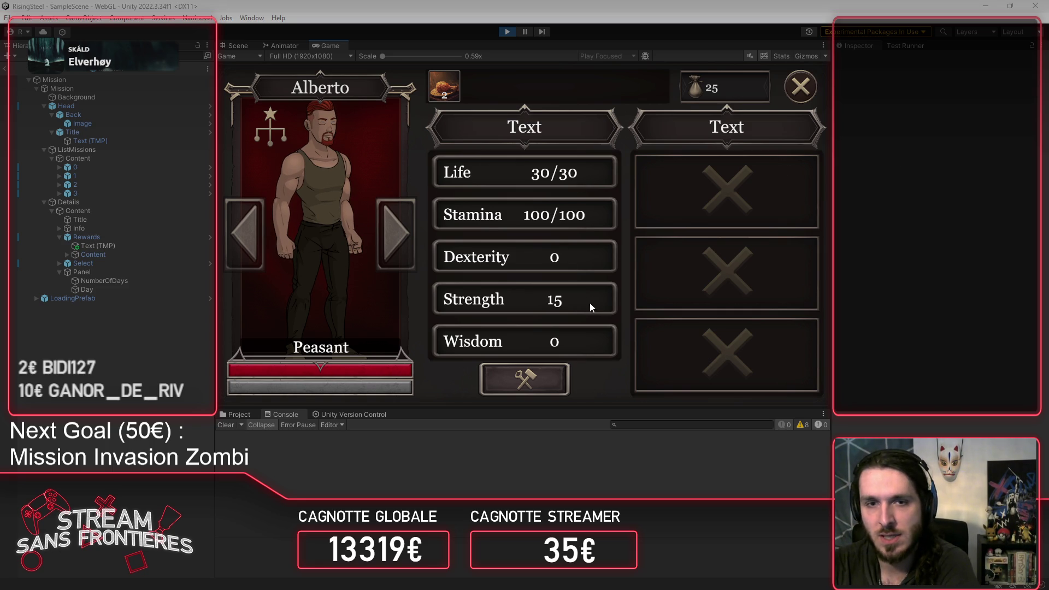
{"action": "mouse_move", "coordinate": [591, 308]}
{"action": "left_mouse_down"}
{"action": "mouse_move", "coordinate": [573, 133]}
{"action": "mouse_move", "coordinate": [555, 377]}
{"action": "left_mouse_up"}
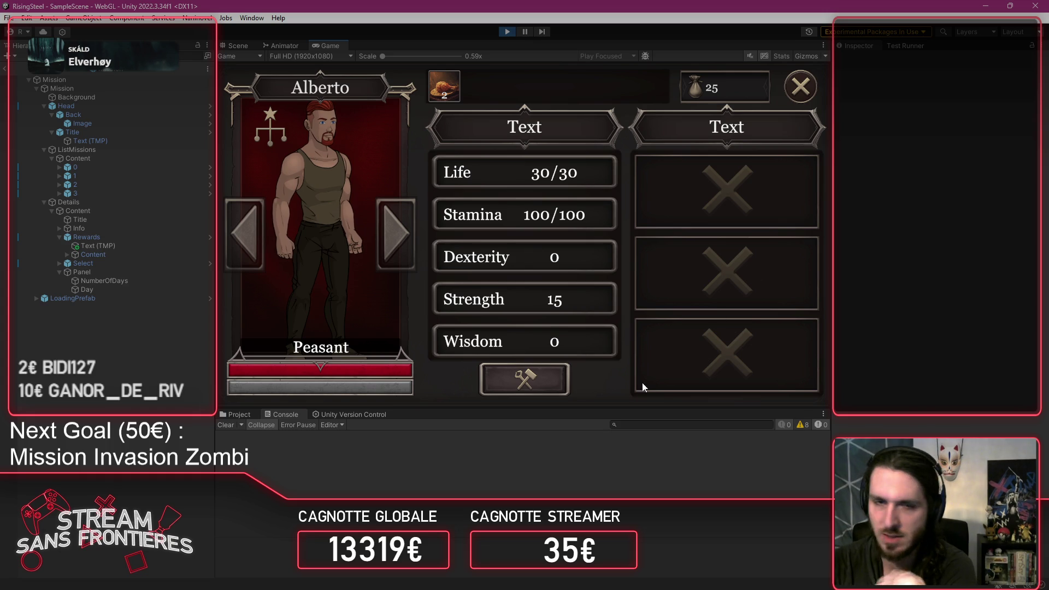
{"action": "left_click", "coordinate": [534, 388]}
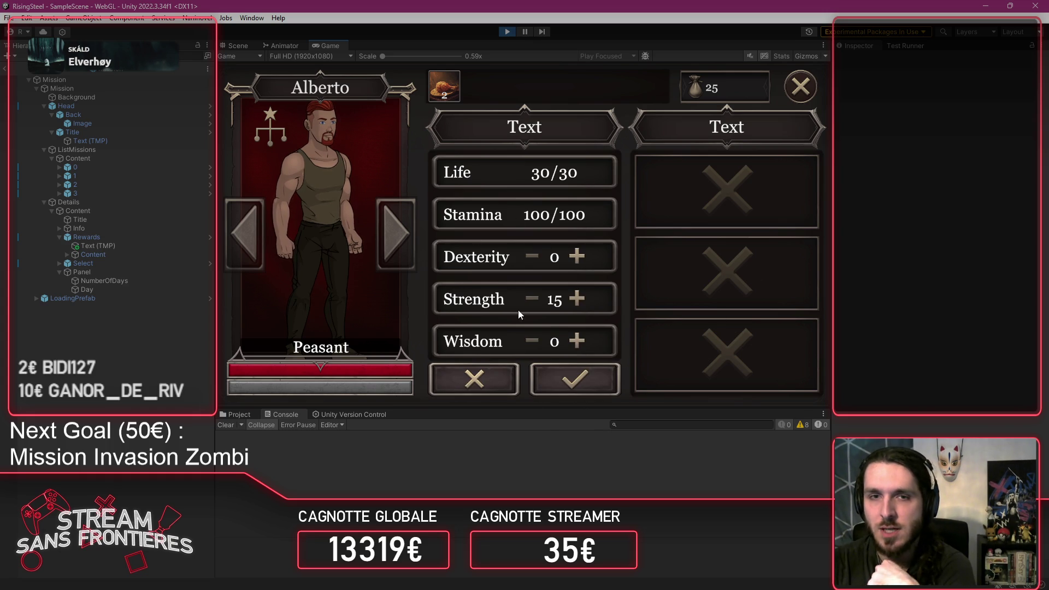
{"action": "left_click", "coordinate": [487, 381]}
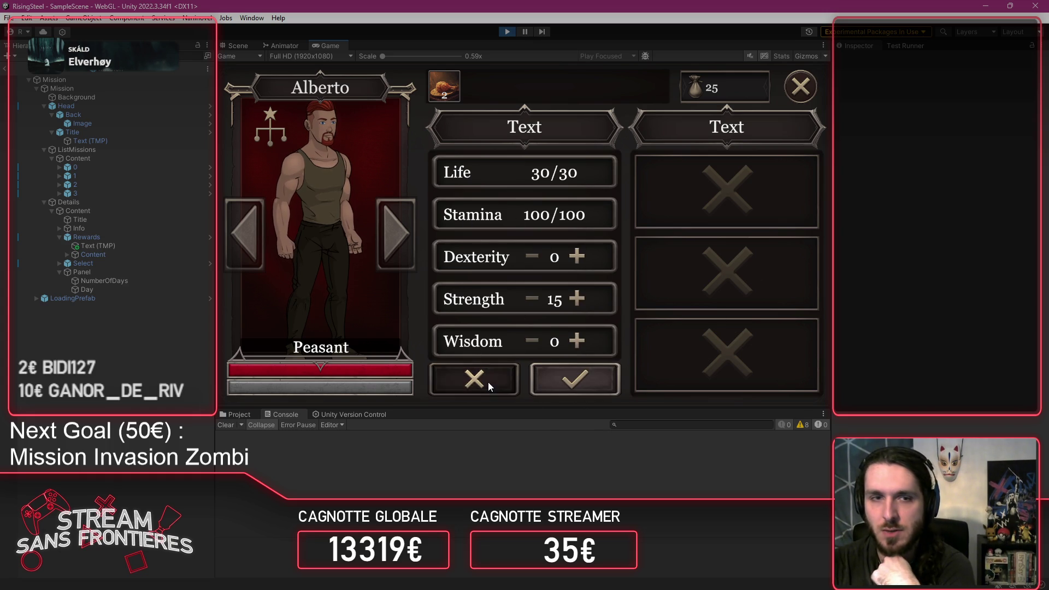
{"action": "left_click", "coordinate": [810, 89]}
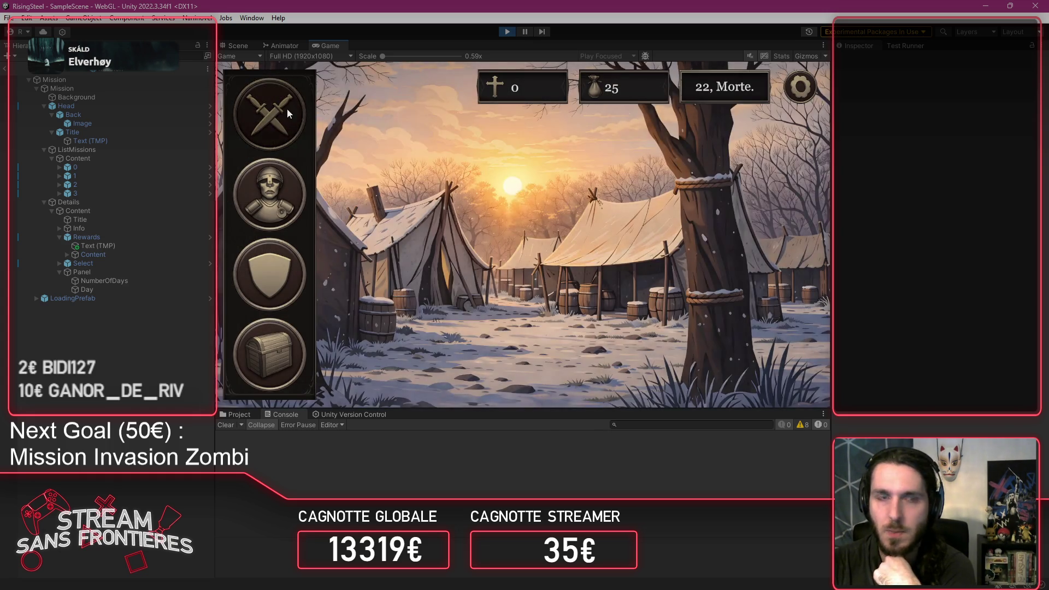
{"action": "left_click", "coordinate": [288, 113]}
Step: Launch the Defense of the Black Bark Village mission with the current party
{"action": "left_click", "coordinate": [716, 205]}
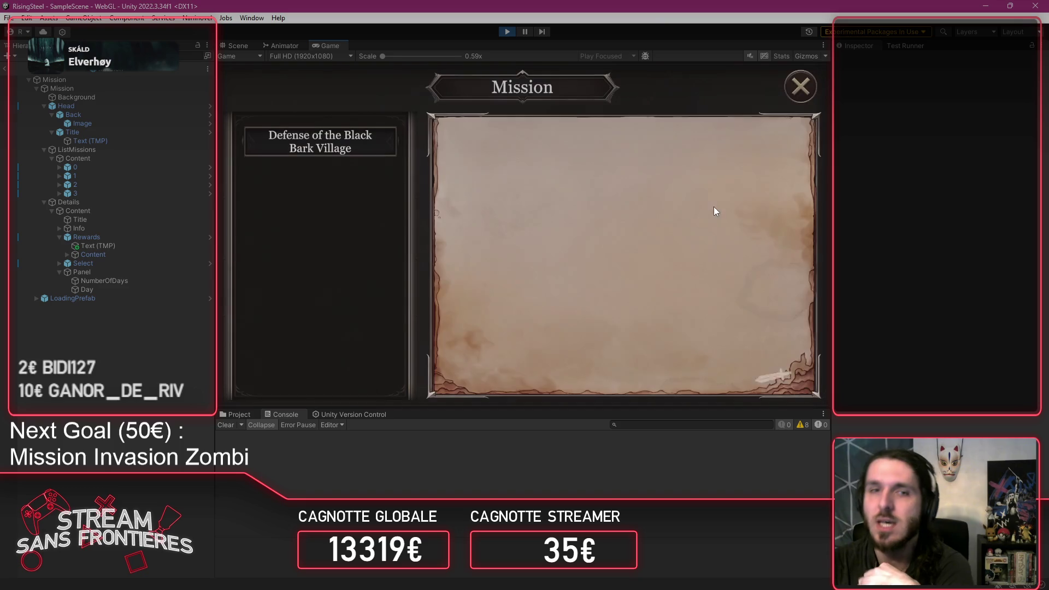
{"action": "left_click", "coordinate": [632, 372]}
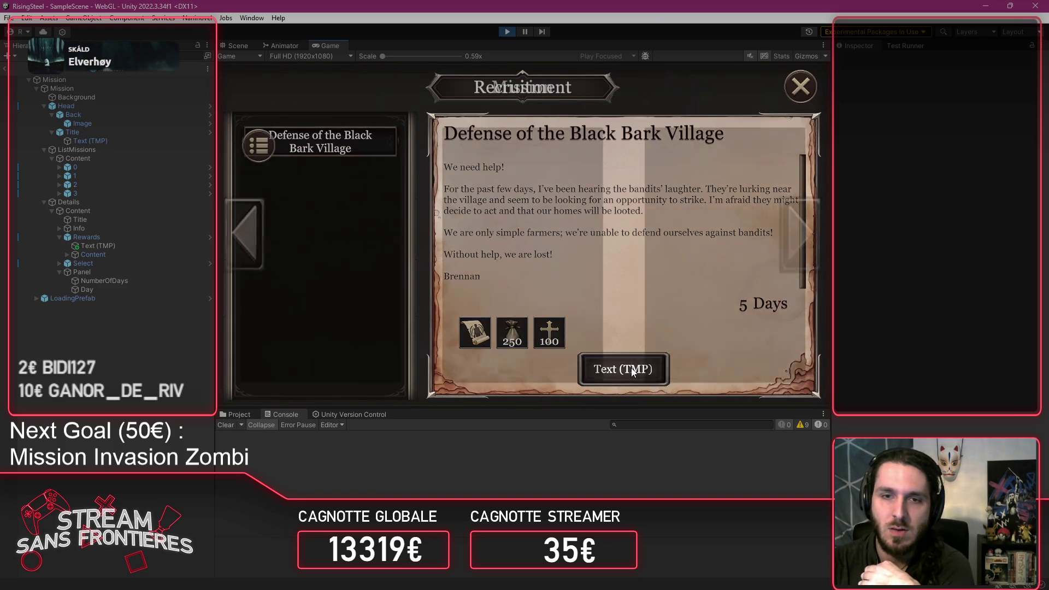
{"action": "left_click", "coordinate": [361, 229]}
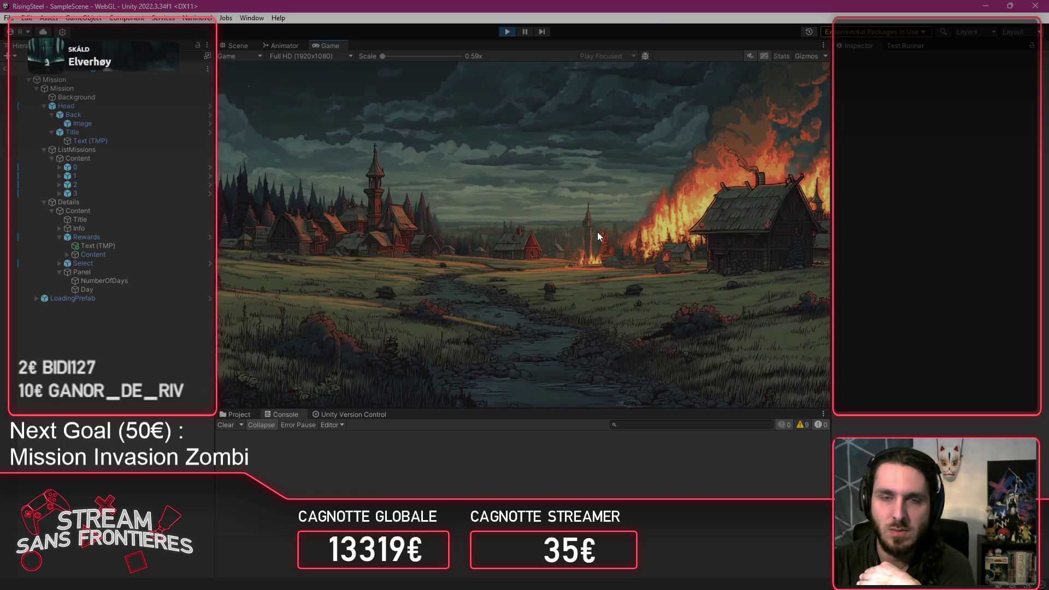
Step: Advance through the burning-village dialogue and start the fight against the bandit Bob
{"action": "left_click", "coordinate": [501, 343]}
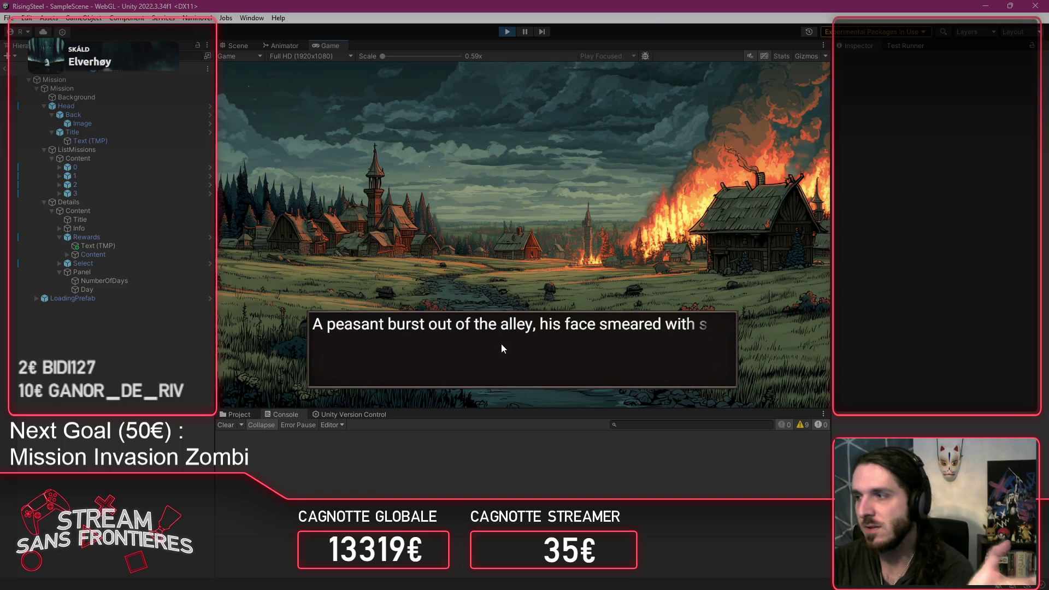
{"action": "left_click", "coordinate": [500, 343]}
{"action": "left_click", "coordinate": [501, 343]}
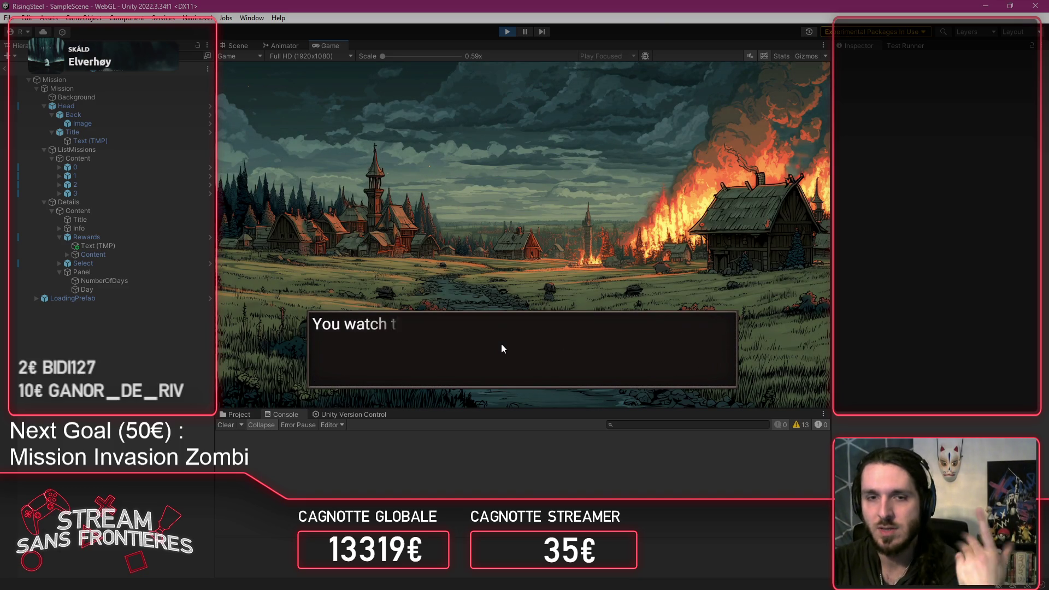
{"action": "left_click", "coordinate": [502, 348]}
{"action": "left_click", "coordinate": [502, 348]}
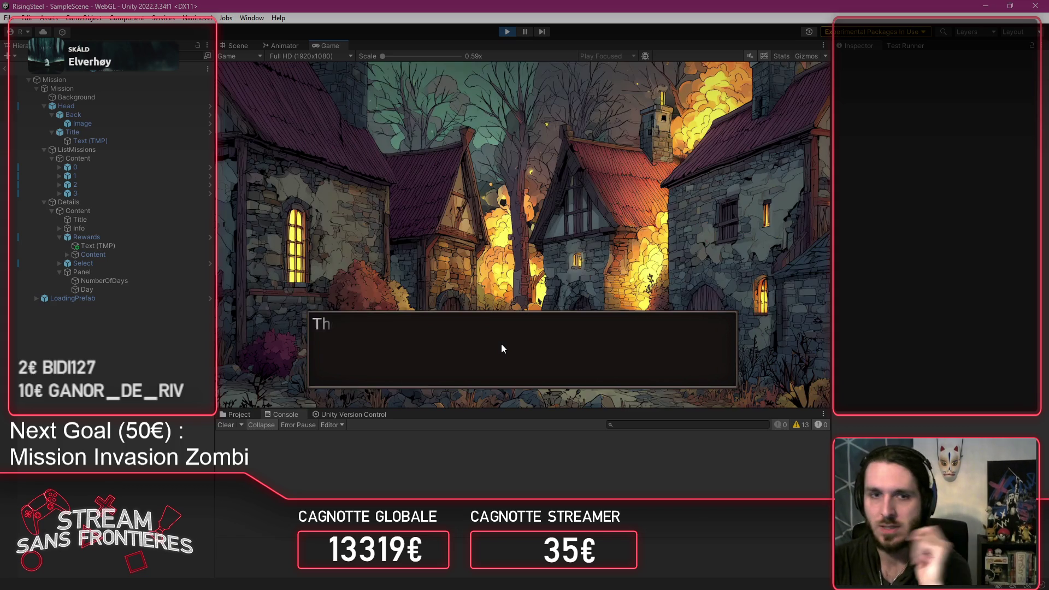
{"action": "left_click", "coordinate": [502, 348]}
{"action": "left_click", "coordinate": [501, 349]}
{"action": "left_click", "coordinate": [502, 348]}
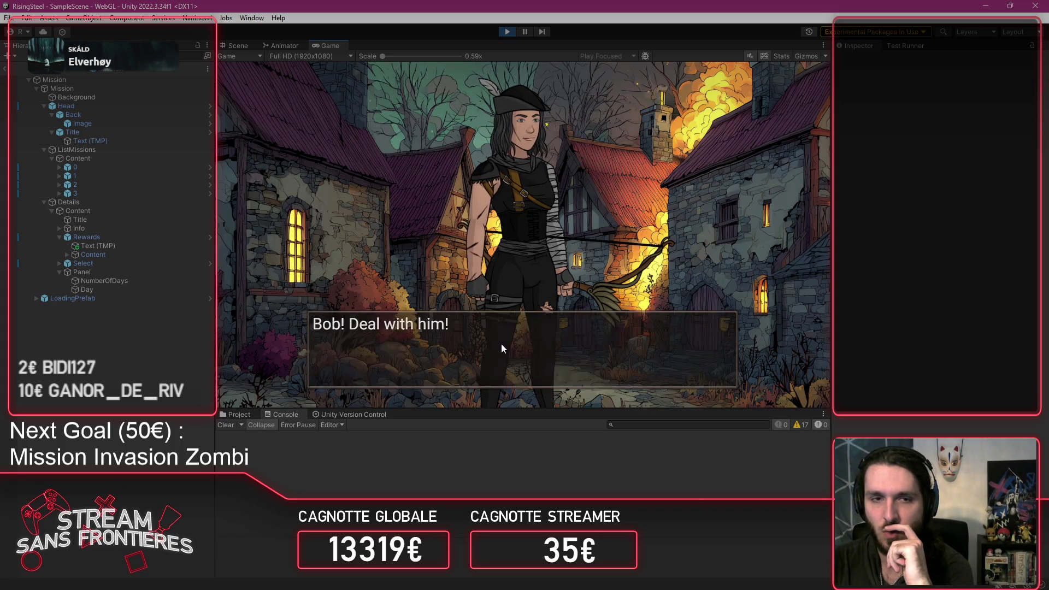
{"action": "left_click", "coordinate": [502, 345]}
{"action": "left_click", "coordinate": [538, 238]}
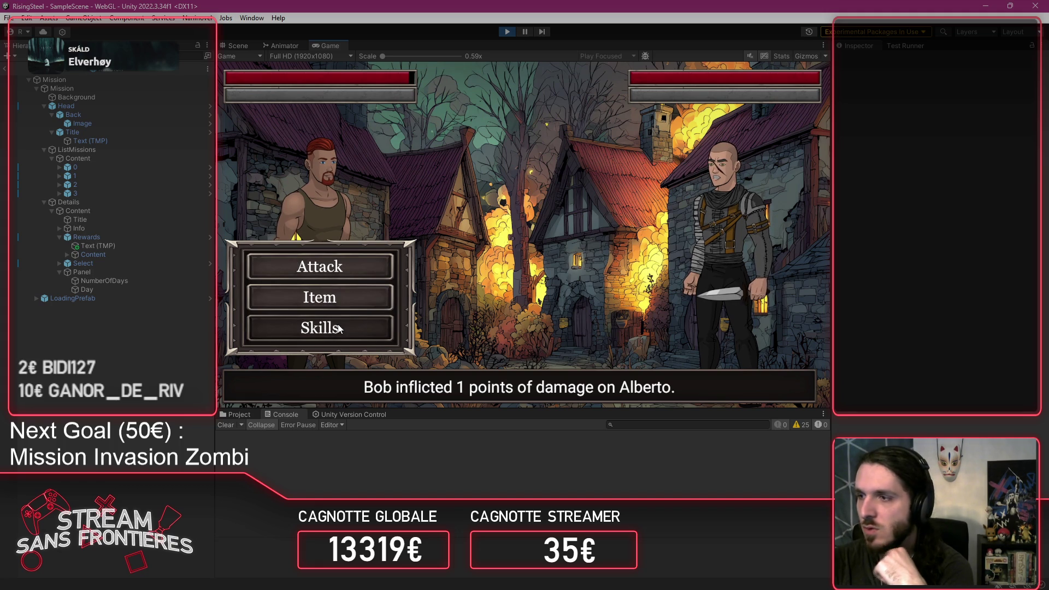
Step: Check the battle items and skills, then attack and defeat the bandit Bob
{"action": "left_click", "coordinate": [349, 292]}
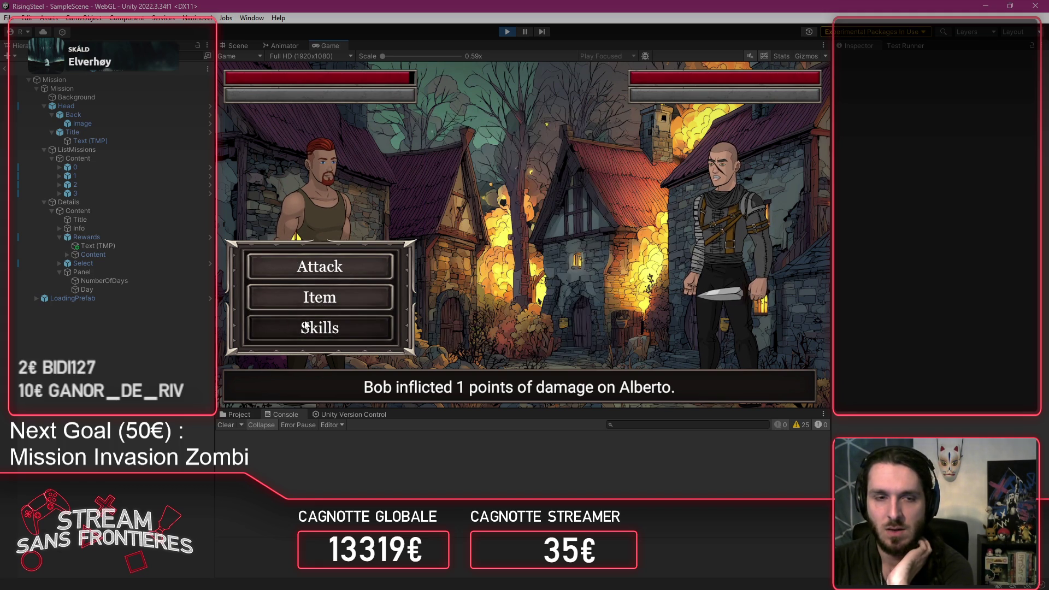
{"action": "left_click", "coordinate": [330, 335]}
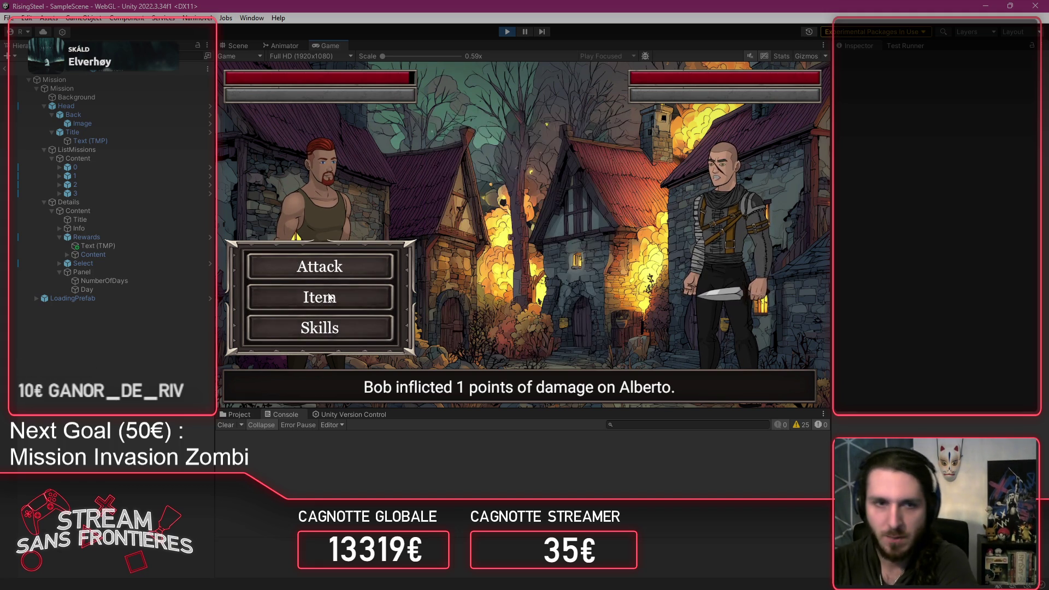
{"action": "left_click", "coordinate": [330, 264]}
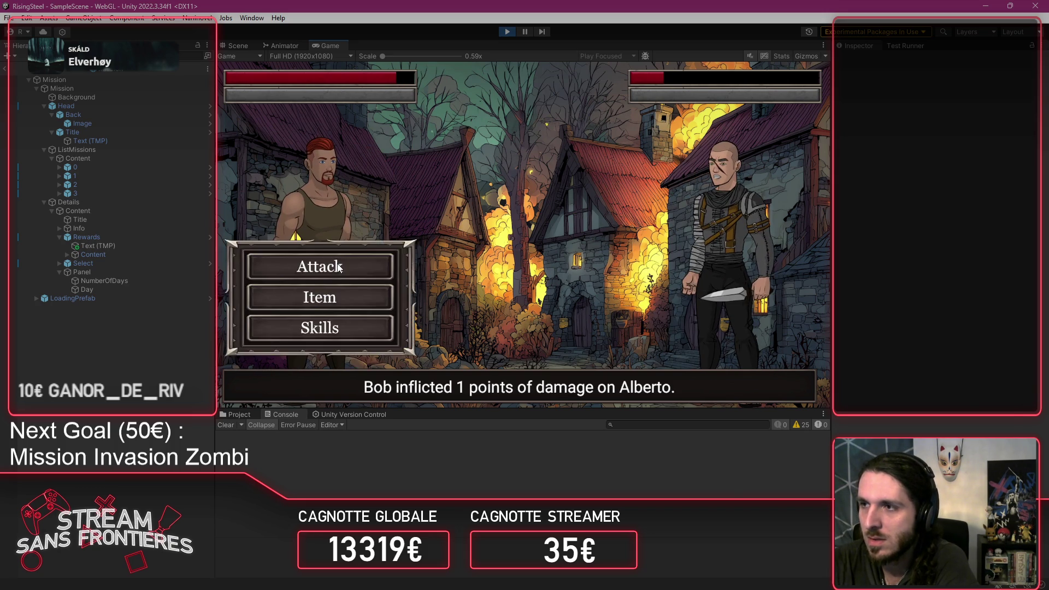
{"action": "left_click", "coordinate": [337, 263]}
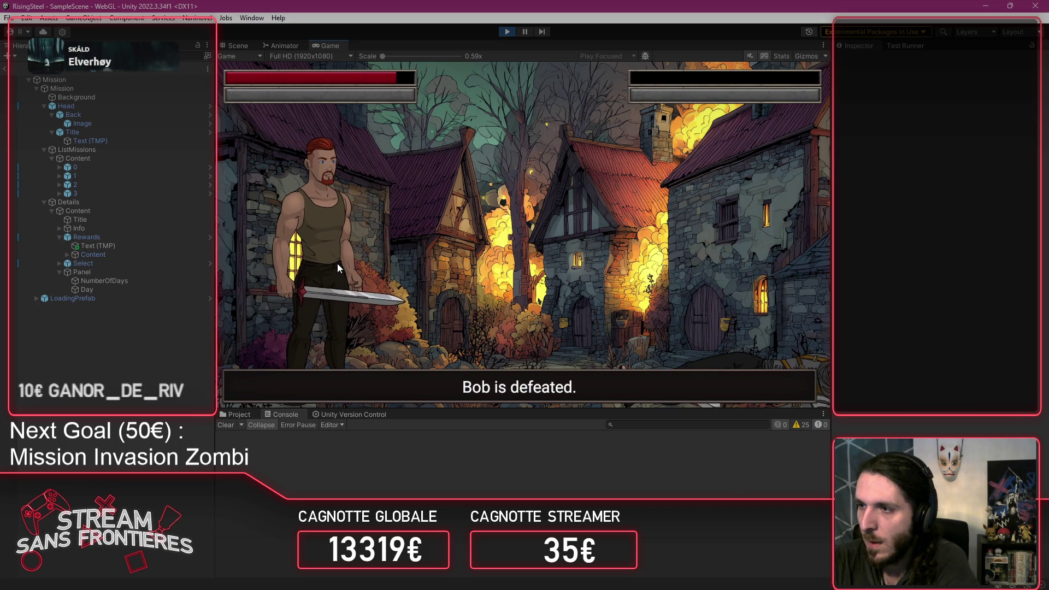
{"action": "left_click", "coordinate": [337, 264]}
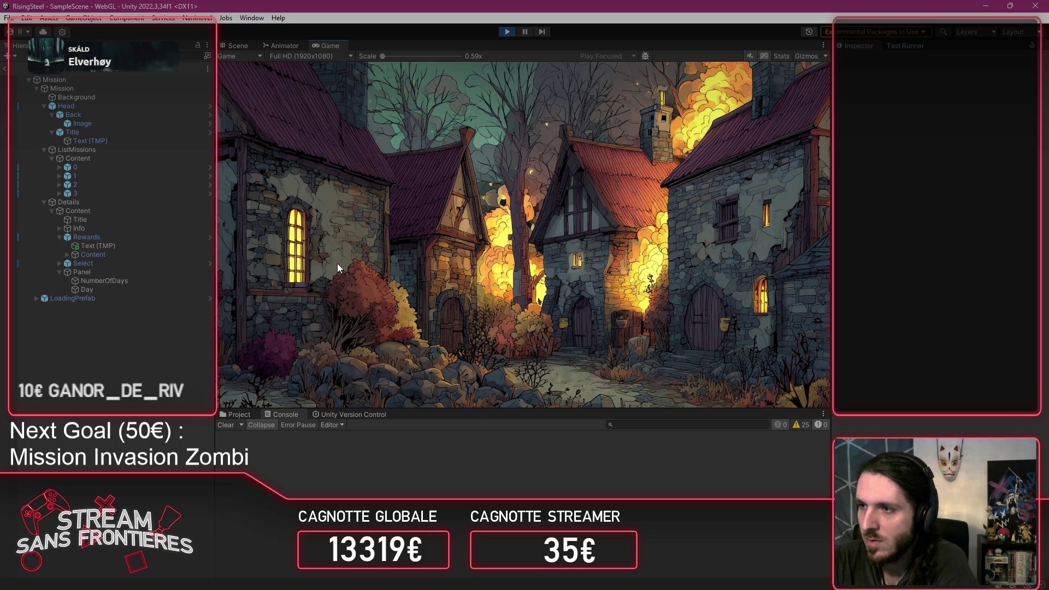
Step: Start the fight against Robin and attack three times until Robin is beaten
{"action": "left_click", "coordinate": [459, 234]}
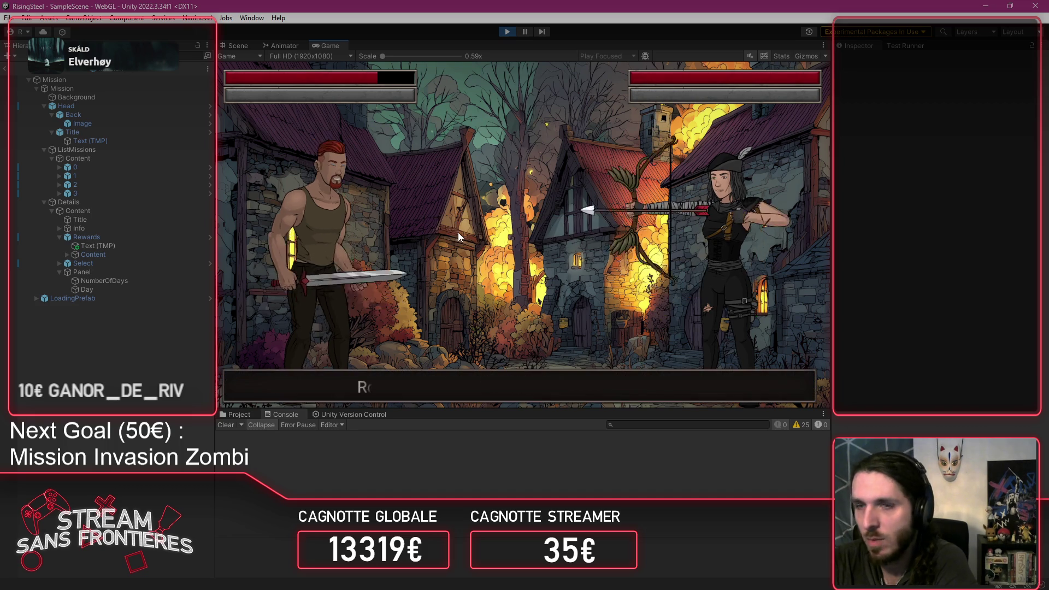
{"action": "left_click", "coordinate": [356, 264]}
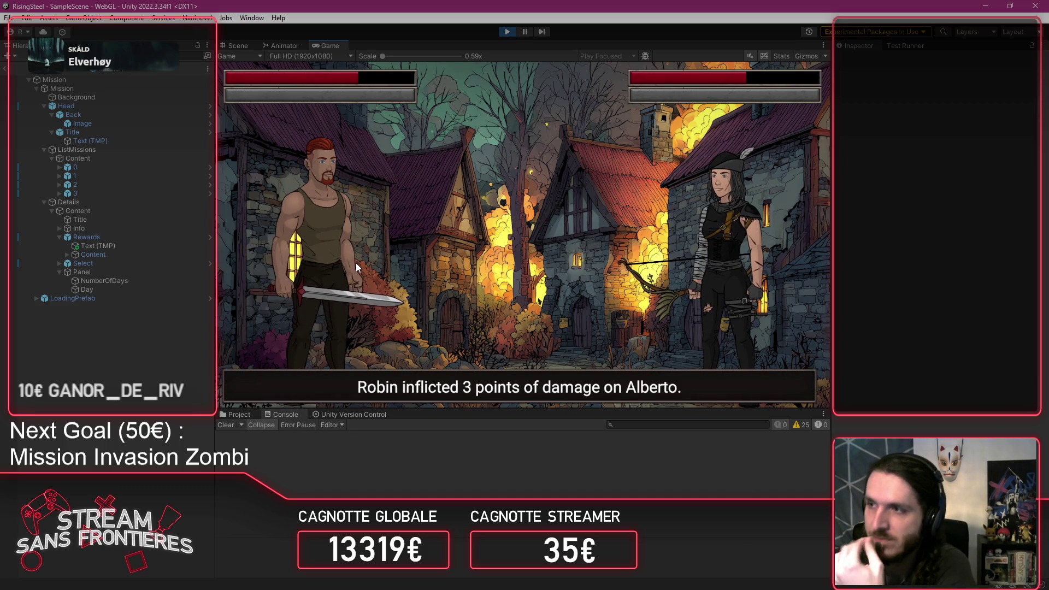
{"action": "left_click", "coordinate": [356, 263]}
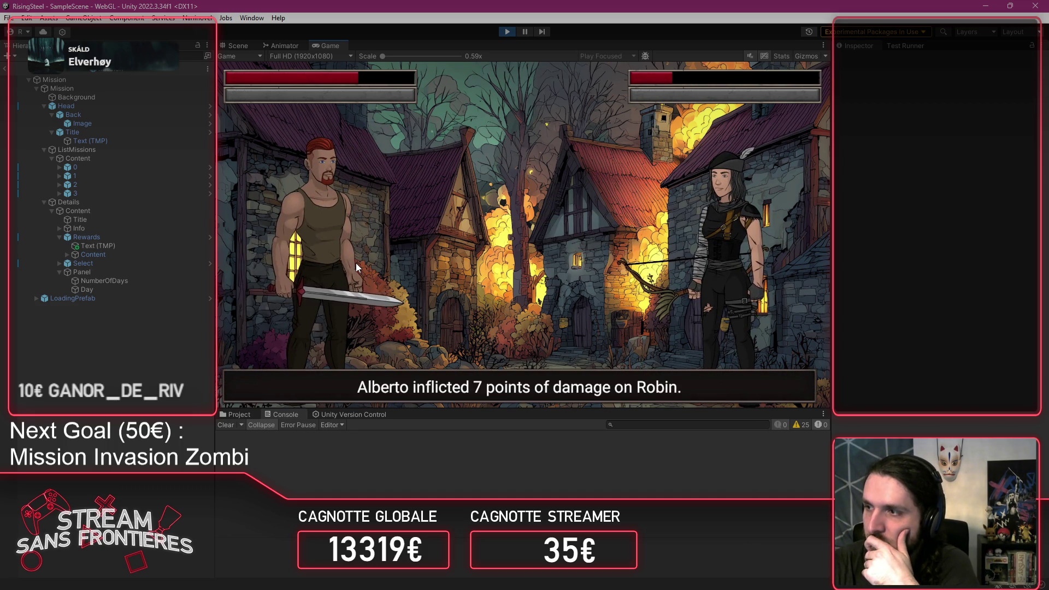
{"action": "left_click", "coordinate": [355, 263]}
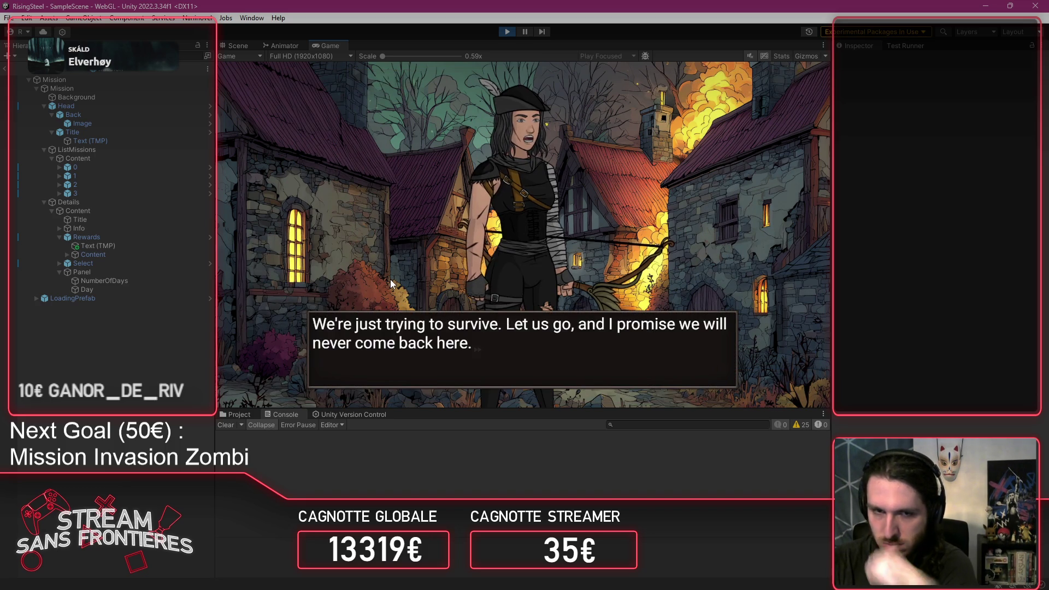
Step: Spare Robin and finish the closing dialogue, returning to camp with 411 gold
{"action": "left_click", "coordinate": [526, 183]}
{"action": "left_click", "coordinate": [375, 290]}
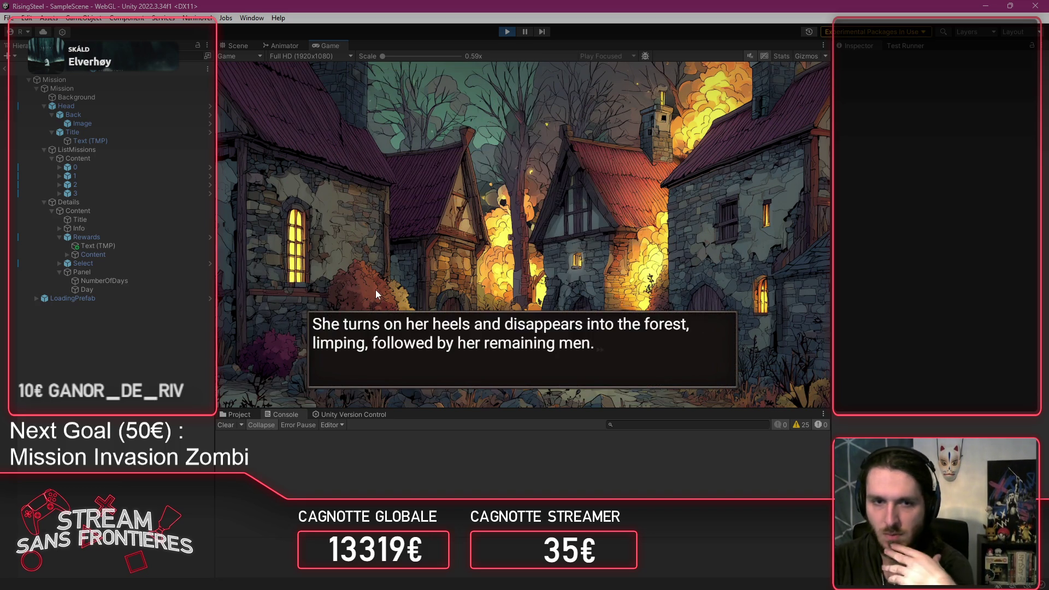
{"action": "left_click", "coordinate": [376, 290]}
{"action": "left_click", "coordinate": [375, 289]}
{"action": "left_click", "coordinate": [375, 290]}
{"action": "left_click", "coordinate": [374, 294]}
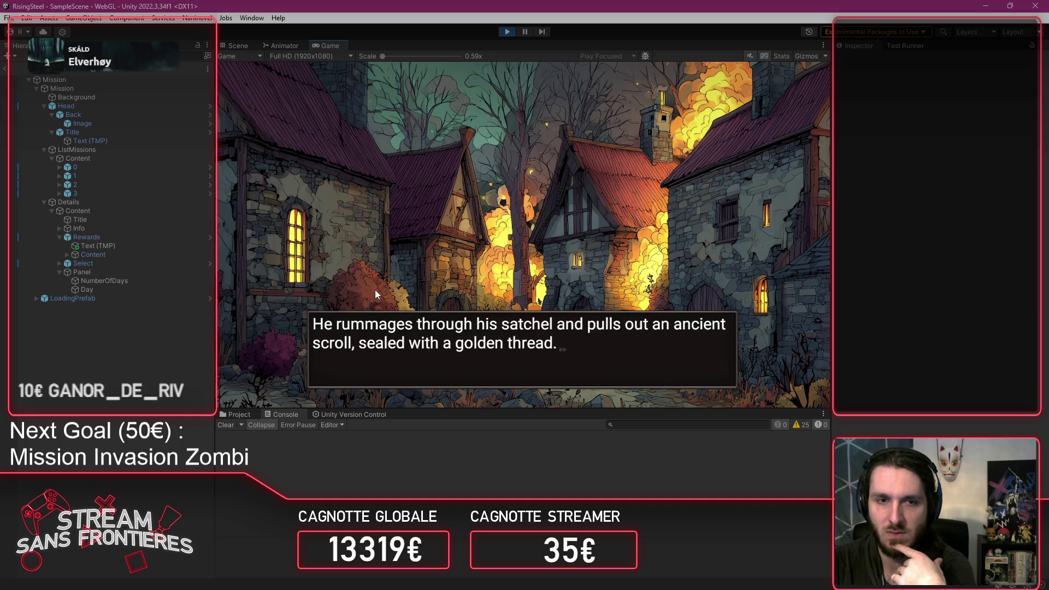
{"action": "left_click", "coordinate": [375, 294]}
{"action": "left_click", "coordinate": [374, 294]}
{"action": "left_click", "coordinate": [375, 294]}
{"action": "left_click", "coordinate": [375, 291]}
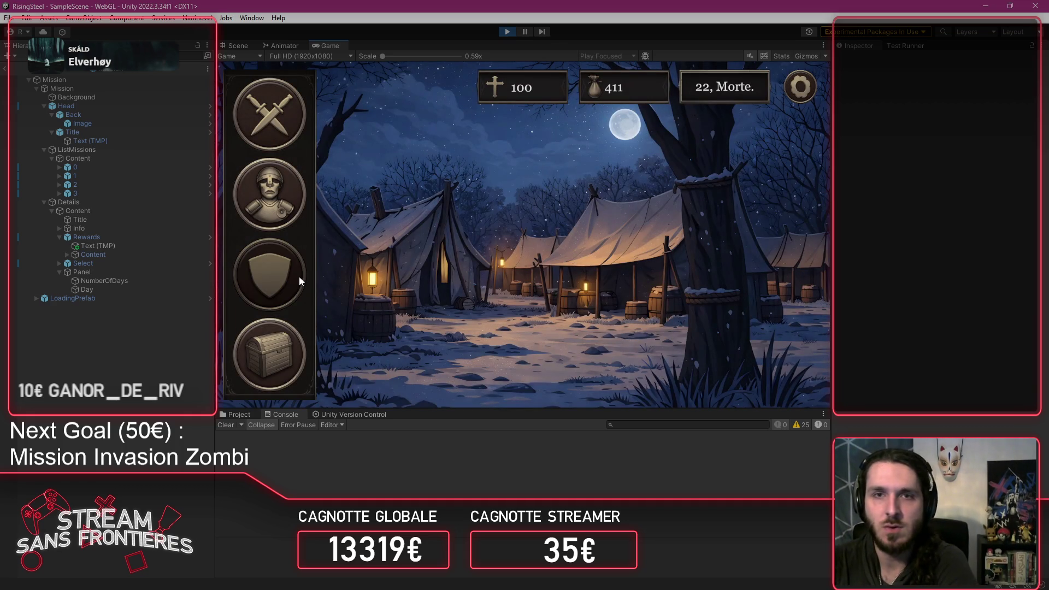
Step: Open Recruitment and promote Alberto to the Soldier class
{"action": "left_click", "coordinate": [299, 277]}
{"action": "left_click", "coordinate": [351, 260]}
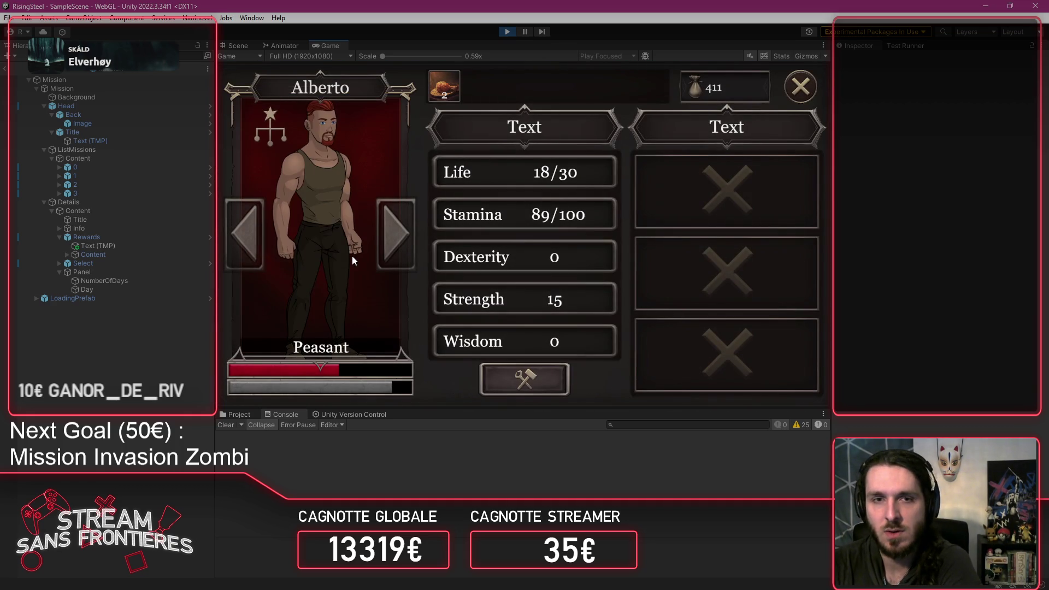
{"action": "left_click", "coordinate": [273, 129]}
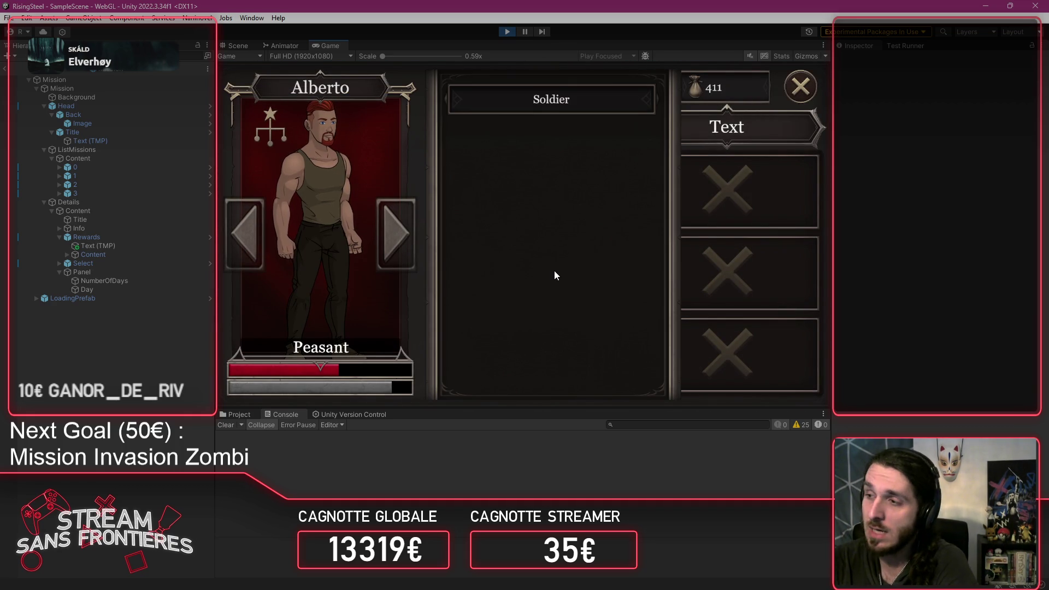
{"action": "left_click", "coordinate": [600, 104]}
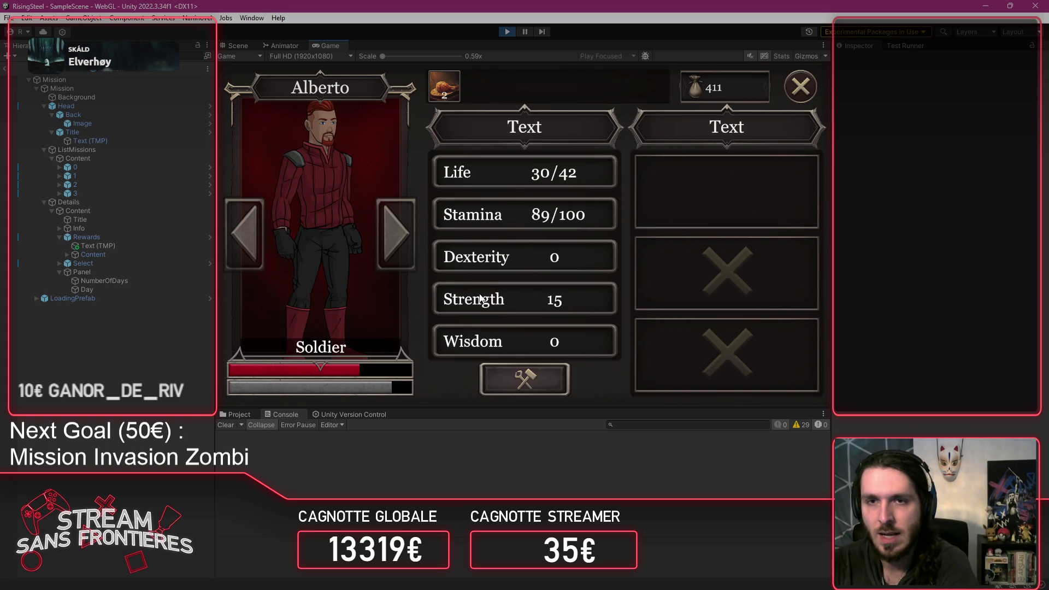
Step: Review Alberto's new PowerStrike skill, then choose Arena from the game mode chooser
{"action": "left_click", "coordinate": [751, 170]}
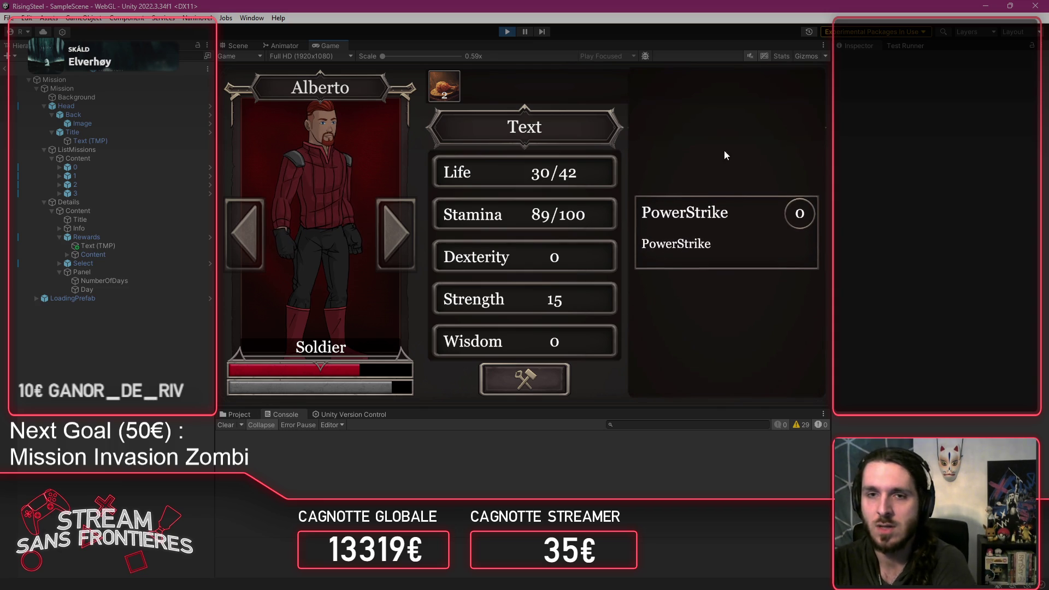
{"action": "left_click", "coordinate": [753, 228]}
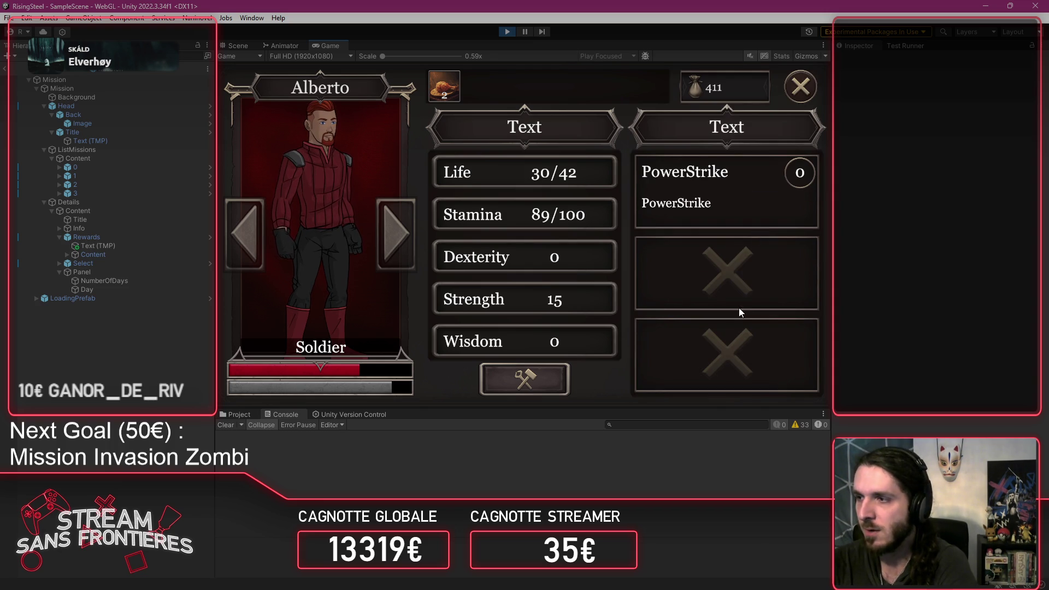
{"action": "left_click", "coordinate": [801, 86]}
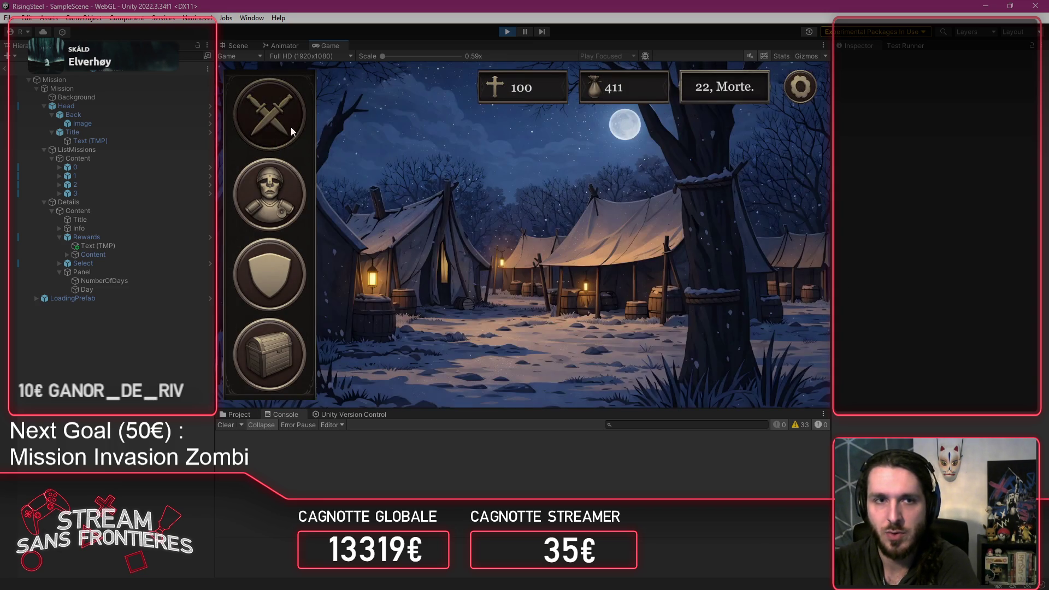
{"action": "left_click", "coordinate": [277, 119]}
{"action": "left_click", "coordinate": [349, 182]}
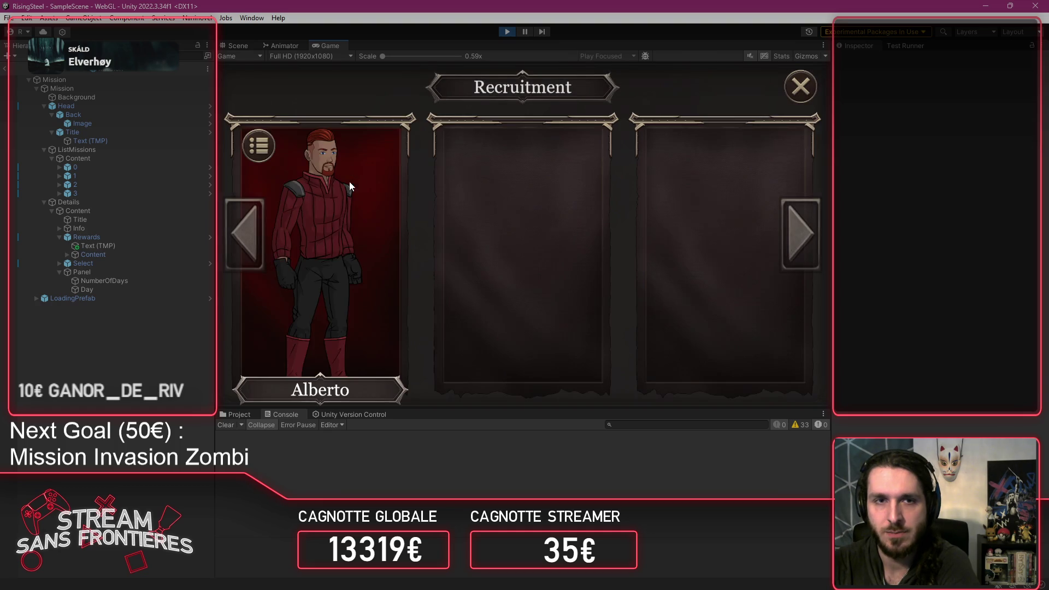
Step: Fight Théodred in the arena with Alberto, using PowerStrike twice, and finish the battle
{"action": "left_click", "coordinate": [327, 225]}
{"action": "left_click", "coordinate": [490, 232]}
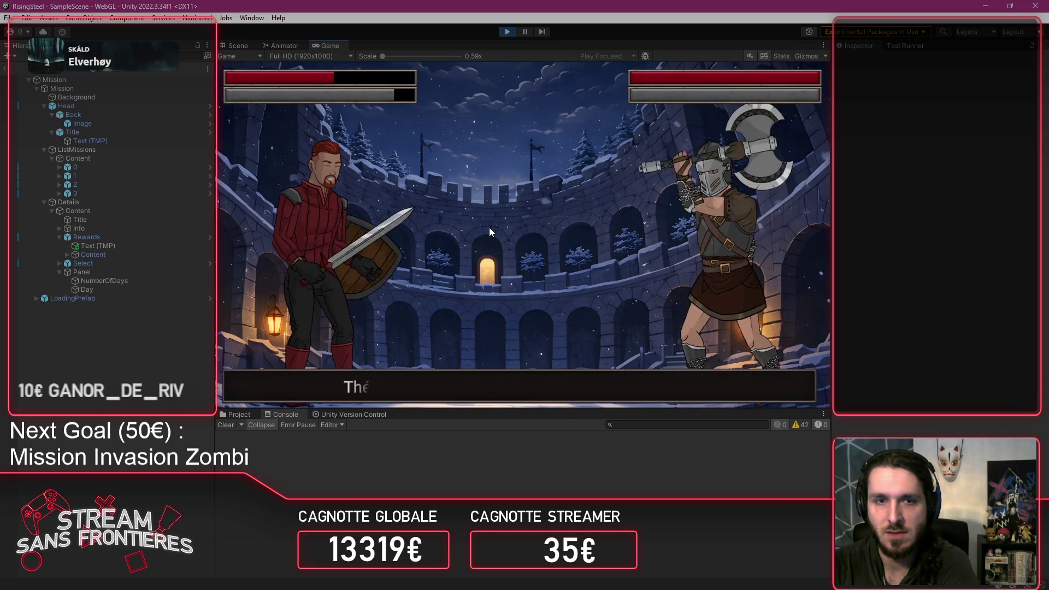
{"action": "left_click", "coordinate": [358, 324]}
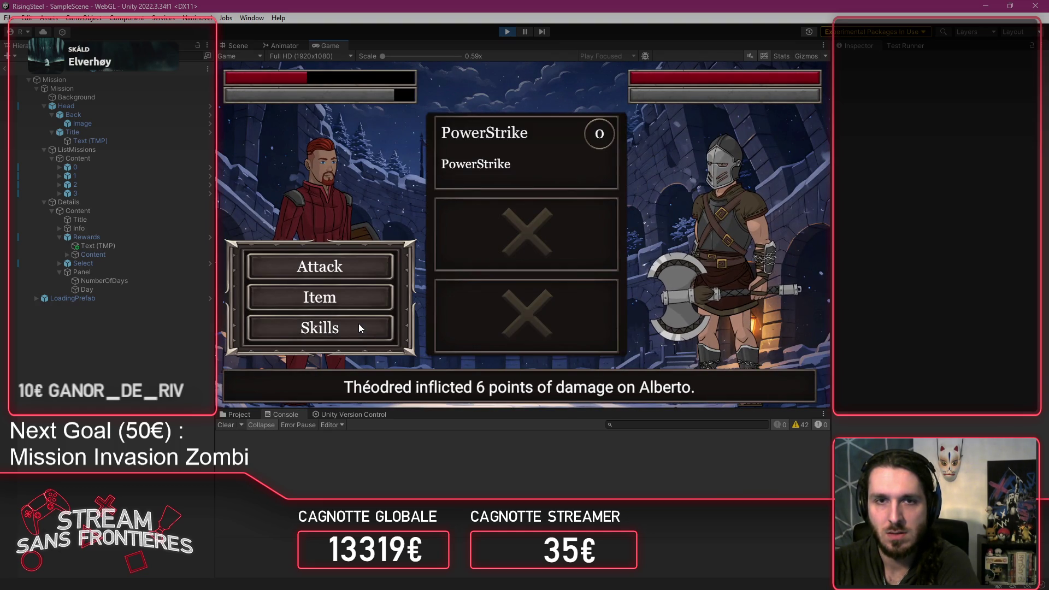
{"action": "left_click", "coordinate": [520, 139]}
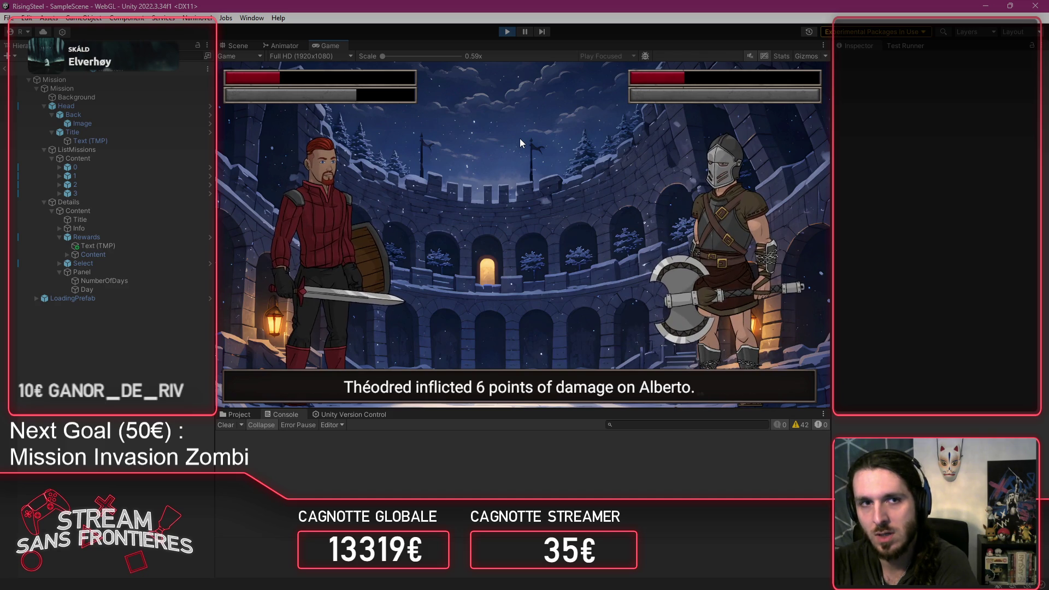
{"action": "left_click", "coordinate": [346, 335]}
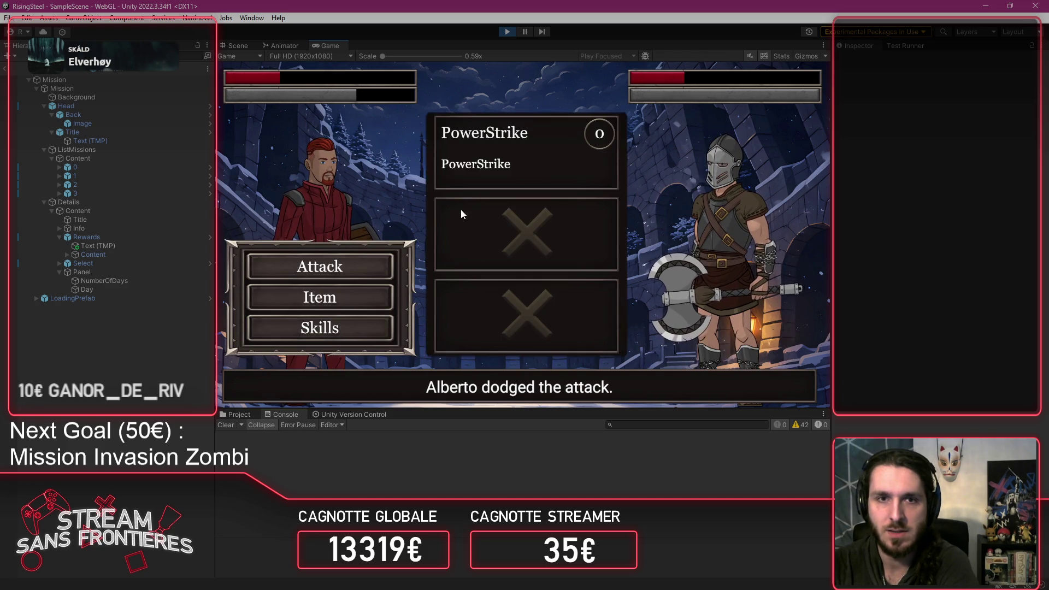
{"action": "left_click", "coordinate": [488, 161]}
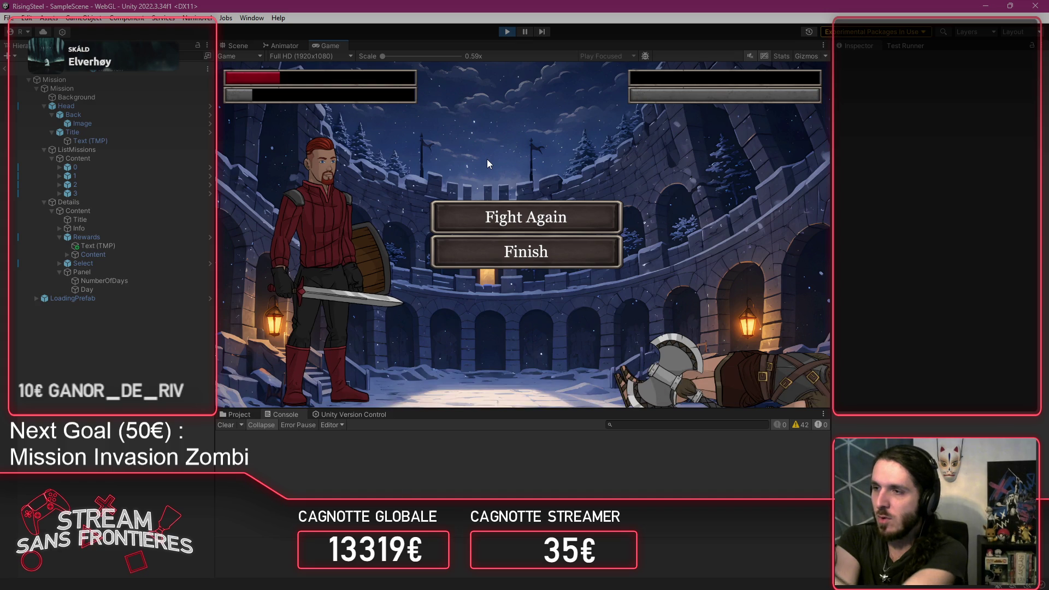
{"action": "left_click", "coordinate": [579, 264]}
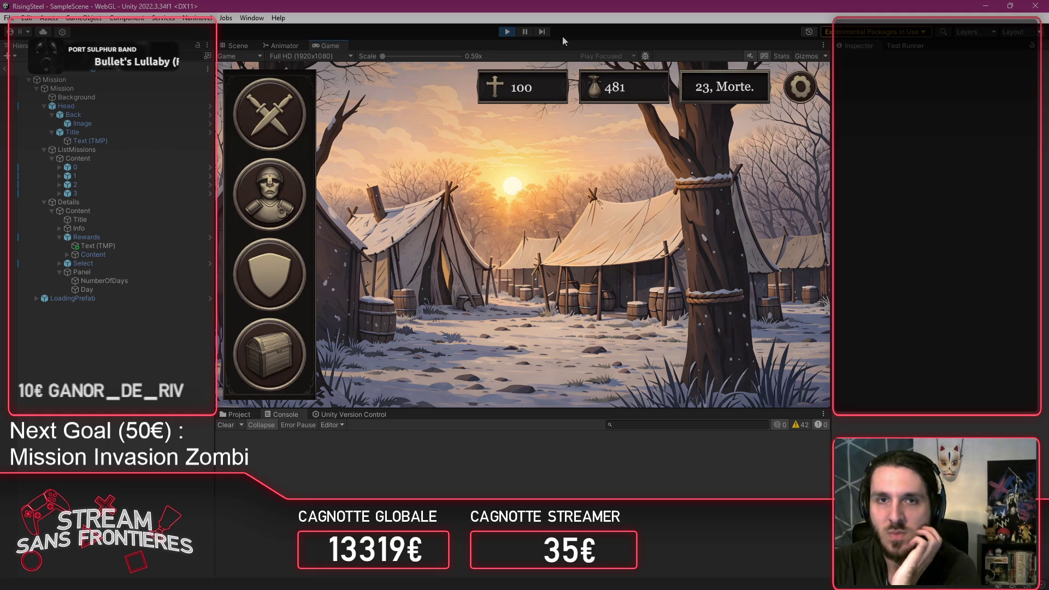
Step: Restart the game and load the seventh saved game
{"action": "left_click", "coordinate": [292, 119]}
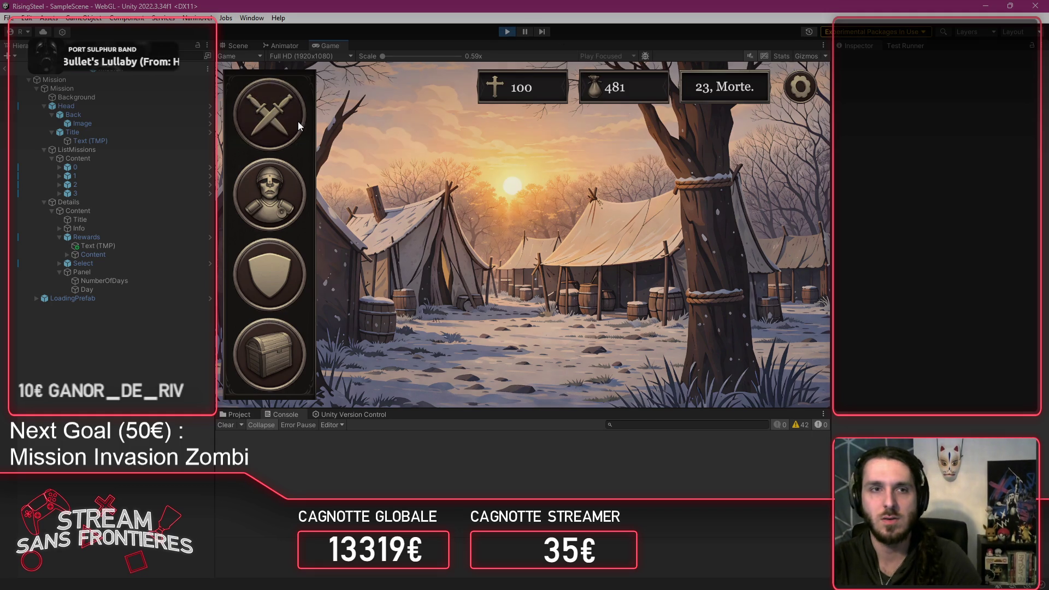
{"action": "left_click", "coordinate": [502, 32]}
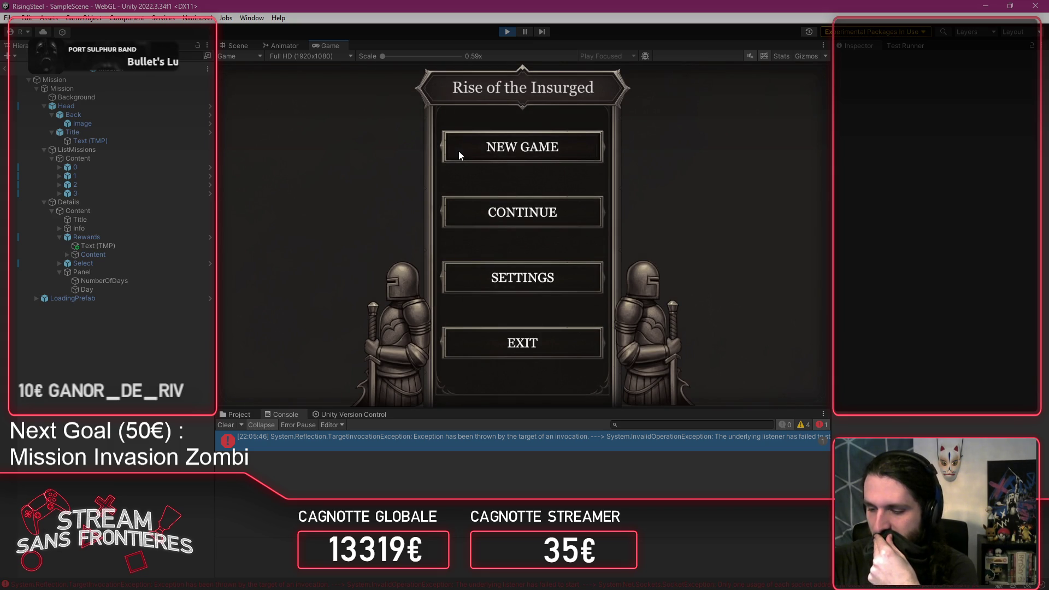
{"action": "left_click", "coordinate": [514, 211]}
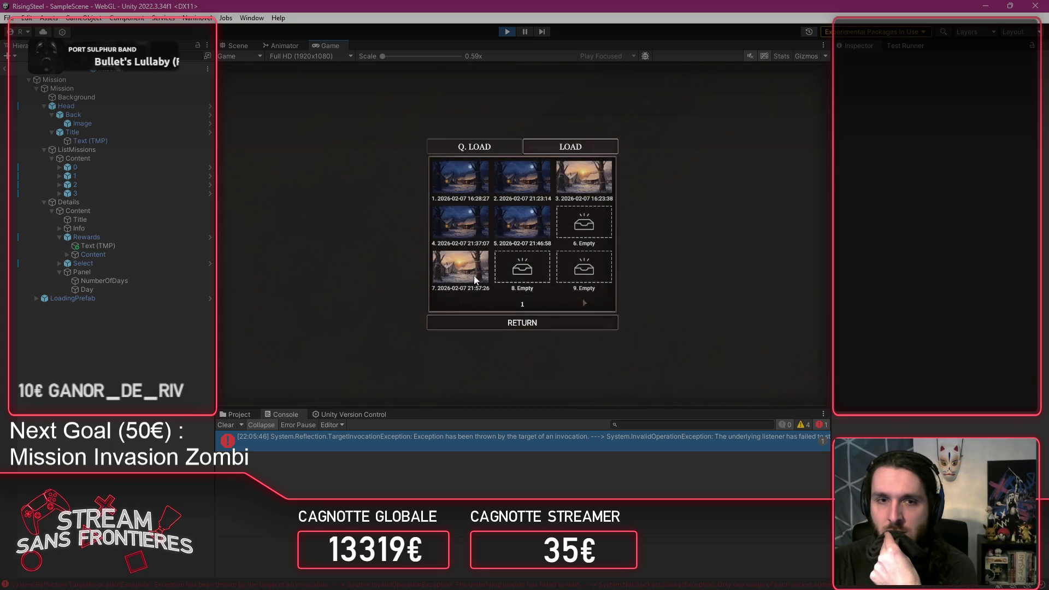
{"action": "left_click", "coordinate": [459, 272]}
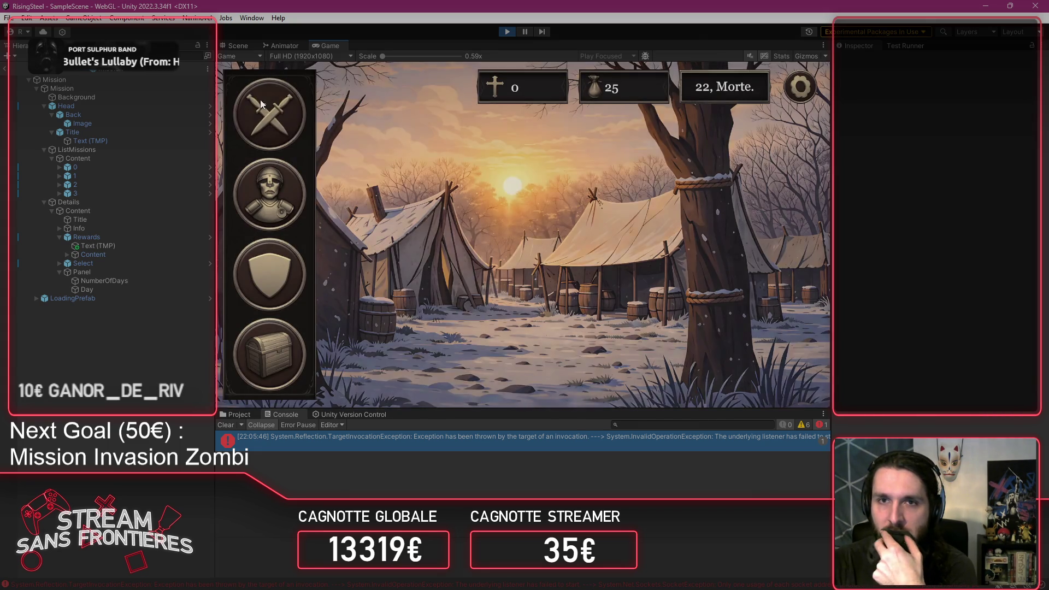
Step: Open the Black Bark Village mission panel, then stop Play mode
{"action": "left_click", "coordinate": [260, 100]}
{"action": "left_click", "coordinate": [642, 254]}
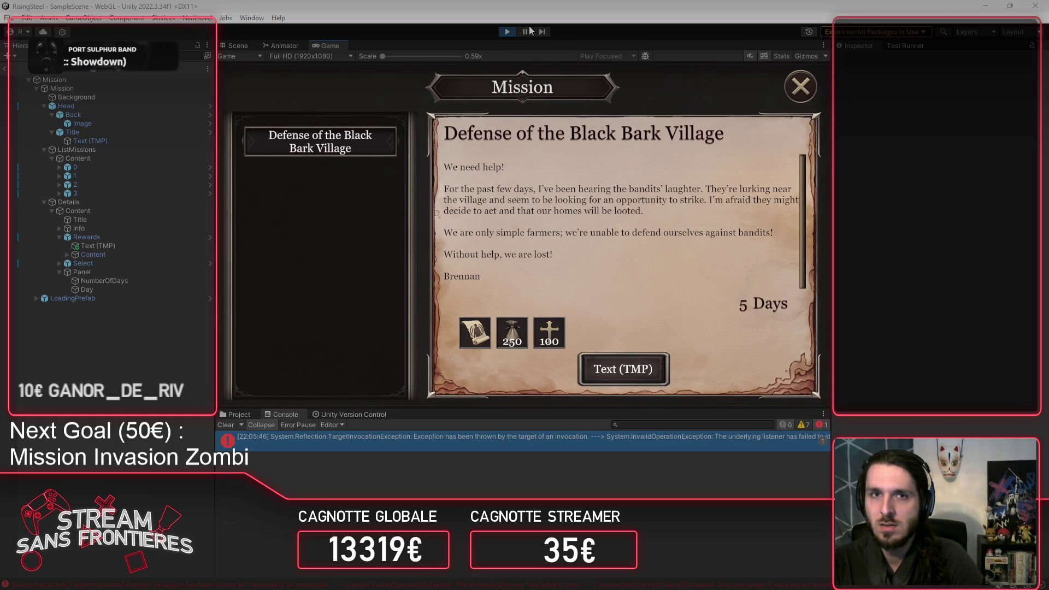
{"action": "left_click", "coordinate": [507, 31]}
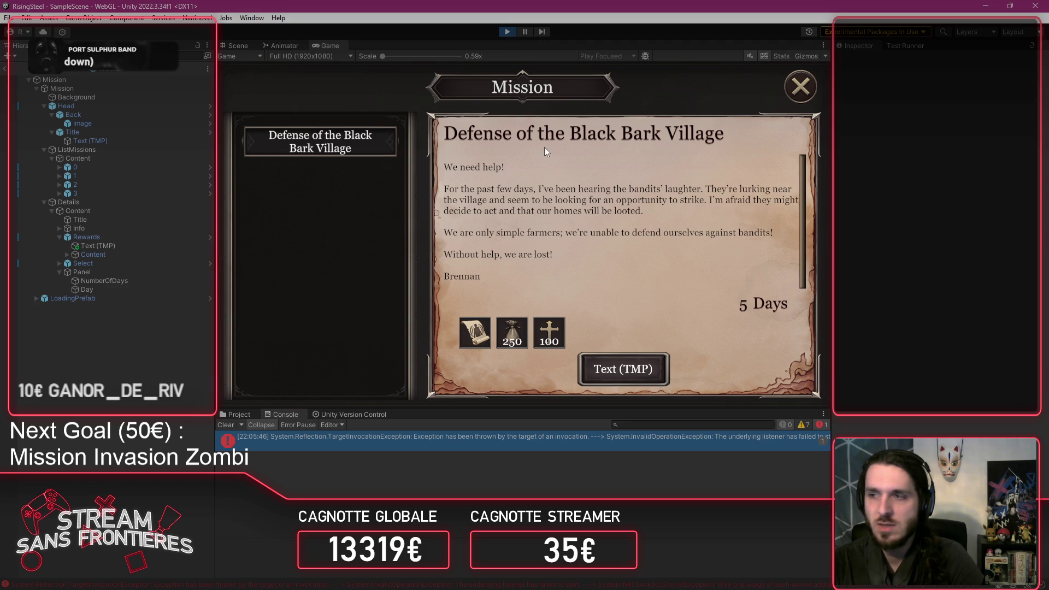
{"action": "left_click", "coordinate": [507, 32]}
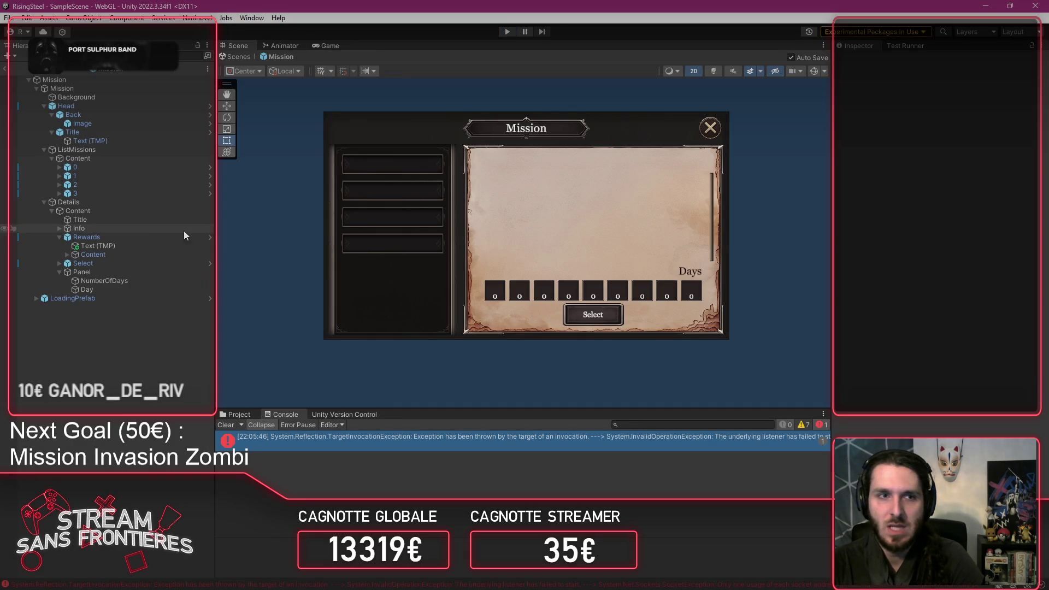
Step: Select the Rewards Text (TMP) object and edit its default value, comparing with the Title text
{"action": "left_click", "coordinate": [86, 245]}
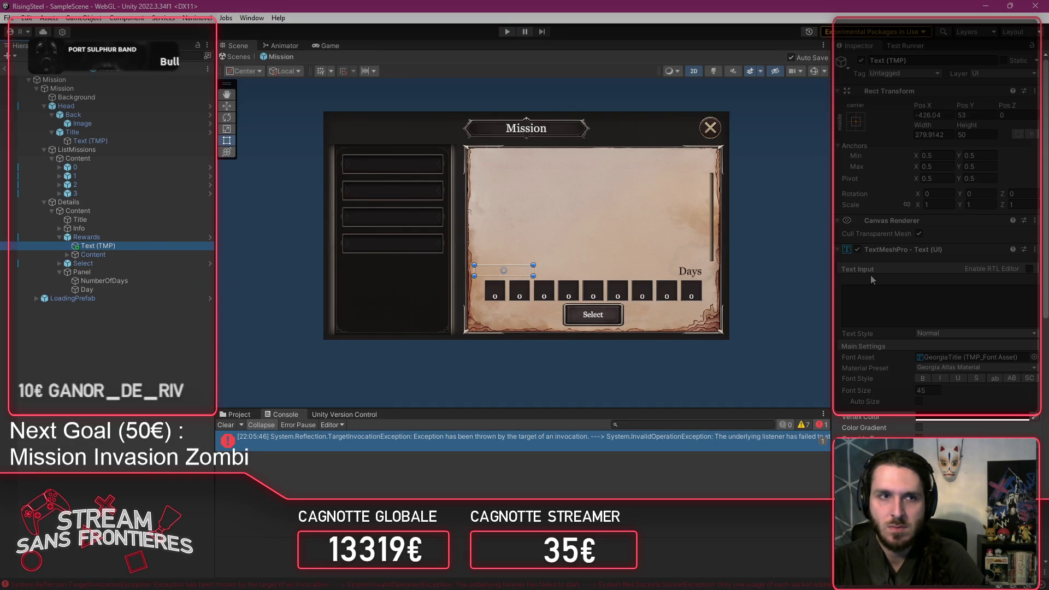
{"action": "scroll", "coordinate": [871, 274], "scroll_direction": "down", "scroll_amount": 10}
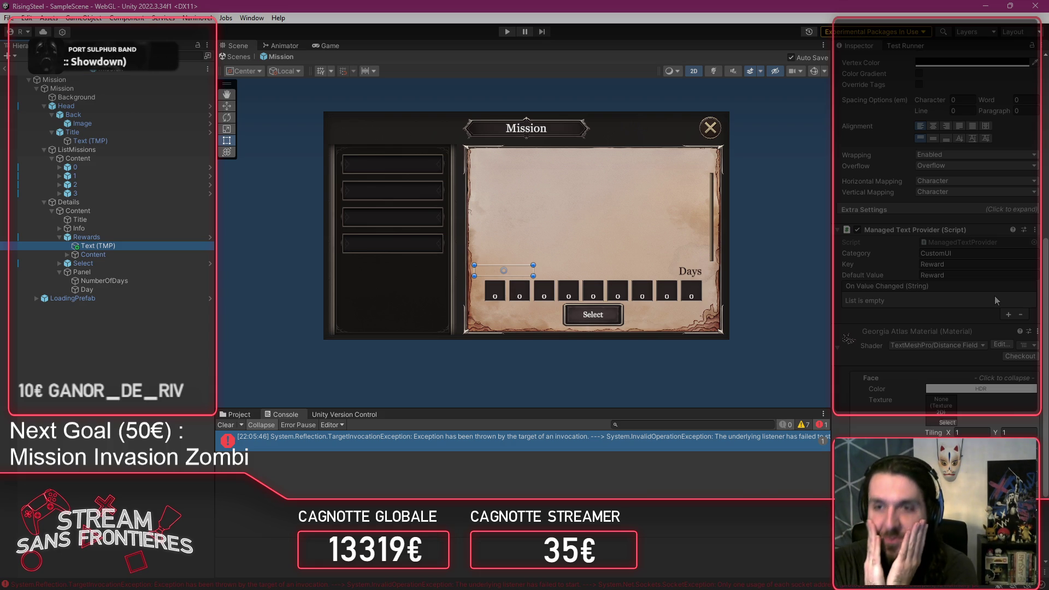
{"action": "left_click", "coordinate": [962, 275]}
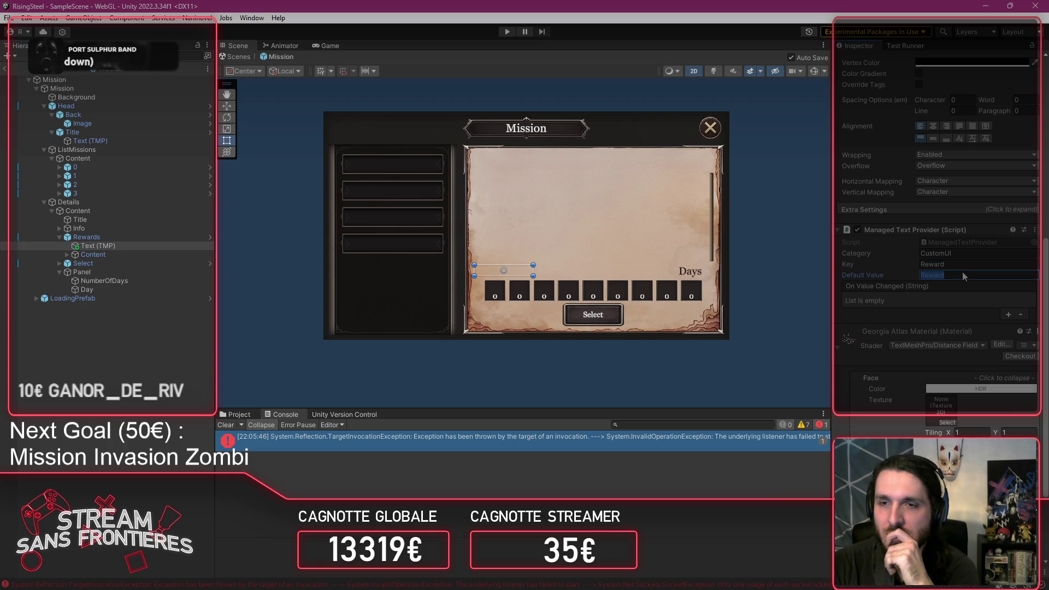
{"action": "left_click", "coordinate": [966, 273]}
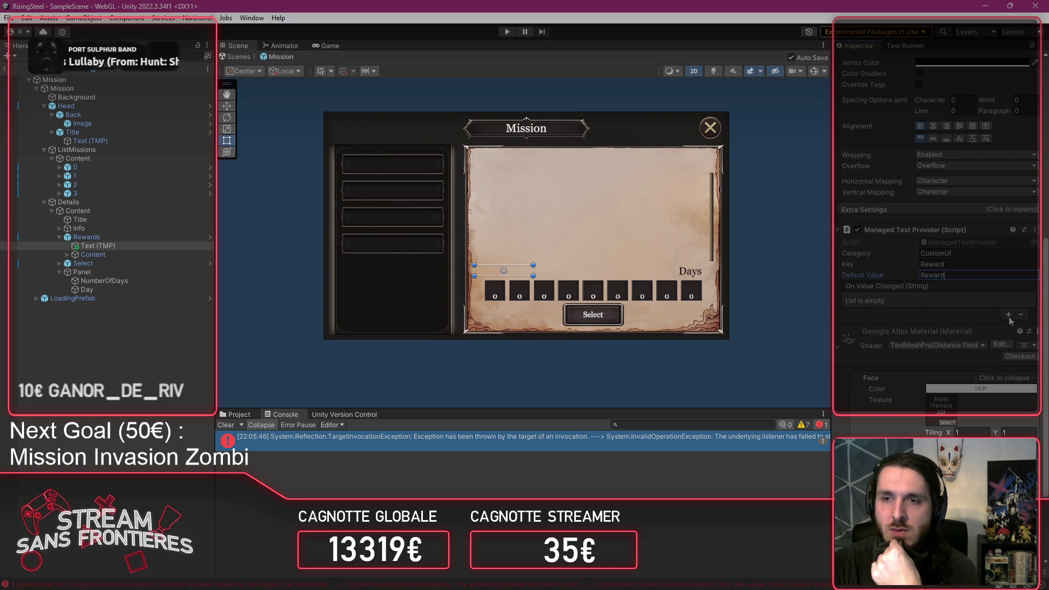
{"action": "left_click", "coordinate": [96, 140]}
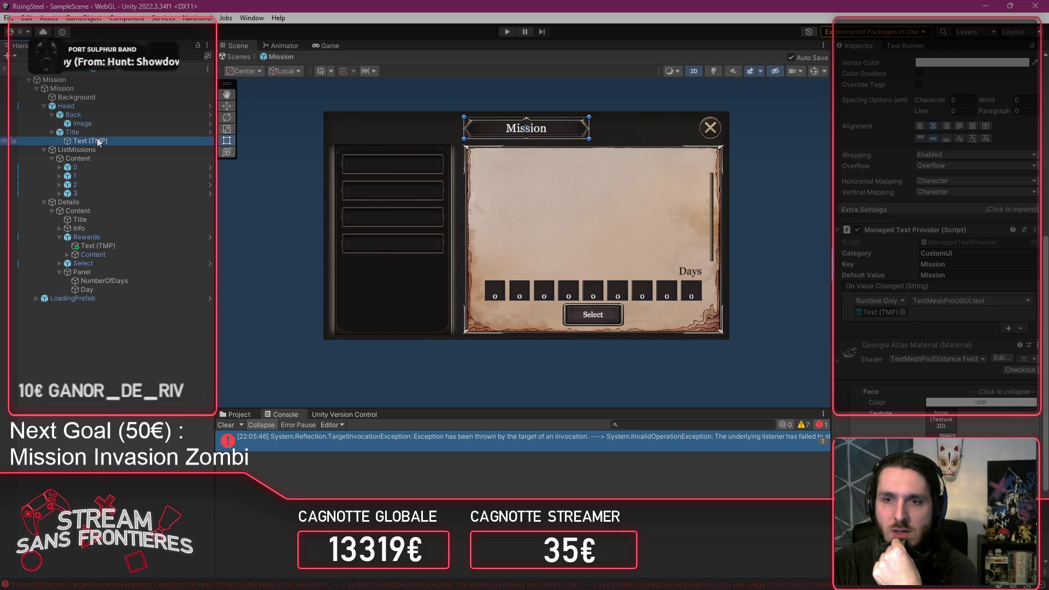
{"action": "left_click", "coordinate": [103, 246]}
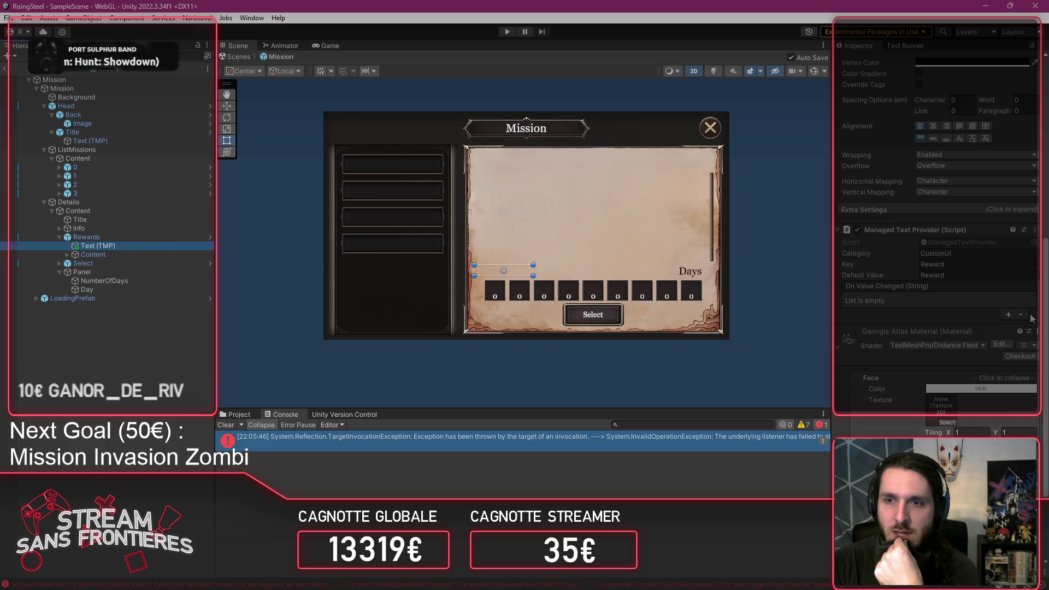
Step: Add an On Value Changed entry targeting Text (TMP) with TextMeshProUGUI.text, then enter Play mode
{"action": "left_click", "coordinate": [1008, 314]}
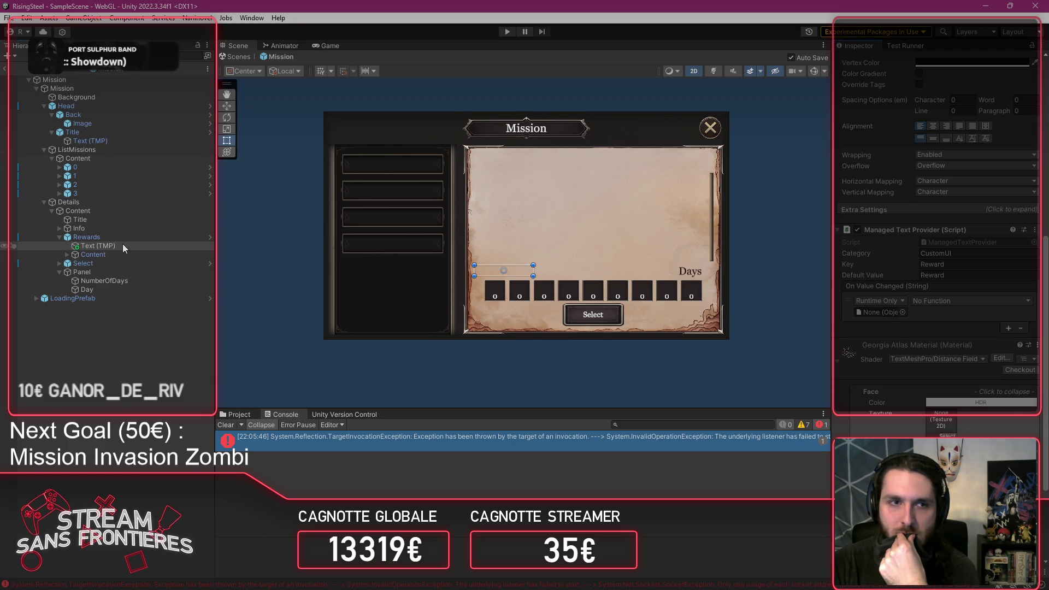
{"action": "left_click_drag", "start_coordinate": [122, 246], "coordinate": [879, 312]}
{"action": "left_click", "coordinate": [972, 302]}
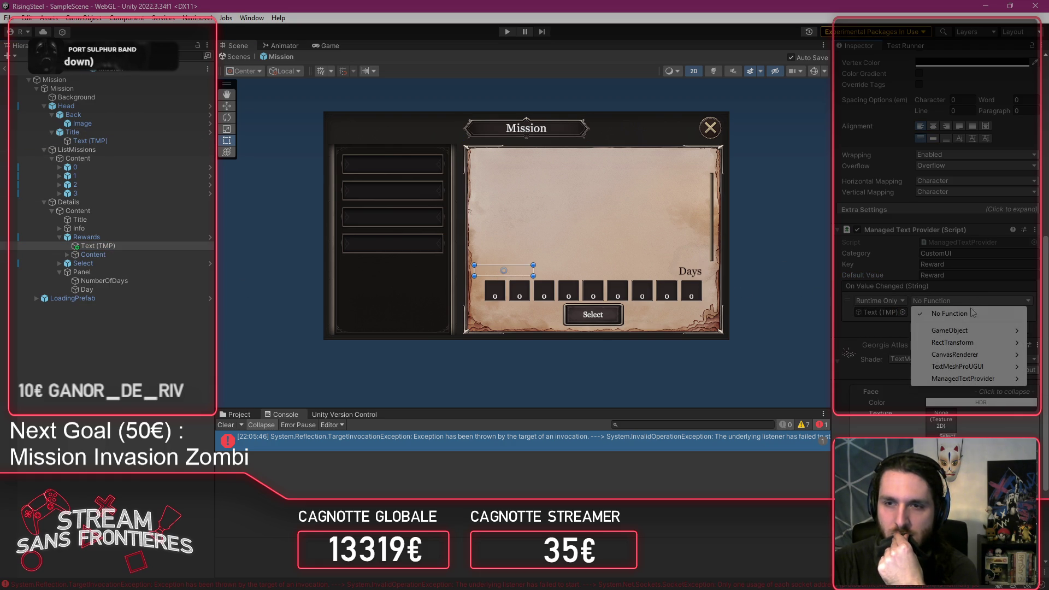
{"action": "left_click", "coordinate": [117, 137]}
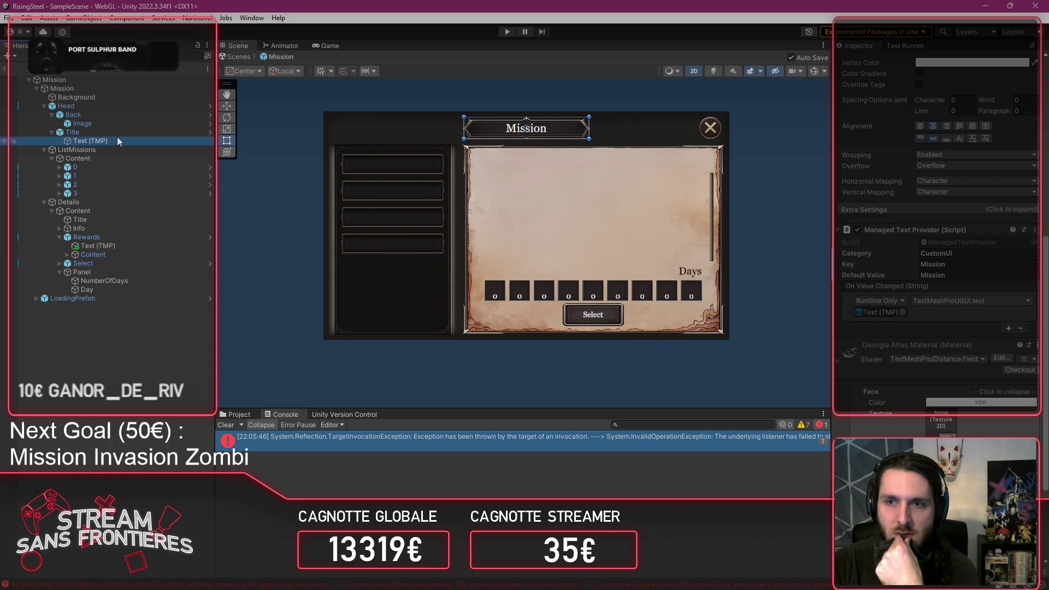
{"action": "left_click", "coordinate": [98, 246]}
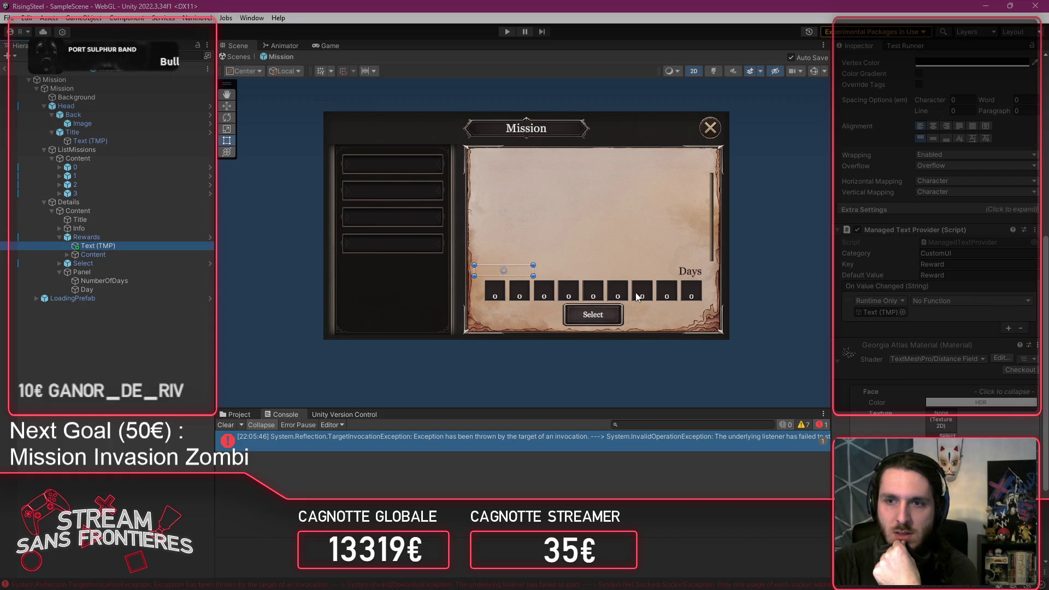
{"action": "left_click", "coordinate": [945, 301]}
{"action": "mouse_move", "coordinate": [962, 366]}
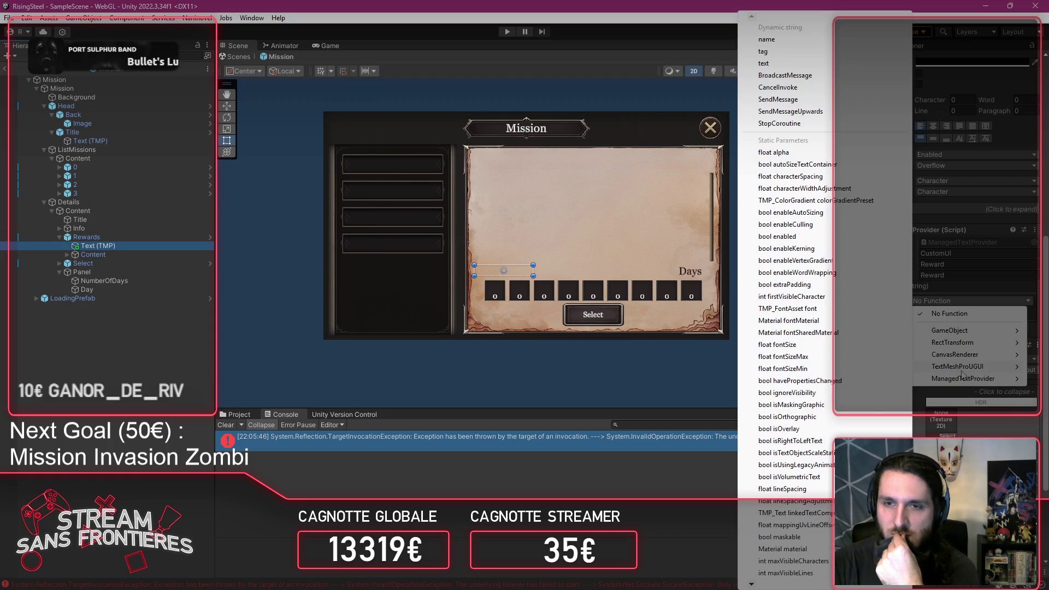
{"action": "left_click", "coordinate": [765, 63]}
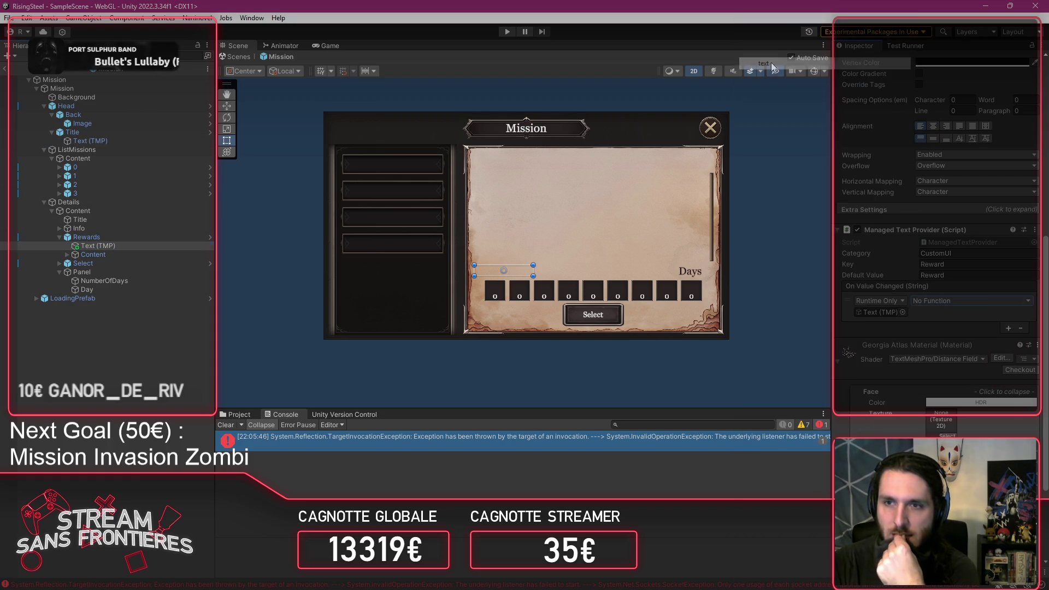
{"action": "left_click", "coordinate": [507, 31]}
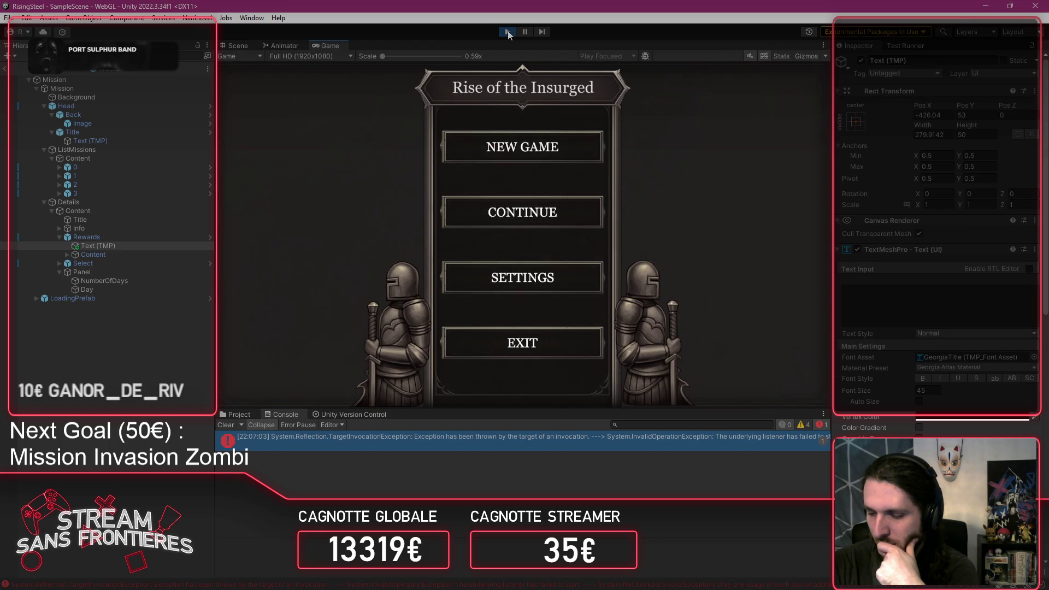
Step: Load a saved game and open the Black Bark Village mission details to check the Reward heading
{"action": "left_click", "coordinate": [543, 213]}
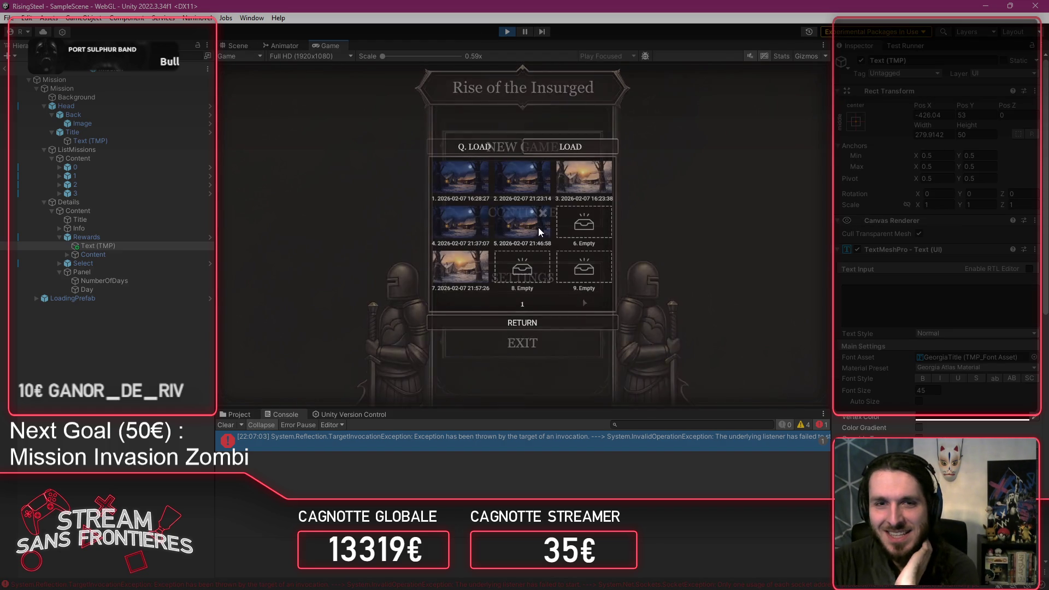
{"action": "left_click", "coordinate": [460, 263]}
{"action": "left_click", "coordinate": [284, 258]}
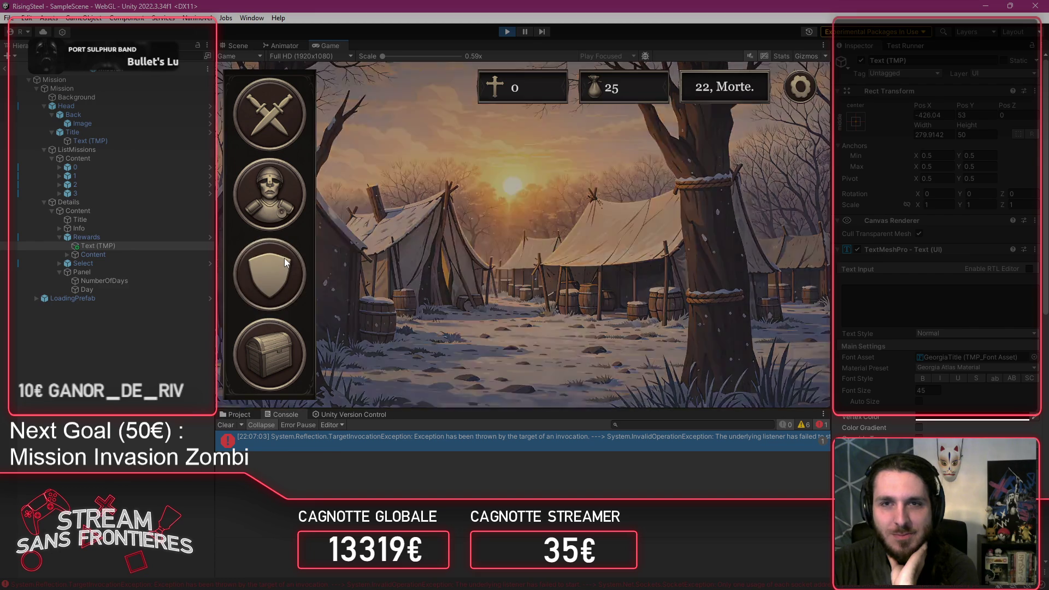
{"action": "left_click", "coordinate": [801, 85]}
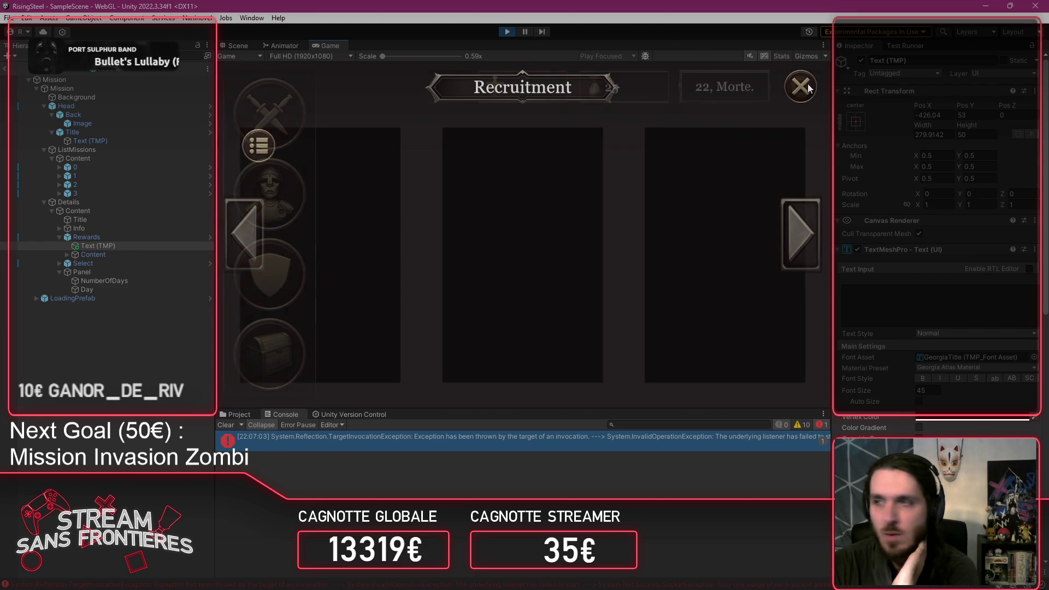
{"action": "left_click", "coordinate": [273, 113]}
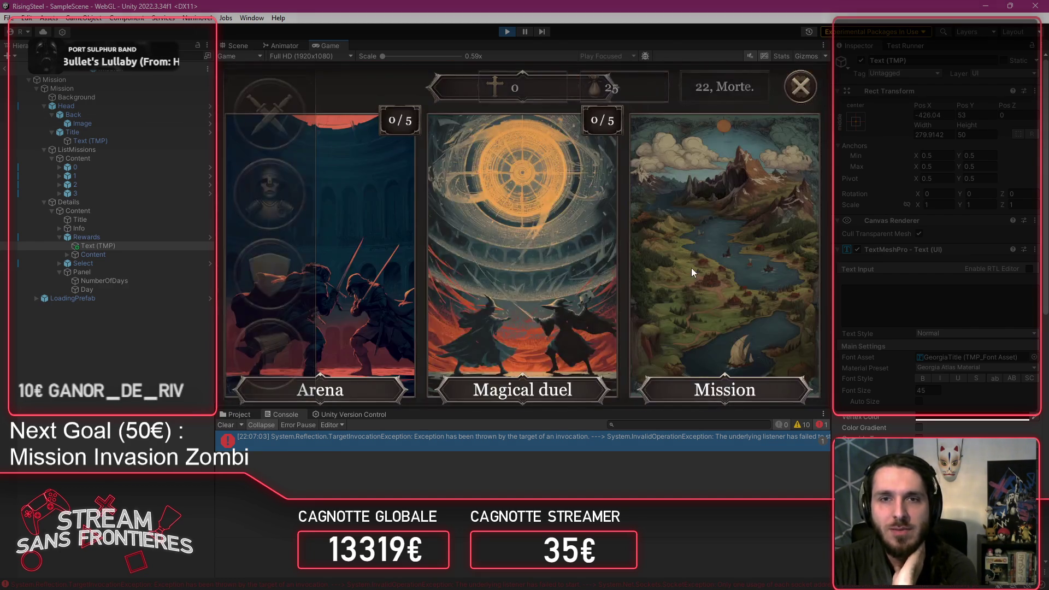
{"action": "left_click", "coordinate": [691, 266]}
{"action": "left_click", "coordinate": [346, 145]}
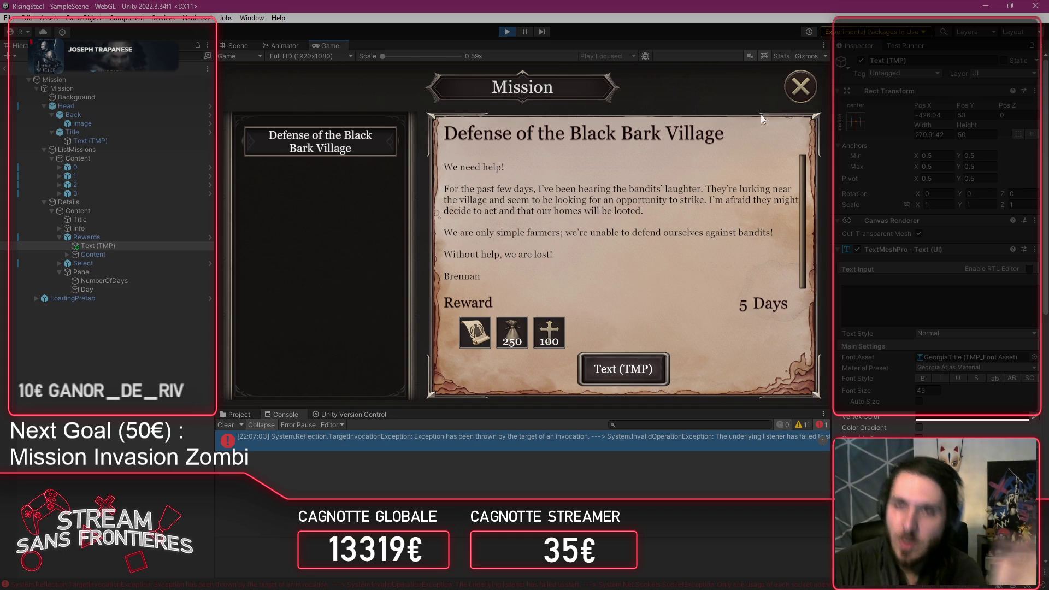
Step: Close the mission details and chooser, then stop Play mode
{"action": "left_click", "coordinate": [800, 86]}
{"action": "left_click", "coordinate": [808, 84]}
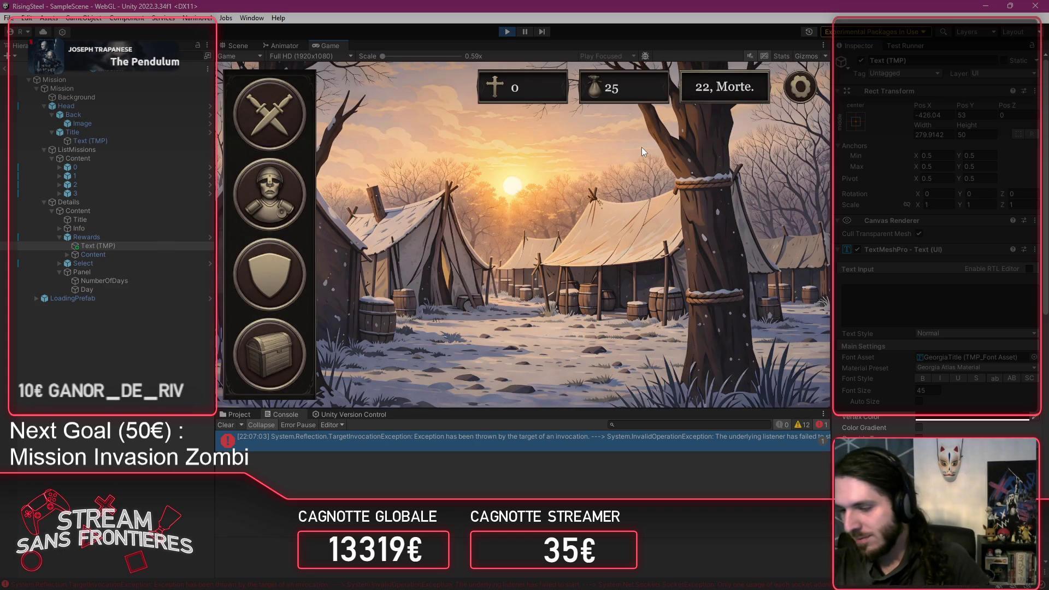
{"action": "left_click", "coordinate": [507, 31]}
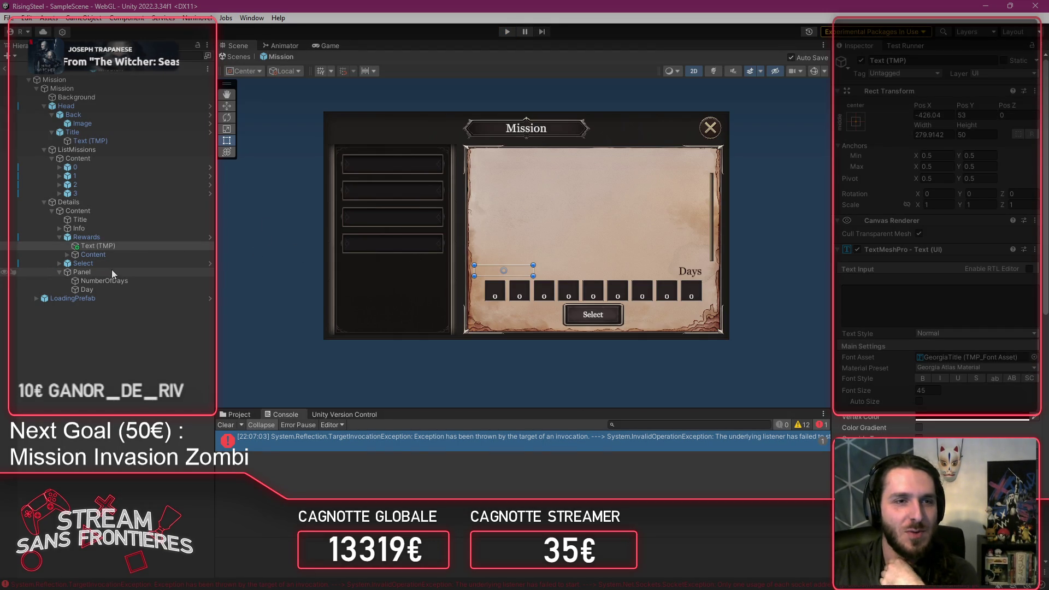
Step: Expand the Select button to its Text (TMP) child, test-run the game to confirm it reads Select, then stop
{"action": "left_click", "coordinate": [98, 264]}
{"action": "left_click", "coordinate": [58, 264]}
{"action": "key", "text": "ctrl+p"}
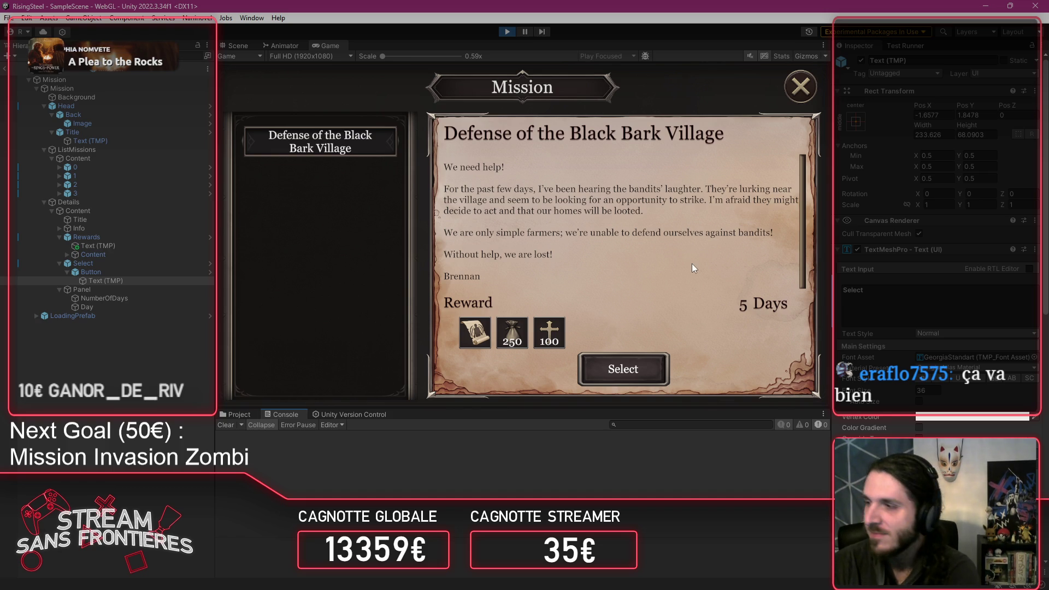
{"action": "left_click", "coordinate": [507, 31]}
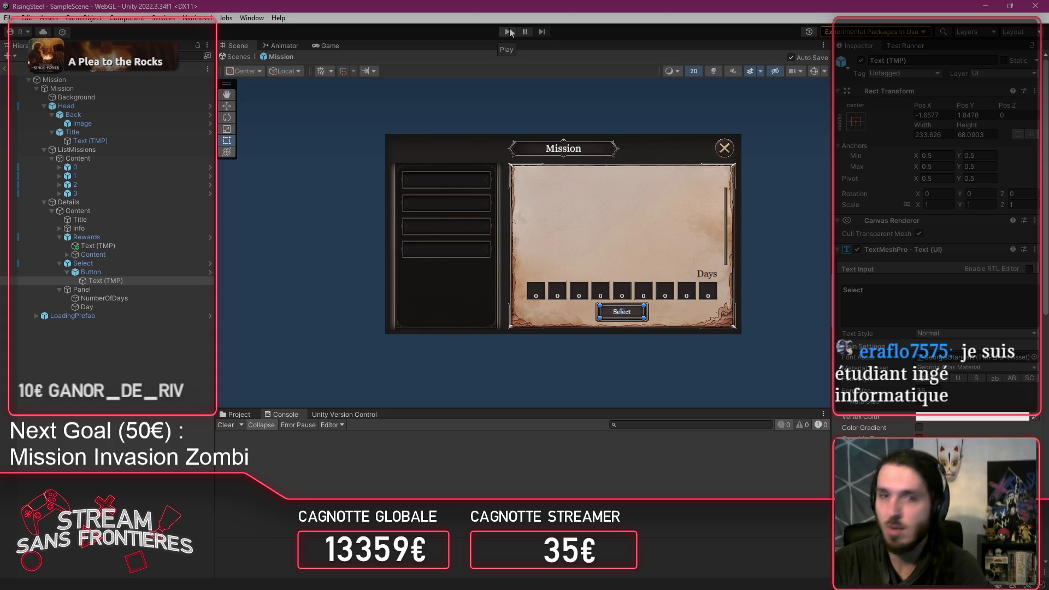
{"action": "left_click", "coordinate": [362, 208]}
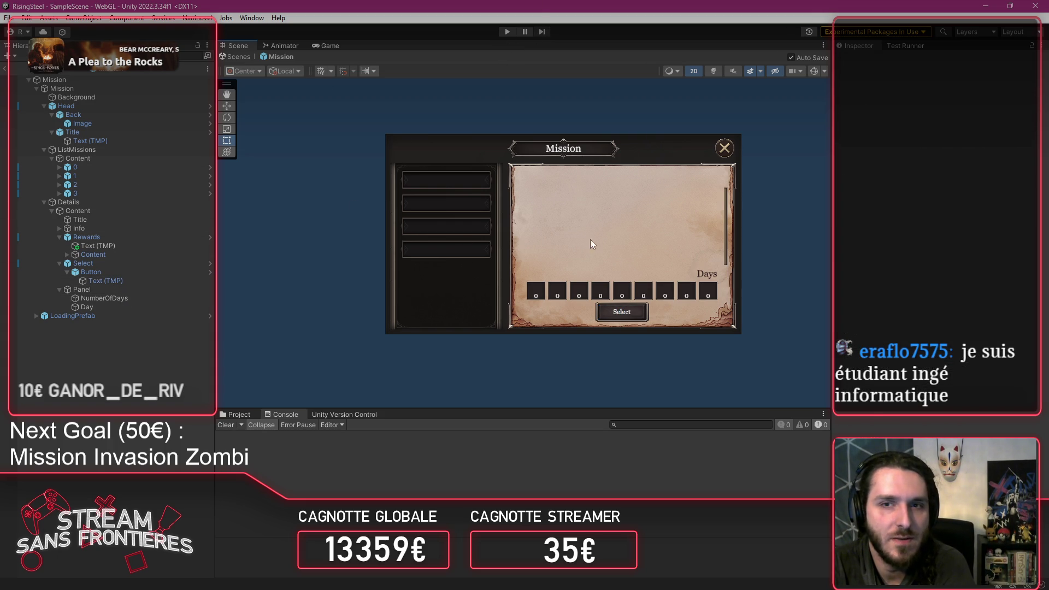
Step: Inspect the Reward text's Managed Text Provider setup in the CustomUI category
{"action": "scroll", "coordinate": [591, 244], "scroll_direction": "up", "scroll_amount": 2}
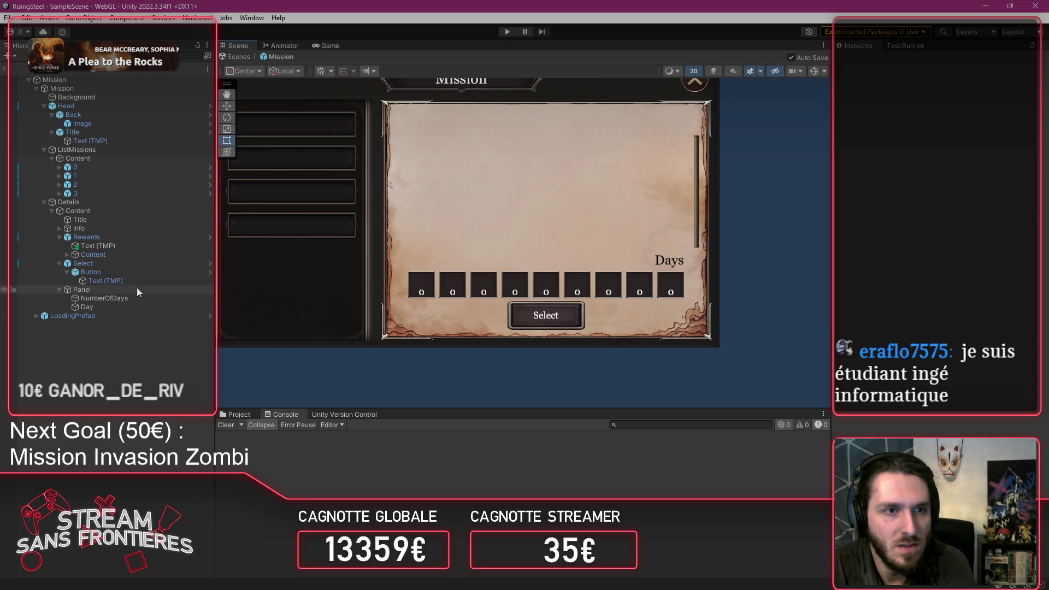
{"action": "left_click", "coordinate": [124, 306]}
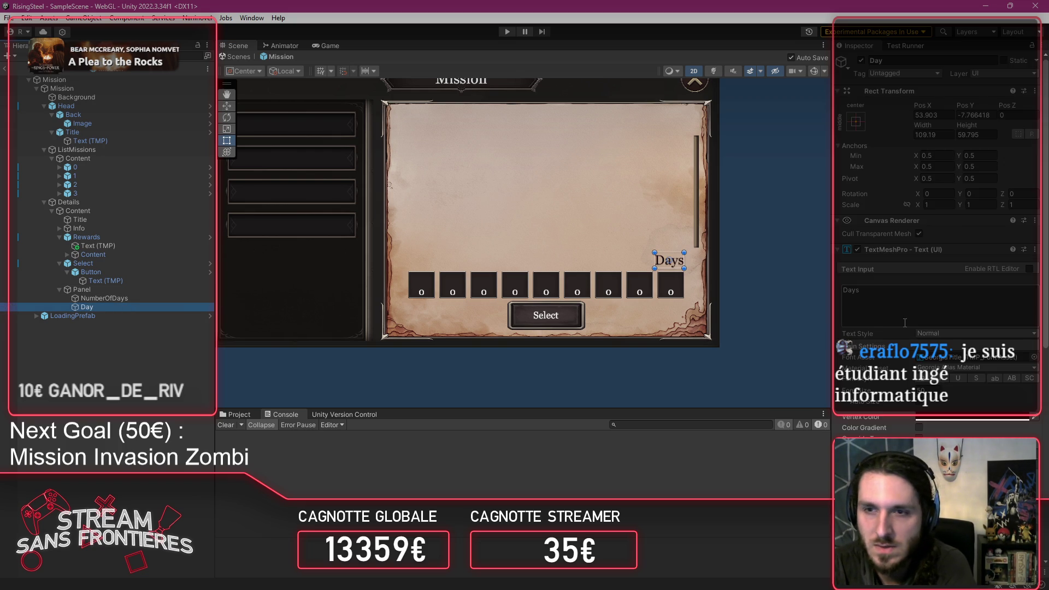
{"action": "scroll", "coordinate": [905, 323], "scroll_direction": "down", "scroll_amount": 10}
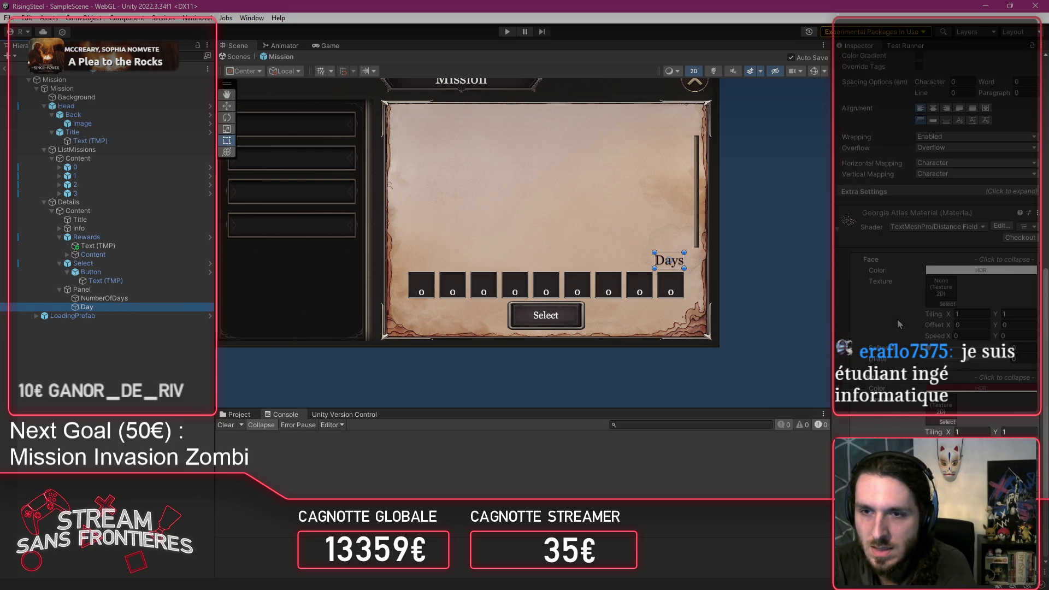
{"action": "left_click", "coordinate": [135, 246]}
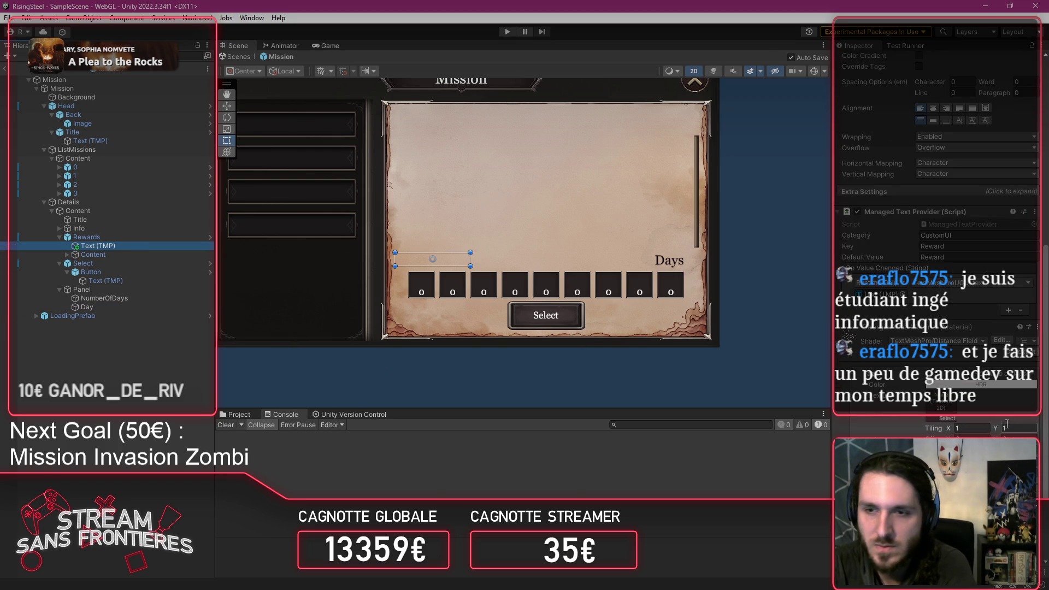
{"action": "scroll", "coordinate": [907, 361], "scroll_direction": "down", "scroll_amount": 2}
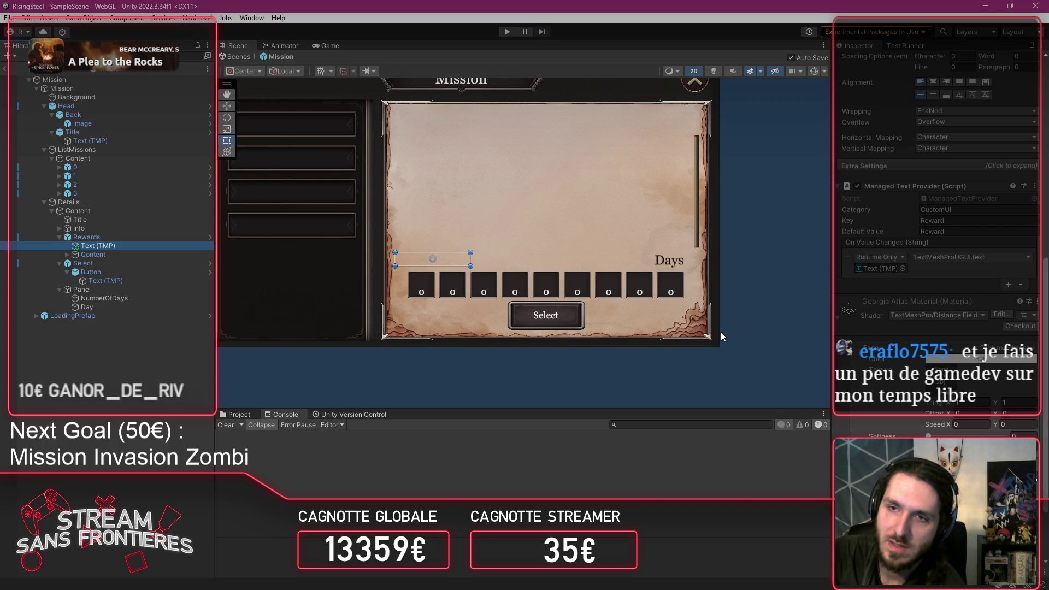
Step: Add a Managed Text Provider component to the Days label via the 'Manage' component search
{"action": "left_click", "coordinate": [130, 306]}
{"action": "left_click", "coordinate": [947, 422]}
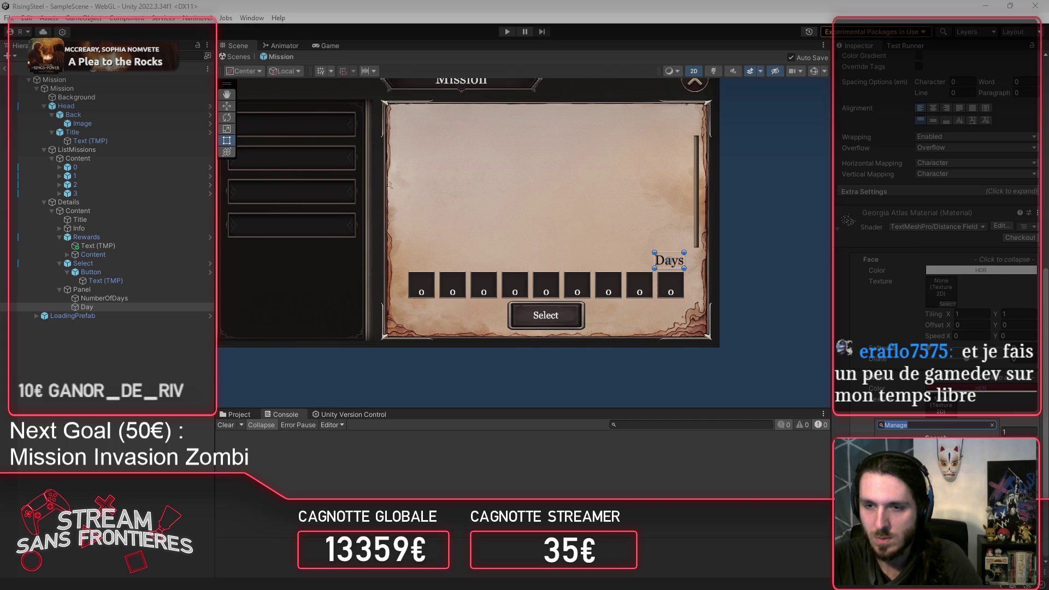
{"action": "key", "text": "Return"}
{"action": "type", "text": "CustomUi"}
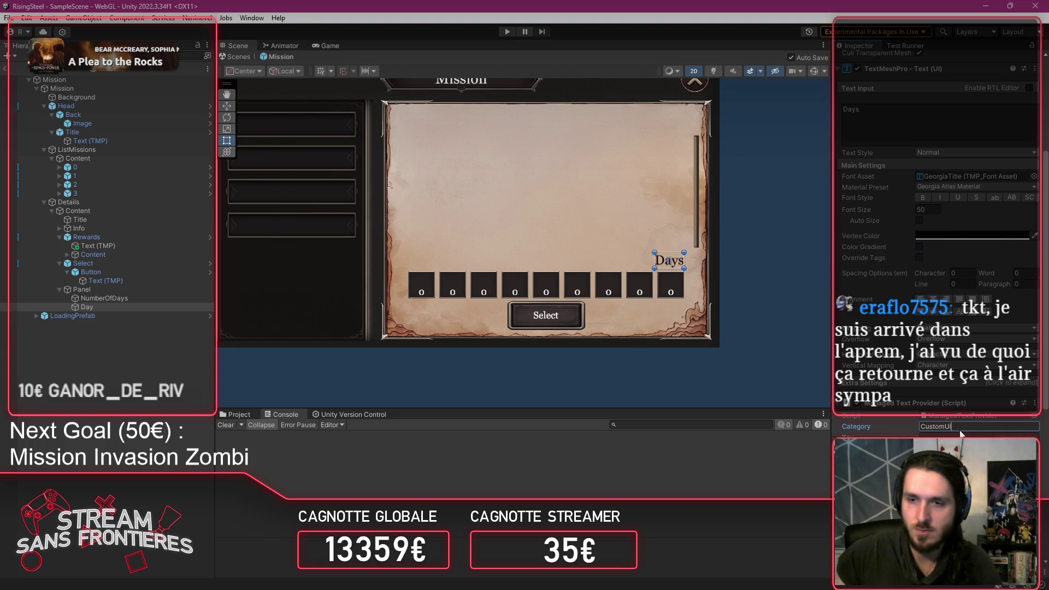
{"action": "left_click", "coordinate": [125, 240]}
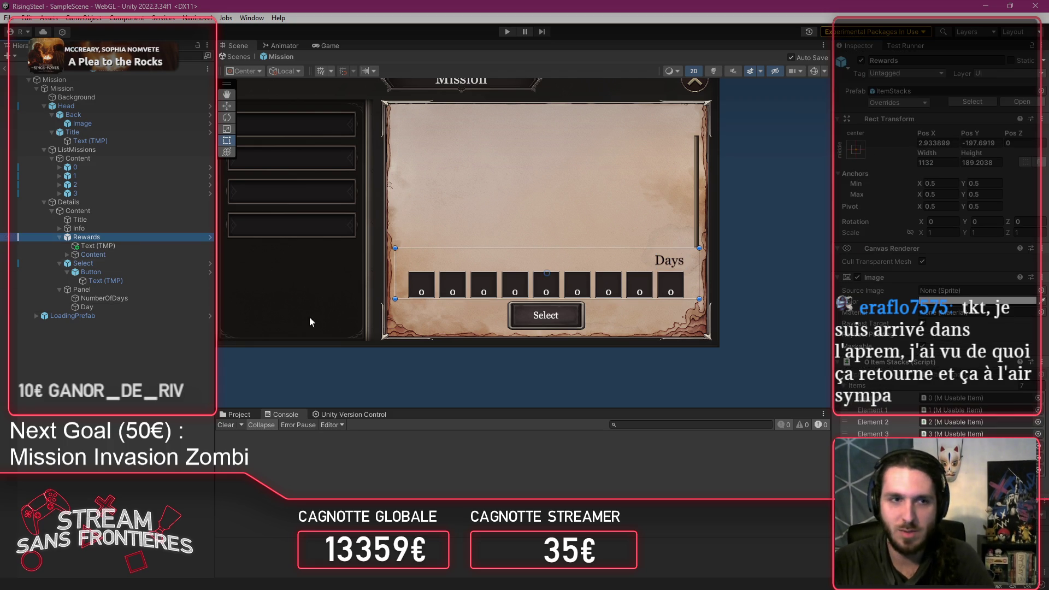
Step: Compare the Days label's provider with the Reward text and confirm its CustomUI category
{"action": "key", "text": "Down"}
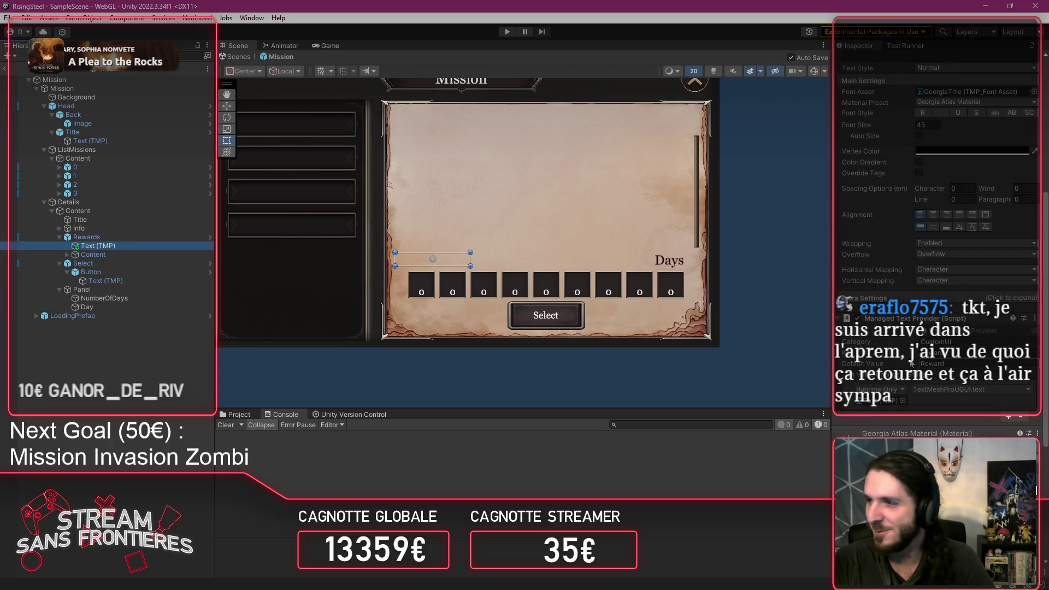
{"action": "scroll", "coordinate": [910, 364], "scroll_direction": "down", "scroll_amount": 6}
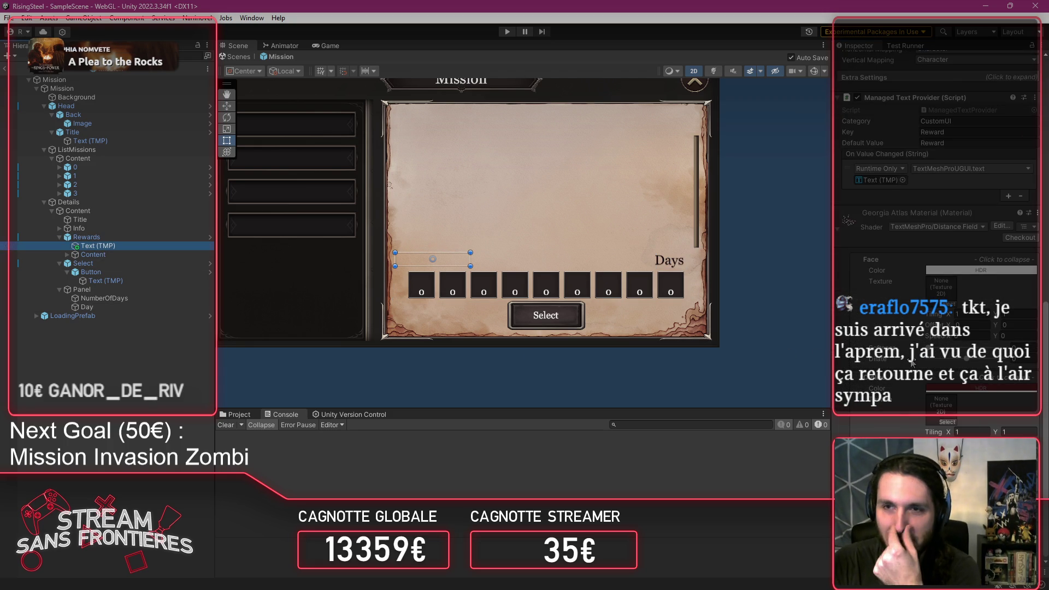
{"action": "scroll", "coordinate": [912, 361], "scroll_direction": "up", "scroll_amount": 1}
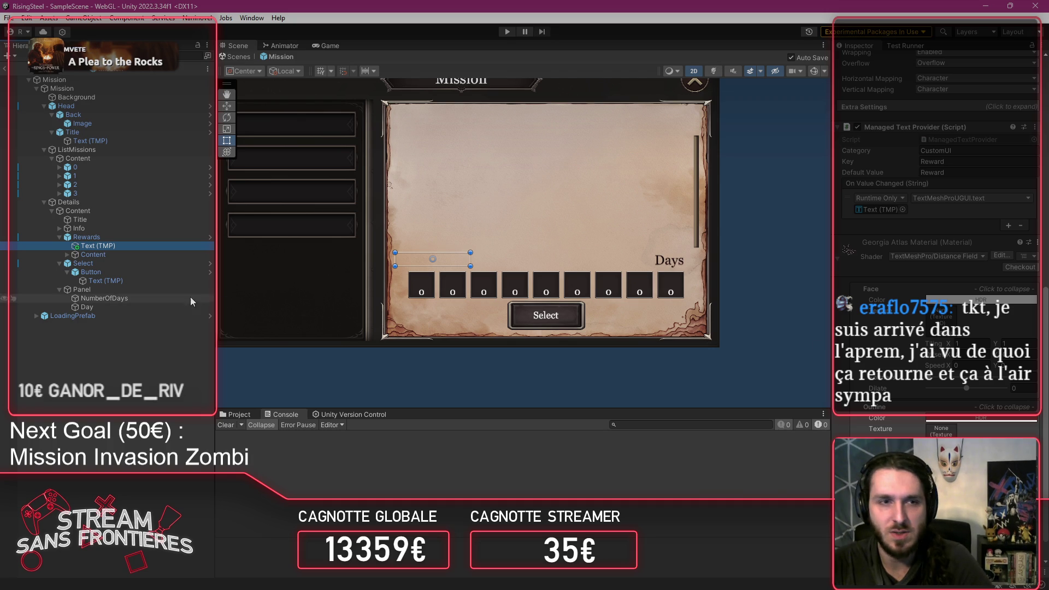
{"action": "left_click", "coordinate": [140, 307]}
{"action": "left_click", "coordinate": [962, 150]}
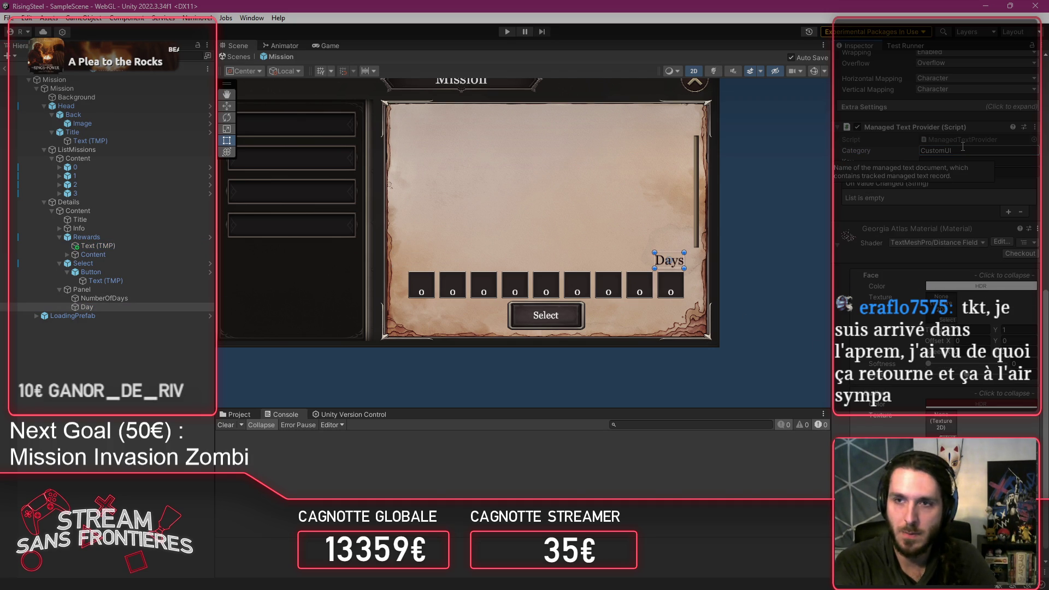
{"action": "key", "text": "y"}
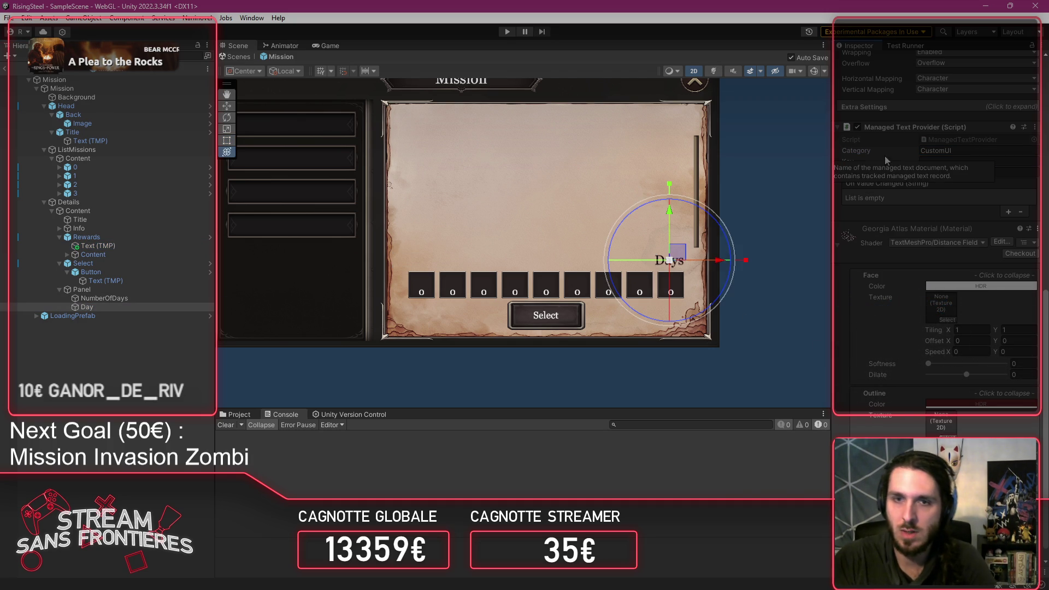
{"action": "left_click", "coordinate": [227, 106]}
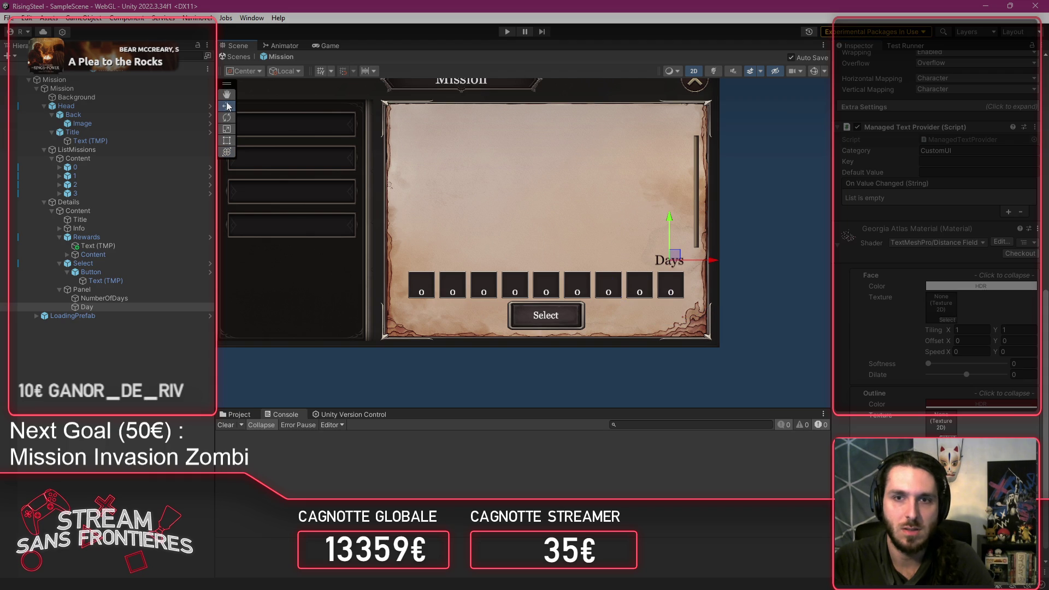
{"action": "left_click", "coordinate": [228, 141]}
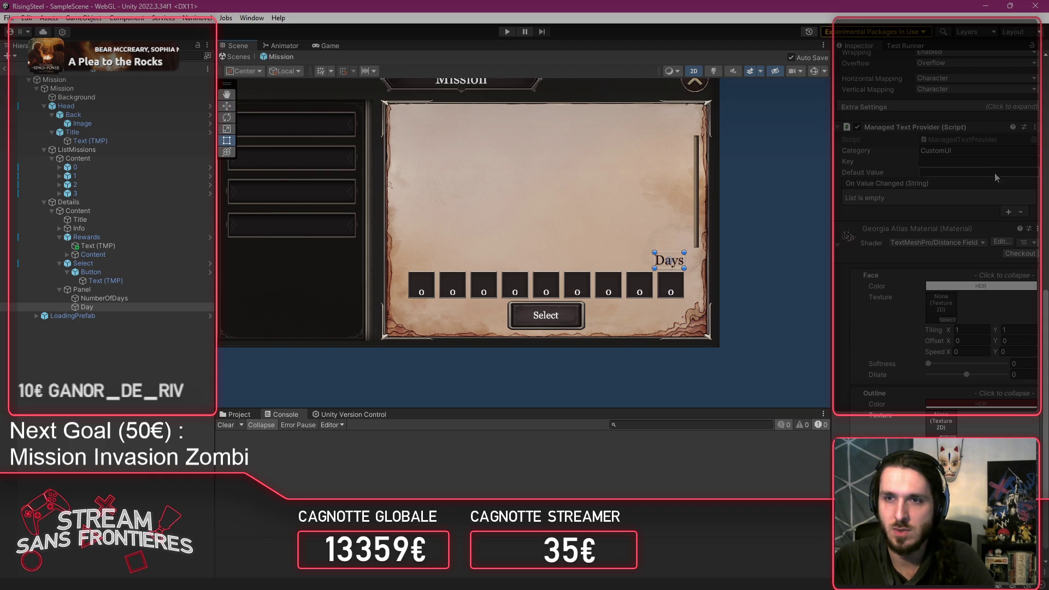
Step: Set the Days label's Managed Text Provider Key and Default Value to Days
{"action": "left_click", "coordinate": [986, 162]}
{"action": "type", "text": "Day"}
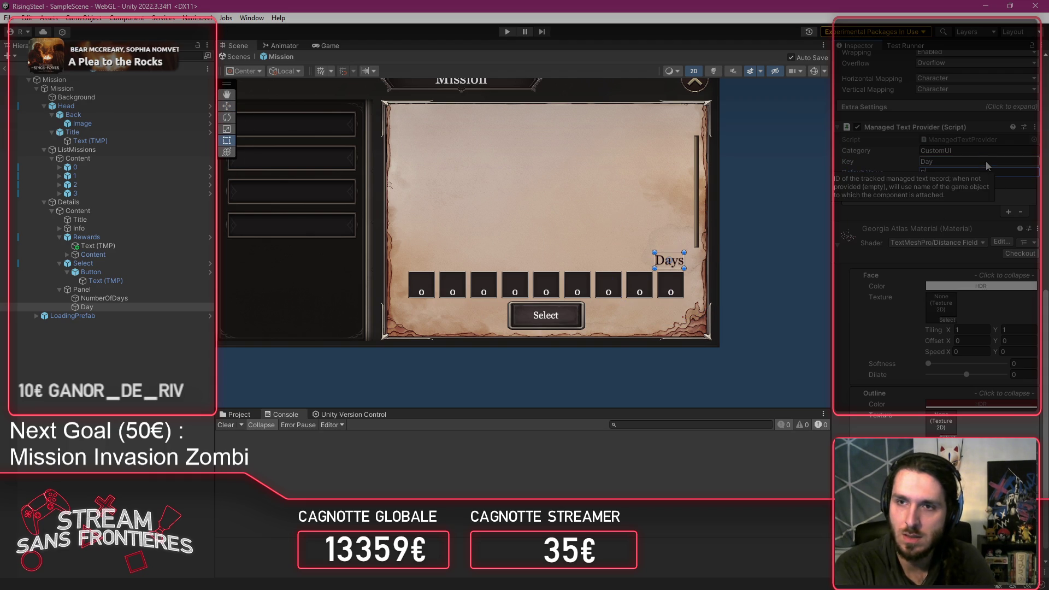
{"action": "key", "text": "Return"}
{"action": "left_click", "coordinate": [986, 162]}
{"action": "type", "text": "s"}
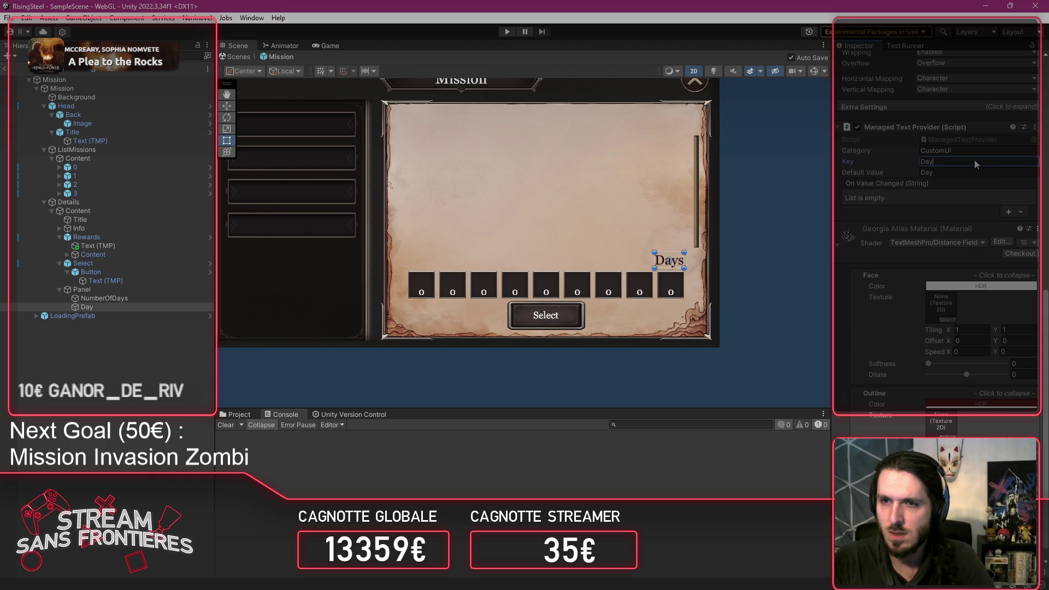
{"action": "left_click", "coordinate": [972, 169]}
{"action": "type", "text": "s"}
{"action": "scroll", "coordinate": [971, 171], "scroll_direction": "up", "scroll_amount": 10}
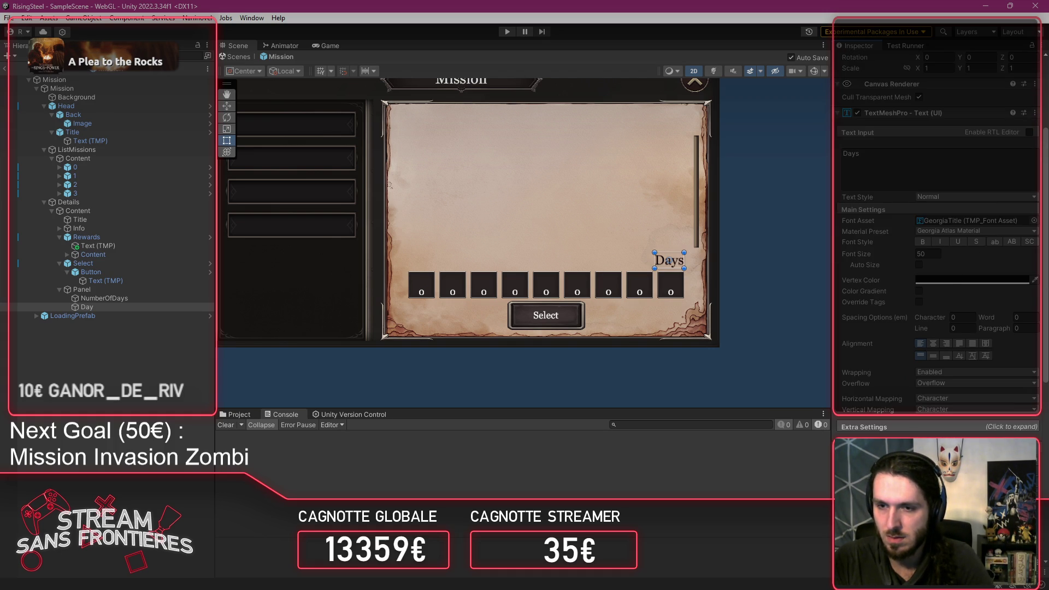
{"action": "left_click", "coordinate": [123, 308]}
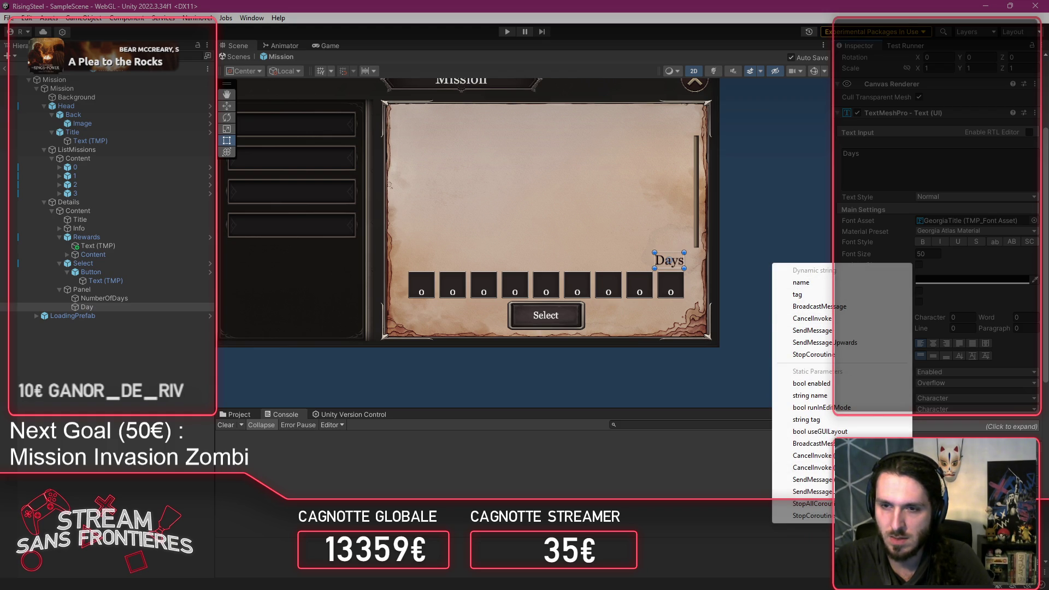
{"action": "left_click", "coordinate": [762, 131]}
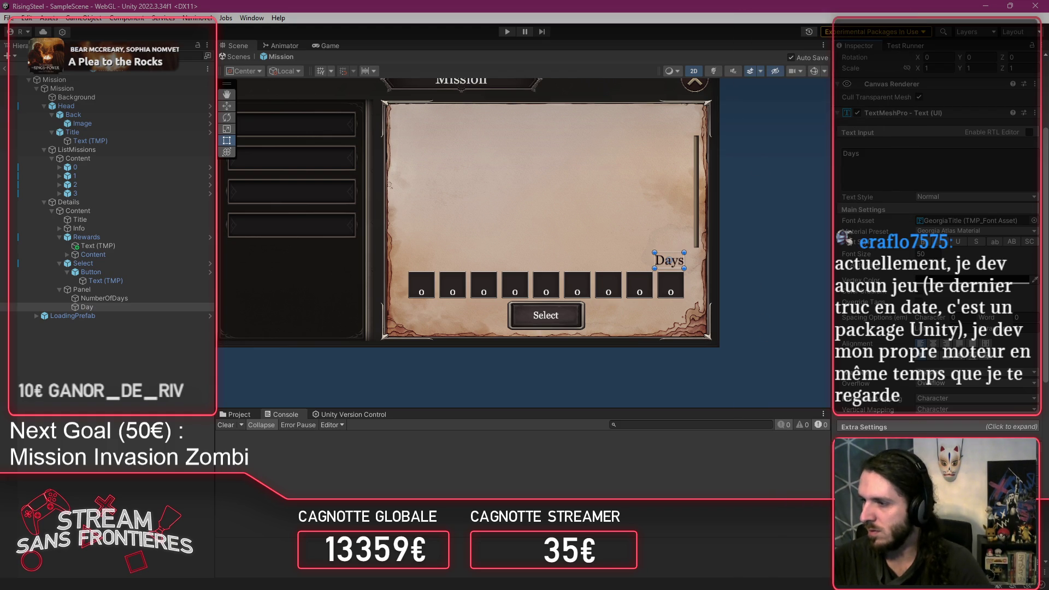
Step: Add 'Days: Jours' to the French CustomUI.txt and save it
{"action": "key", "text": "alt+Tab"}
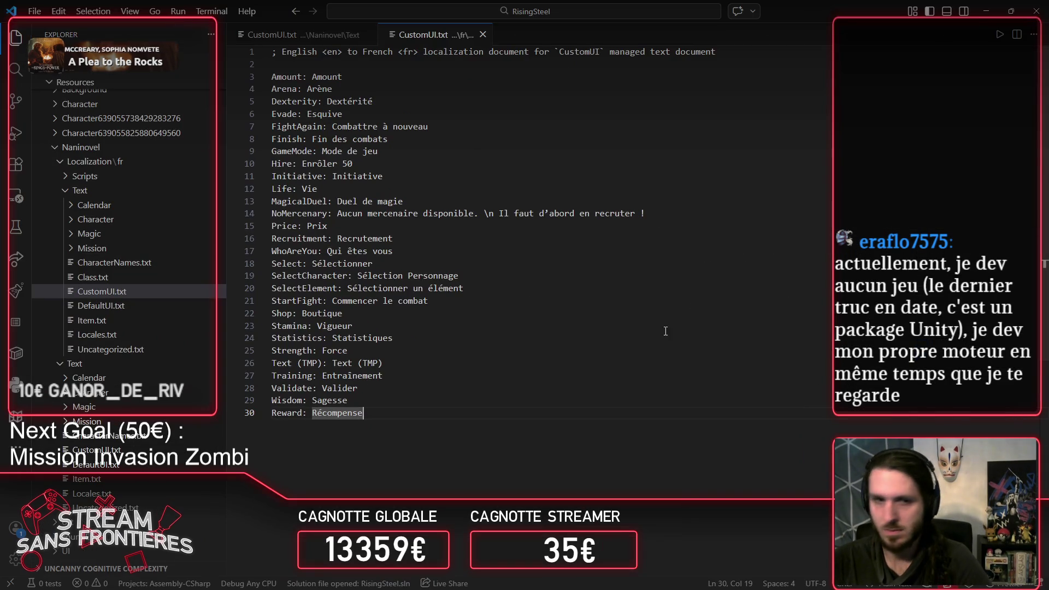
{"action": "key", "text": "Return"}
{"action": "type", "text": "Da"}
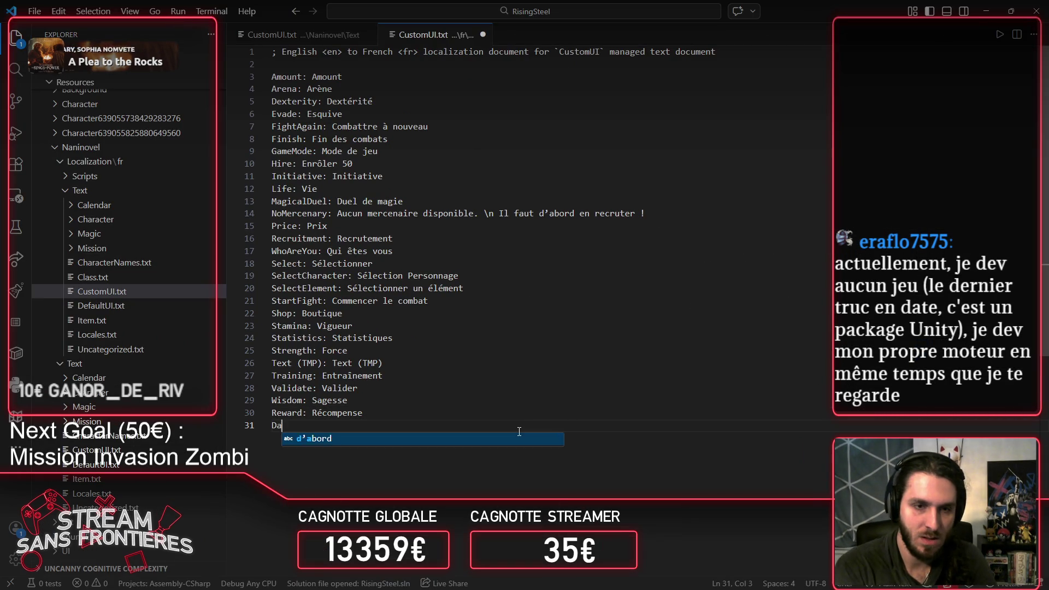
{"action": "type", "text": "ys: Jours"}
{"action": "key", "text": "ctrl+s"}
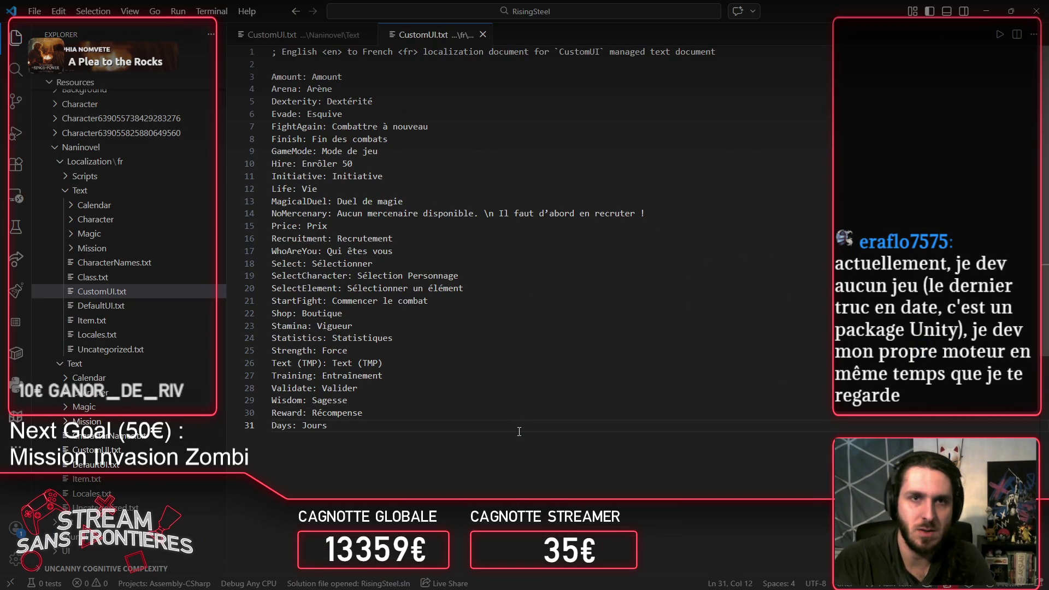
Step: Add 'Days: Days' to the English CustomUI.txt, then run the game in Unity
{"action": "key", "text": "ctrl+Tab"}
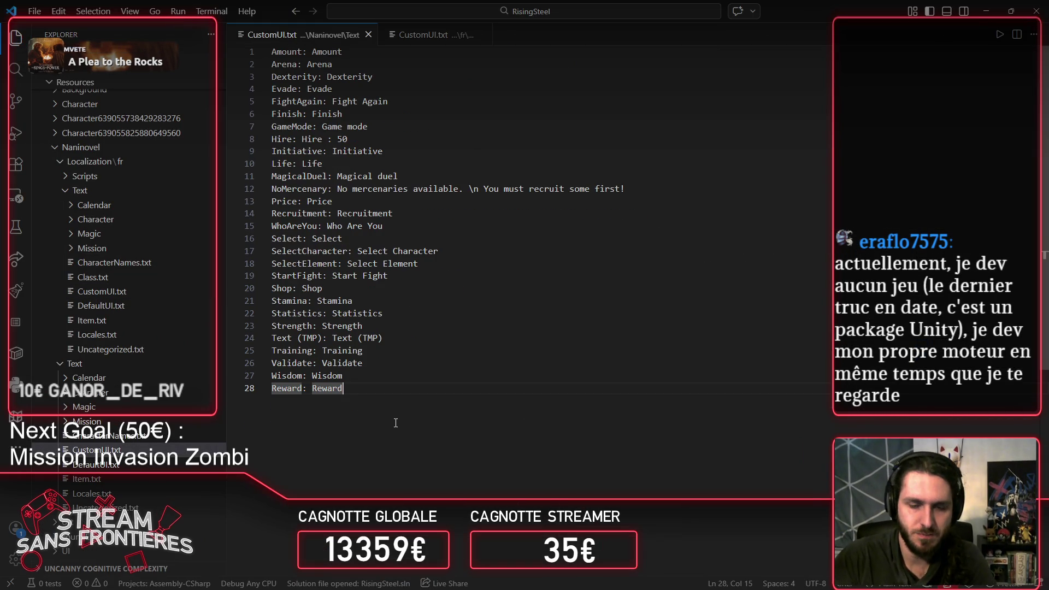
{"action": "key", "text": "Return"}
{"action": "type", "text": "Days: "}
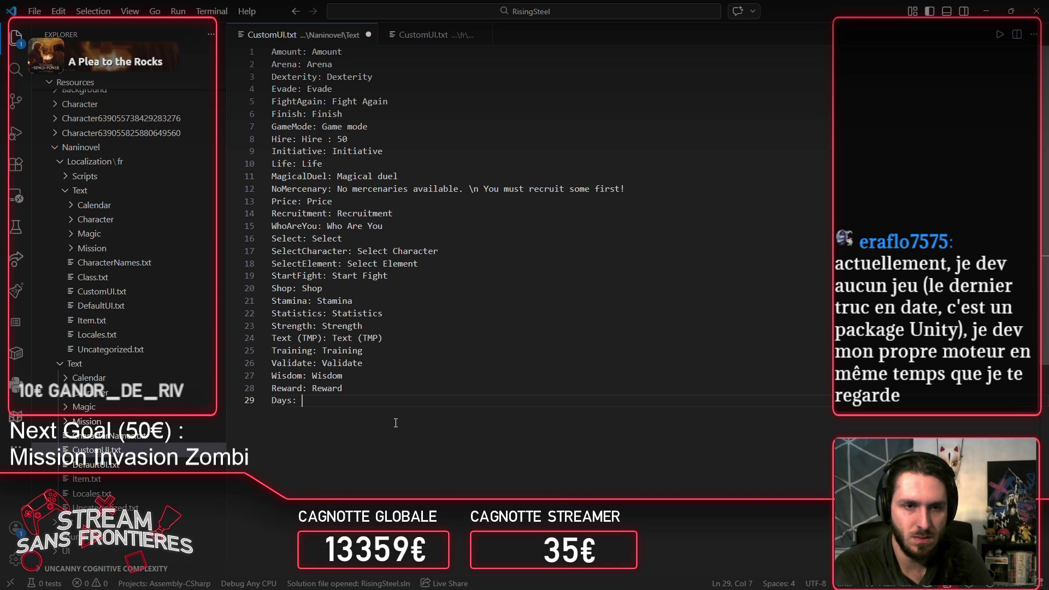
{"action": "type", "text": "Days"}
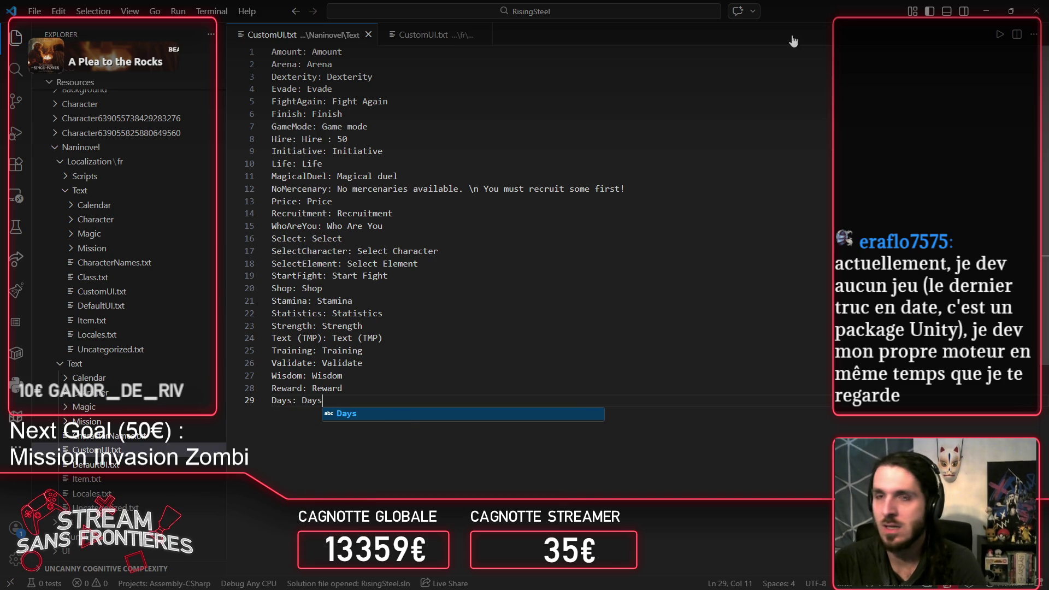
{"action": "key", "text": "alt+Tab"}
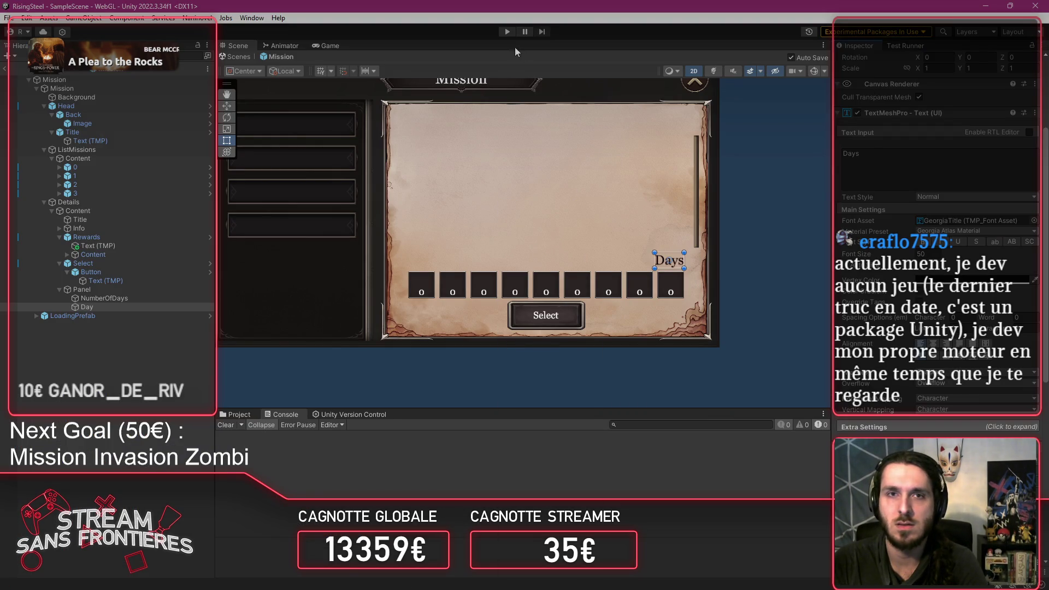
{"action": "left_click", "coordinate": [505, 31]}
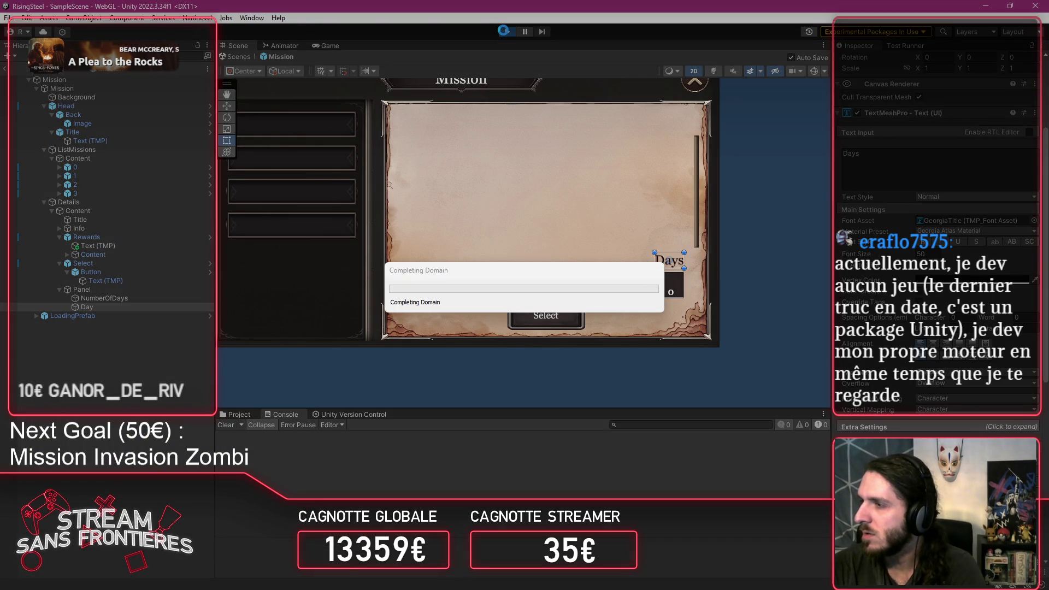